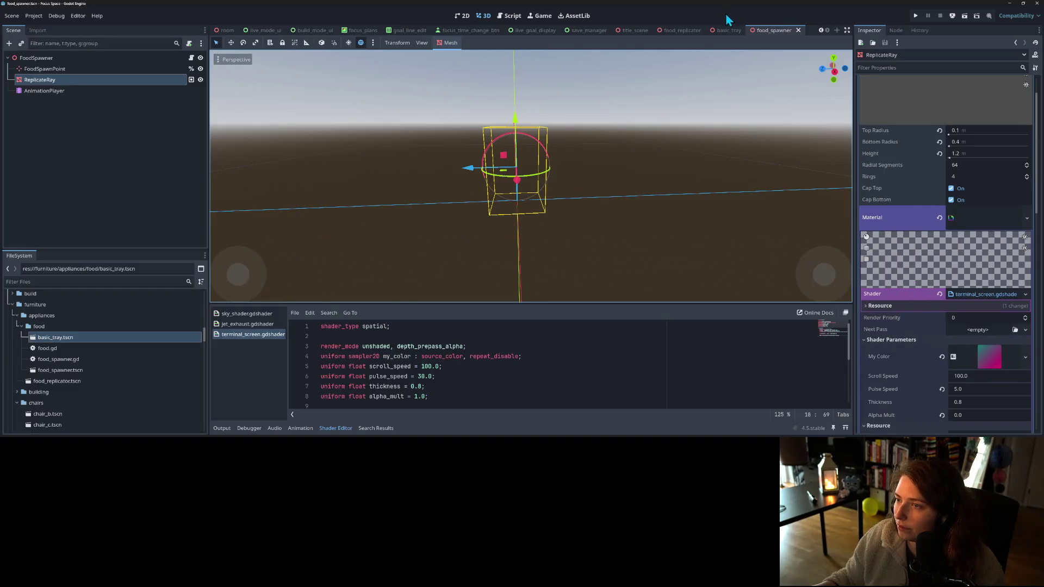
- Open the basic_tray scene and paste the ShaderMaterial into the tray's Geometry Material Overlay
left_click(719, 30)
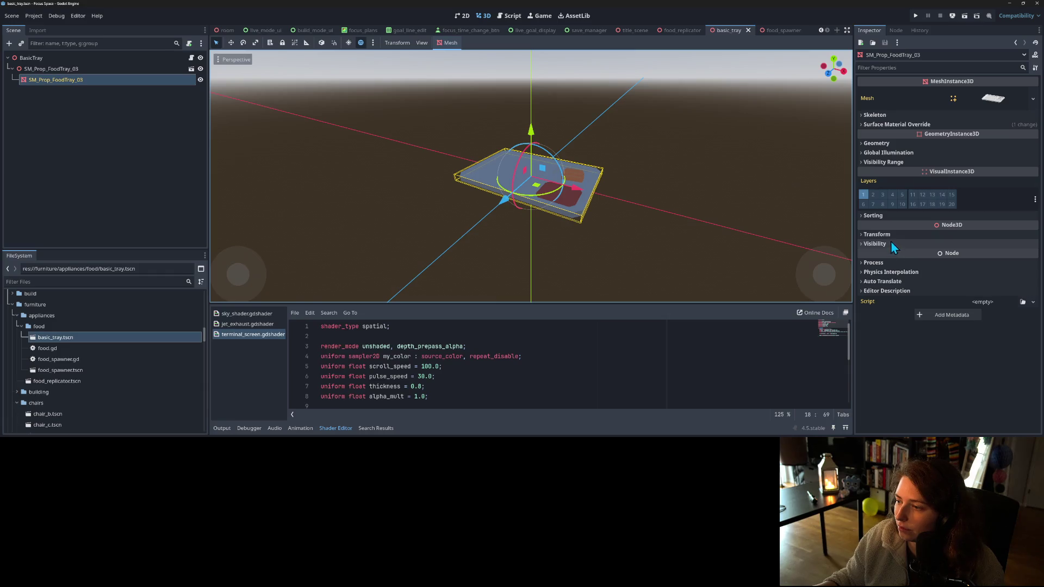
left_click(887, 143)
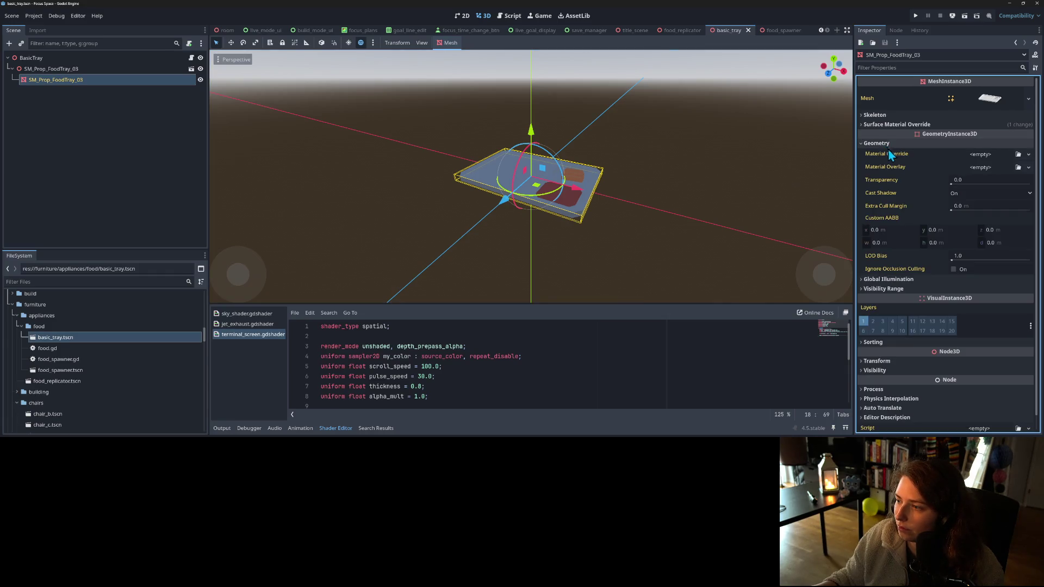
right_click(900, 167)
left_click(921, 184)
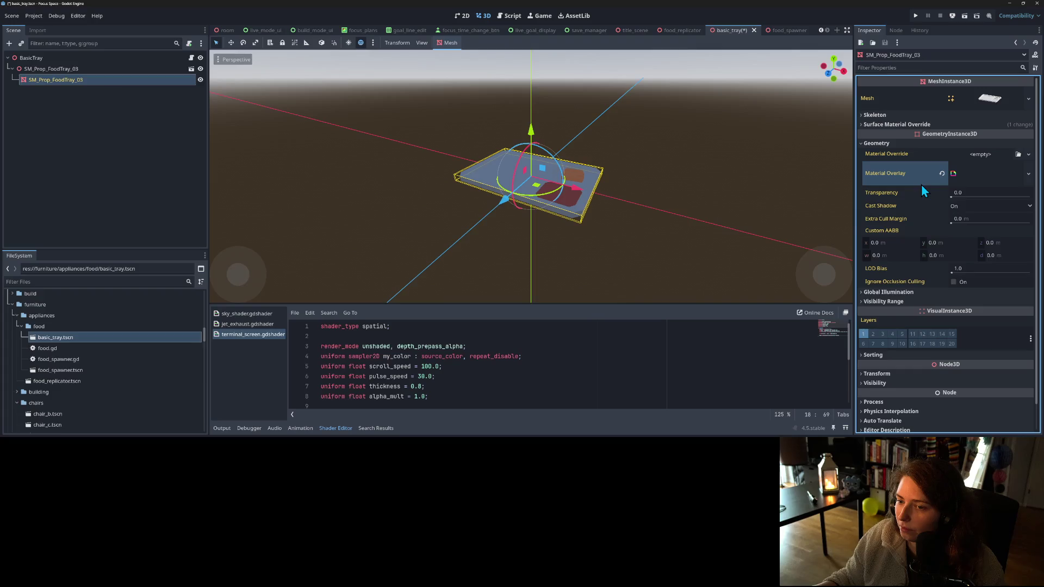
left_click(990, 174)
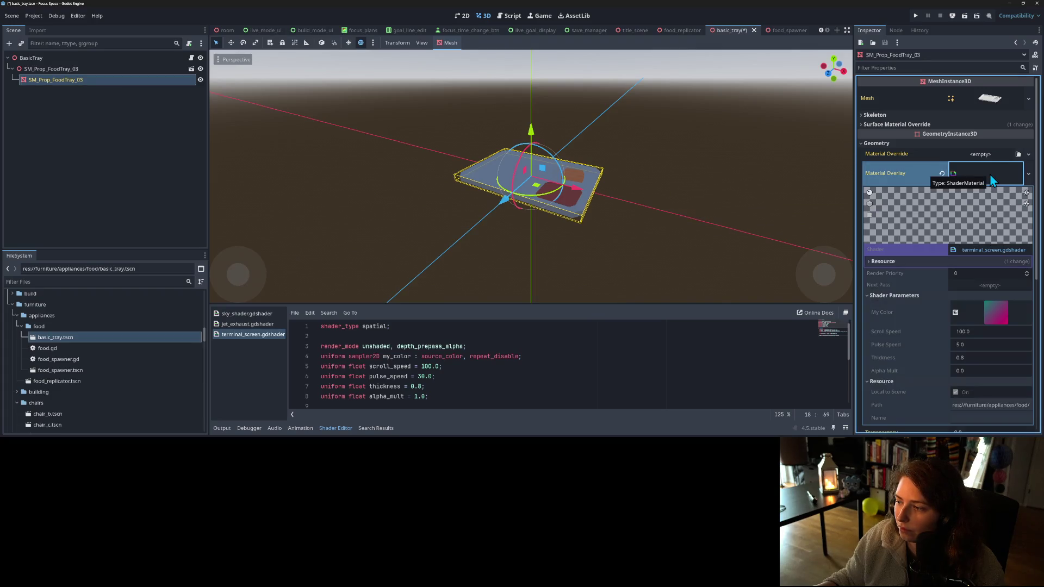
- Make the overlay shader material unique to the tray mesh
left_click(974, 372)
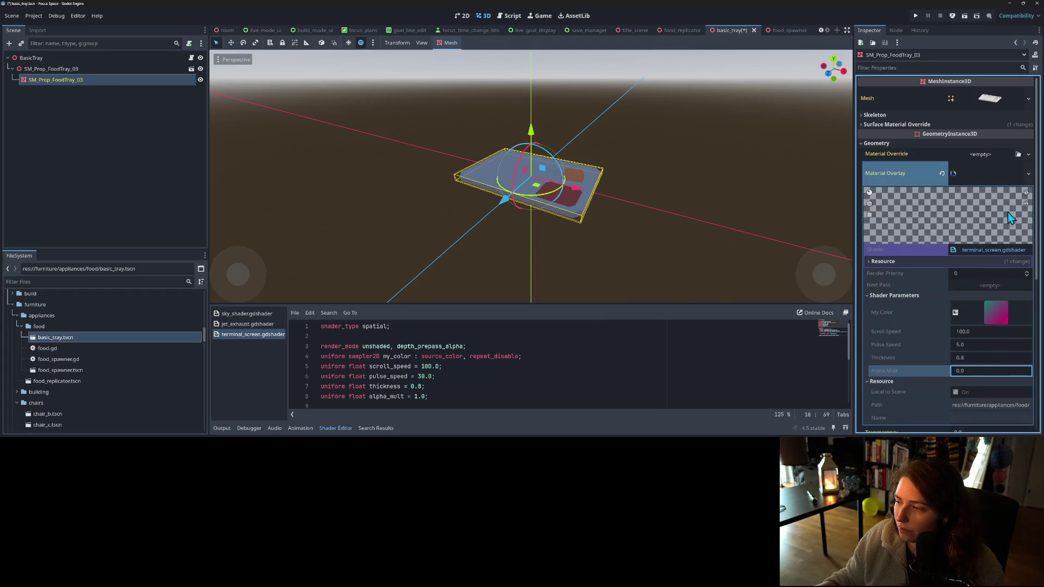
left_click(1031, 178)
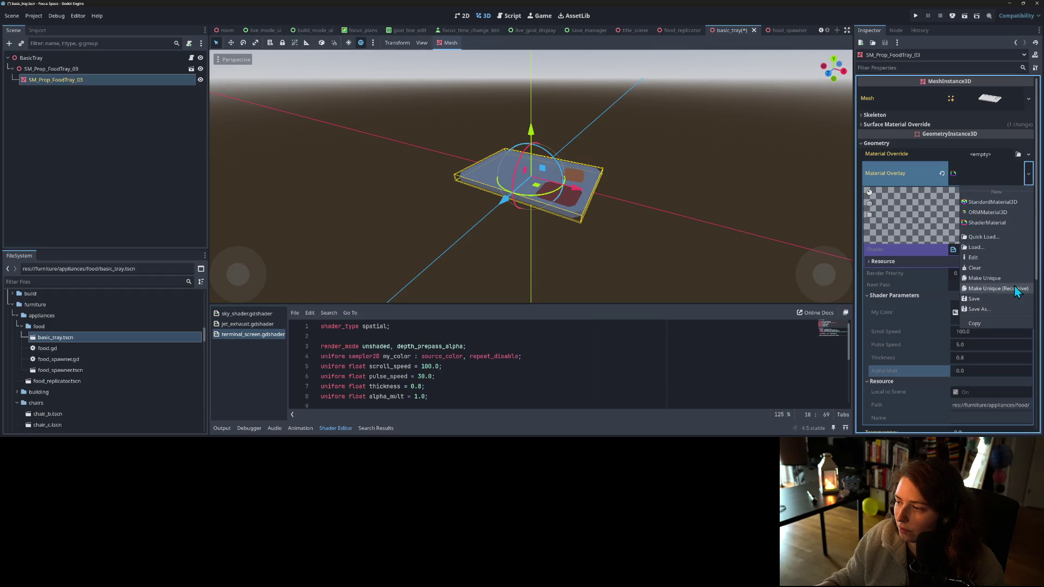
left_click(987, 279)
left_click(939, 283)
left_click(931, 283)
left_click(918, 293)
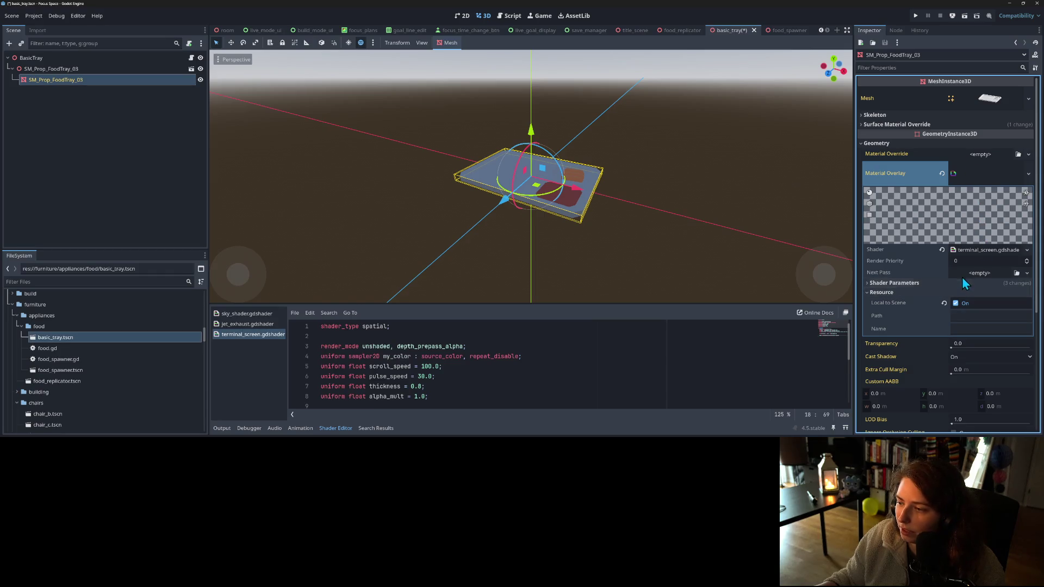
left_click(938, 284)
- Set the overlay's Alpha Mult to 1.0 and save the basic_tray scene
left_click(980, 359)
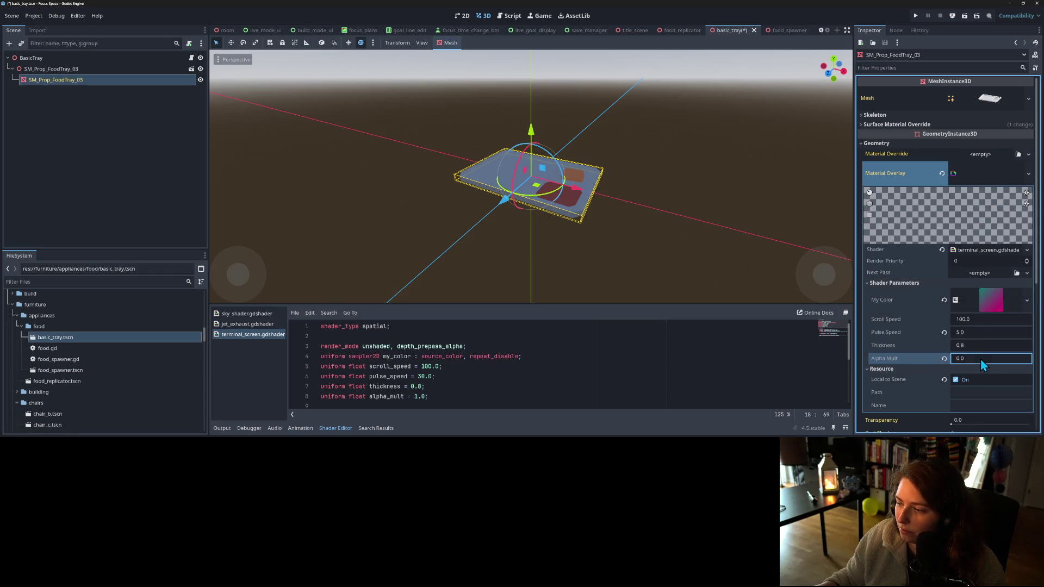
type("1")
key("Return")
key("ctrl+s")
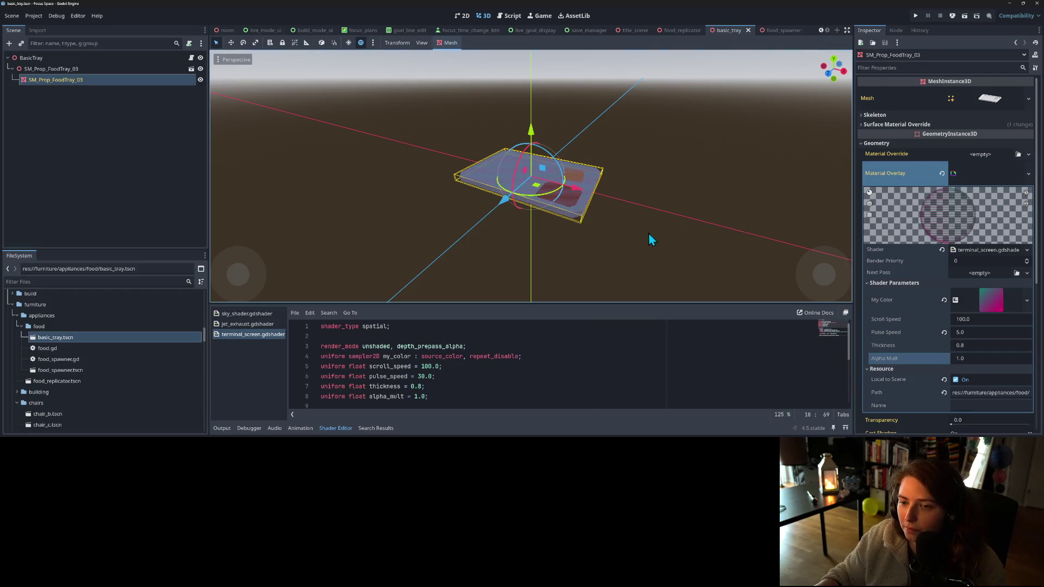
scroll(625, 245, "up", 5)
scroll(629, 264, "down", 3)
mouse_move(629, 265)
left_mouse_down()
mouse_move(693, 233)
mouse_move(729, 231)
mouse_move(629, 263)
mouse_move(697, 266)
left_mouse_up()
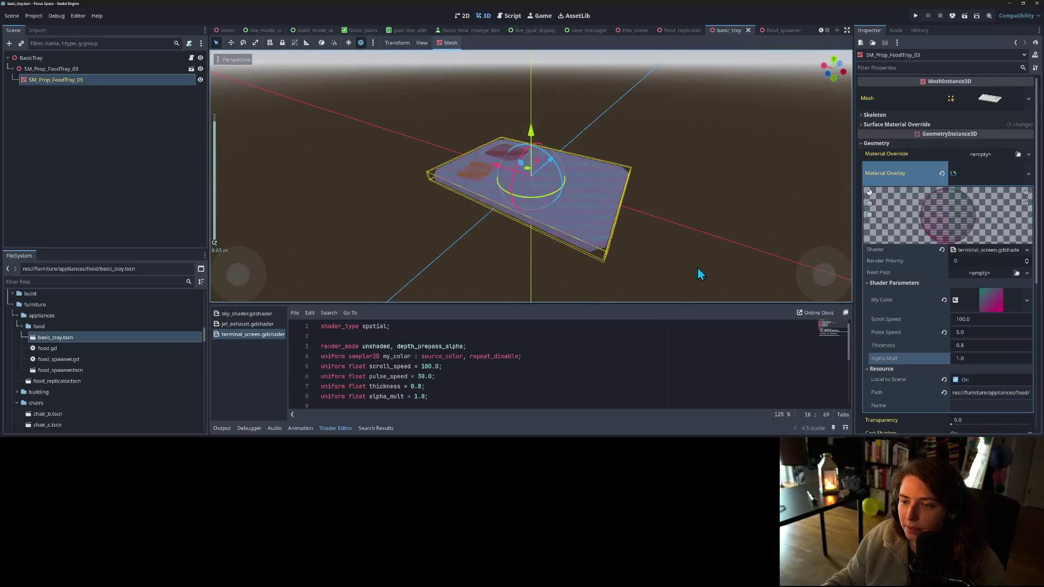
left_click(697, 267)
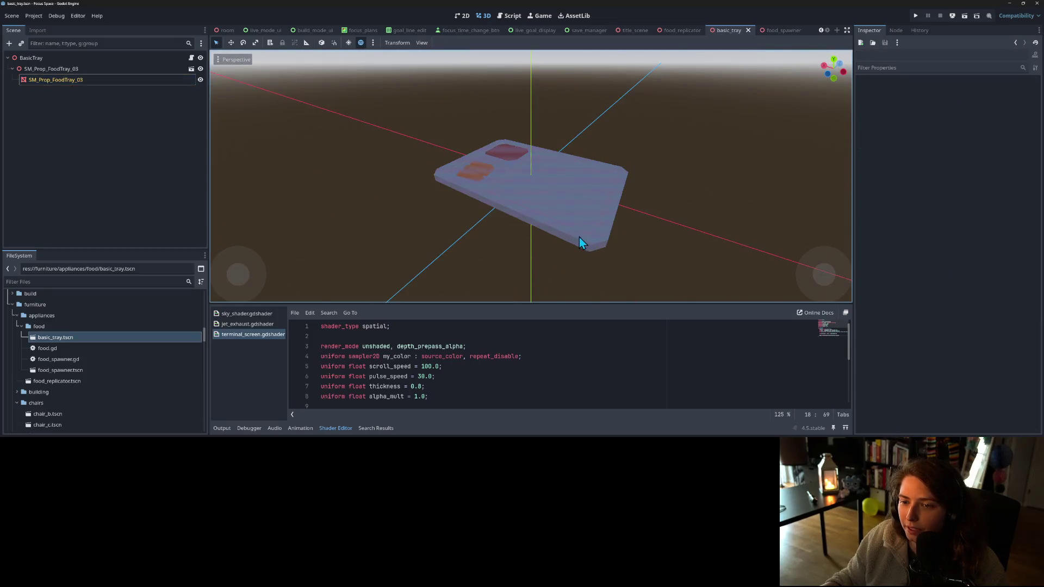
- Move the tray's ShaderMaterial from Material Overlay to Material Override
mouse_move(596, 242)
left_mouse_down()
mouse_move(665, 220)
mouse_move(667, 206)
mouse_move(612, 253)
mouse_move(582, 247)
left_mouse_up()
left_click(129, 80)
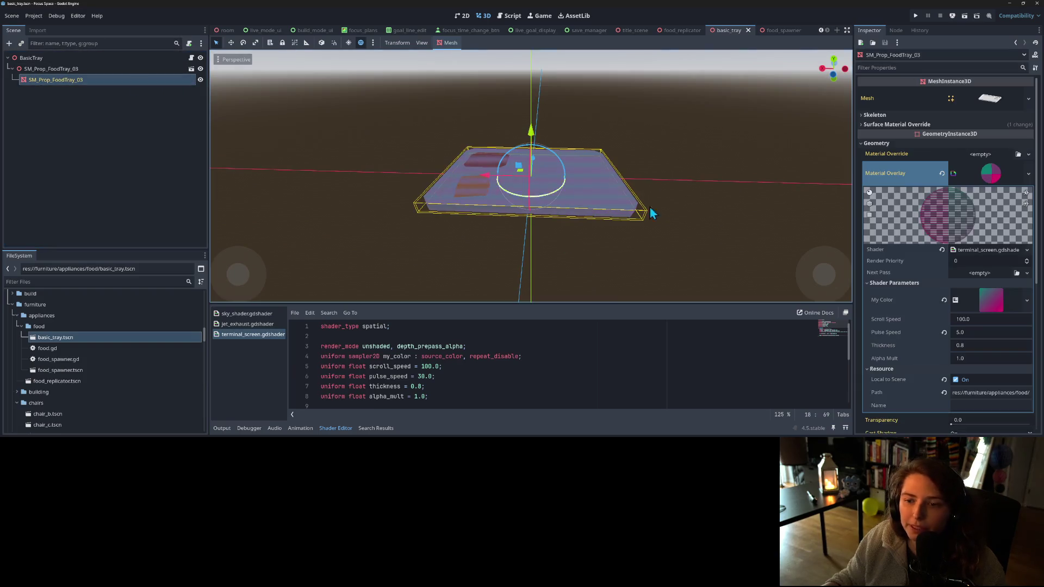
left_click_drag(989, 173, 972, 157)
left_click(941, 187)
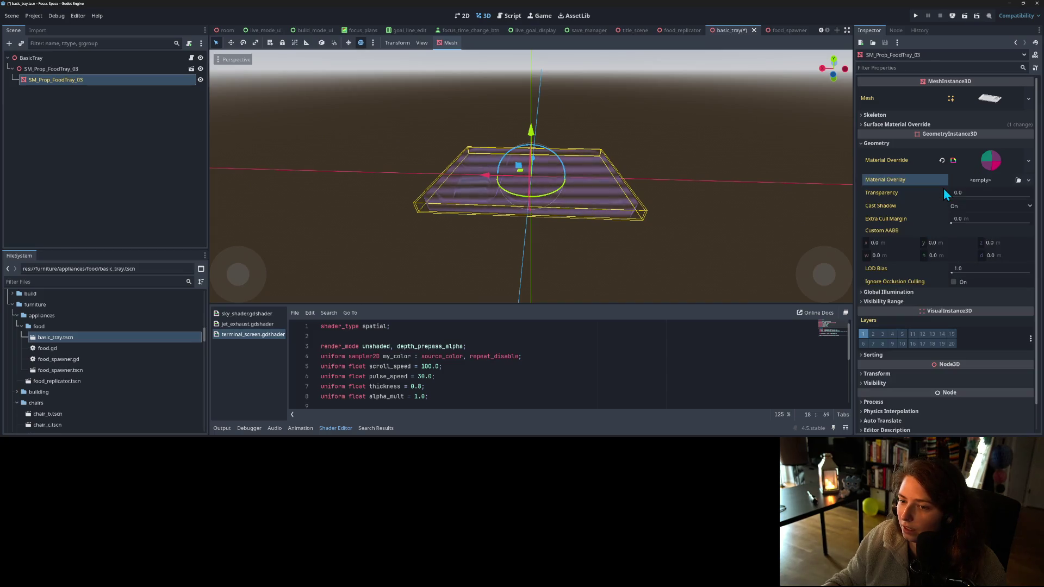
- Save the basic_tray scene and return to the food_spawner scene
mouse_move(638, 187)
left_mouse_down()
mouse_move(637, 221)
mouse_move(650, 194)
mouse_move(649, 206)
left_mouse_up()
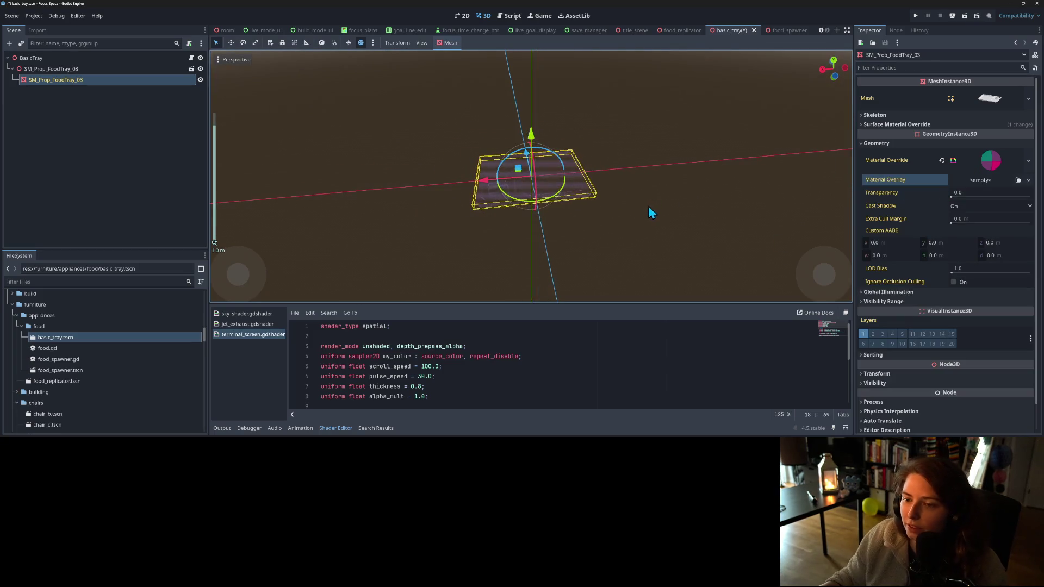
left_click(612, 234)
mouse_move(611, 236)
left_mouse_down()
mouse_move(673, 182)
mouse_move(667, 204)
mouse_move(678, 223)
left_mouse_up()
scroll(674, 184, "up", 2)
scroll(666, 205, "down", 2)
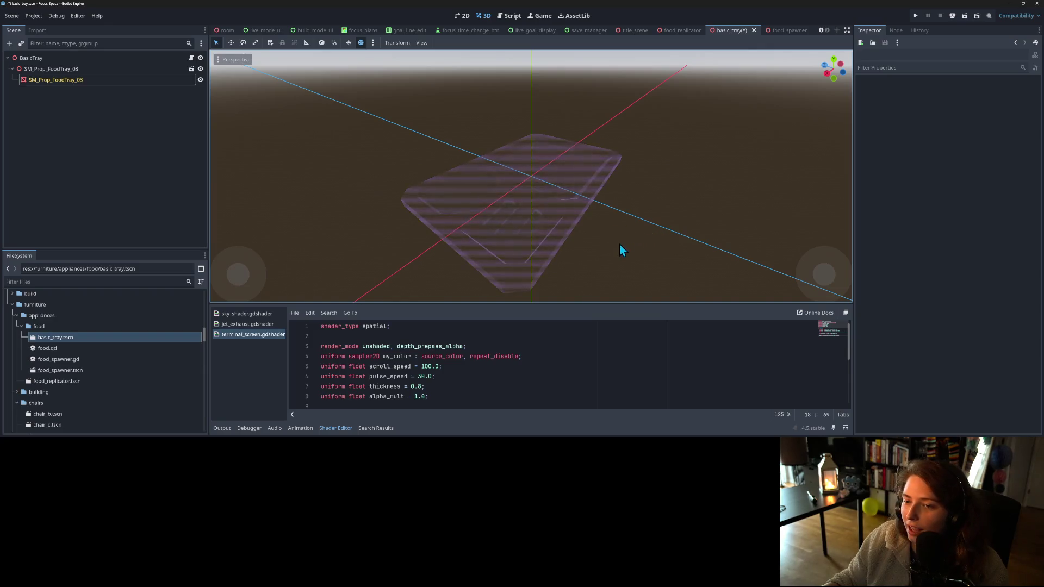
left_click_drag(620, 245, 596, 243)
key("ctrl+s")
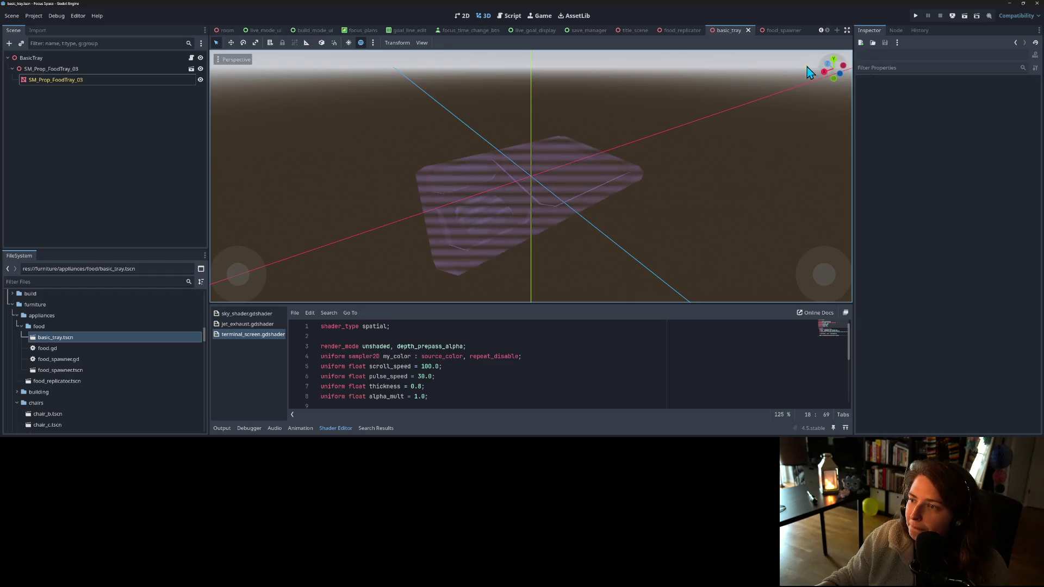
left_click(782, 31)
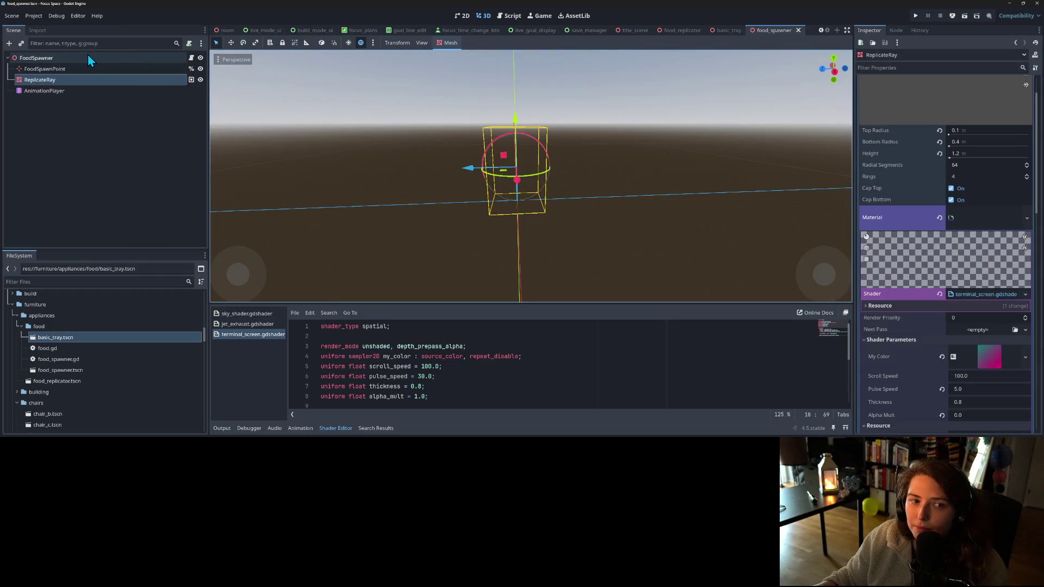
- Make FoodSpawner's Replicate Shader unique and set its Alpha Mult to 1.0
left_click(88, 56)
left_click(990, 99)
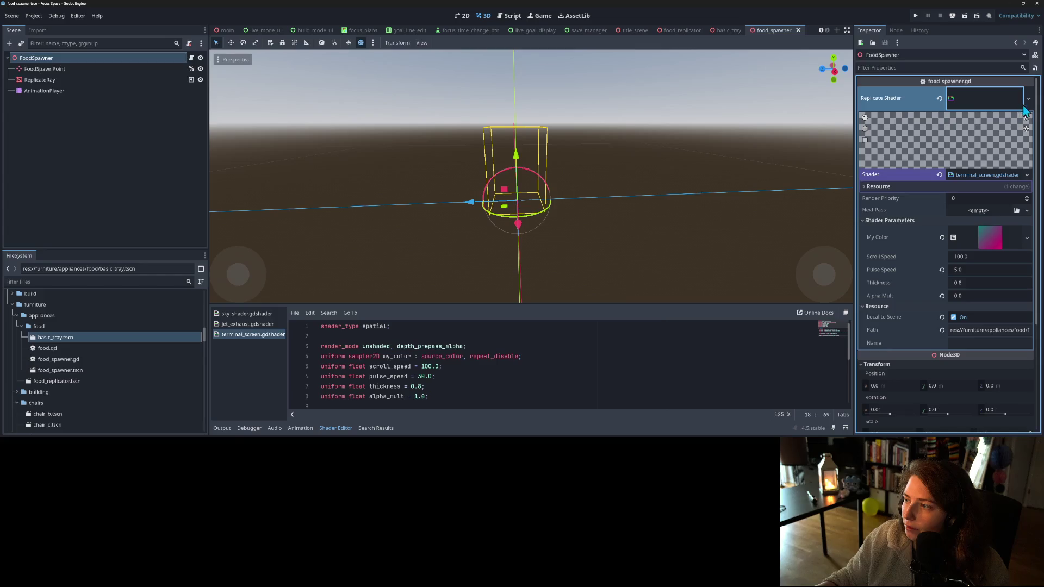
left_click(1029, 99)
left_click(1003, 187)
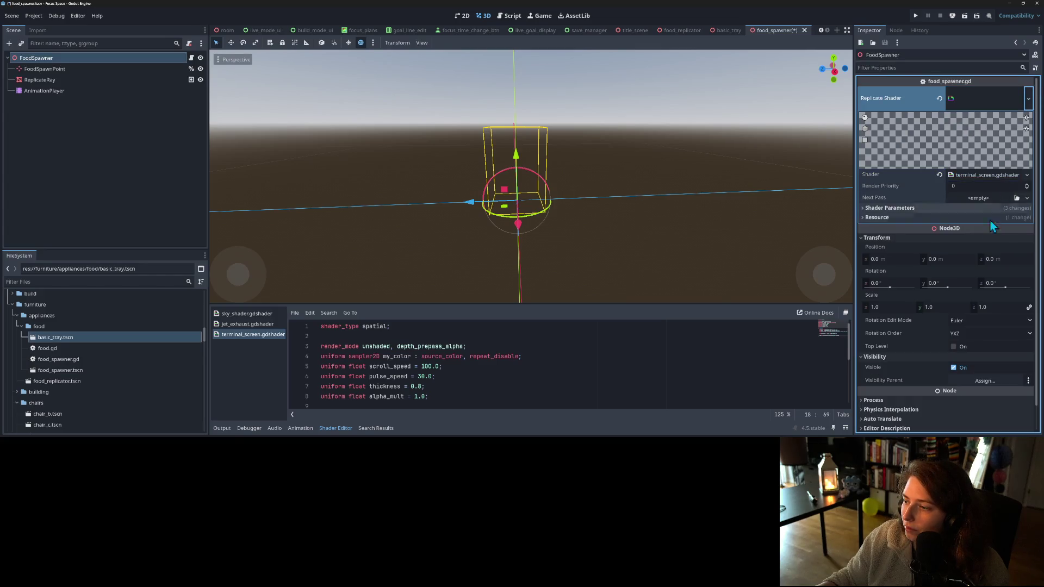
left_click(957, 208)
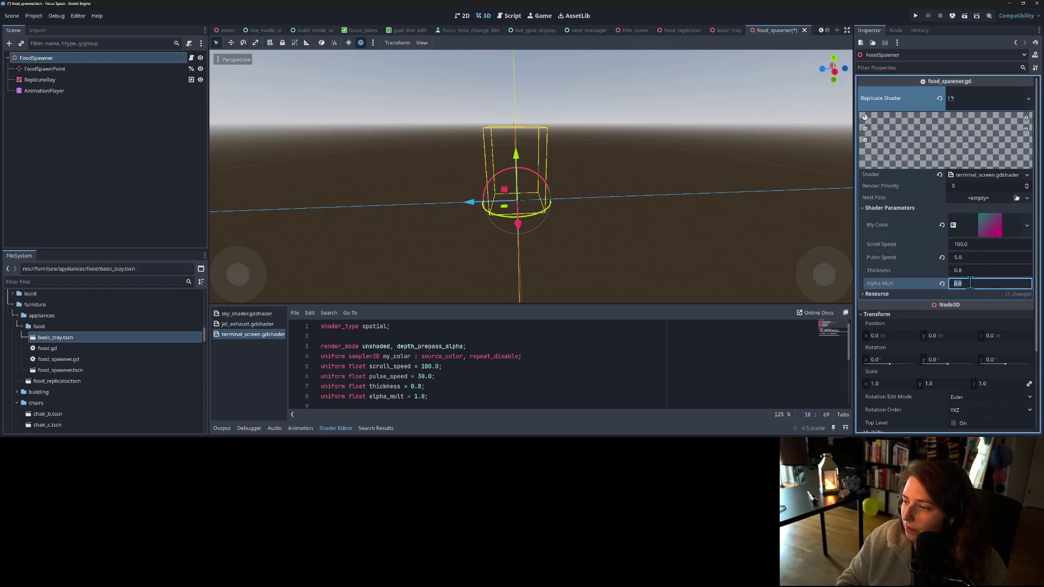
left_click(942, 283)
key("ctrl+s")
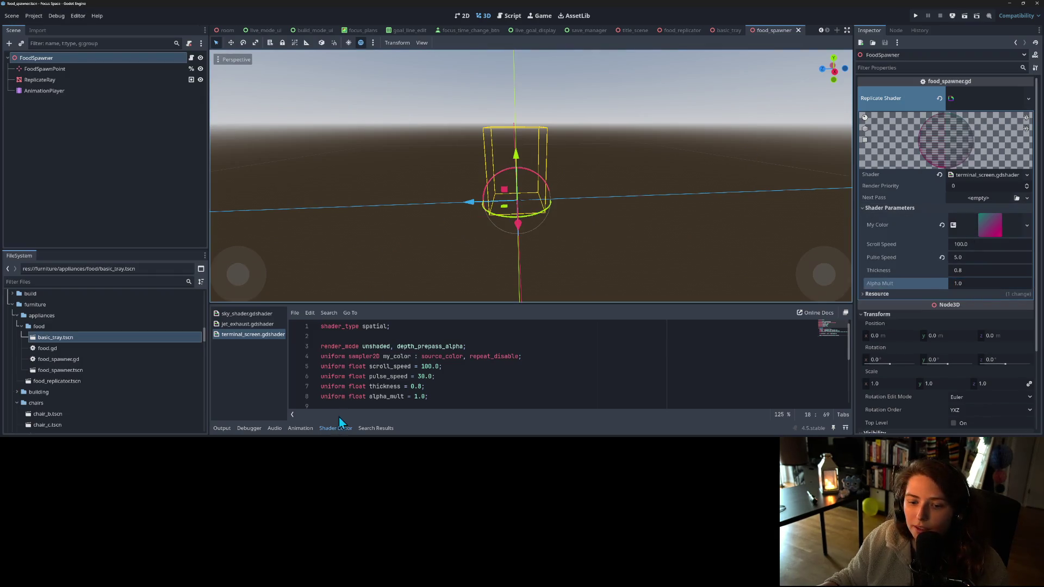
- Show the AnimationPlayer in the Animation panel and switch to the fade_in animation
left_click(301, 428)
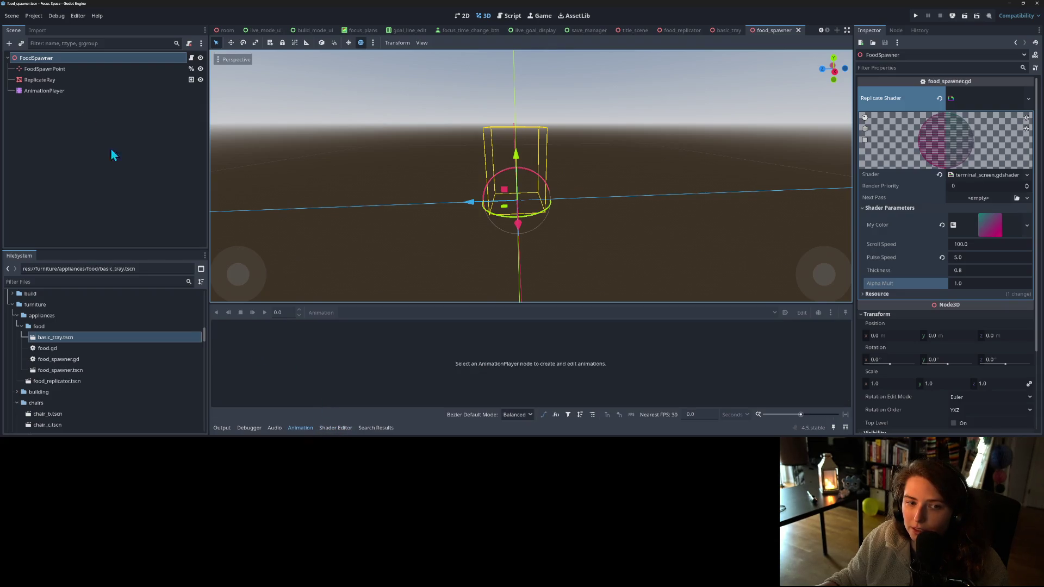
left_click(43, 90)
left_click(263, 350)
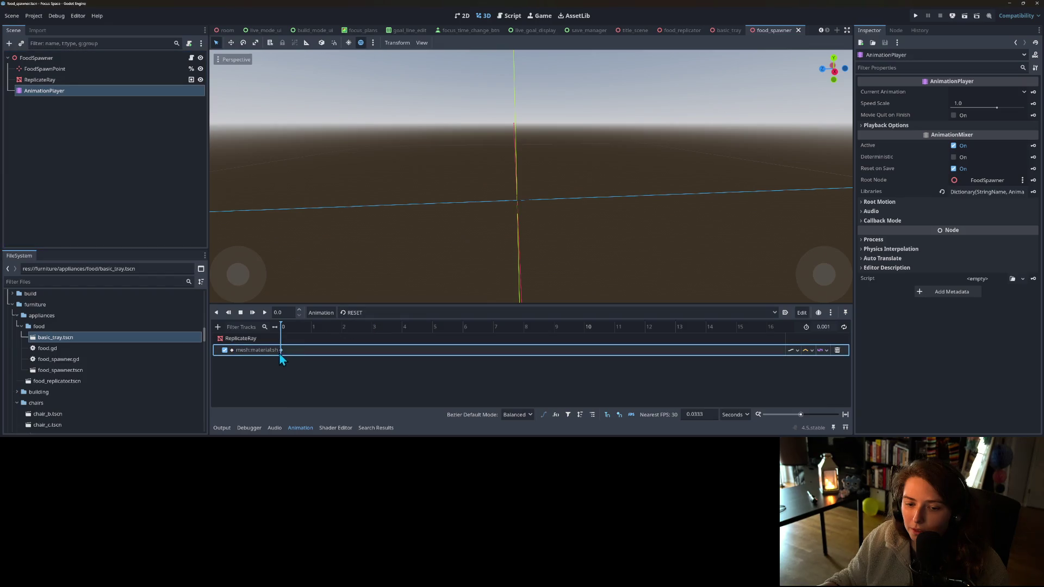
left_click(303, 384)
left_click(356, 313)
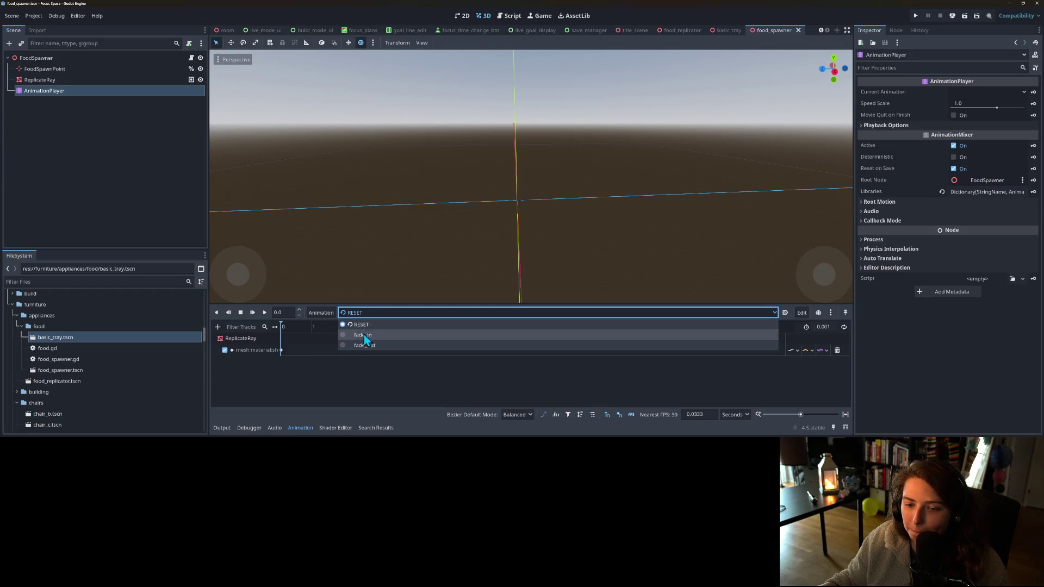
left_click(364, 334)
- Scrub fade_in between 1 and 2 seconds and inspect the replicate_food call key
left_click(302, 327)
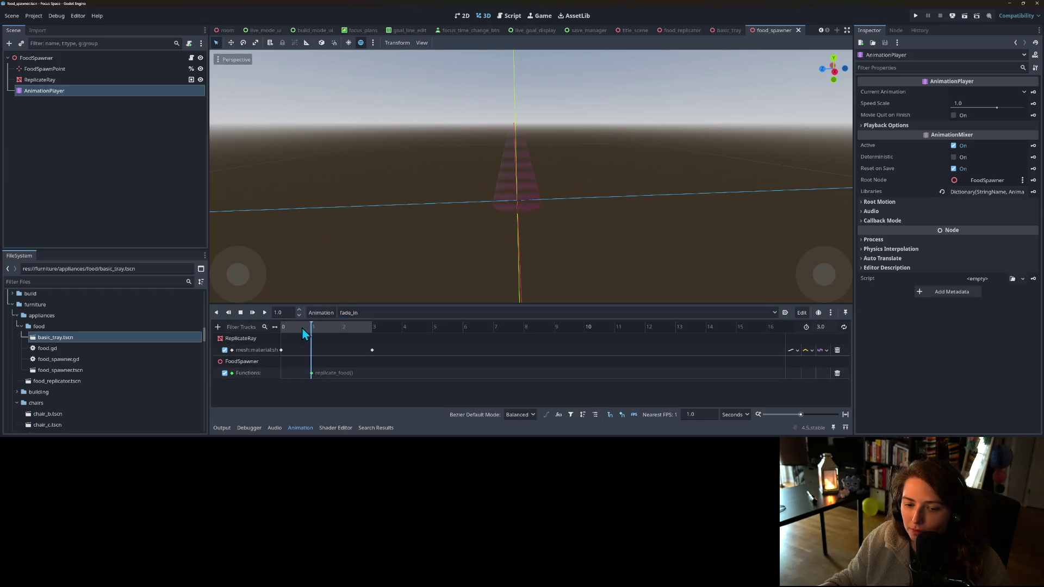
left_click_drag(309, 333, 334, 337)
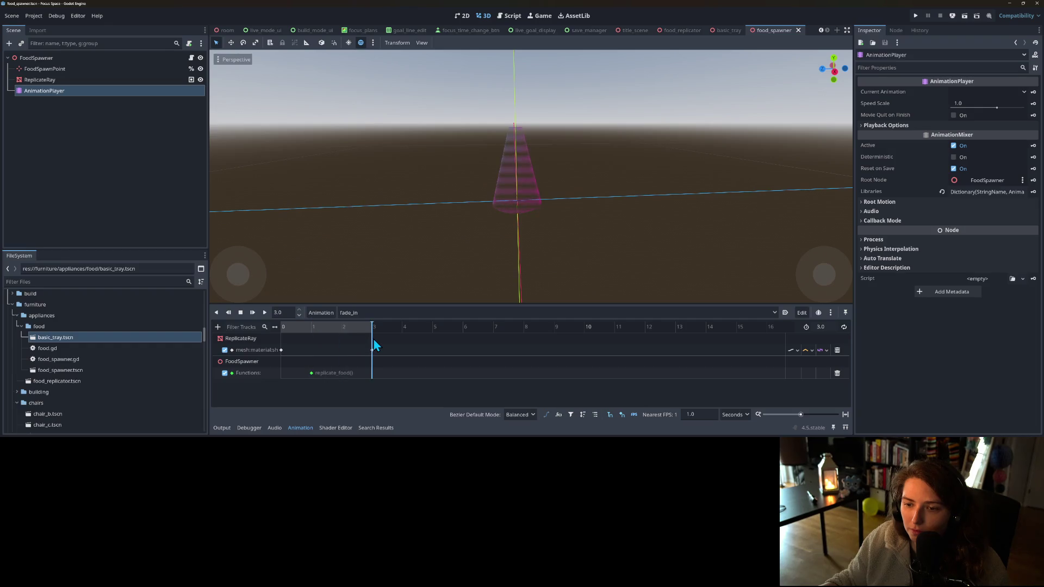
left_click_drag(374, 340, 263, 335)
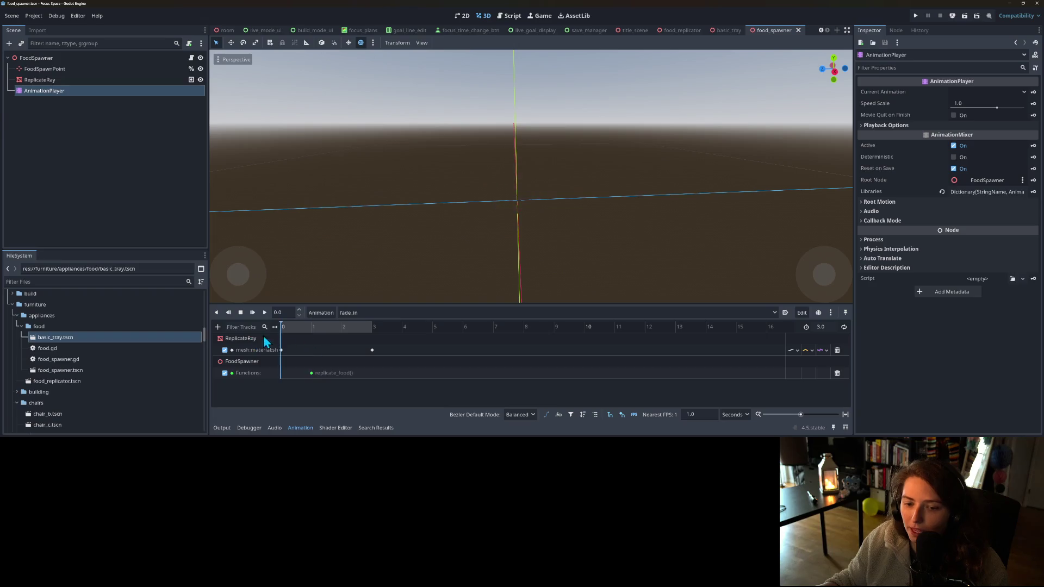
left_click(311, 374)
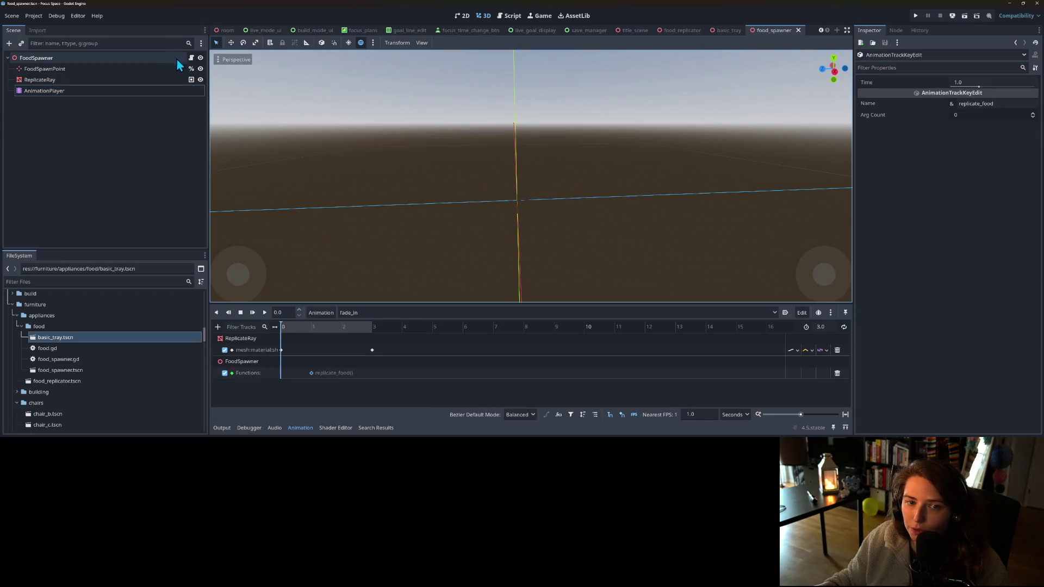
left_click(192, 58)
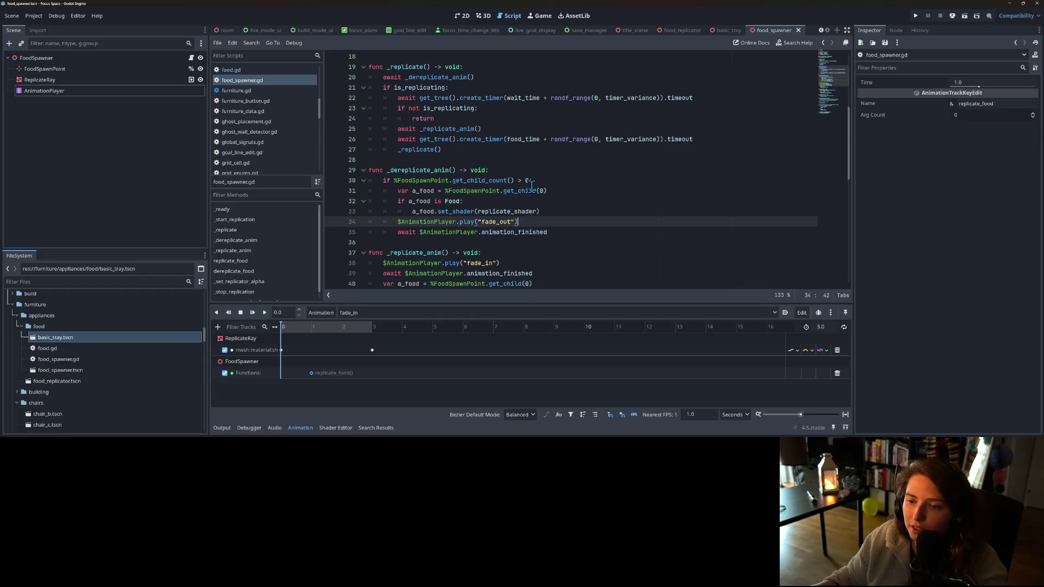
- Detach the script from the BasicTray root node and save the basic_tray scene
left_click(252, 73)
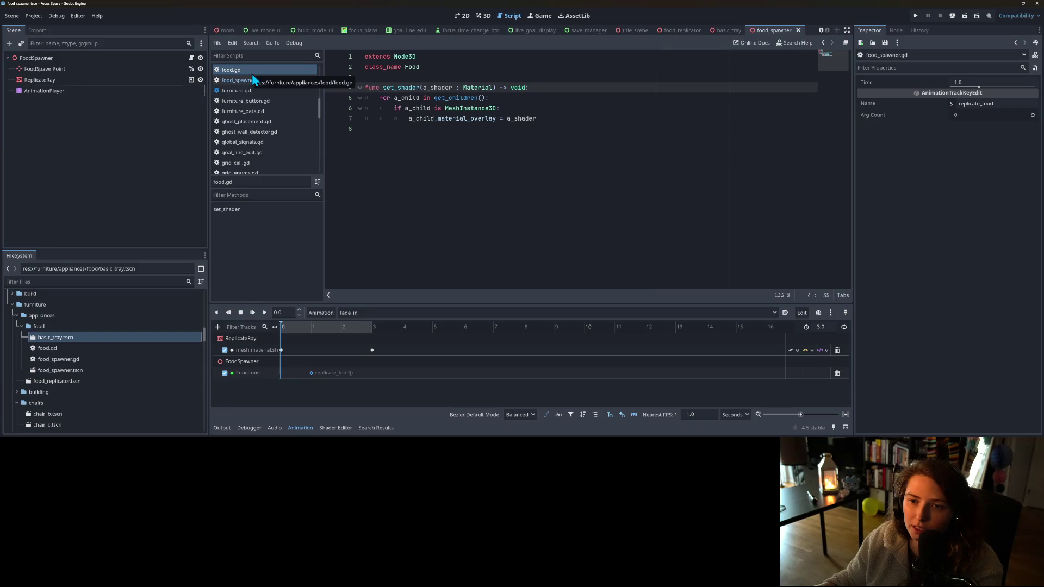
right_click(252, 73)
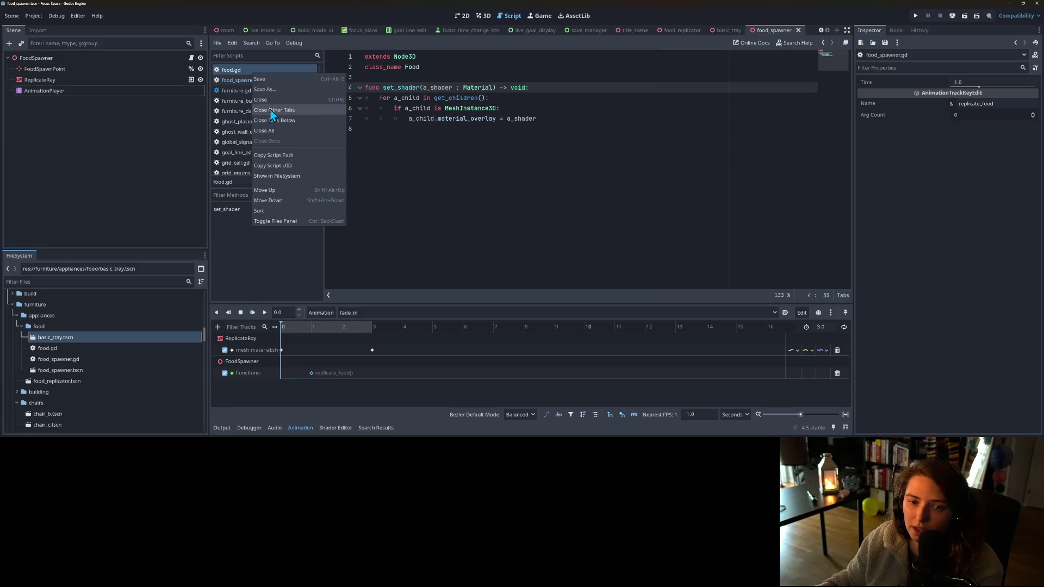
left_click(313, 64)
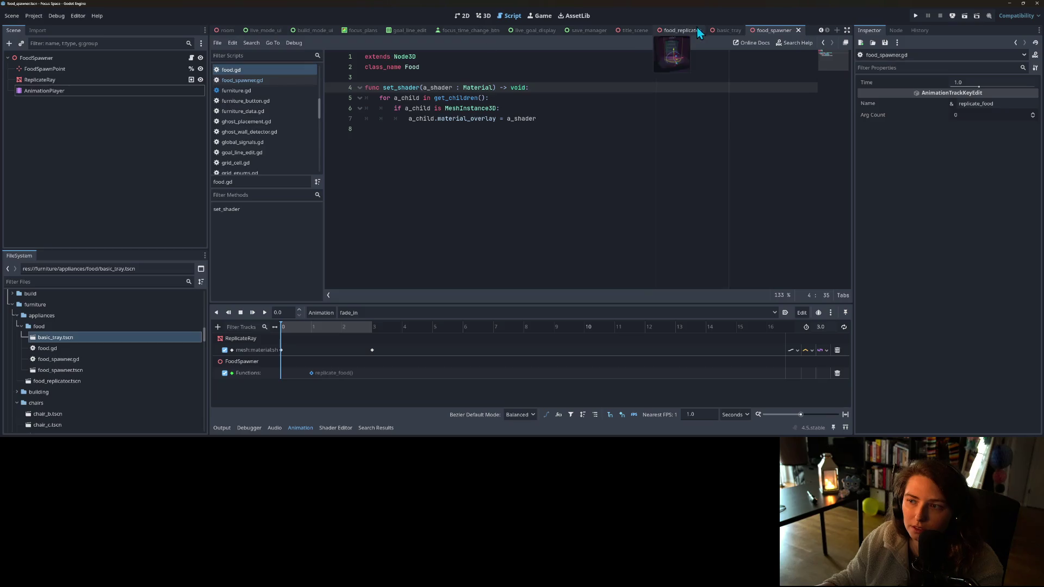
left_click(713, 31)
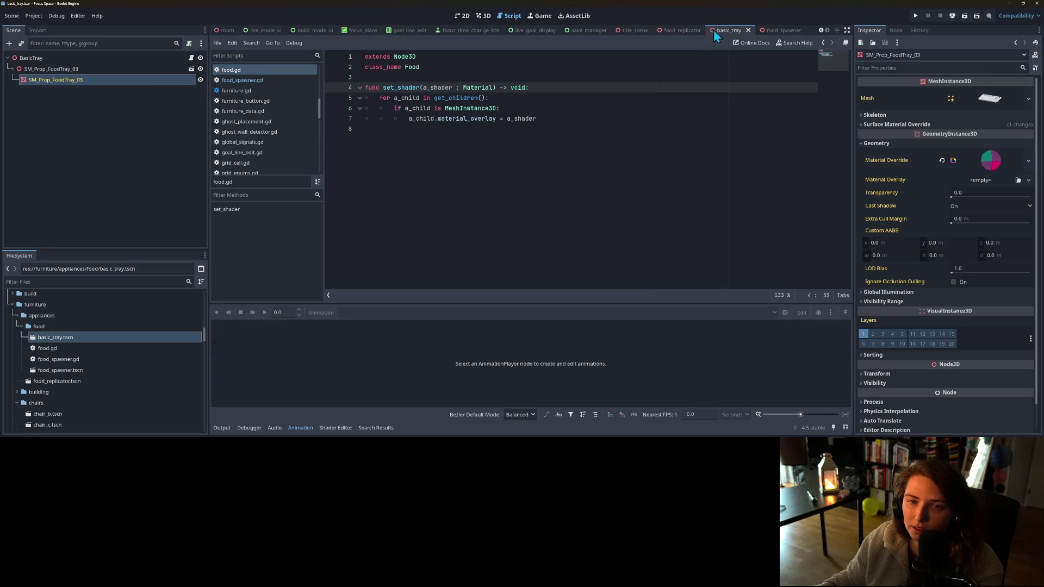
right_click(93, 60)
left_click(122, 181)
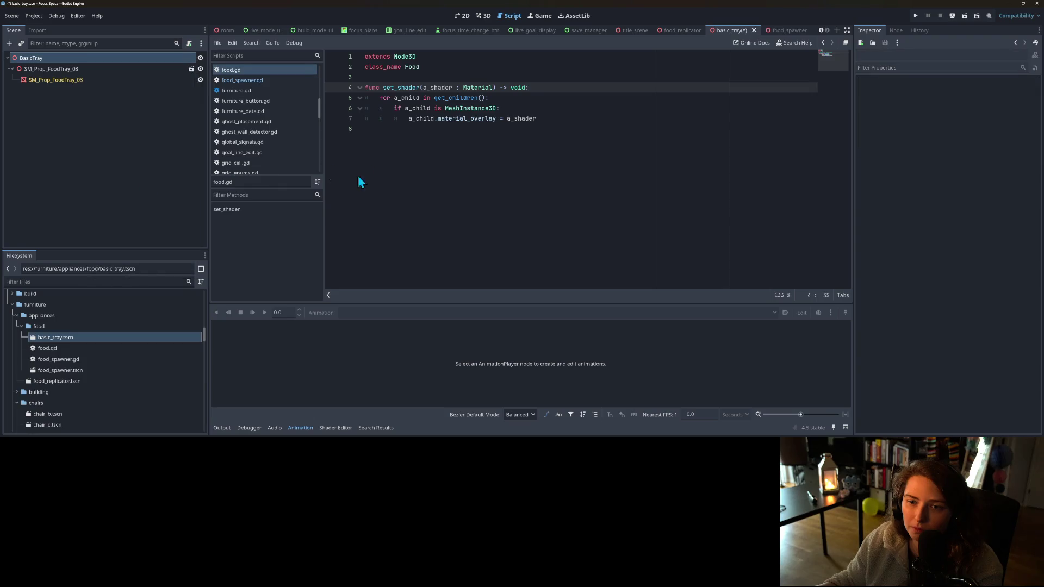
left_click(358, 175)
key("ctrl+s")
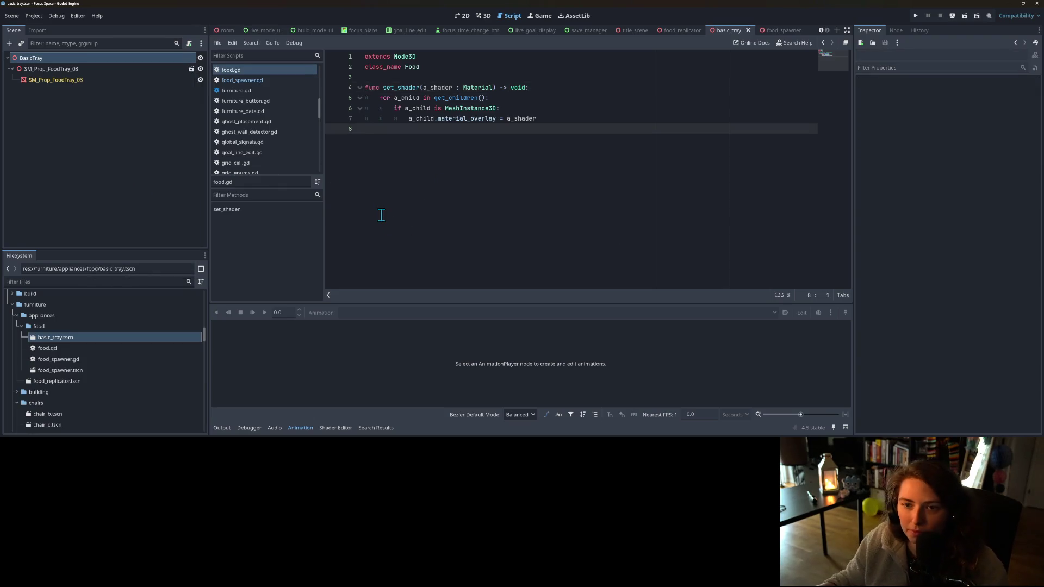
- Delete food.gd from the project's food folder
left_click(71, 381)
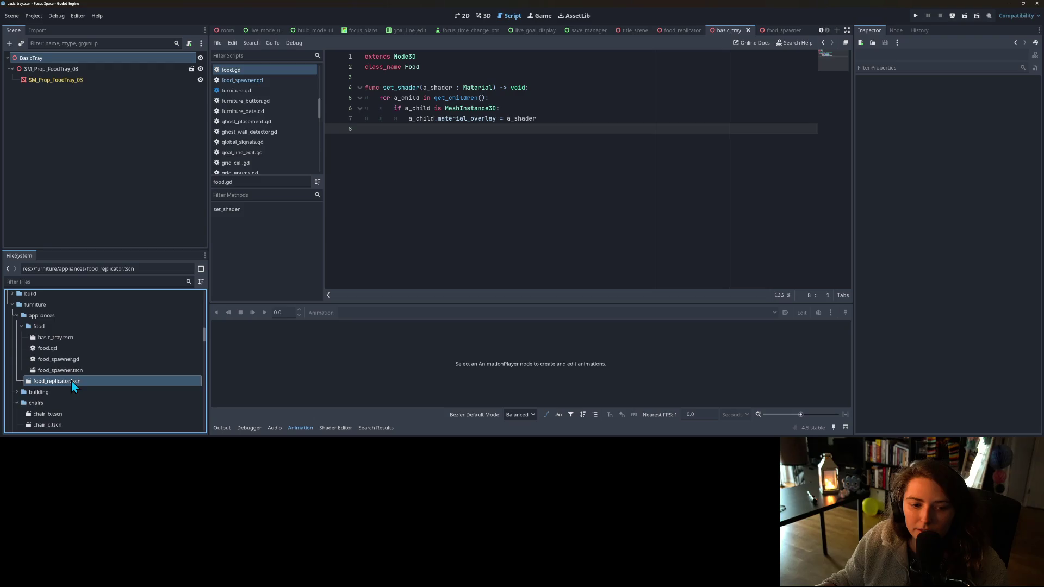
right_click(64, 349)
left_click(74, 210)
key("ctrl+s")
right_click(58, 353)
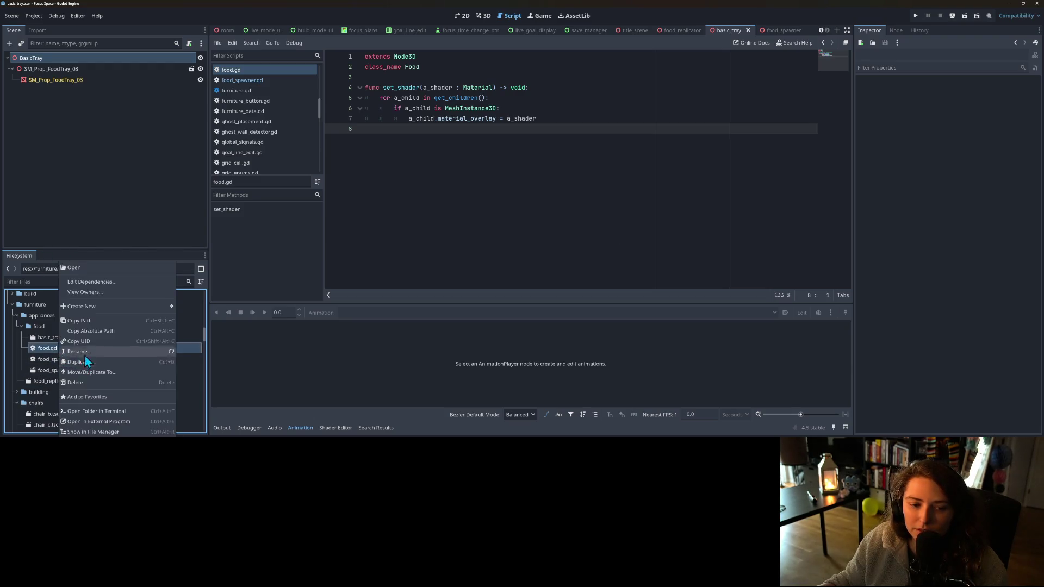
left_click(88, 383)
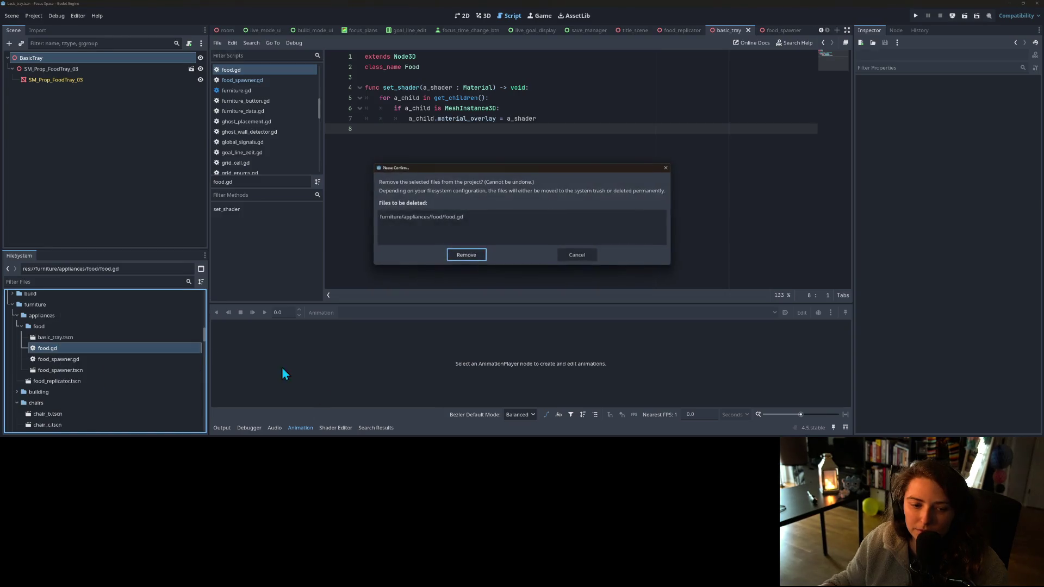
left_click(467, 255)
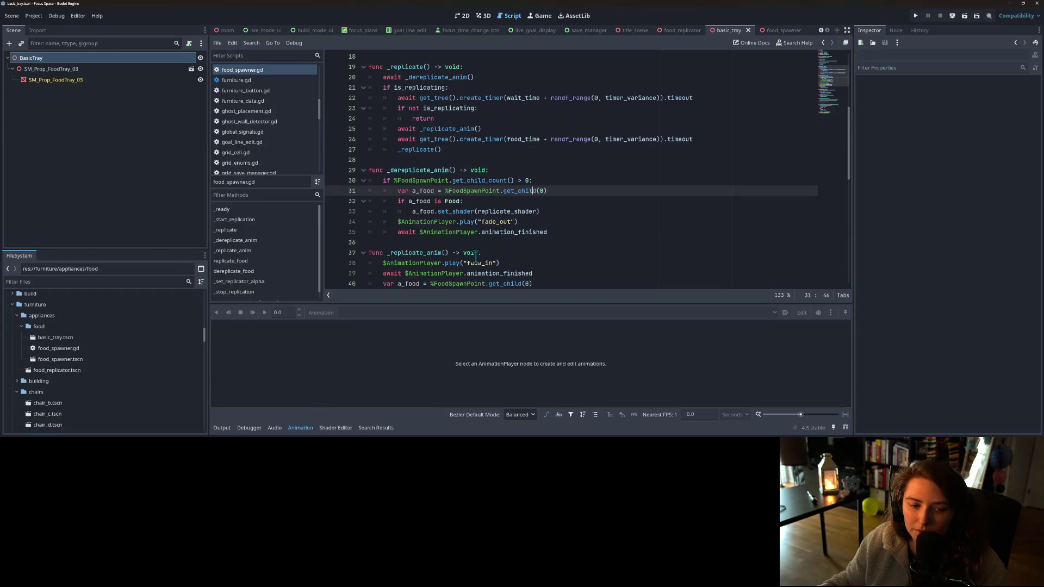
- Remove the Food set_shader lines from _dereplicate_anim and save food_spawner.gd
left_click(481, 222)
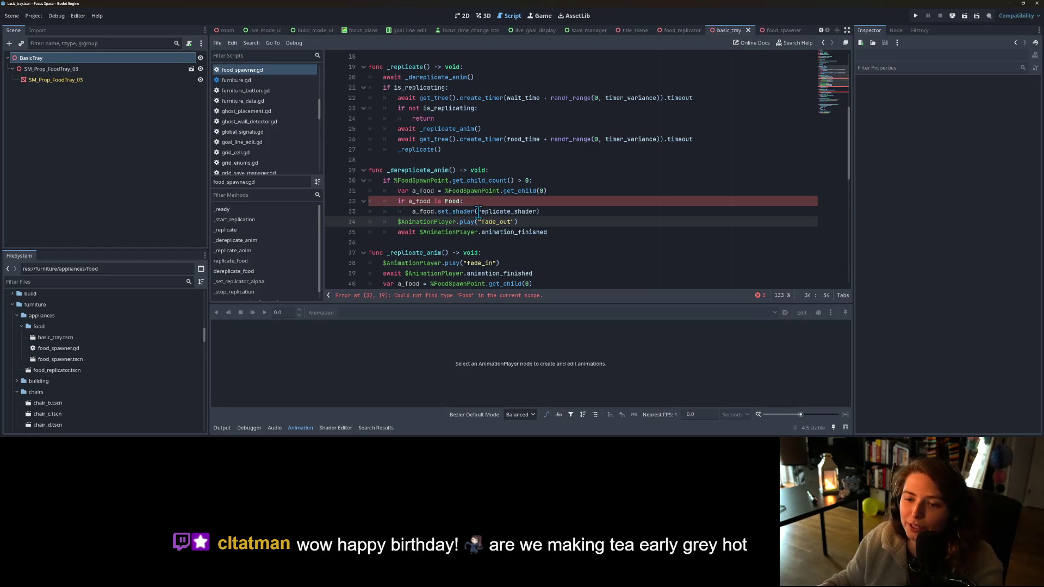
left_click(462, 212)
key("End")
mouse_move(556, 208)
left_mouse_down()
mouse_move(345, 202)
mouse_move(341, 194)
left_mouse_up()
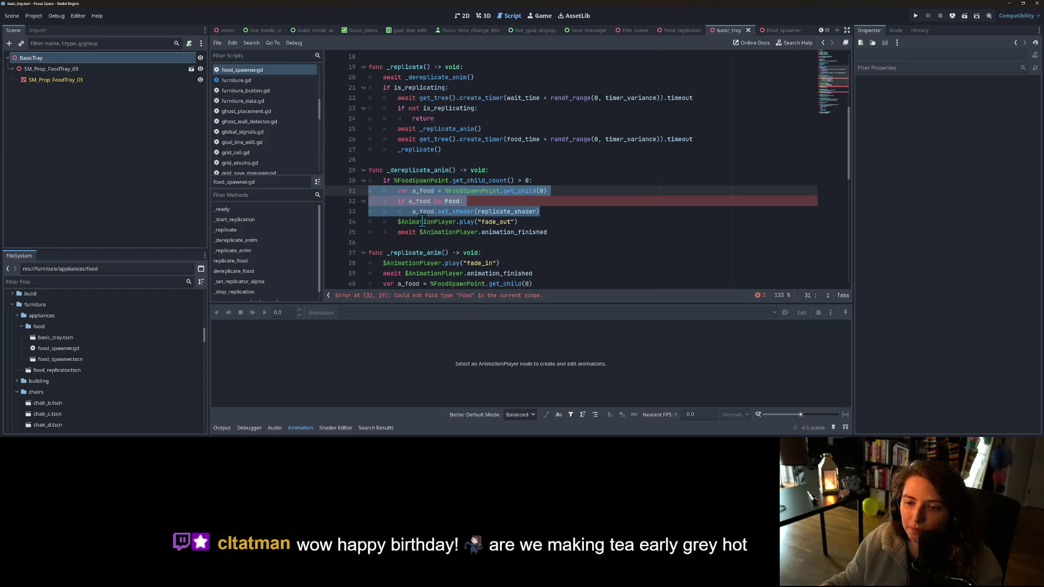
key("ctrl+x")
key("BackSpace")
double_click(455, 180)
key("ctrl+s")
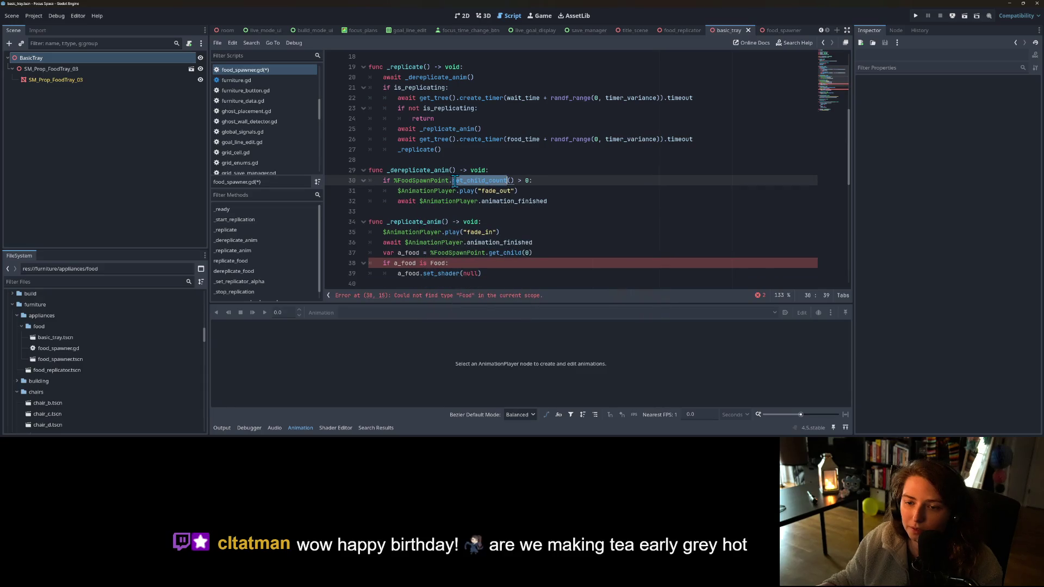
- Delete the a_food and set_shader(null) lines in _replicate_anim
left_click(451, 190)
scroll(449, 207, "down", 2)
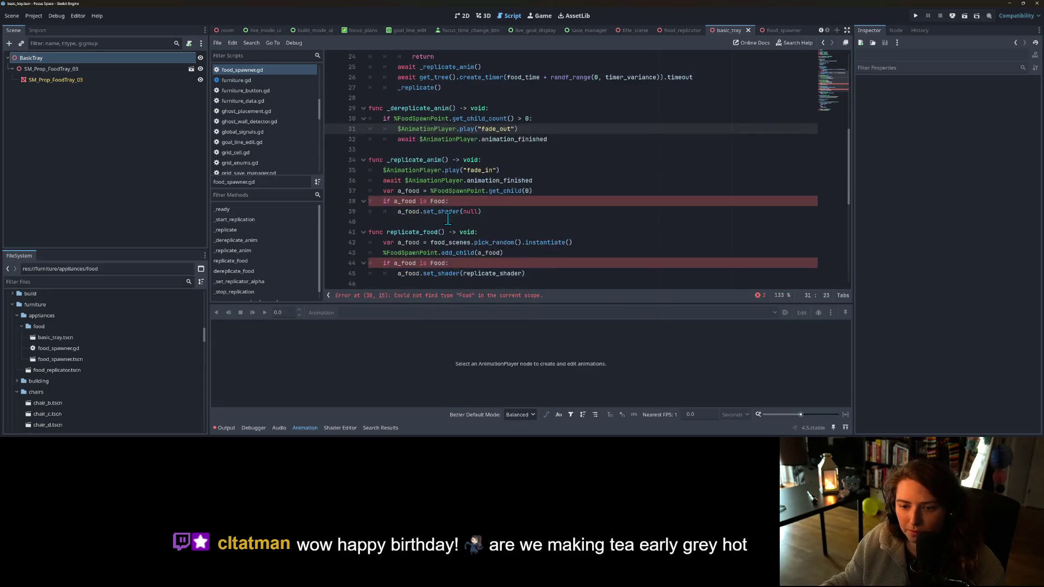
left_click_drag(493, 211, 324, 204)
left_click_drag(494, 211, 356, 191)
key("BackSpace")
key("BackSpace")
- Delete the Food check and set_shader lines in replicate_food, then save the script
left_click(454, 232)
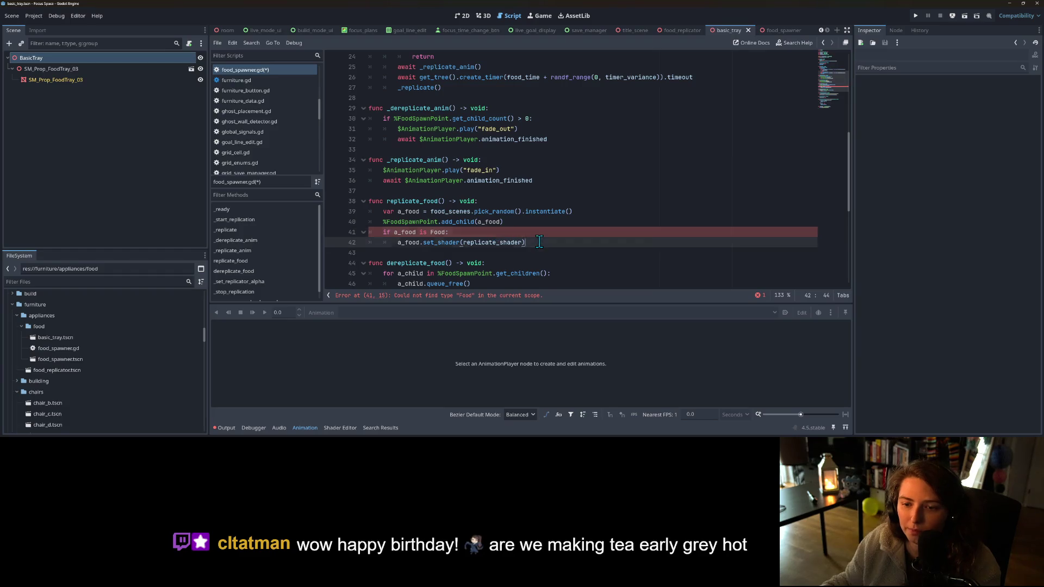
left_click_drag(542, 239, 368, 232)
key("BackSpace")
key("BackSpace")
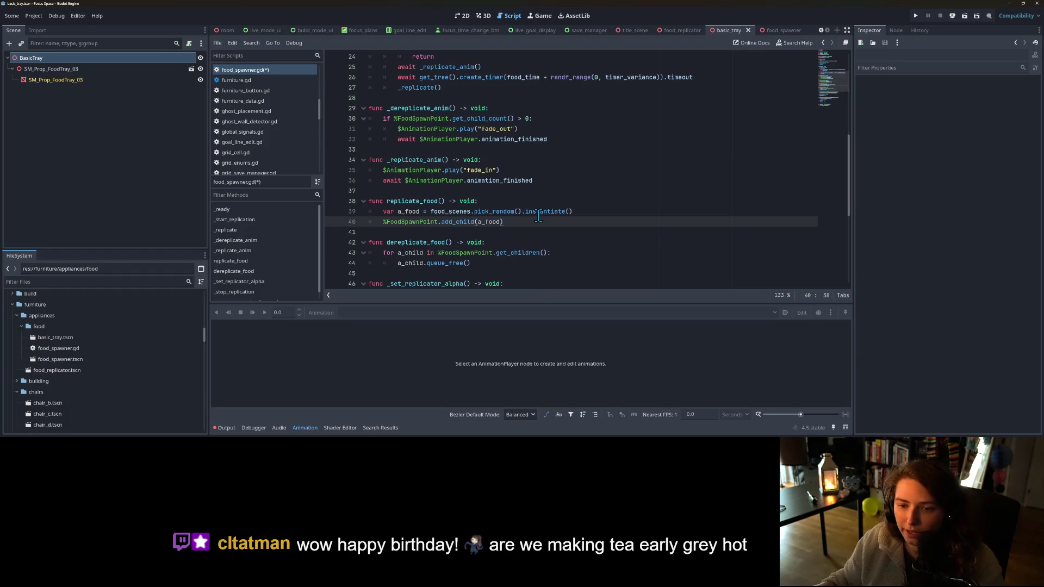
double_click(412, 201)
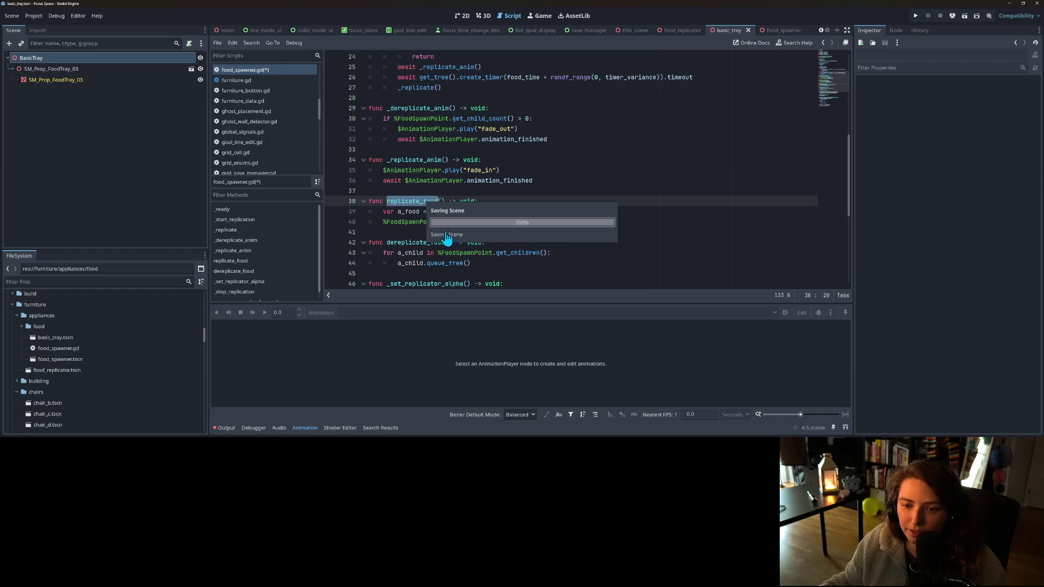
key("ctrl+s")
double_click(423, 242)
scroll(485, 252, "up", 2)
left_click(464, 201)
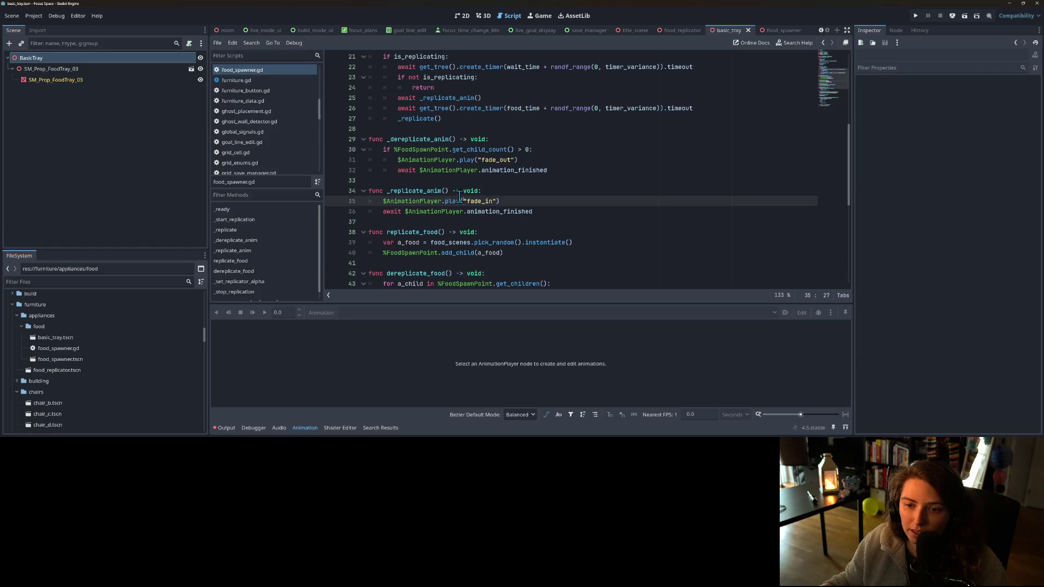
double_click(416, 139)
double_click(421, 150)
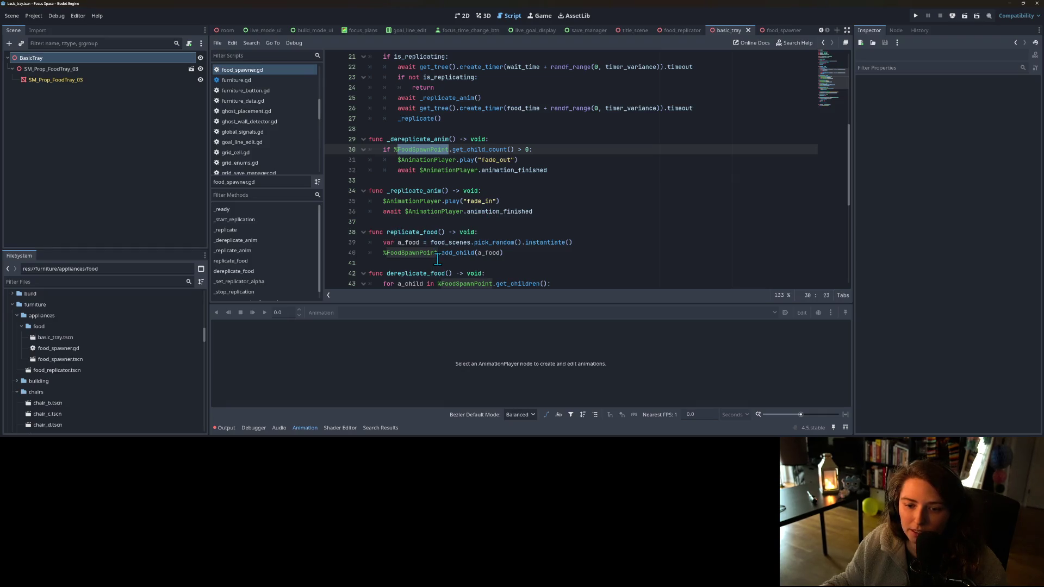
- Move fade_in's replicate_food() key from 1.0 to 2.0 seconds and save the scene
left_click(681, 30)
left_click(775, 30)
left_click(74, 90)
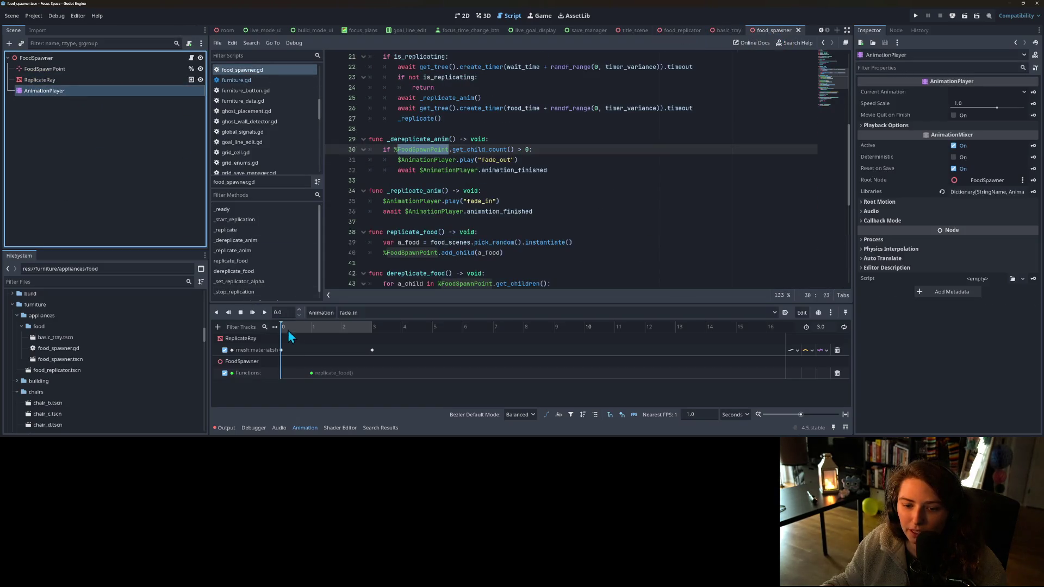
left_click_drag(312, 374, 342, 374)
left_click(319, 328)
mouse_move(341, 331)
left_mouse_down()
mouse_move(285, 329)
mouse_move(328, 328)
left_mouse_up()
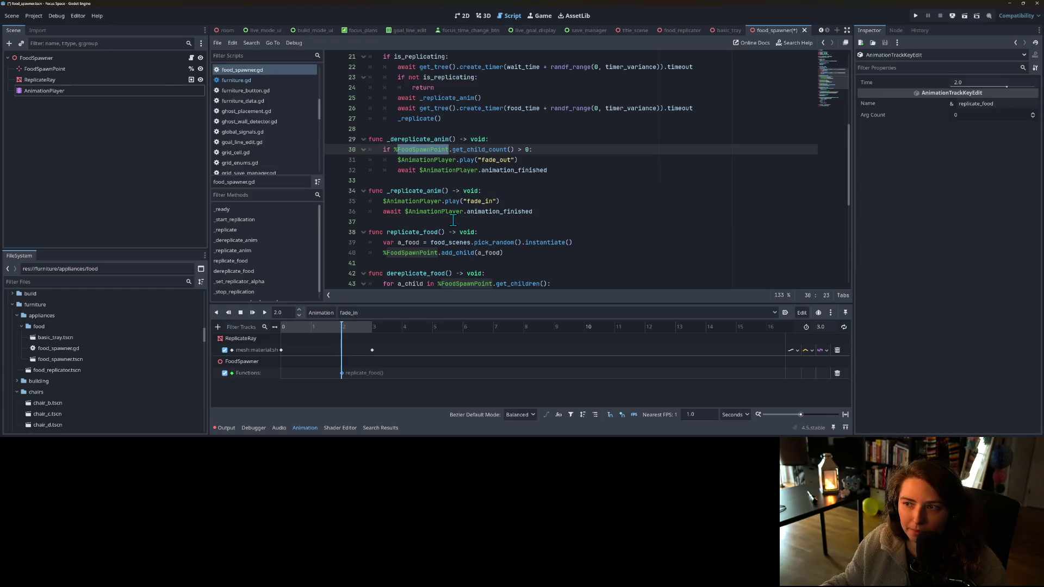
key("ctrl+s")
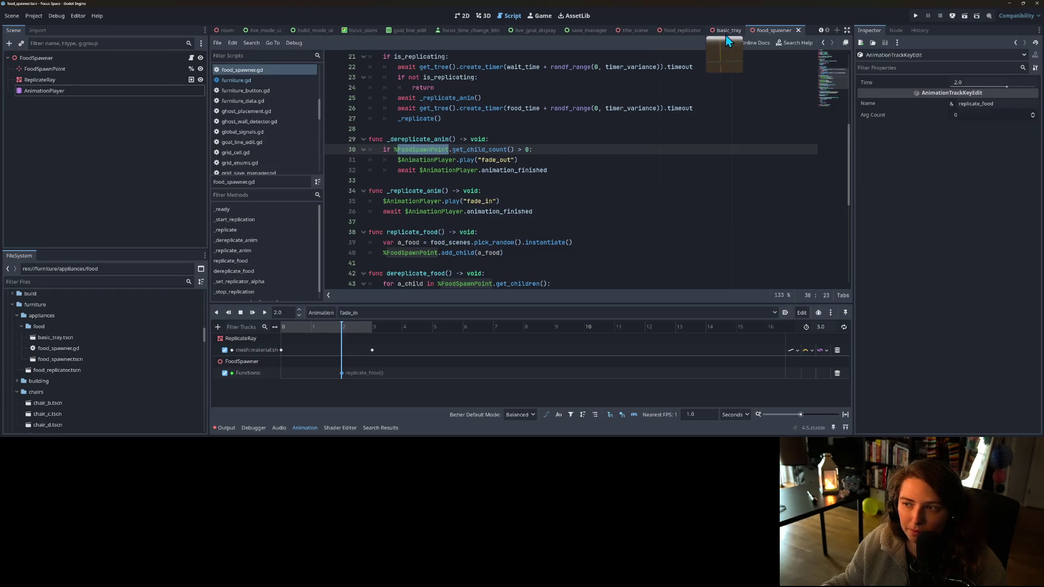
- Preview the fade_out animation at 1.0 seconds, then switch back to fade_in
left_click(349, 313)
left_click(374, 345)
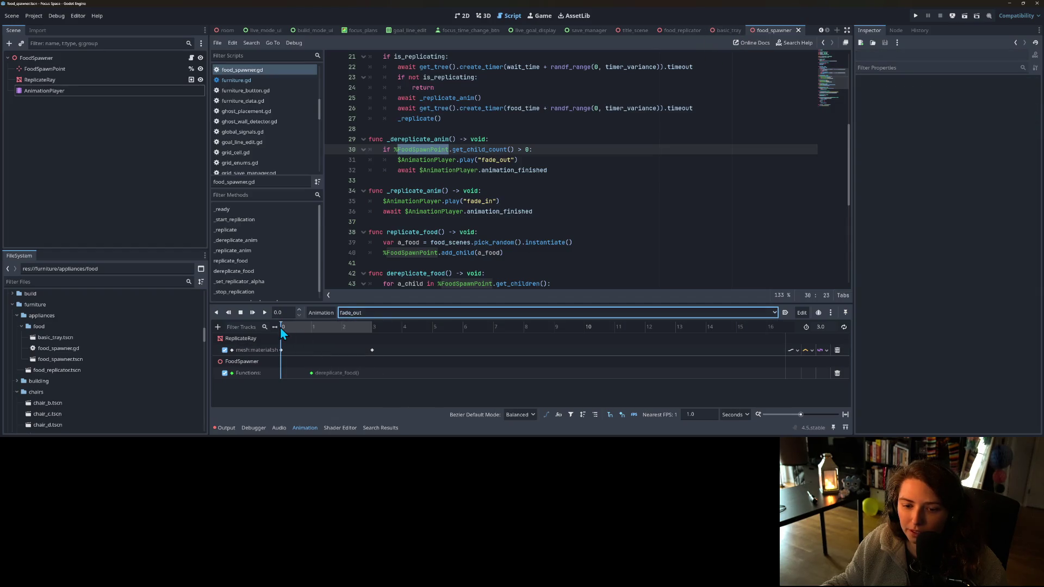
left_click(305, 329)
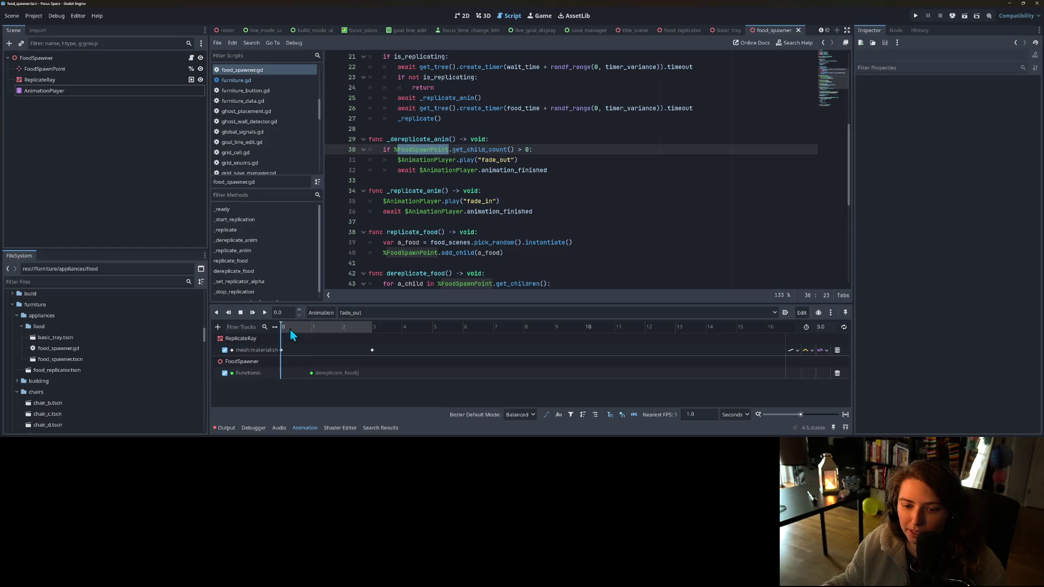
left_click(370, 313)
left_click(365, 332)
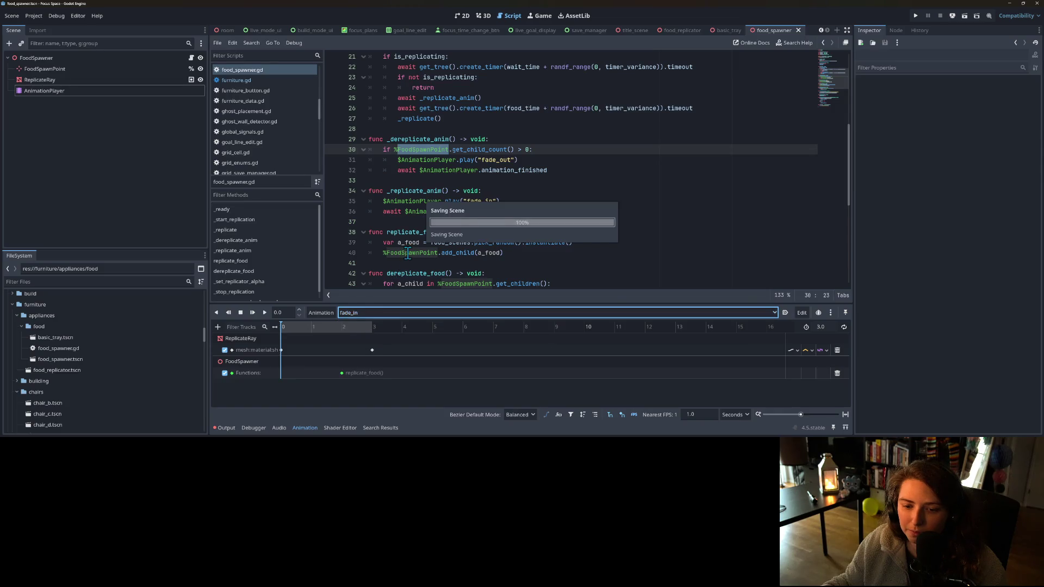
left_click(452, 242)
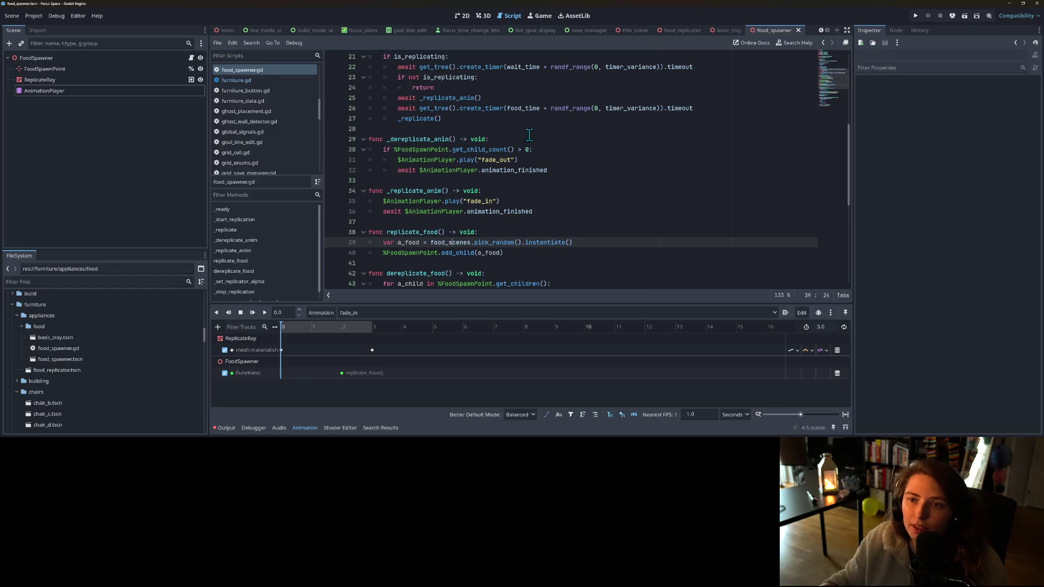
- Copy the Material value from the ReplicateRay mesh
left_click(491, 21)
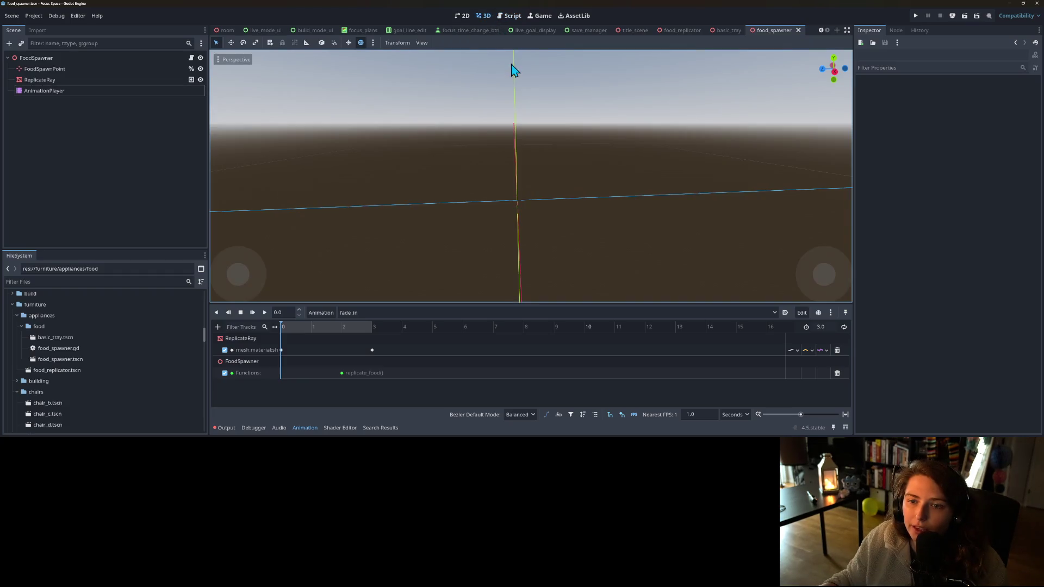
left_click(87, 59)
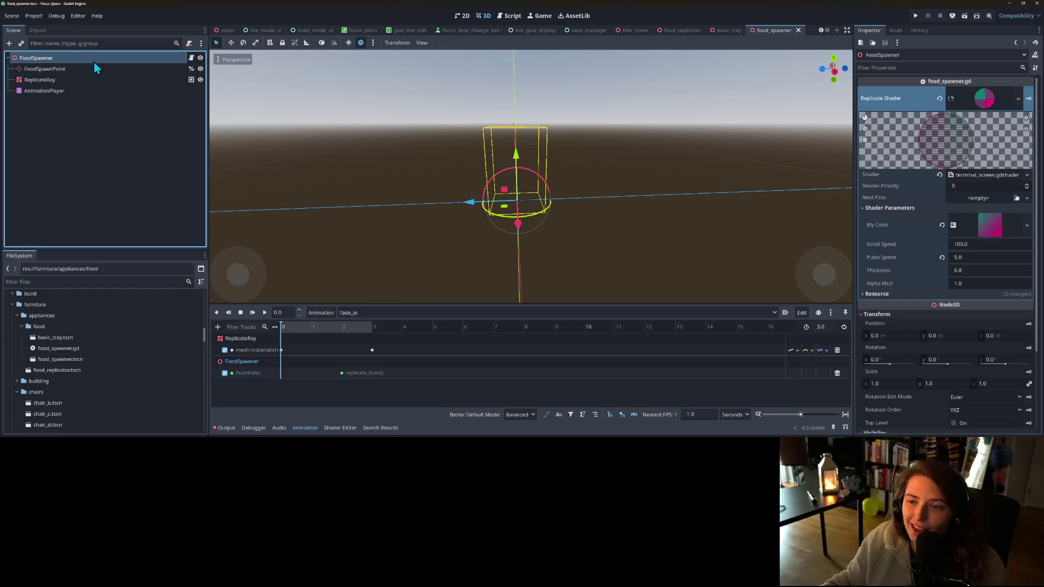
left_click(983, 105)
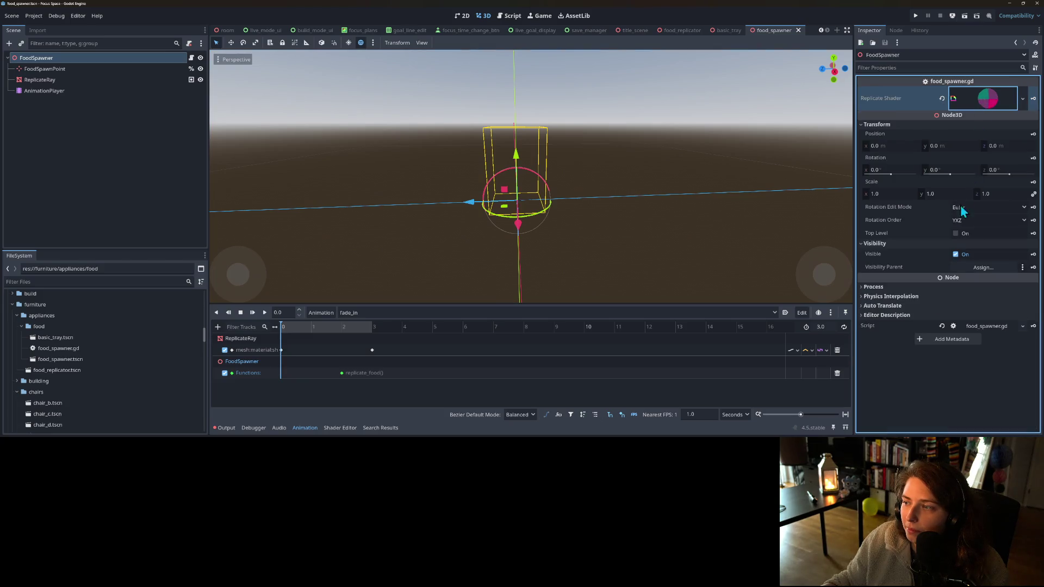
left_click(40, 81)
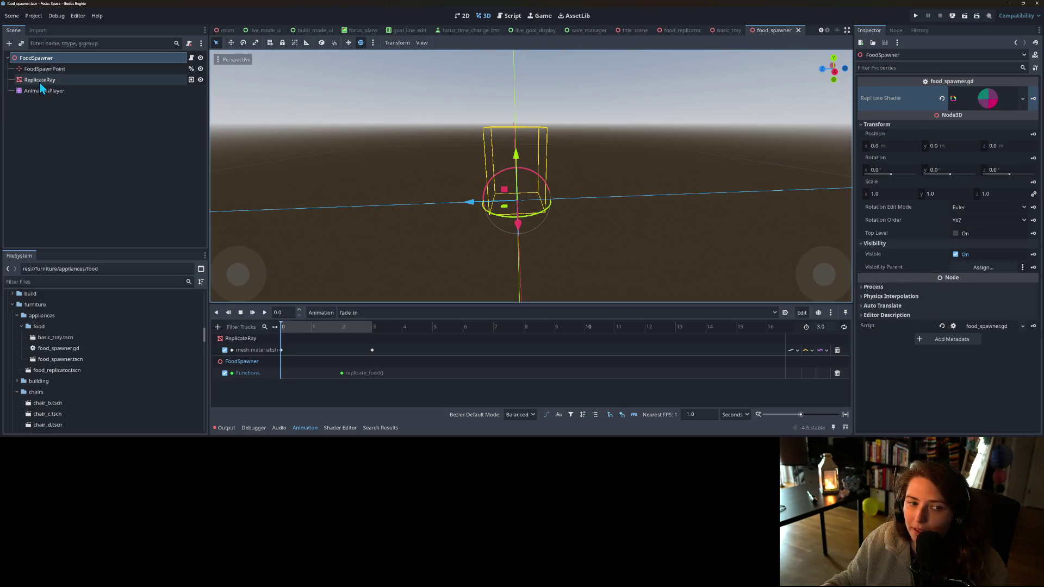
left_click(1006, 223)
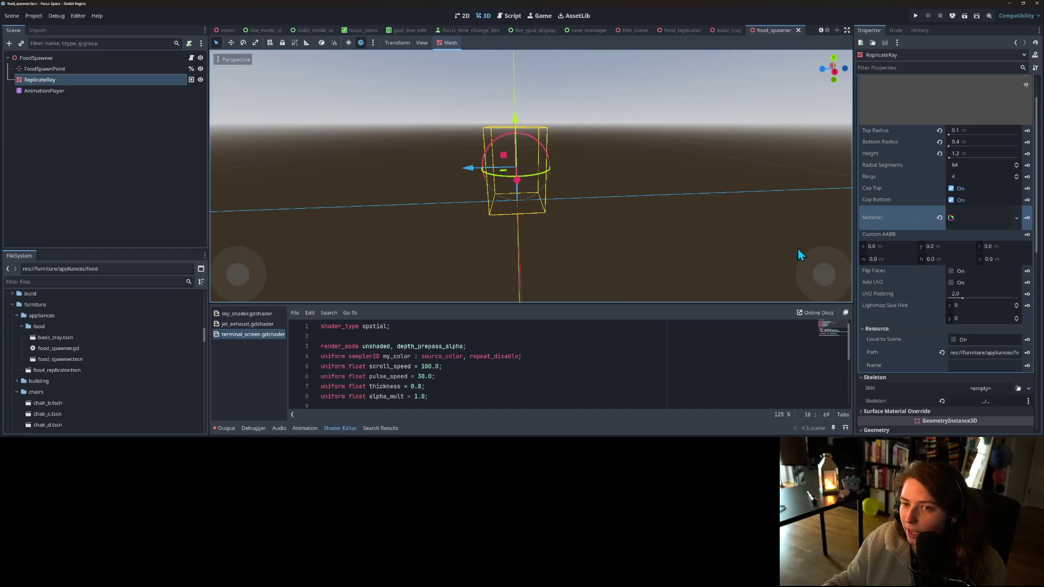
right_click(902, 218)
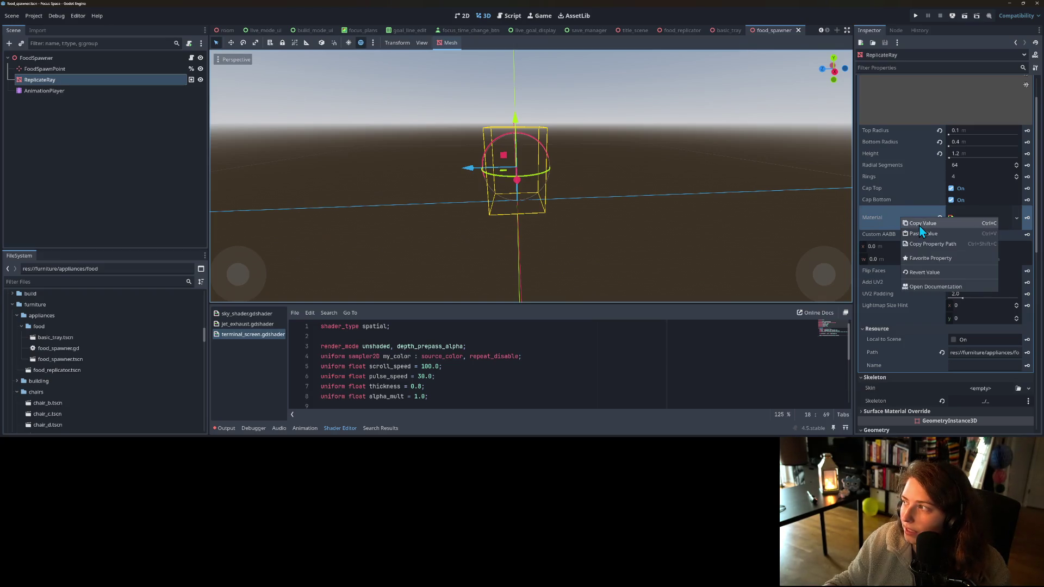
left_click(919, 225)
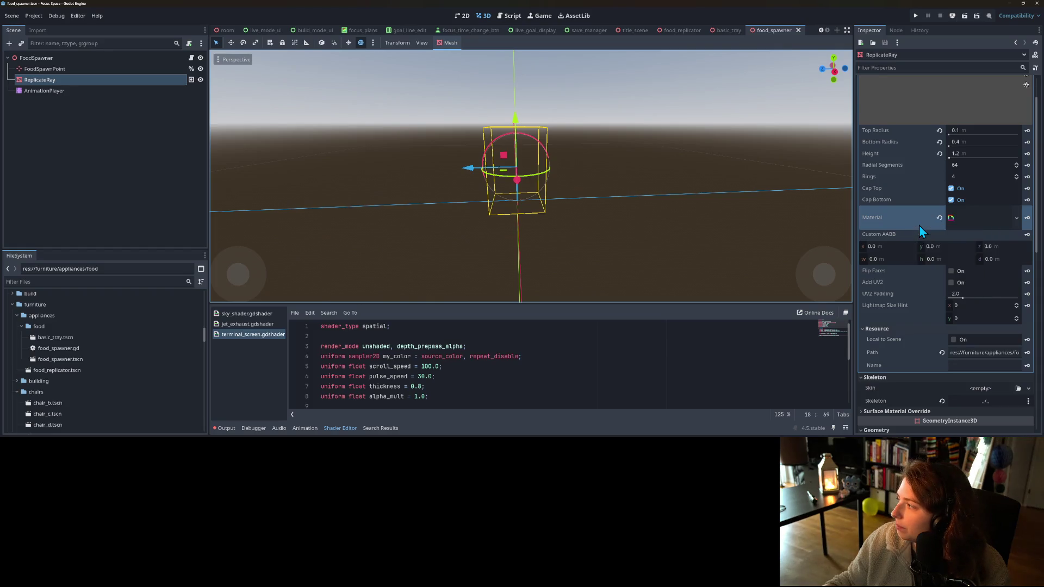
right_click(915, 227)
left_click(914, 225)
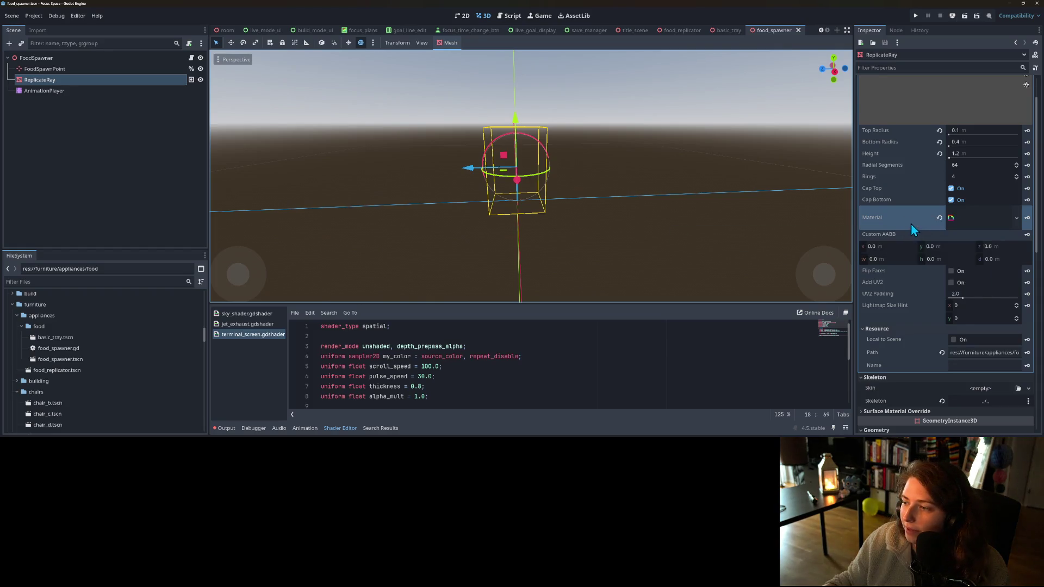
scroll(909, 223, "up", 2)
- Paste that material into FoodSpawner's Replicate Shader and save the food_spawner scene
left_click(101, 60)
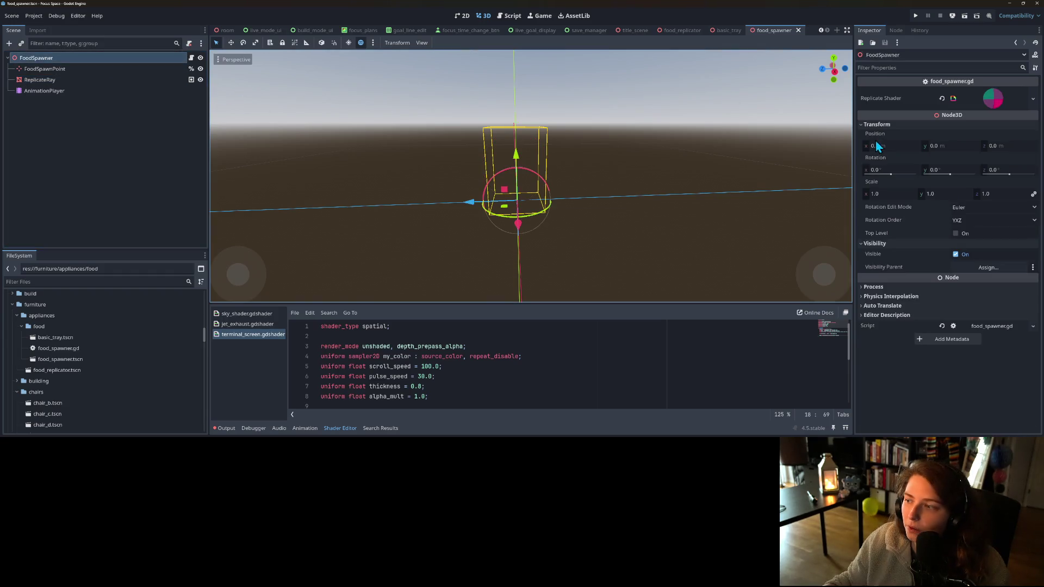
right_click(897, 98)
left_click(924, 114)
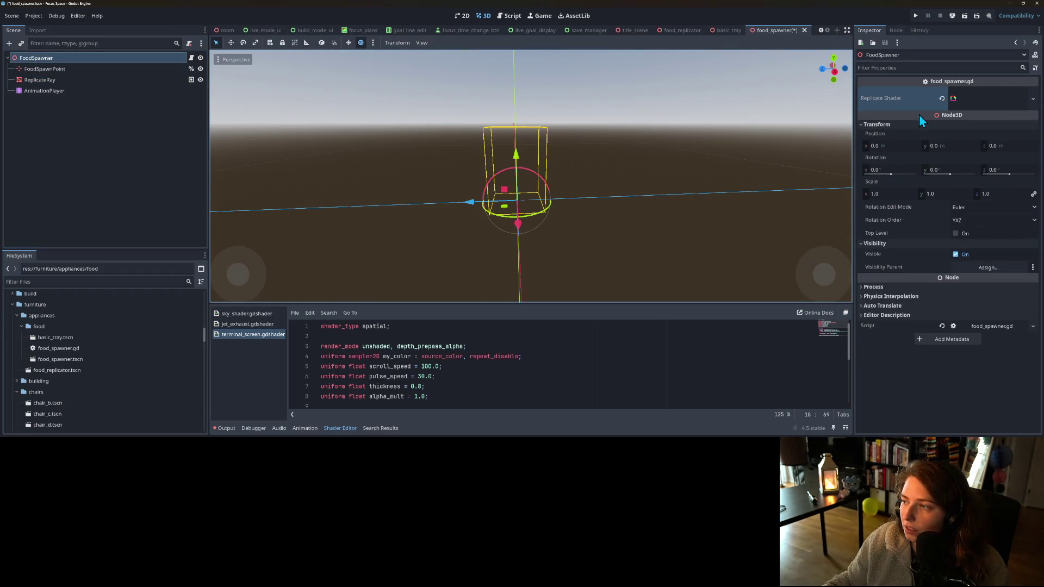
key("ctrl+s")
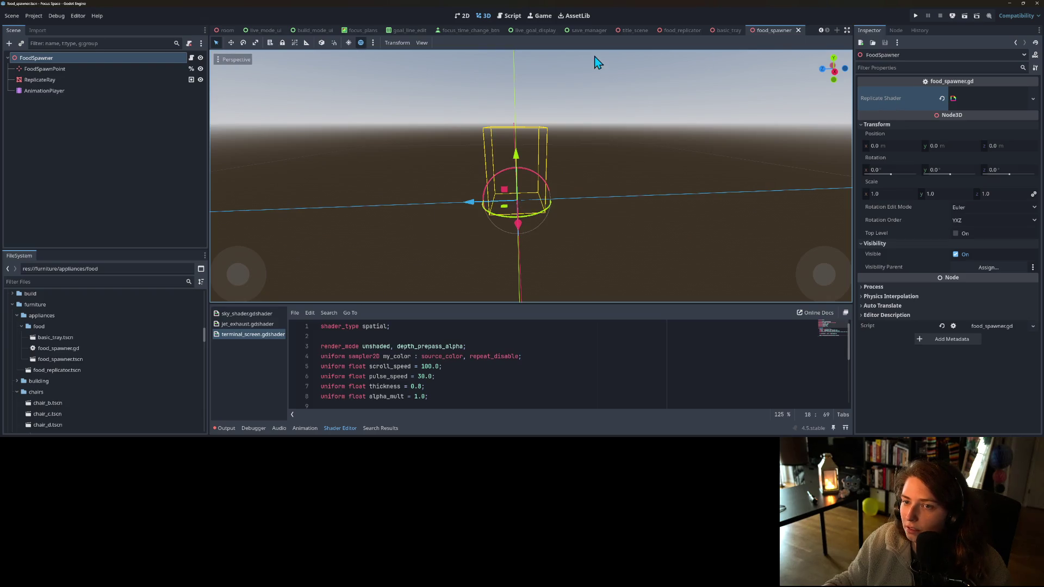
left_click(191, 57)
- Add a blank line after line 40 in food_spawner.gd and save it
left_click(500, 233)
left_click(544, 259)
key("Return")
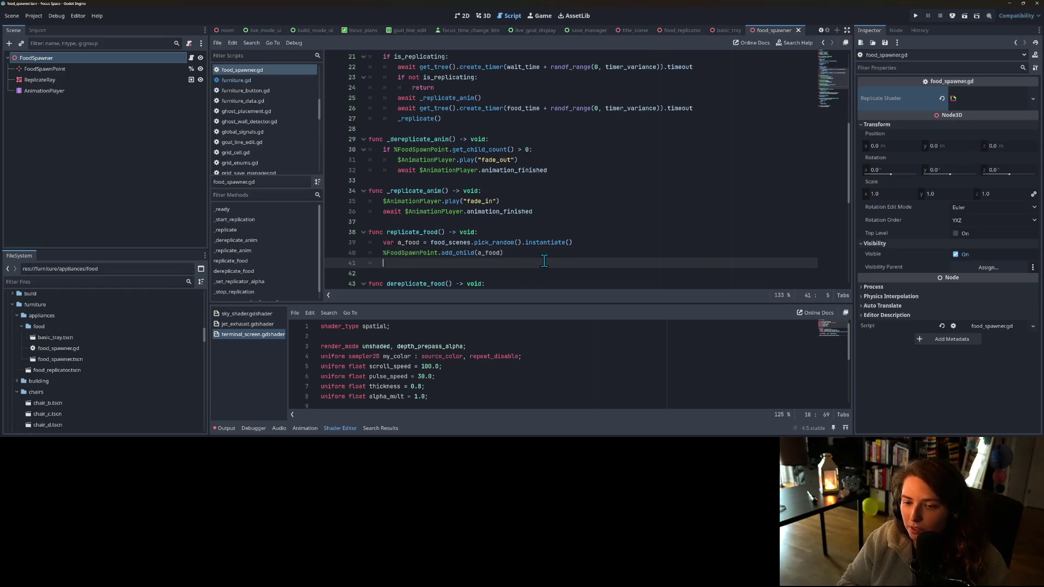
key("ctrl+s")
- Attach a new script, food.gd, to the BasicTray node in the basic_tray scene
left_click(726, 30)
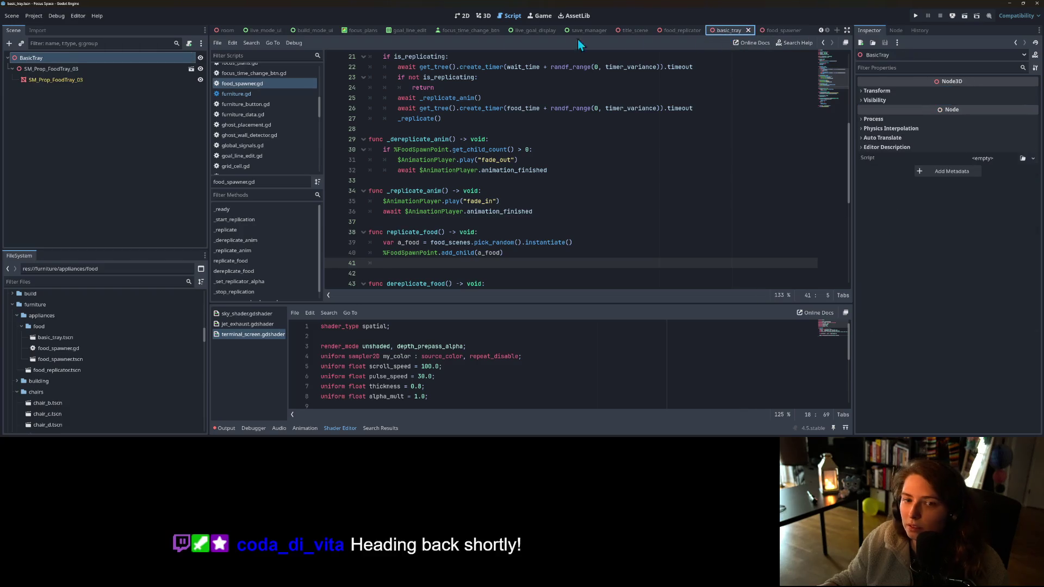
right_click(138, 60)
left_click(171, 147)
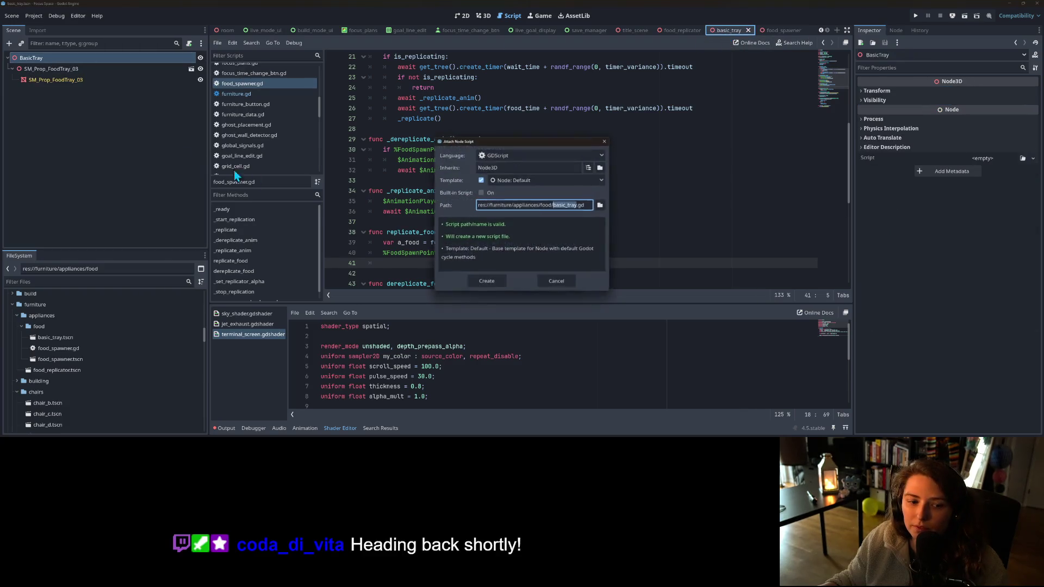
type("food")
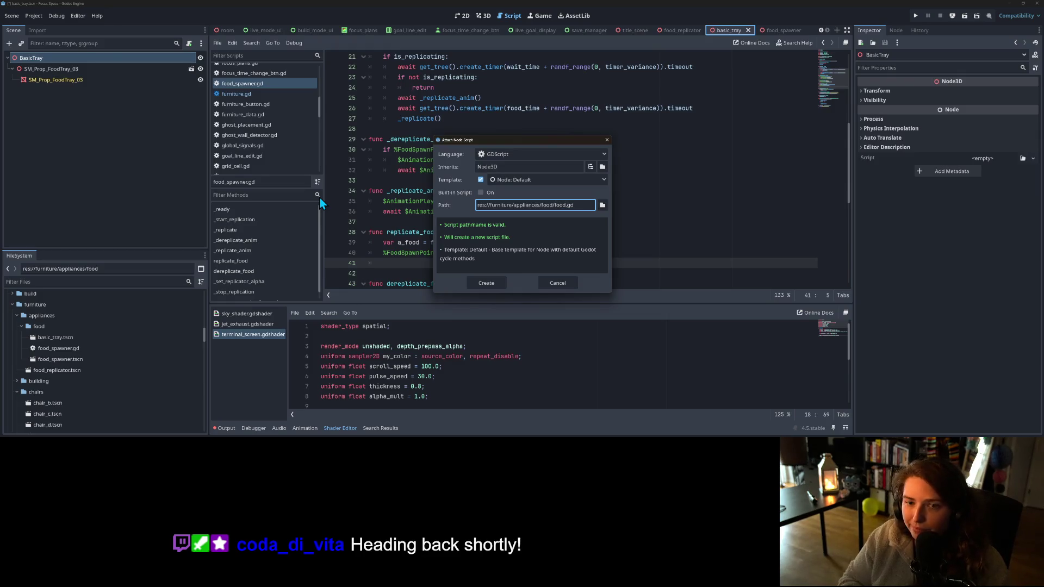
key("Return")
- Replace the template code with the signature func set_override_mat(a_mat : Material) -> void
mouse_move(422, 210)
left_mouse_down()
mouse_move(352, 116)
mouse_move(365, 85)
left_mouse_up()
type("func ")
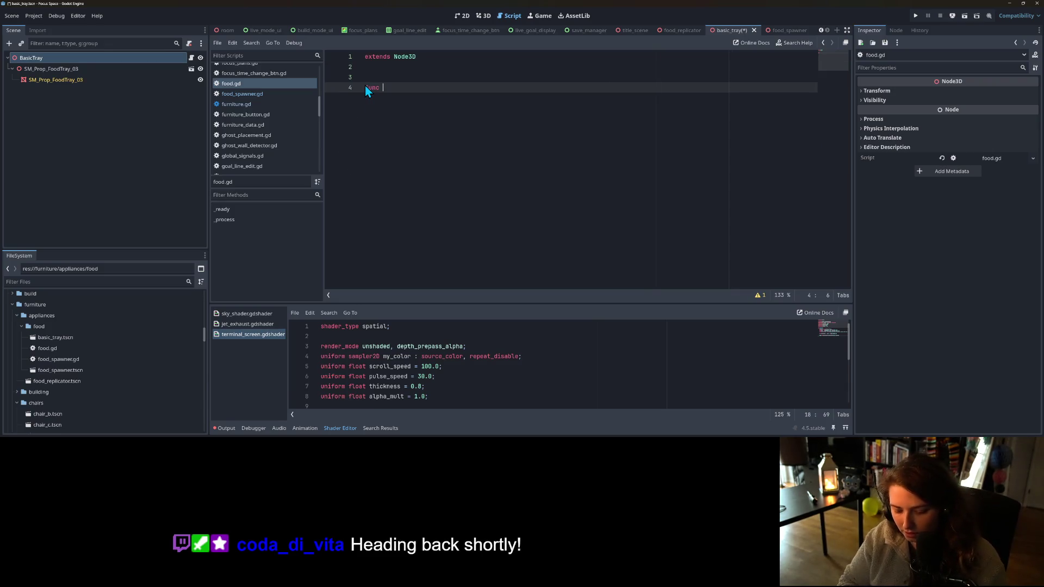
type("set_s")
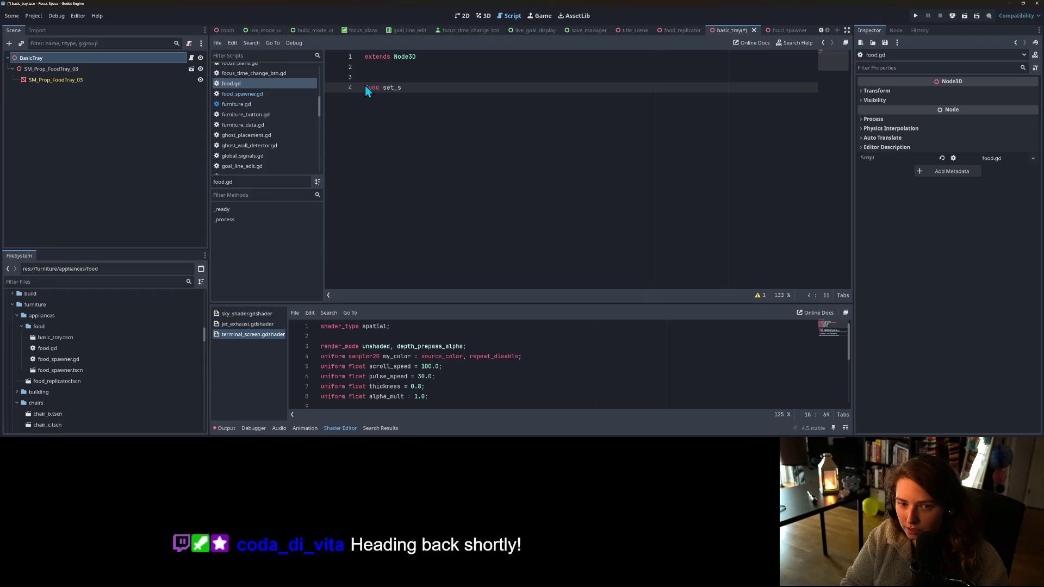
key("BackSpace")
type("overrid")
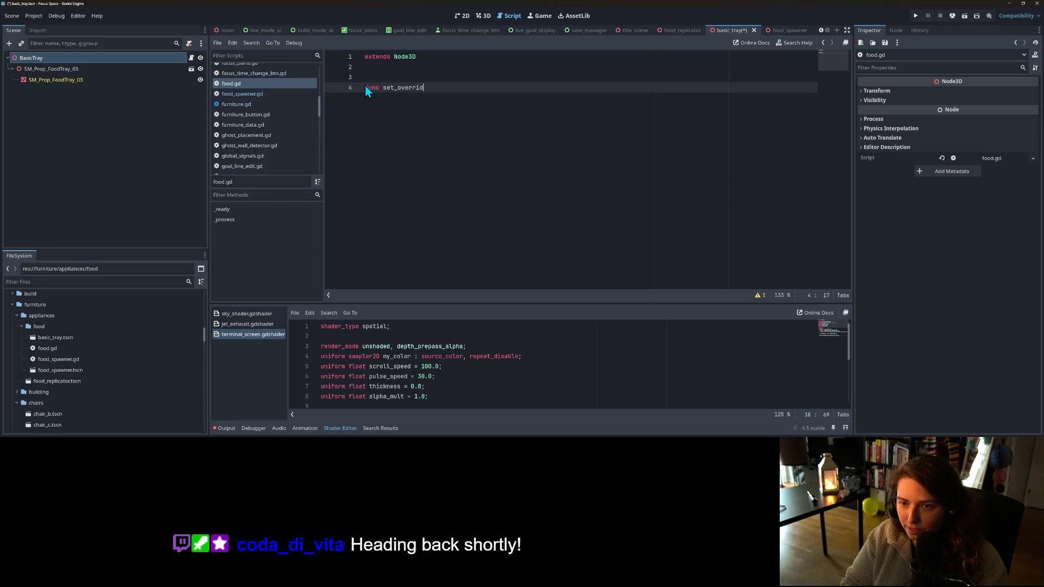
type("e_mate")
key("BackSpace")
type("(")
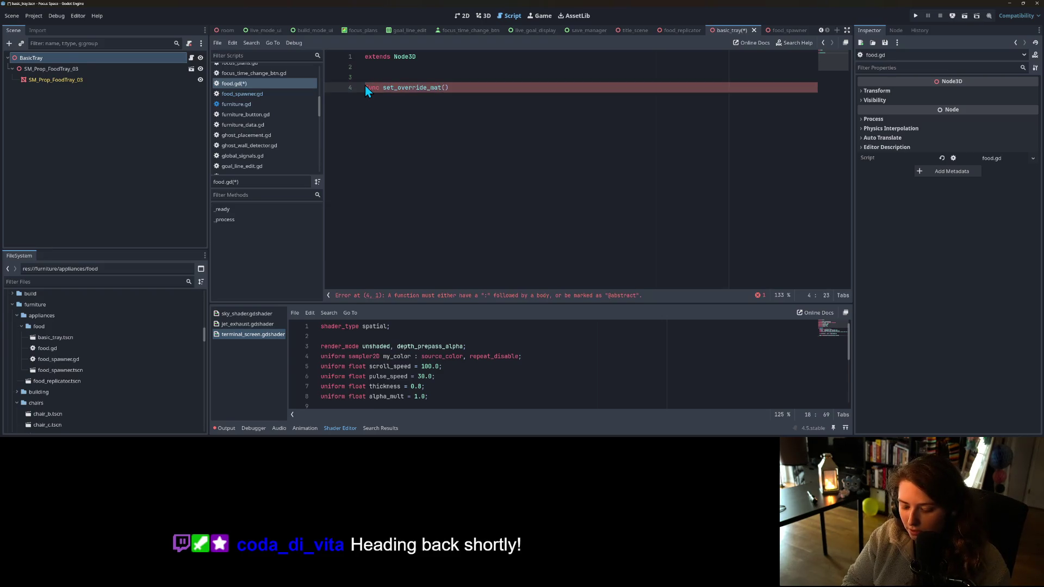
type("a_shader")
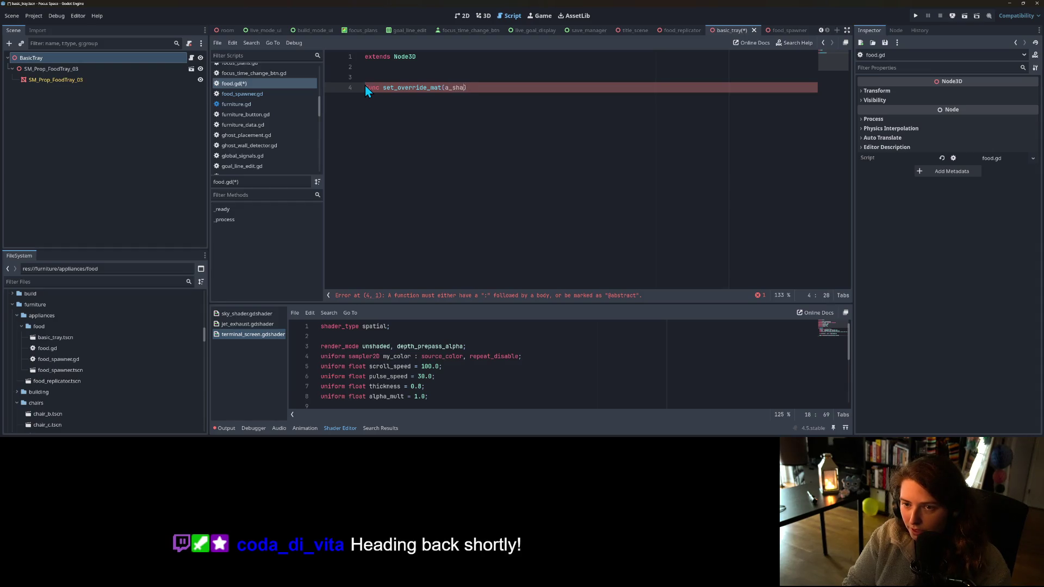
key("BackSpace")
key("BackSpace")
key("BackSpace")
type("mat ")
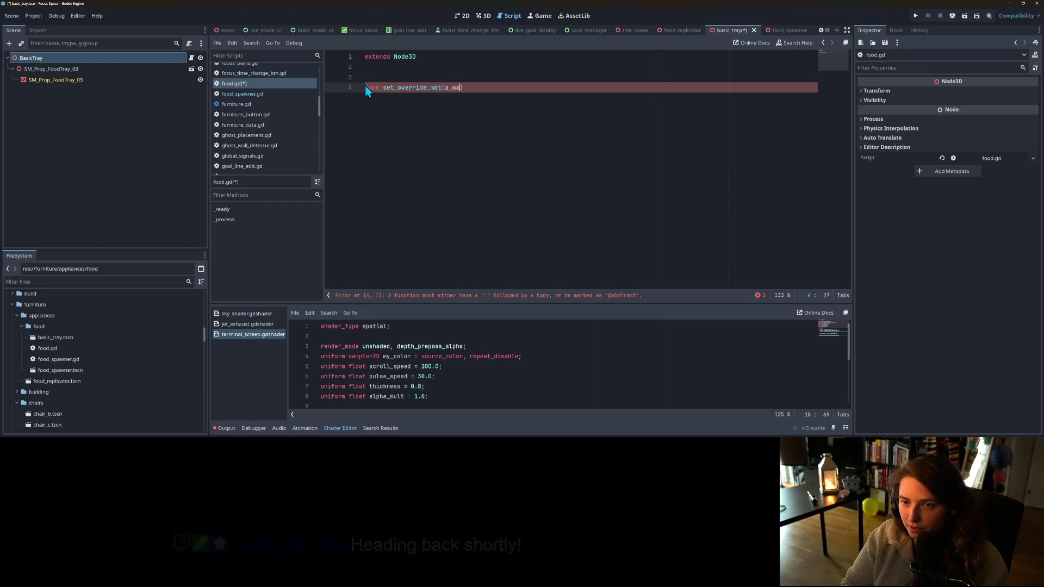
type(": Mater")
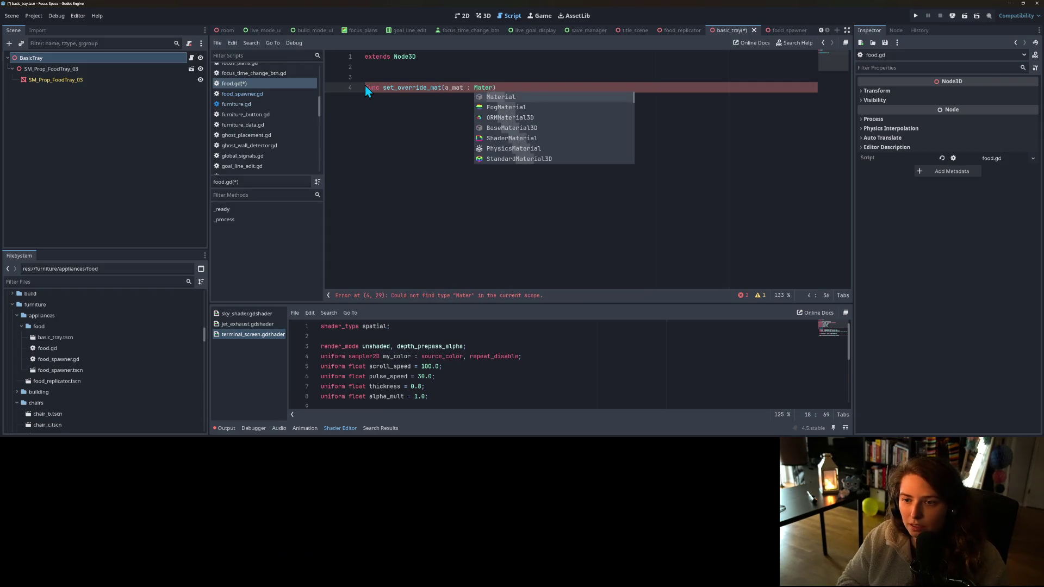
key("Return")
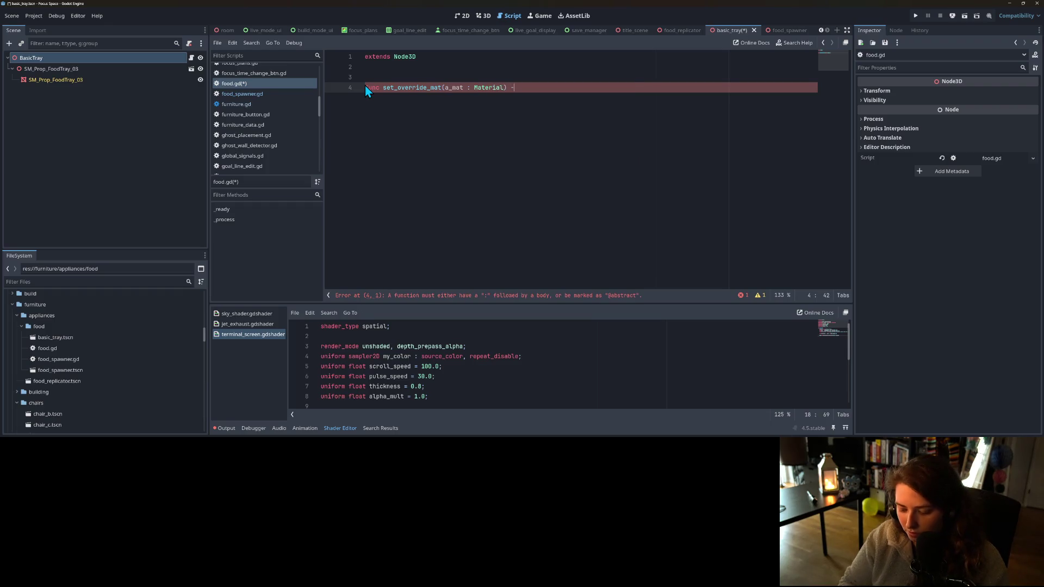
type("> void:")
key("Return")
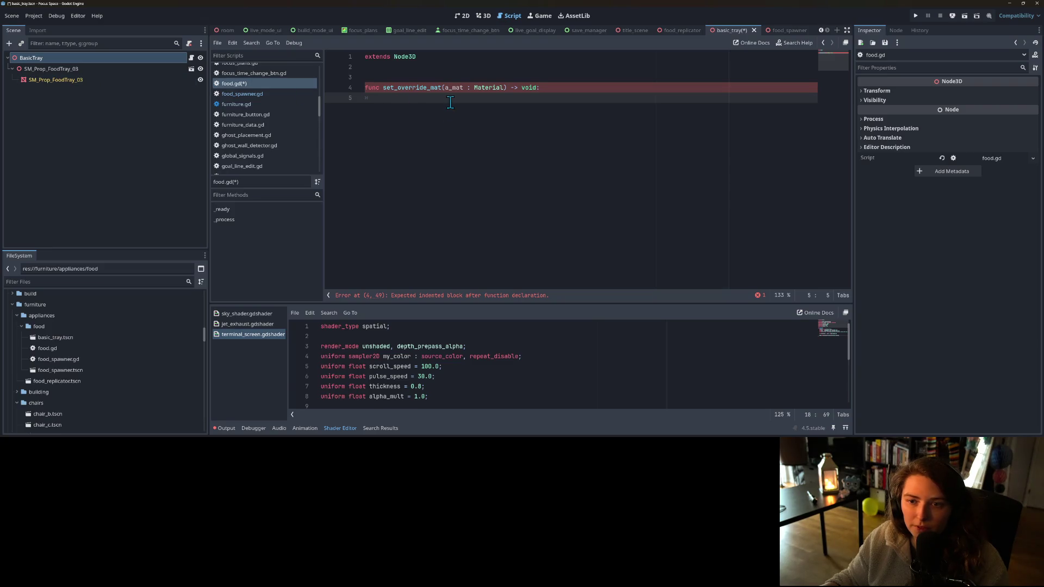
- Loop over get_children() and check whether each a_child is MeshInstance3D
type("for a_child in get_")
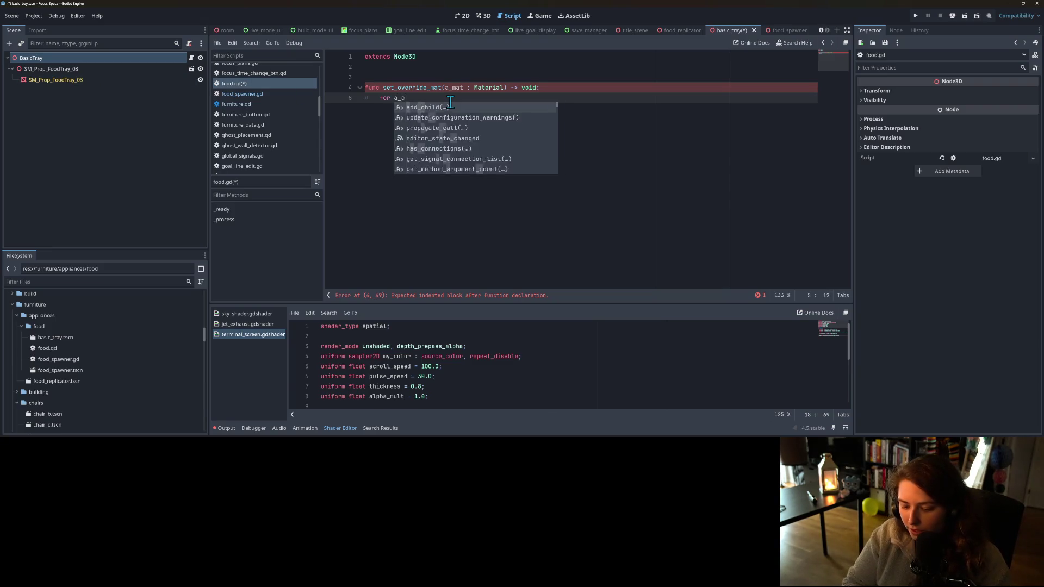
type("chil")
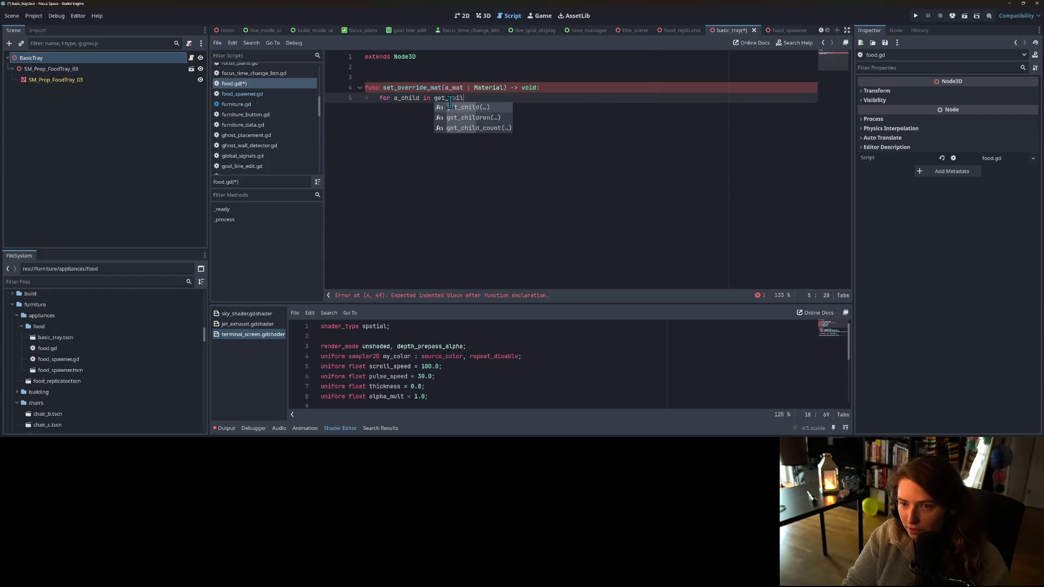
key("Return")
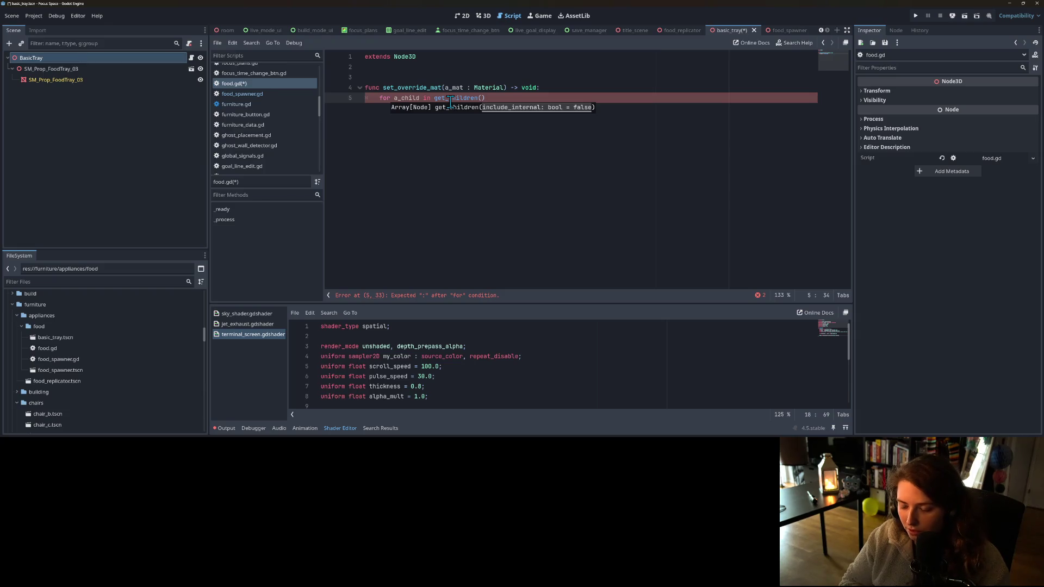
type(":")
key("Return")
type("if a_child.")
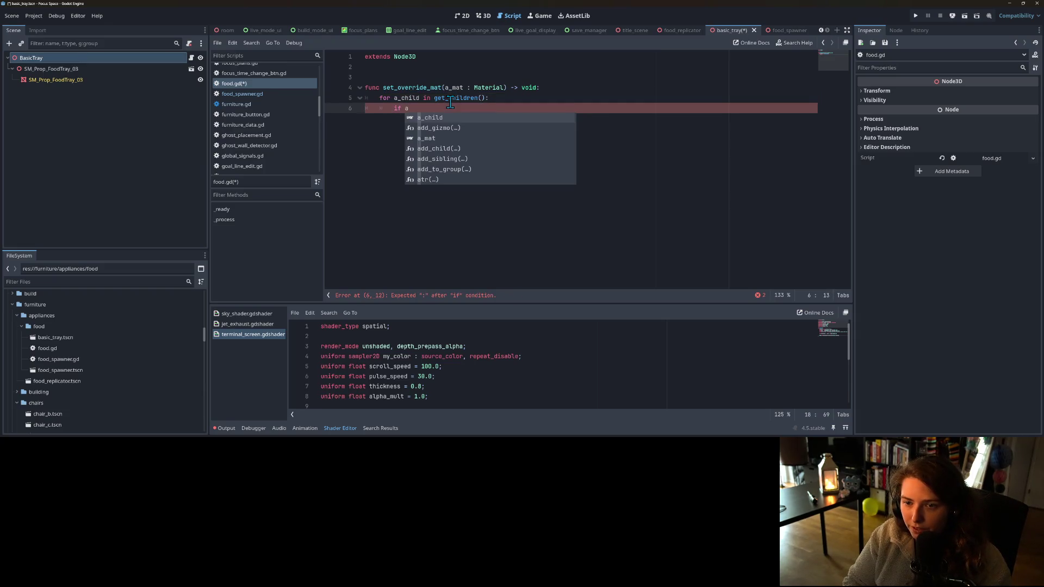
key("BackSpace")
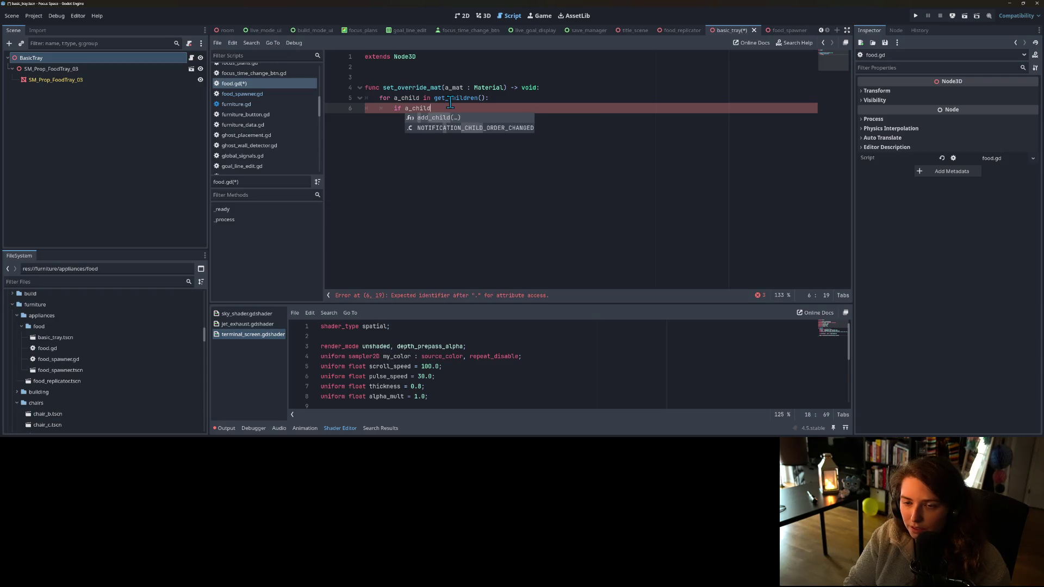
type("is Me")
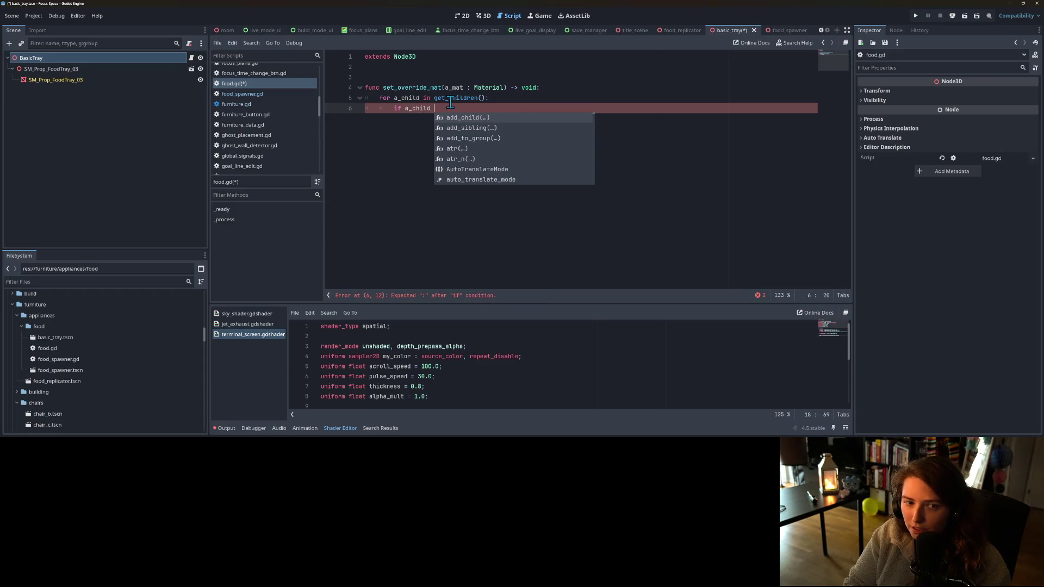
type("sh")
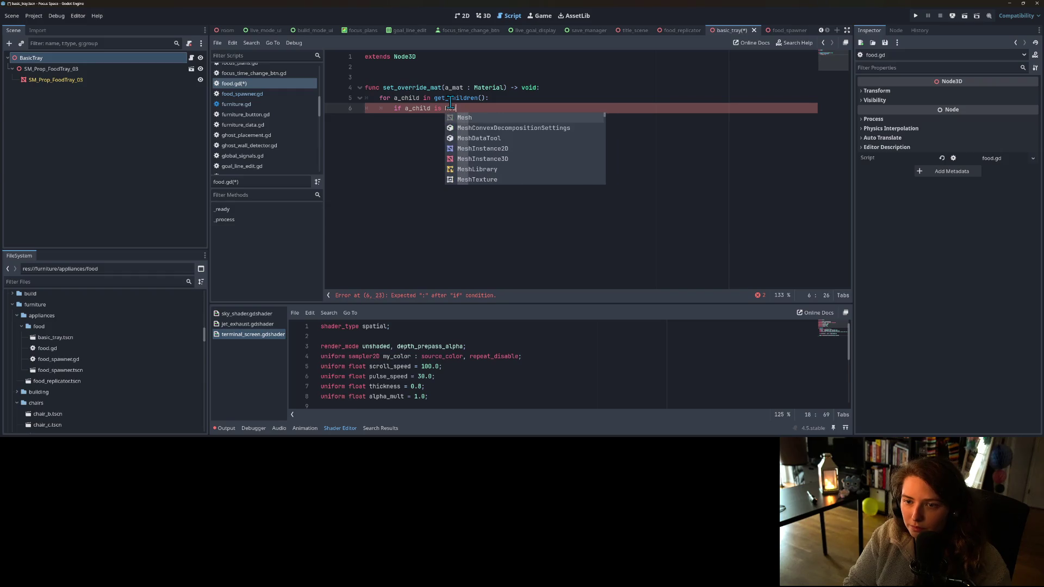
key("Down")
key("Down")
key("Down")
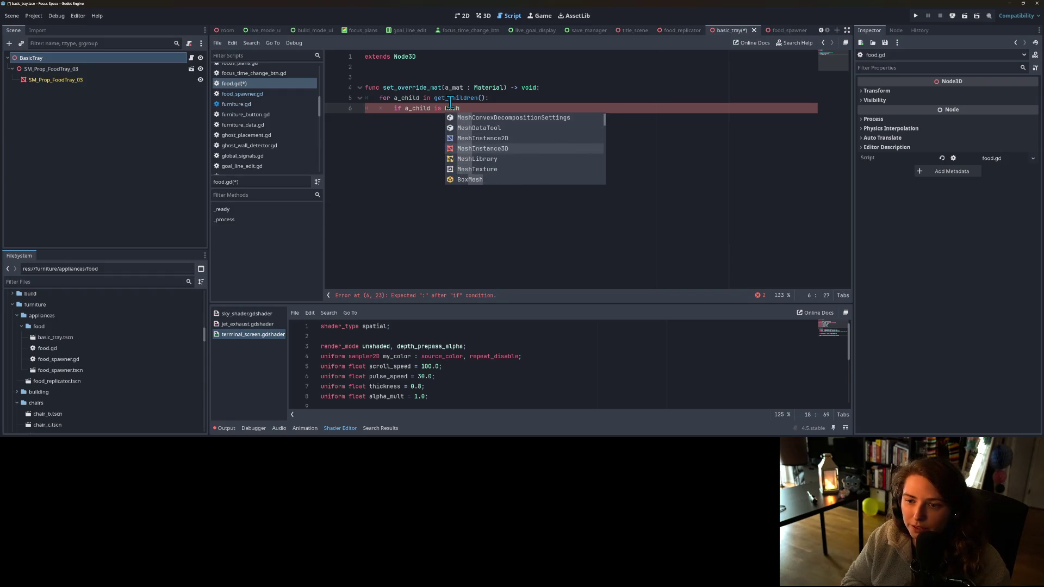
key("Return")
type(":")
key("Return")
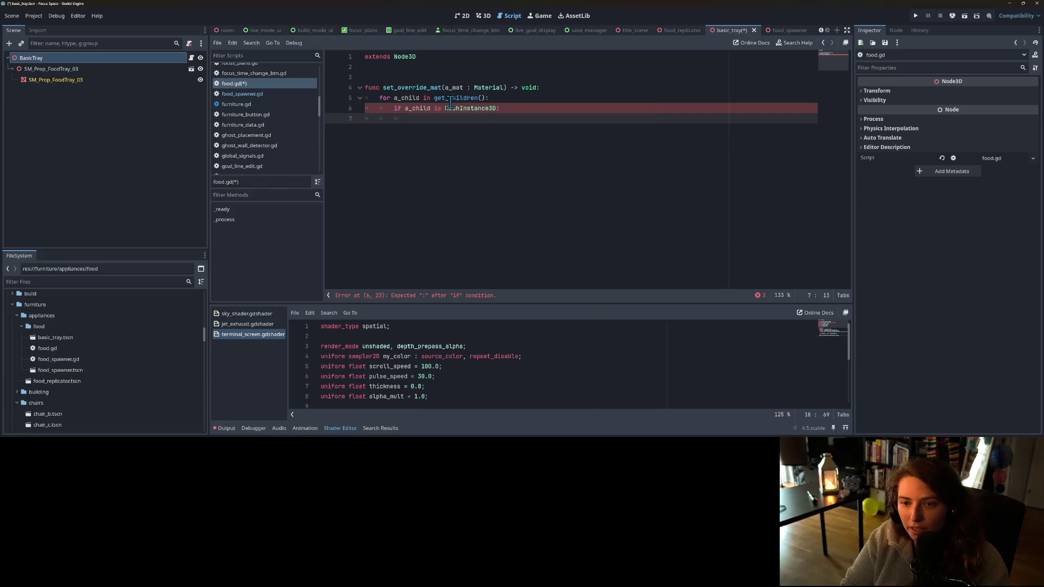
- Set a_child.material_override = a_mat inside the check and save food.gd
type("a_ch")
key("Return")
type("a_child.")
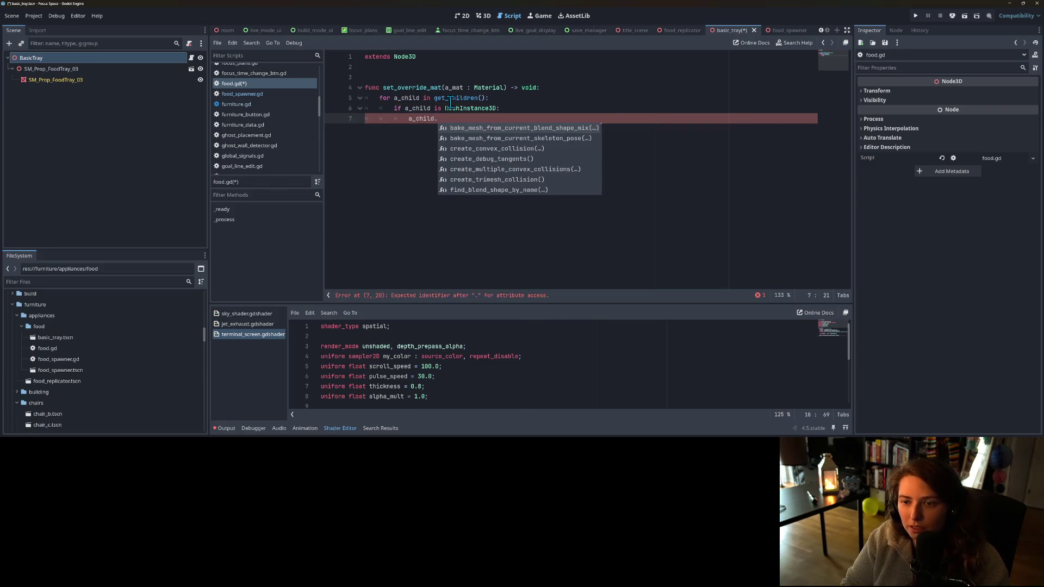
type("overri")
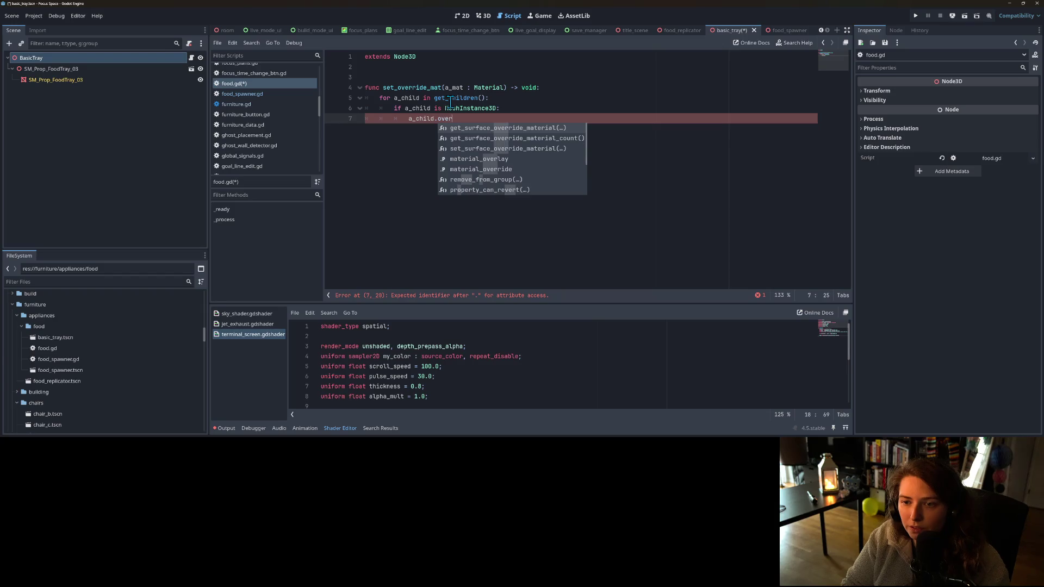
key("Down")
key("Down")
key("Down")
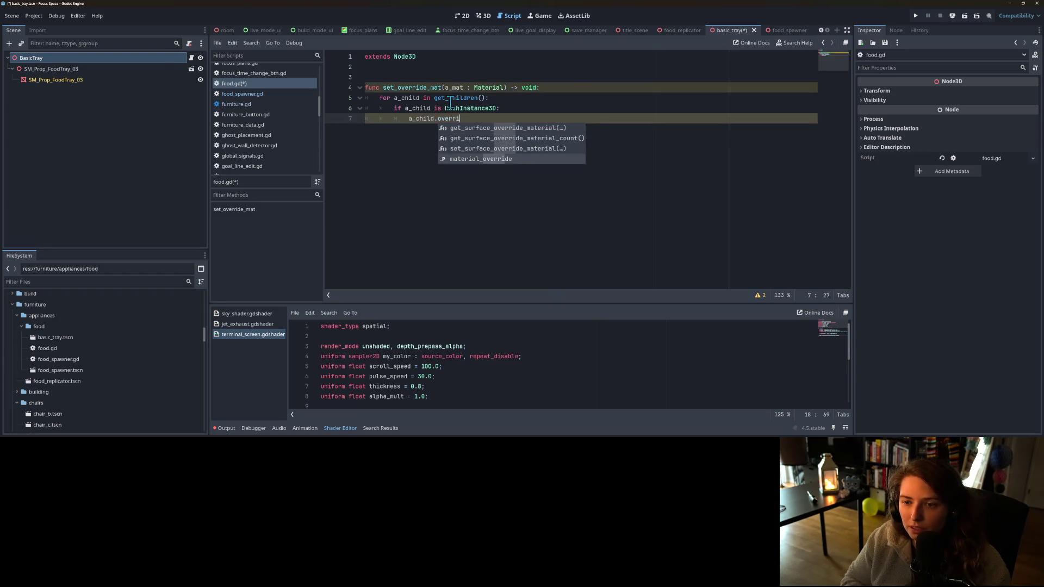
key("Return")
type("a_mat")
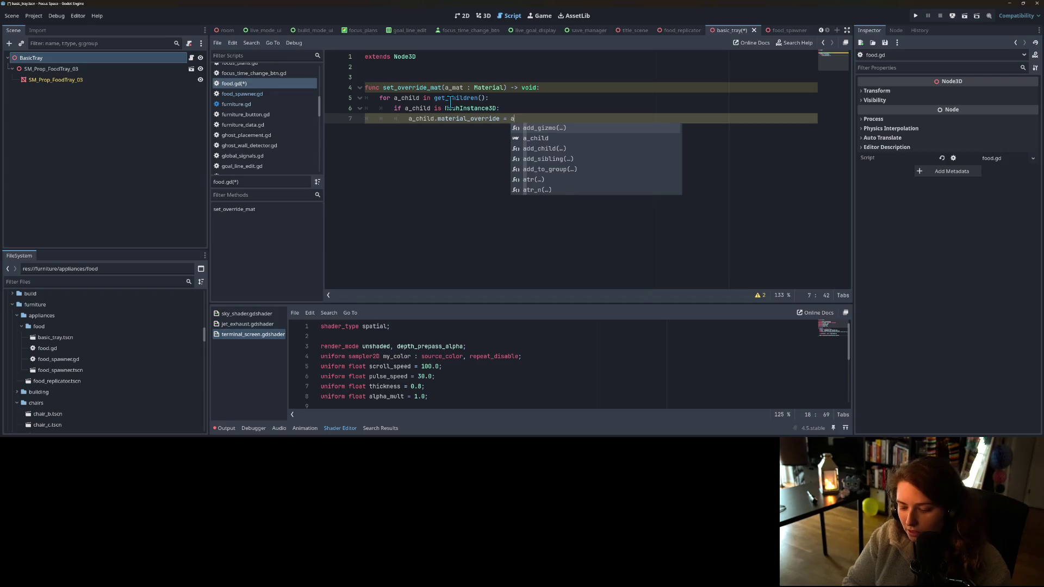
key("Escape")
key("ctrl+s")
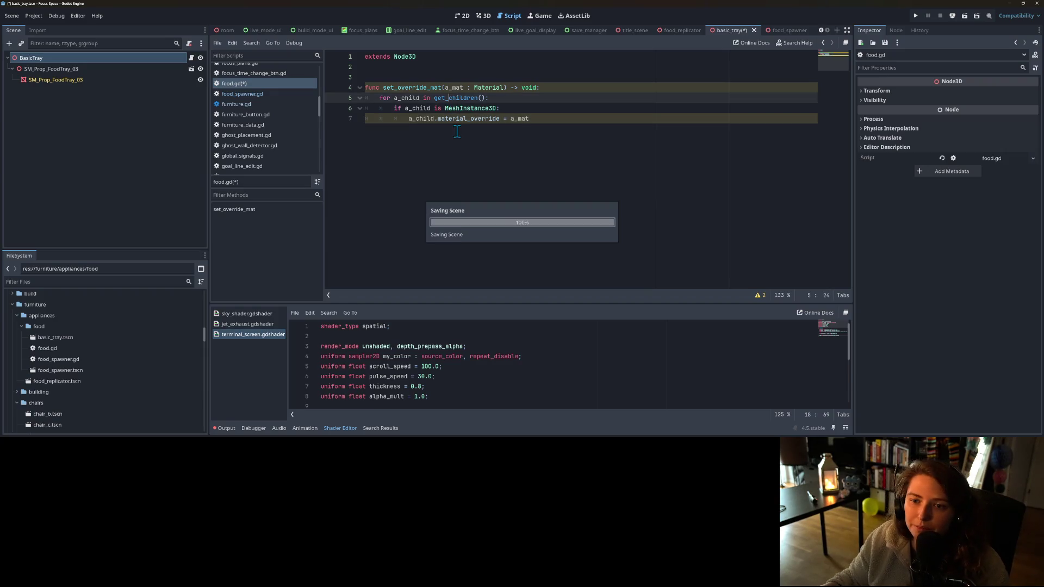
left_click(453, 108)
double_click(453, 108)
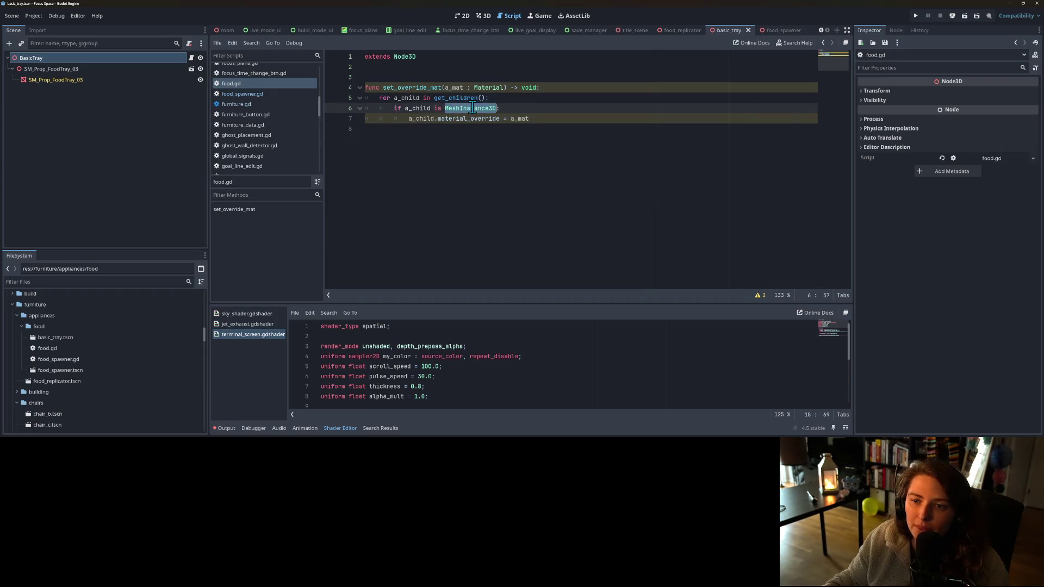
- Replace get_children() with find_children, passing "MeshInstance3D" as the type
left_click(434, 99)
left_click_drag(489, 98, 434, 98)
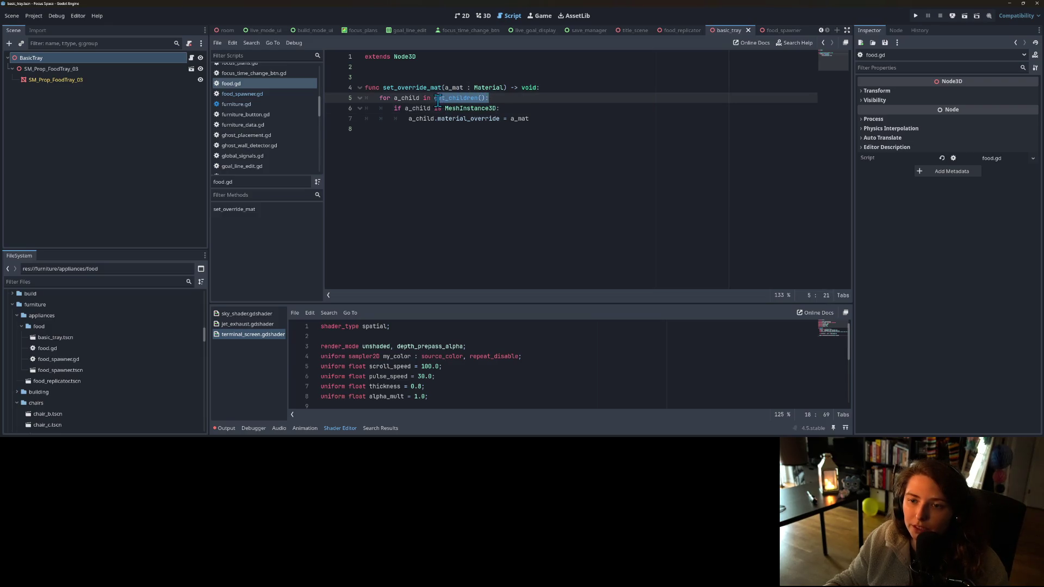
type("find")
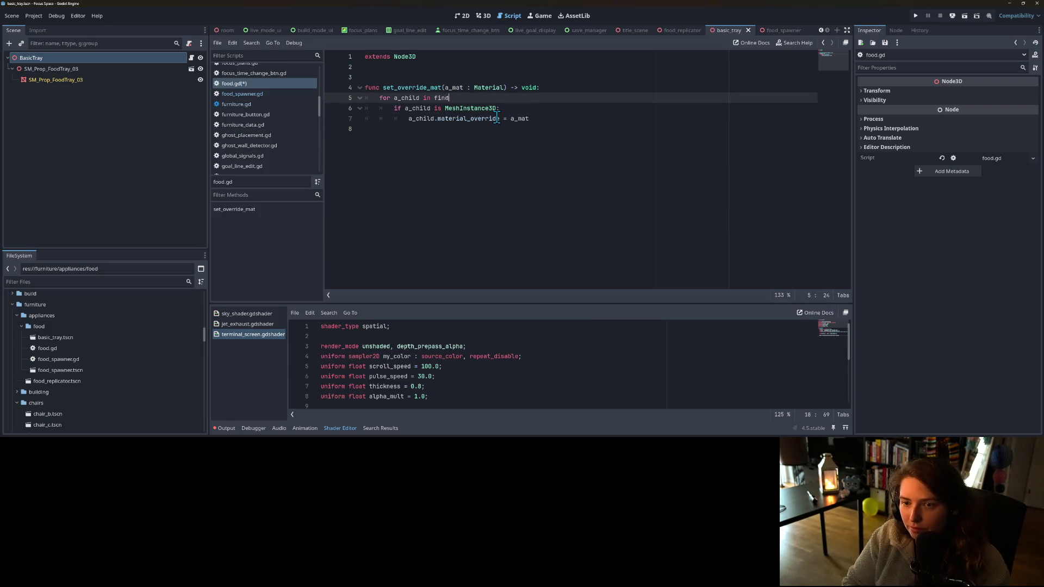
double_click(497, 117)
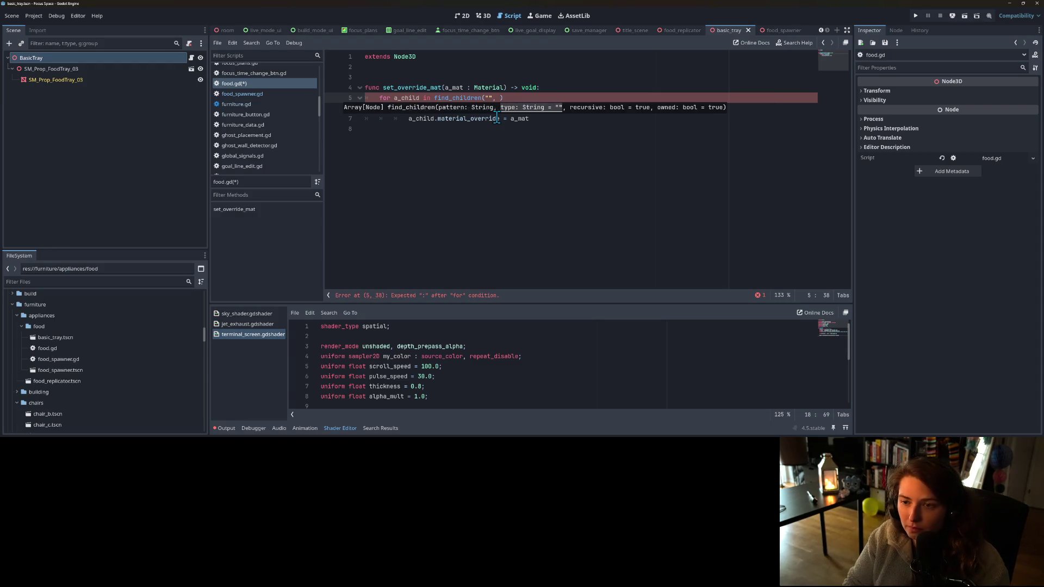
type("Mesh")
type("Instance")
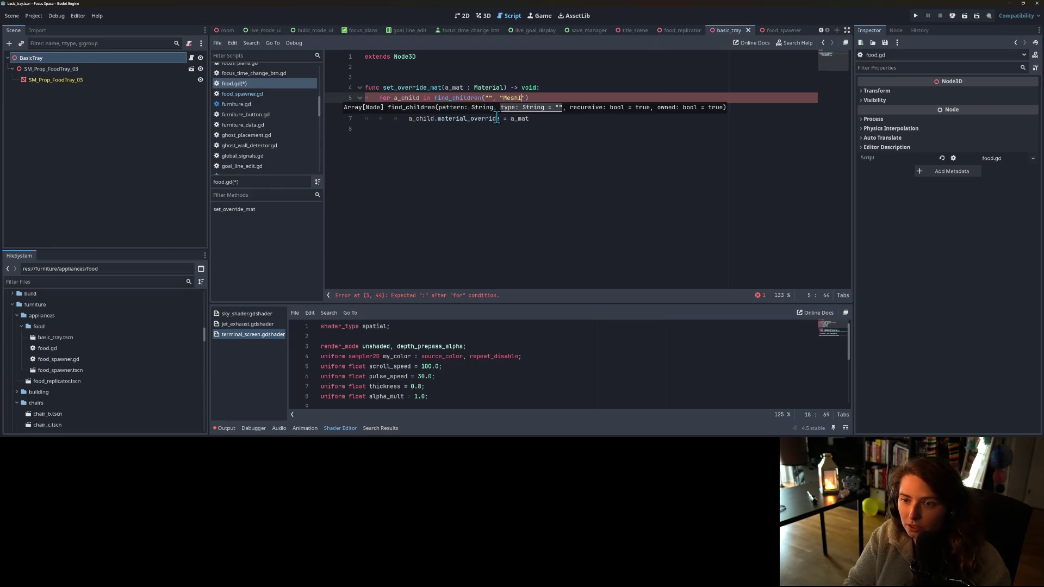
type("3D")
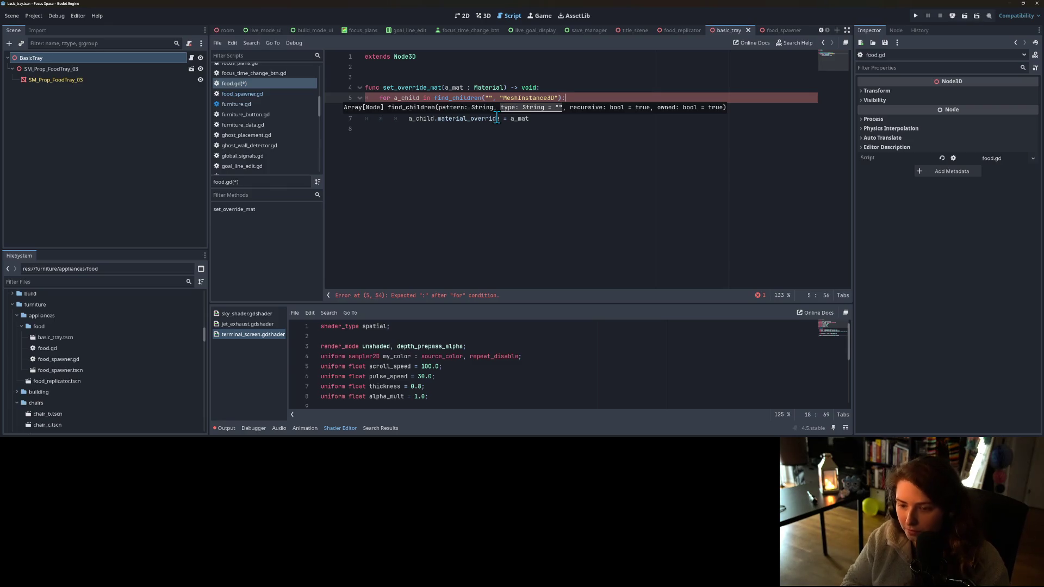
type(":")
left_click(483, 128)
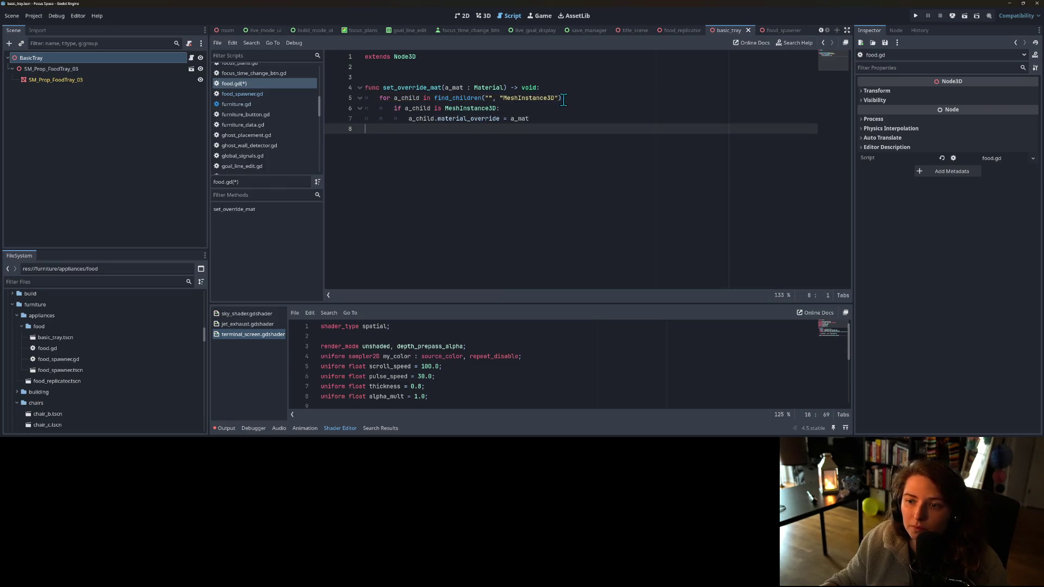
- Add the true, false arguments to find_children, save food.gd, and go to food_spawner.gd
left_click(564, 100)
type(":")
type(", tr")
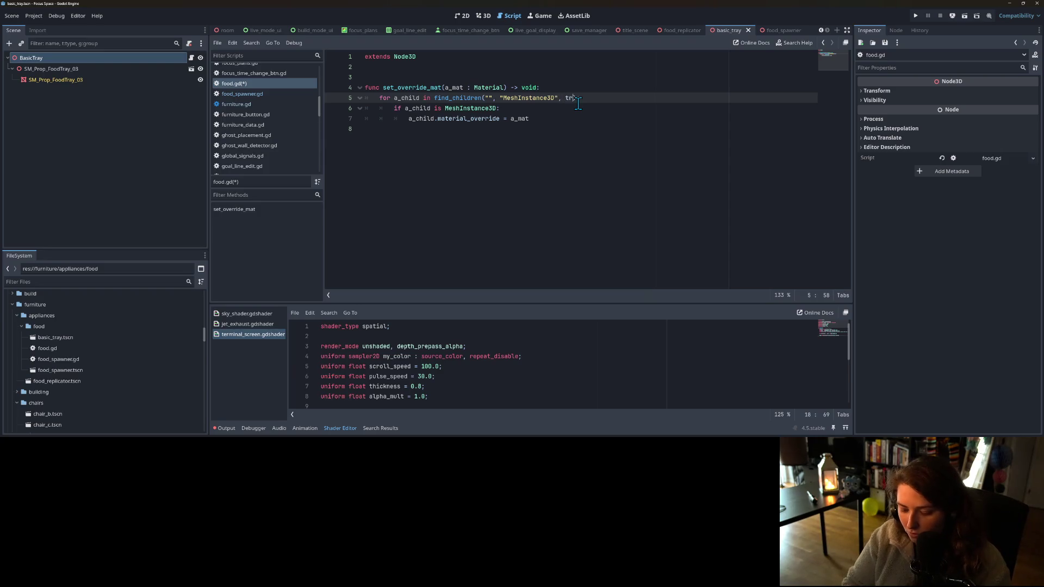
type("false")
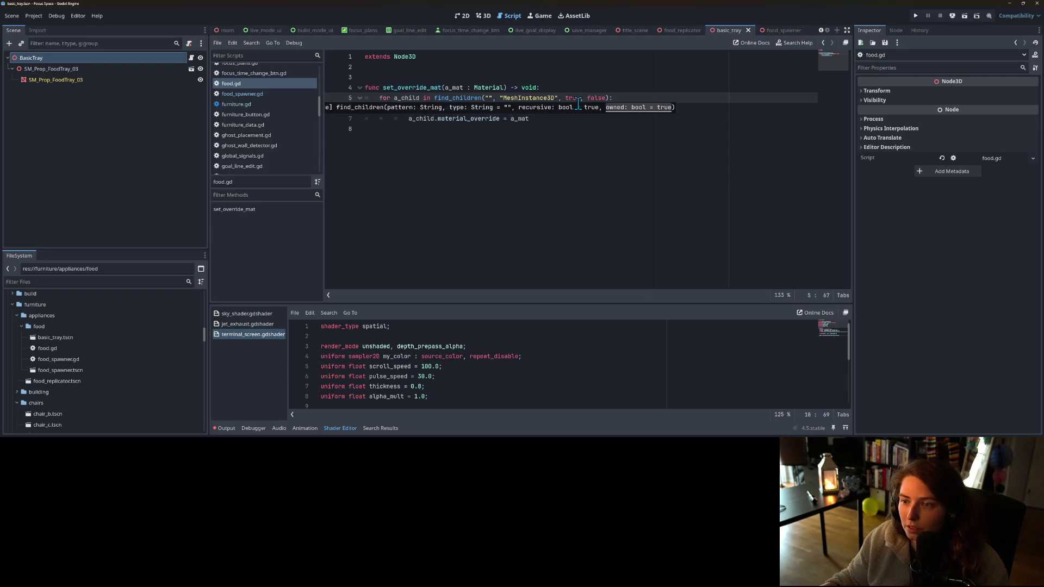
left_click(551, 123)
key("ctrl+s")
double_click(405, 88)
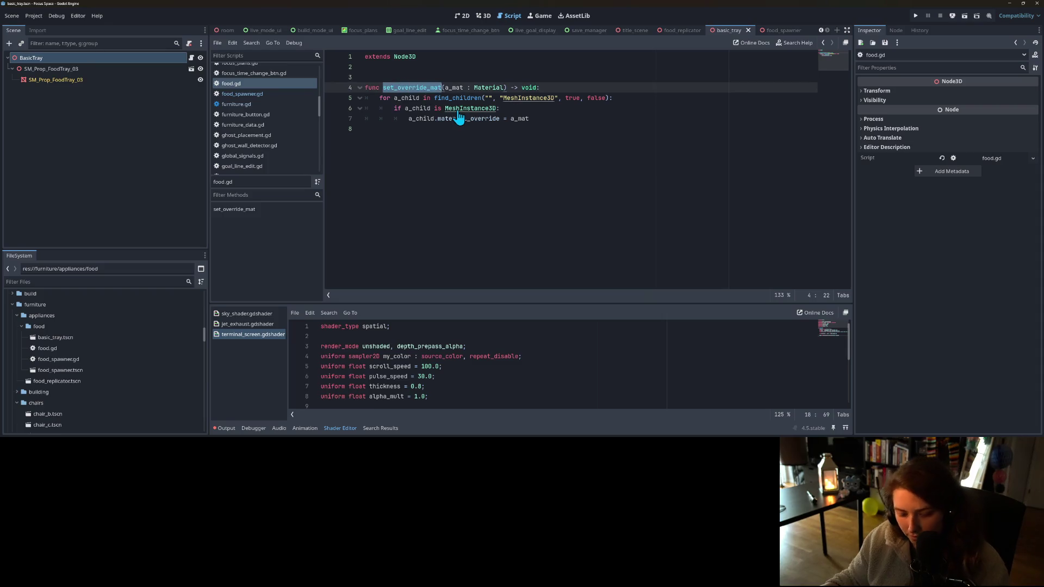
left_click(244, 94)
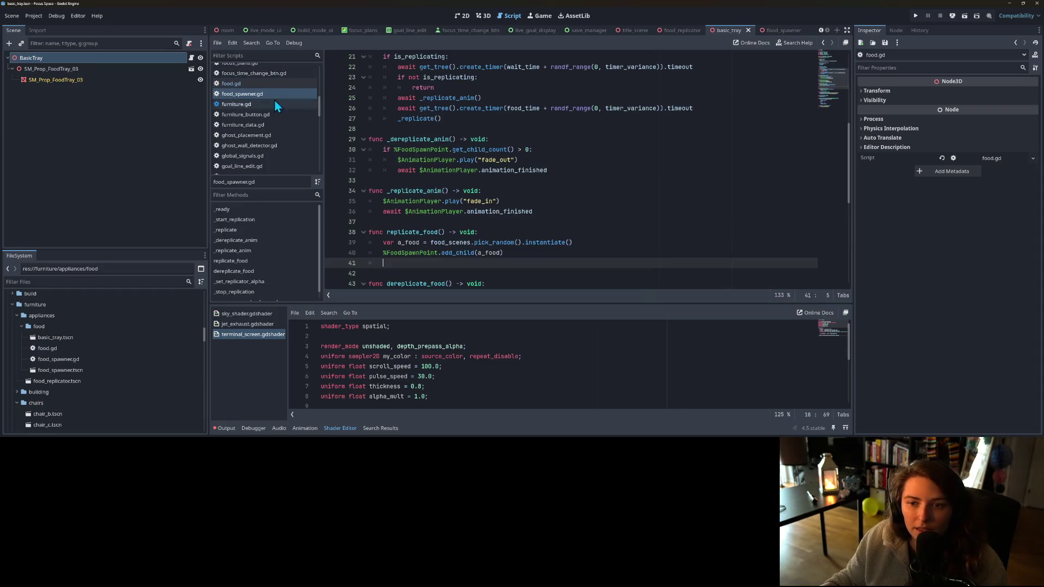
- In replicate_food, call a_food.set_override_mat(replicate_shader) when a_food is Food
scroll(496, 209, "down", 1)
type("i")
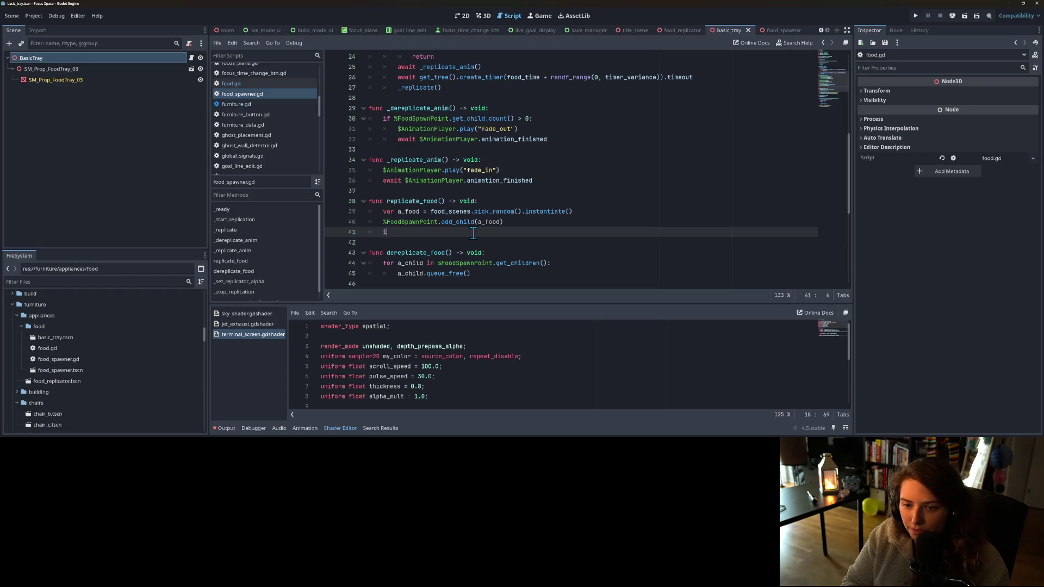
type("f a_f")
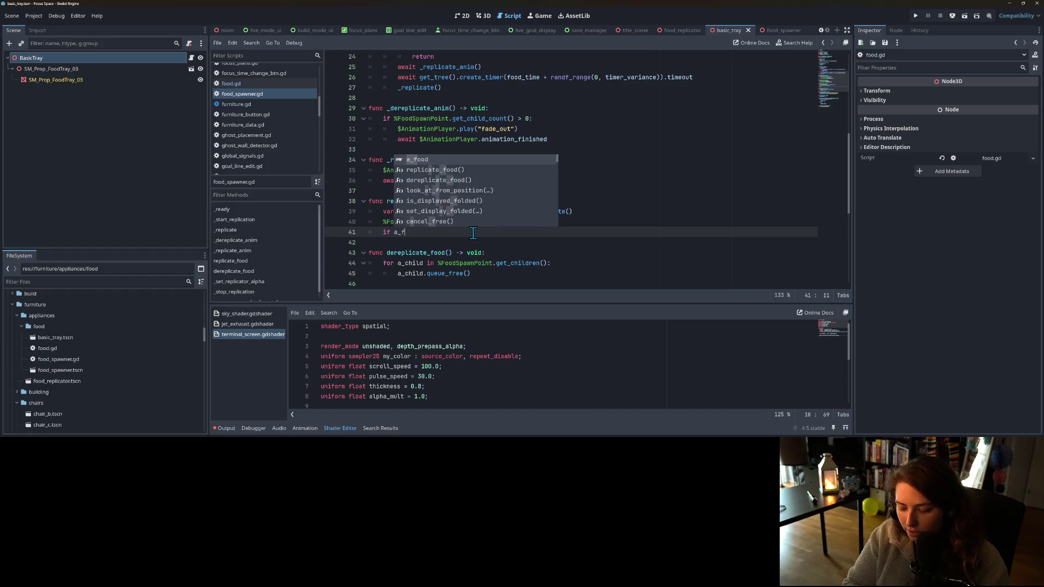
type("ood is Food")
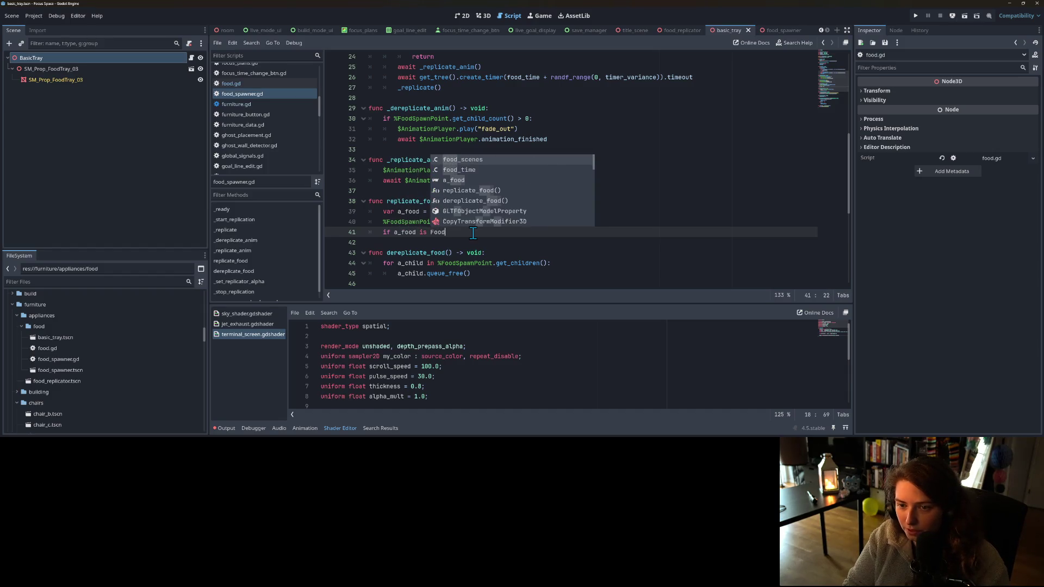
type(":")
key("Return")
type("a_foodl.")
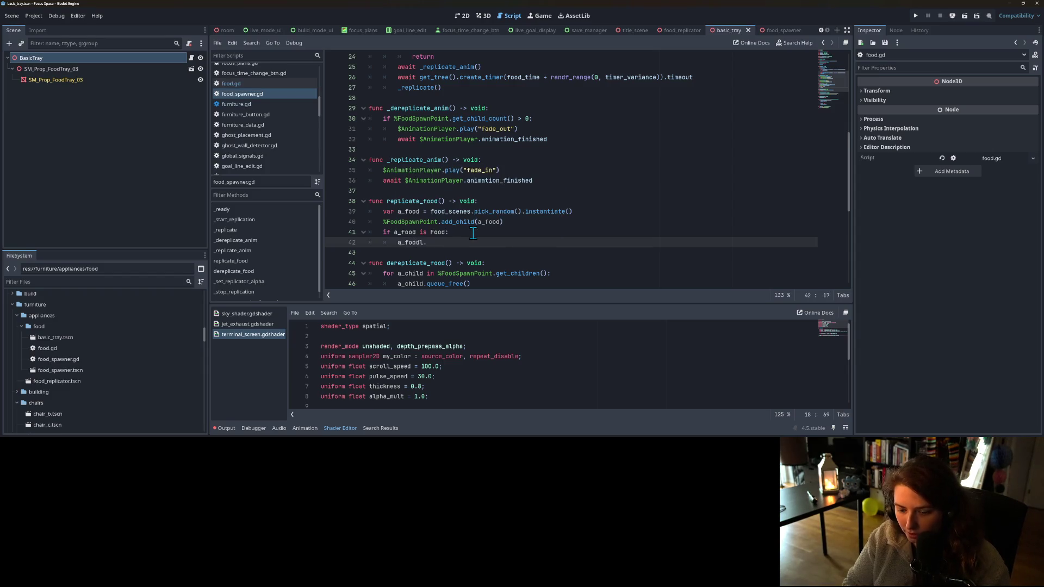
type(".set_override_mat(s")
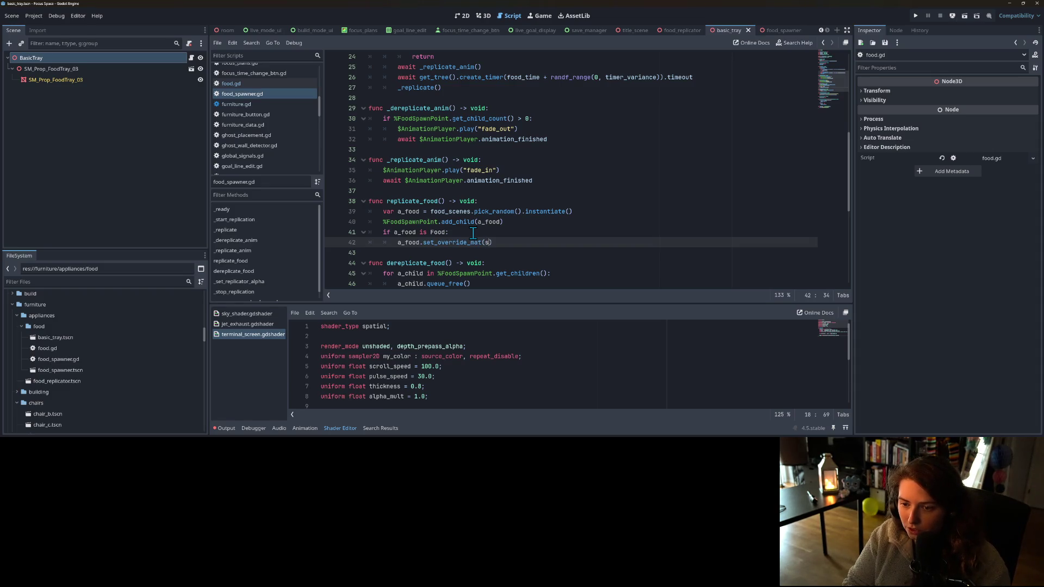
type("had")
key("Down")
key("Down")
key("Down")
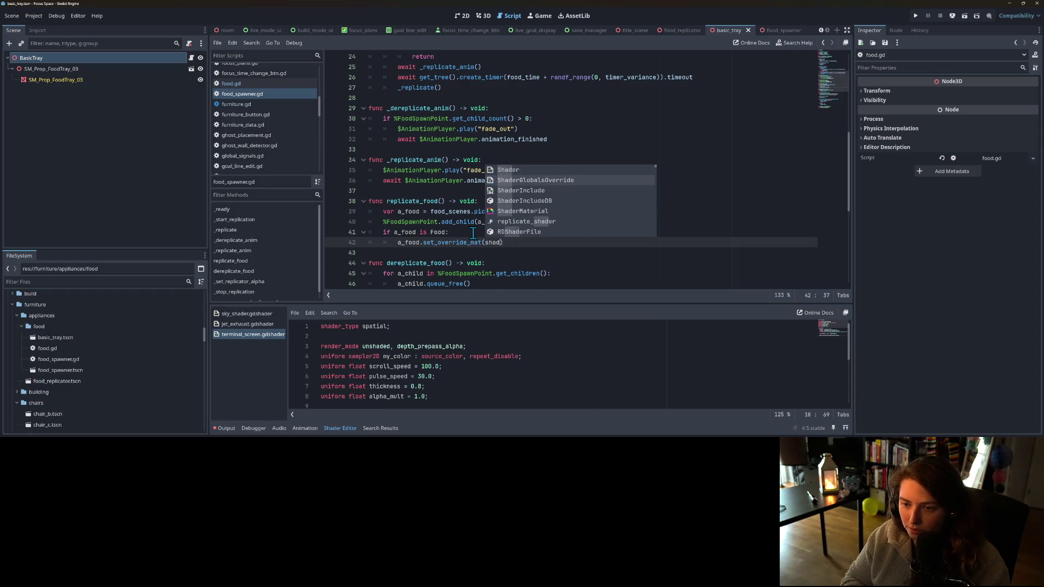
key("Return")
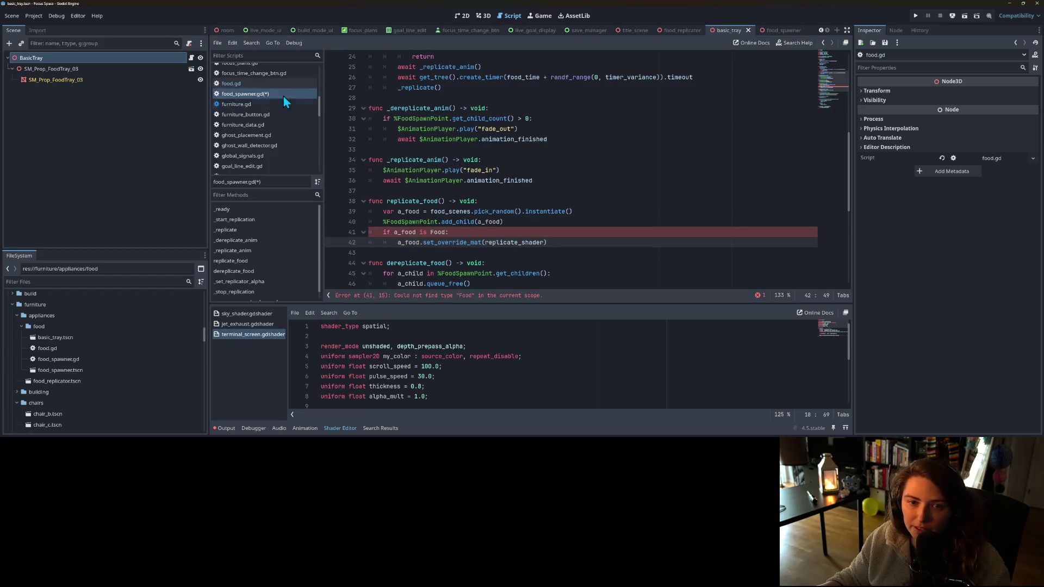
left_click(263, 84)
left_click(413, 58)
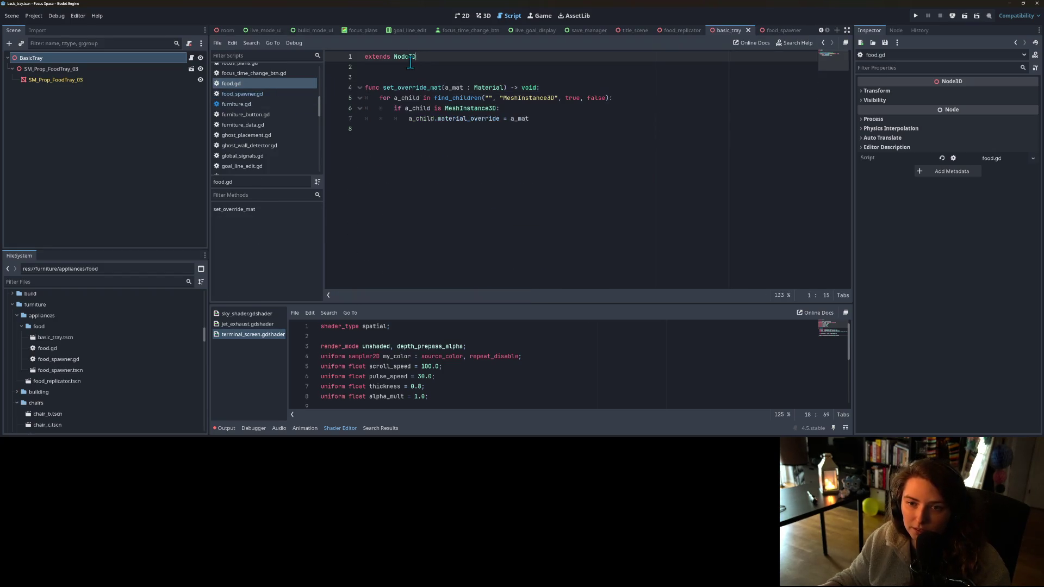
- Declare class_name Food on line 2 of food.gd, then return to food_spawner.gd
left_click(406, 66)
type("las")
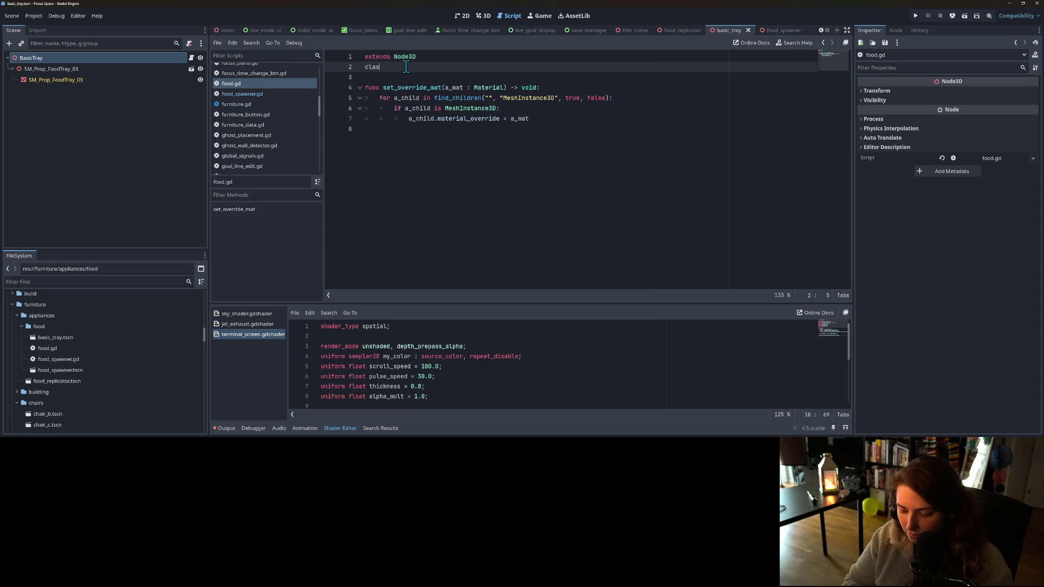
type("s_name Food")
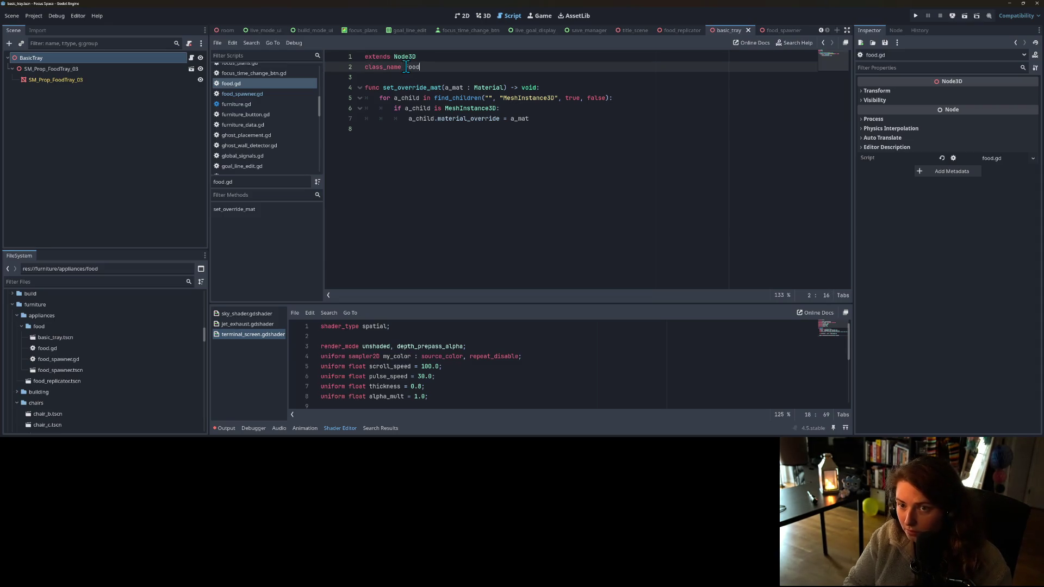
left_click(489, 98)
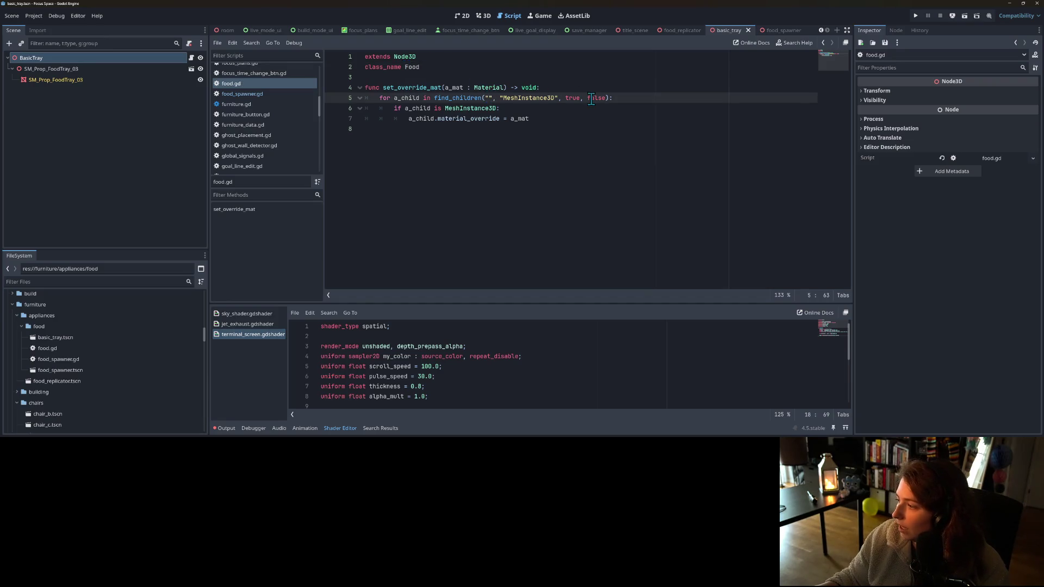
left_click(560, 69)
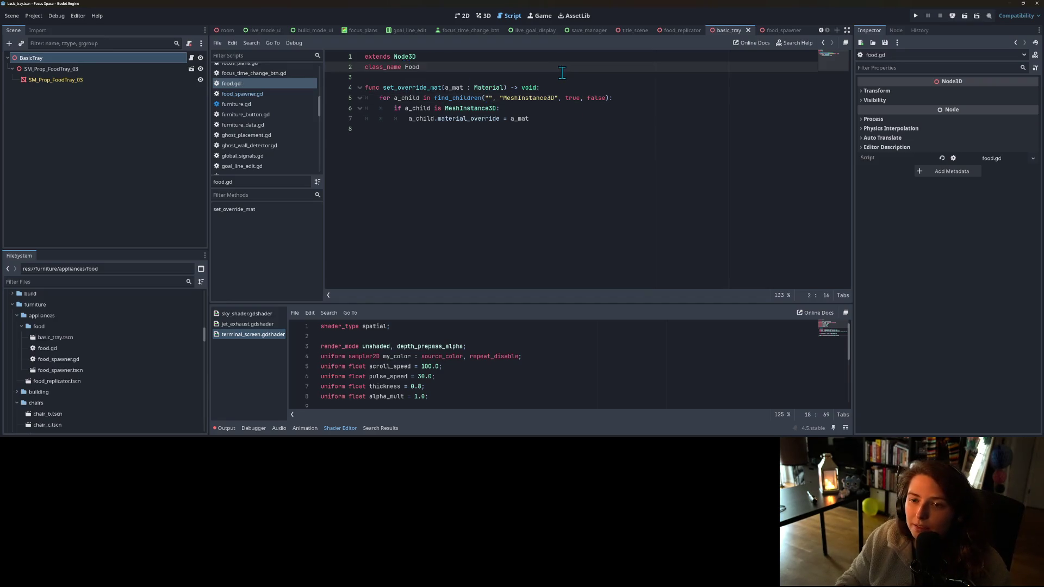
left_click(571, 128)
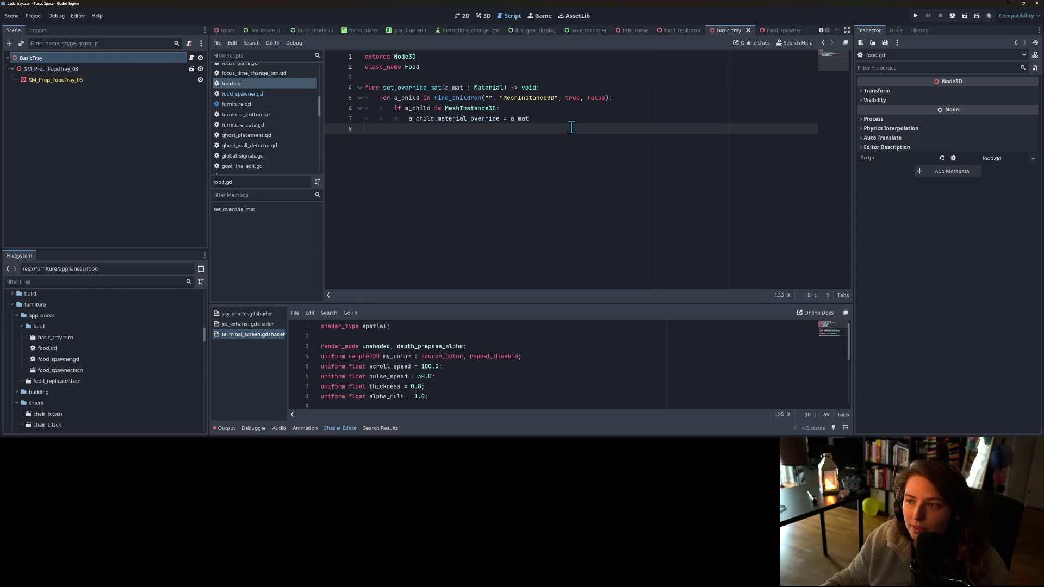
left_click(777, 31)
left_click(614, 150)
left_click(609, 170)
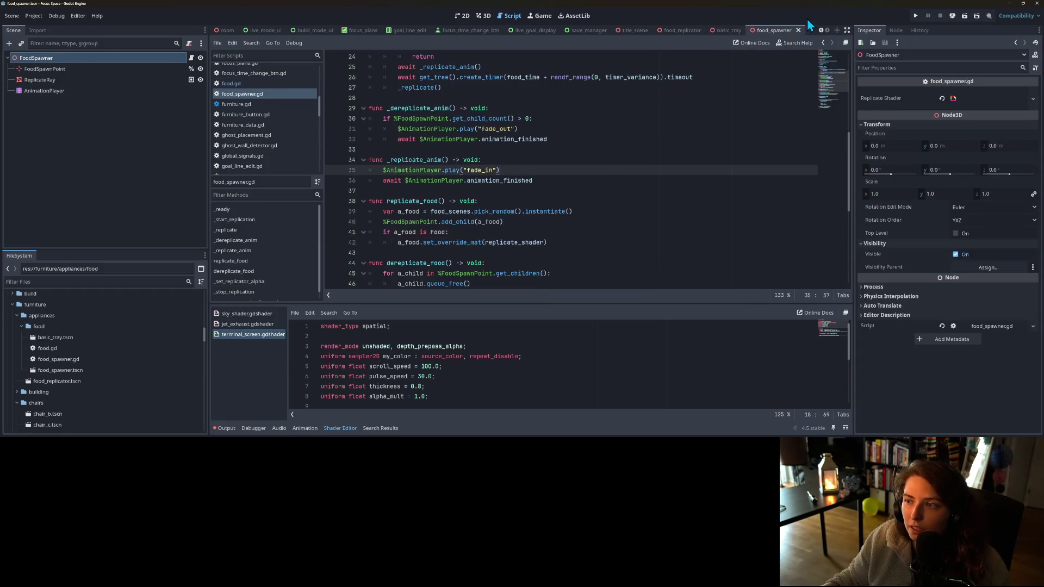
- Run the project, open a saved room, start a focus session, then stop the game
left_click(919, 16)
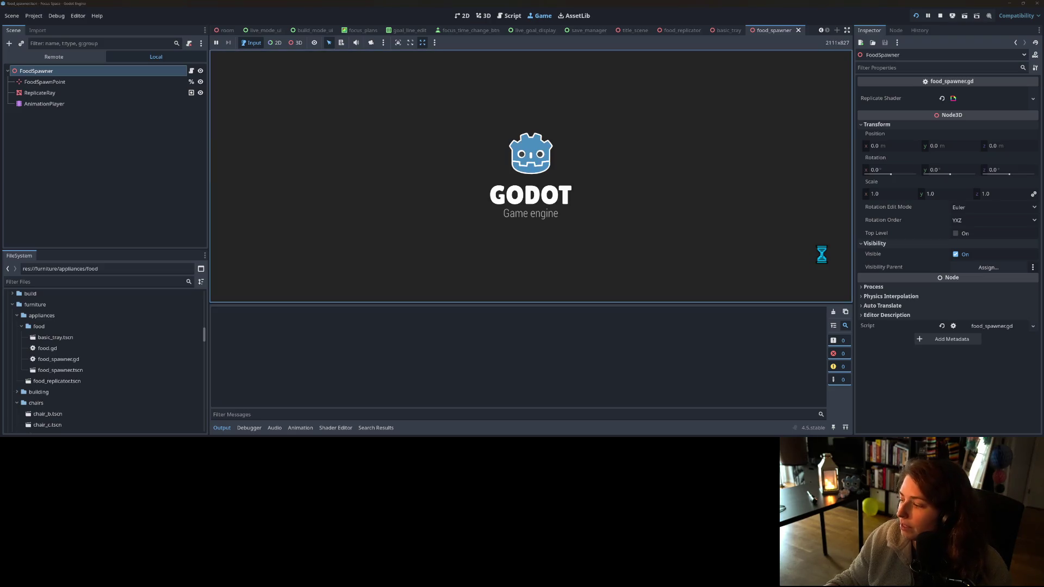
left_click(222, 428)
left_click(528, 253)
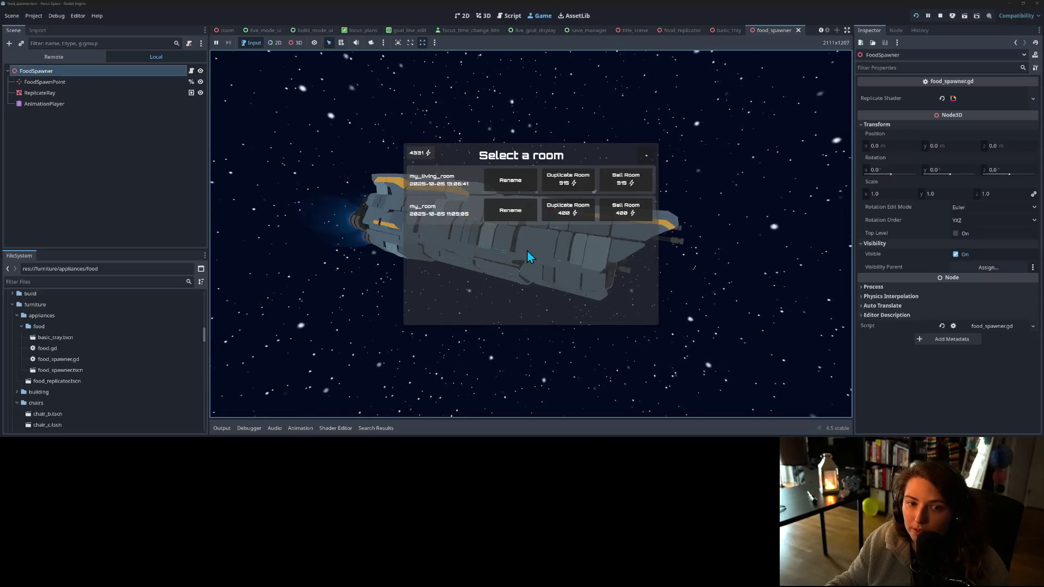
left_click(446, 181)
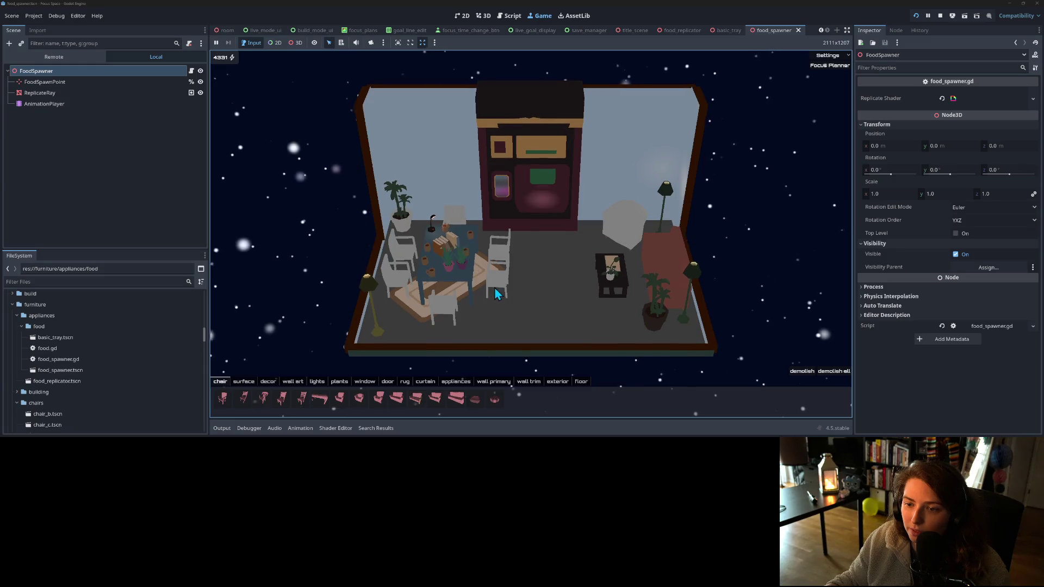
left_click(830, 65)
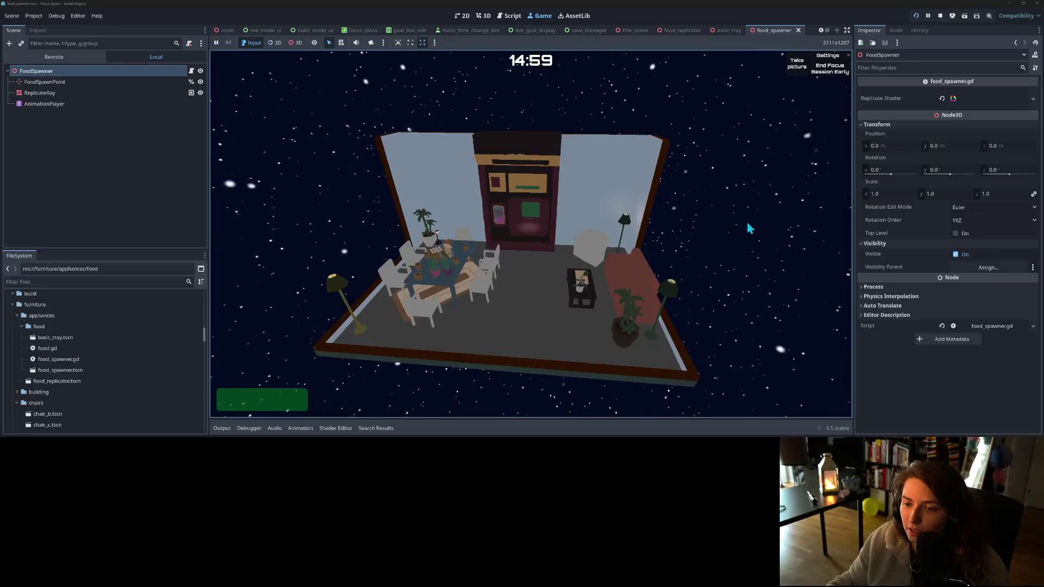
left_click(898, 370)
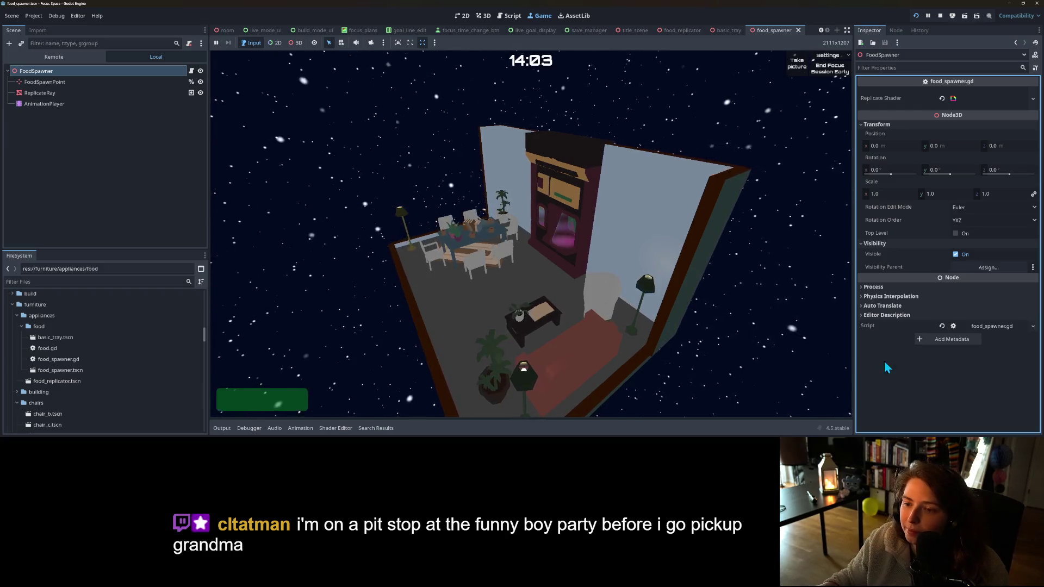
left_click(940, 16)
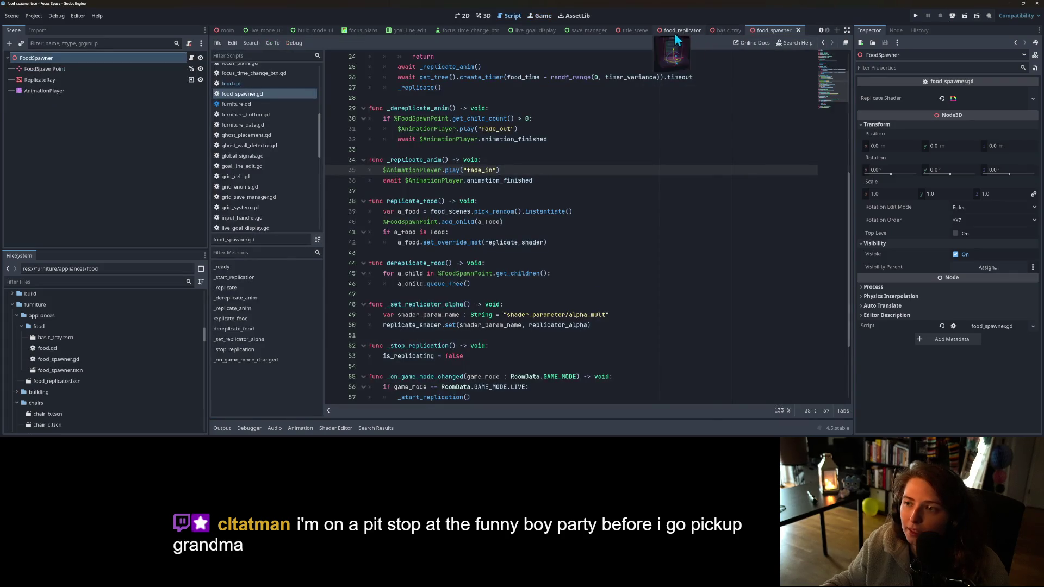
- Comment out the override-material lines 41–42 in replicate_food with Ctrl+K
scroll(505, 213, "up", 2)
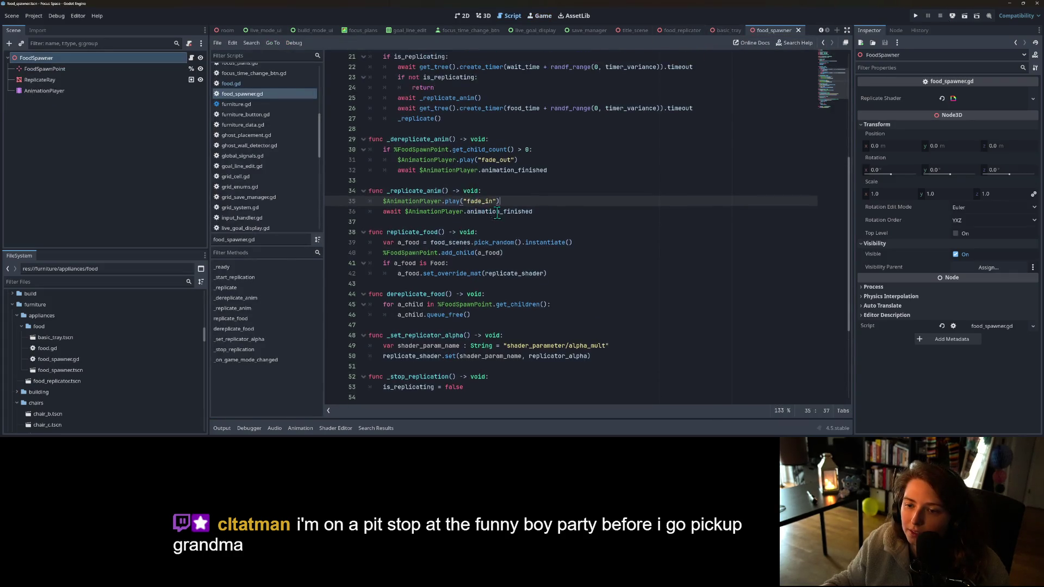
scroll(435, 207, "down", 4)
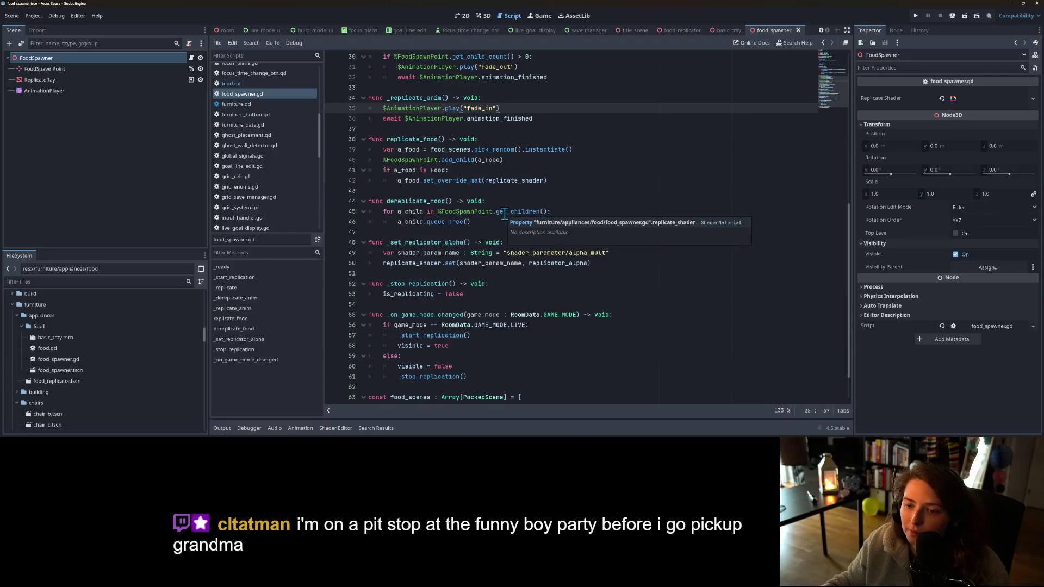
scroll(419, 197, "up", 1)
mouse_move(383, 201)
left_mouse_down()
mouse_move(447, 202)
mouse_move(439, 208)
left_mouse_up()
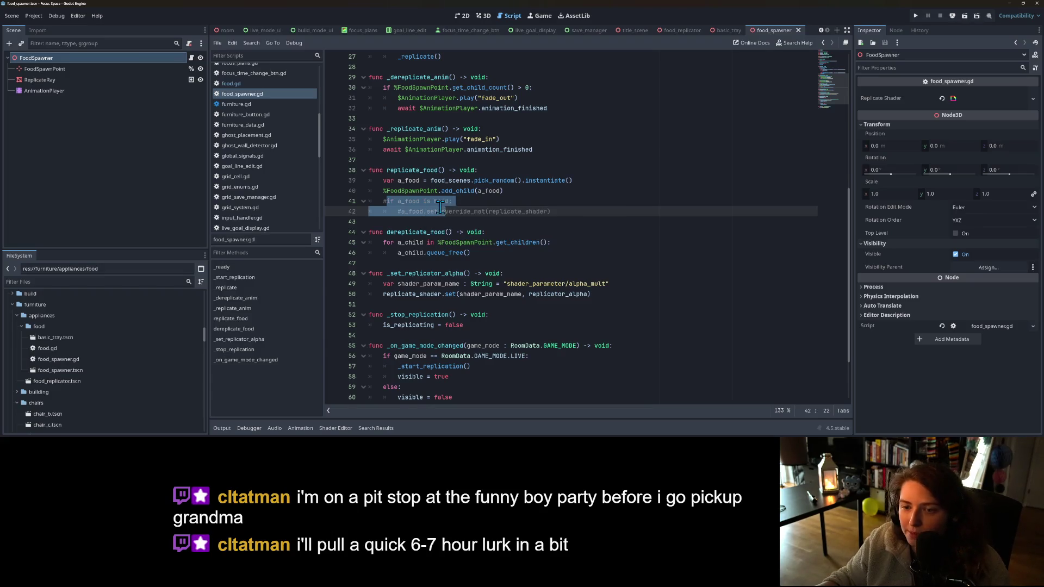
key("ctrl+k")
- Relaunch the game with the Output log collapsed and start from the title screen
left_click(918, 17)
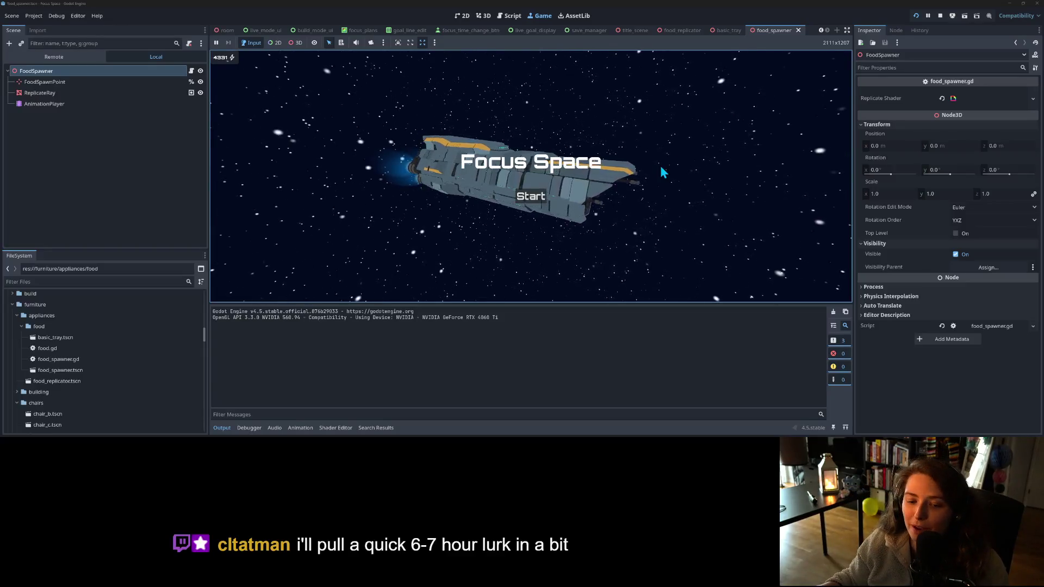
left_click(222, 428)
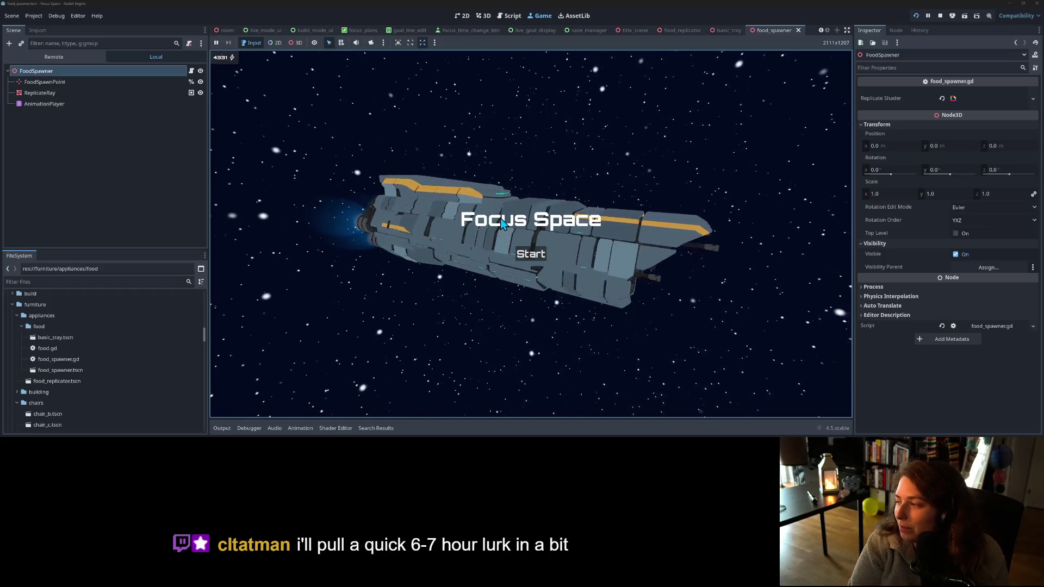
left_click(533, 255)
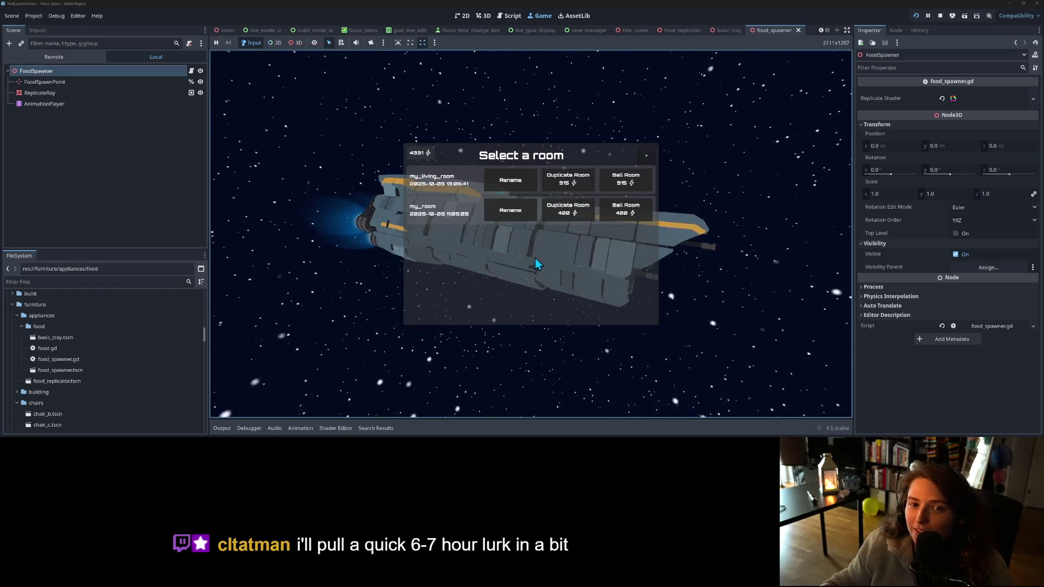
- Open my_living_room, start a focus session, and switch to distraction-free mode
left_click(456, 177)
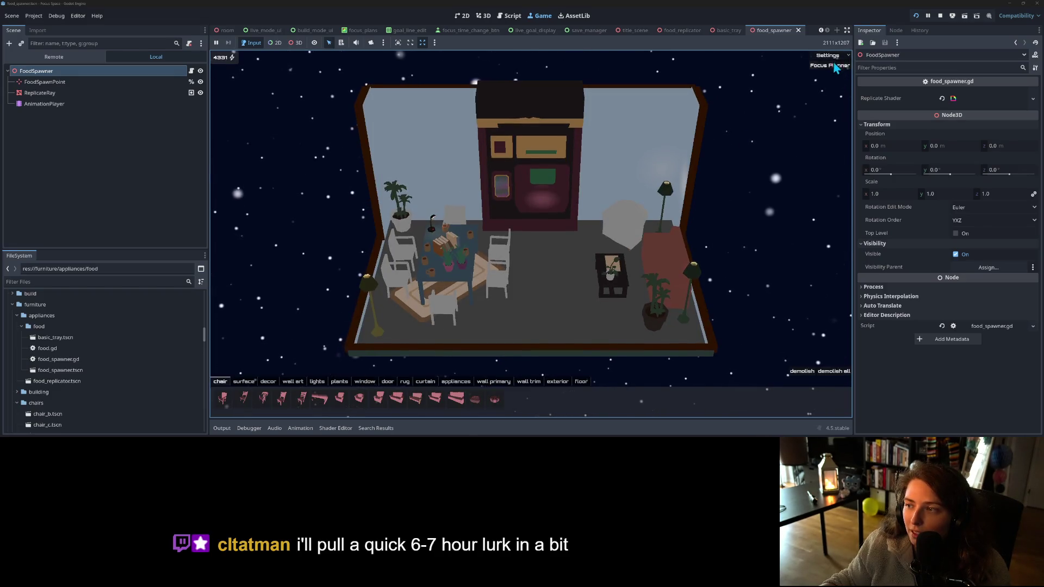
left_click(830, 65)
left_click(531, 288)
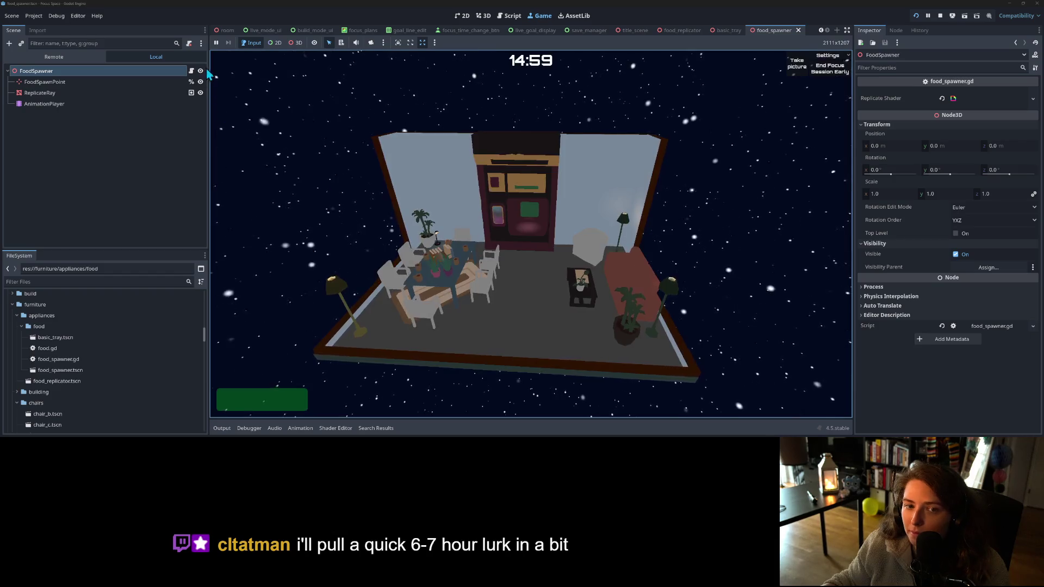
left_click(847, 31)
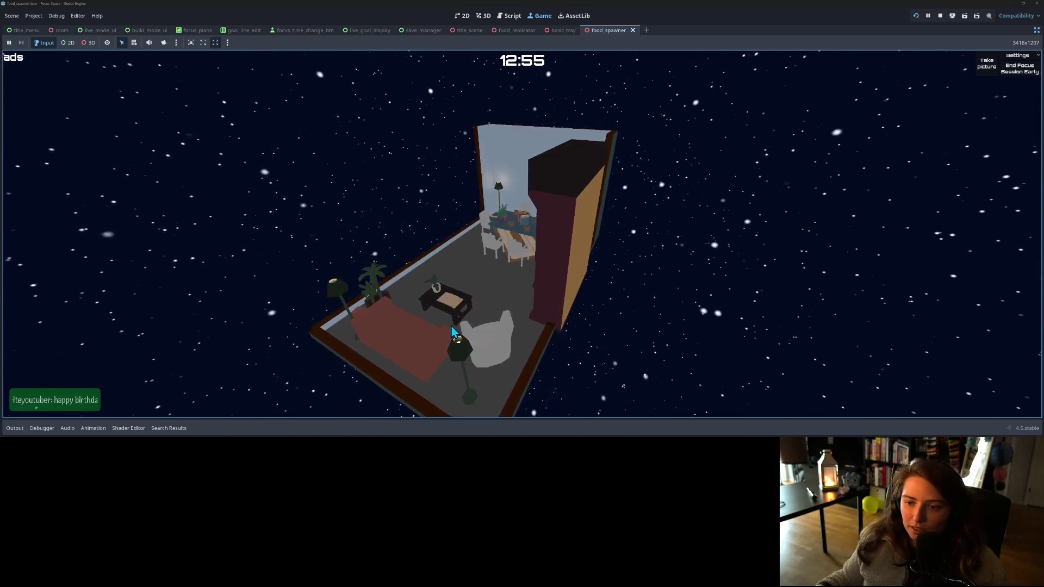
- End the focus session early, dismiss the summary, and stop the game
left_click(1015, 72)
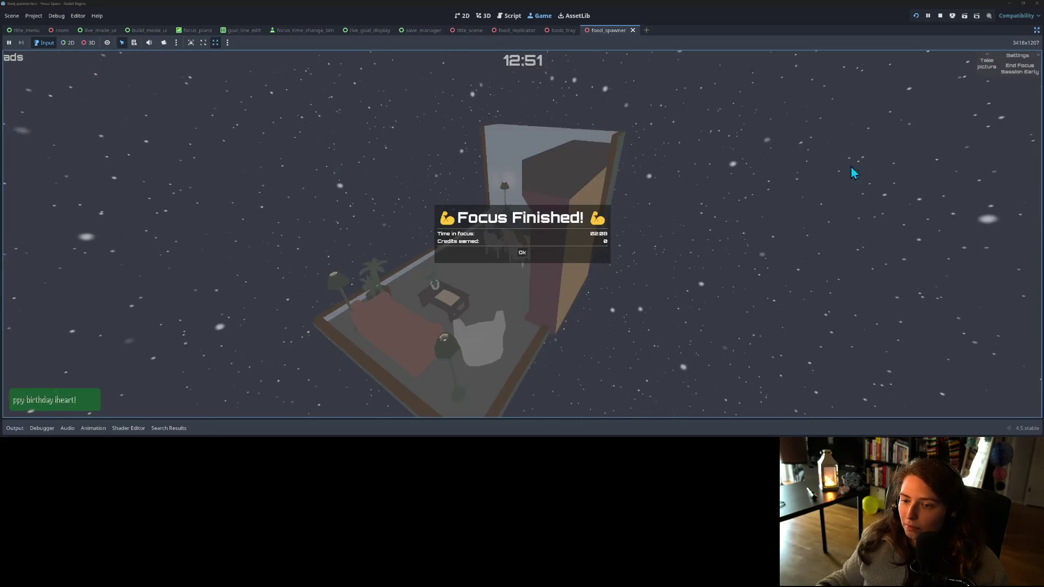
left_click(522, 253)
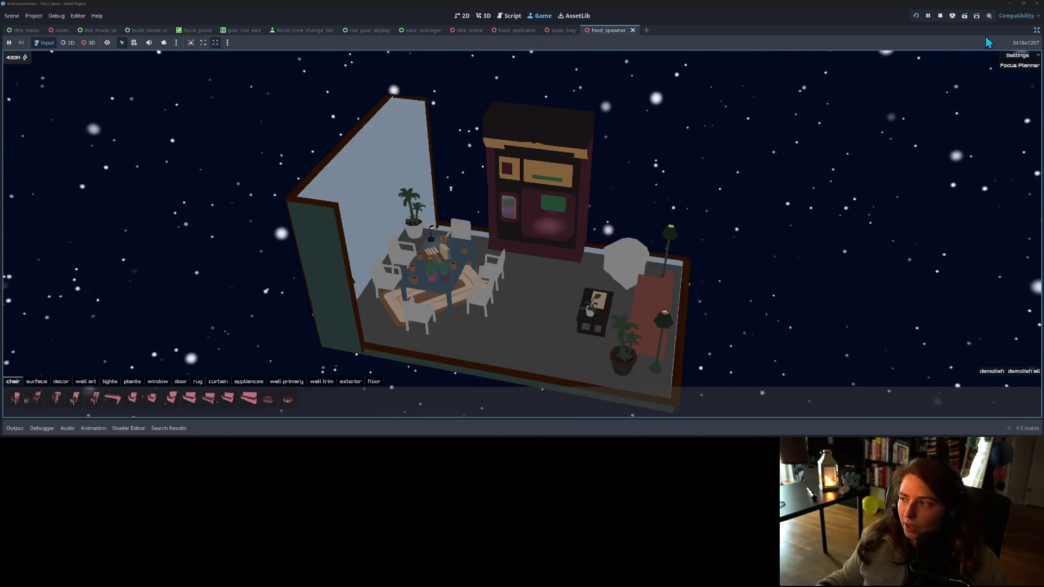
left_click(941, 16)
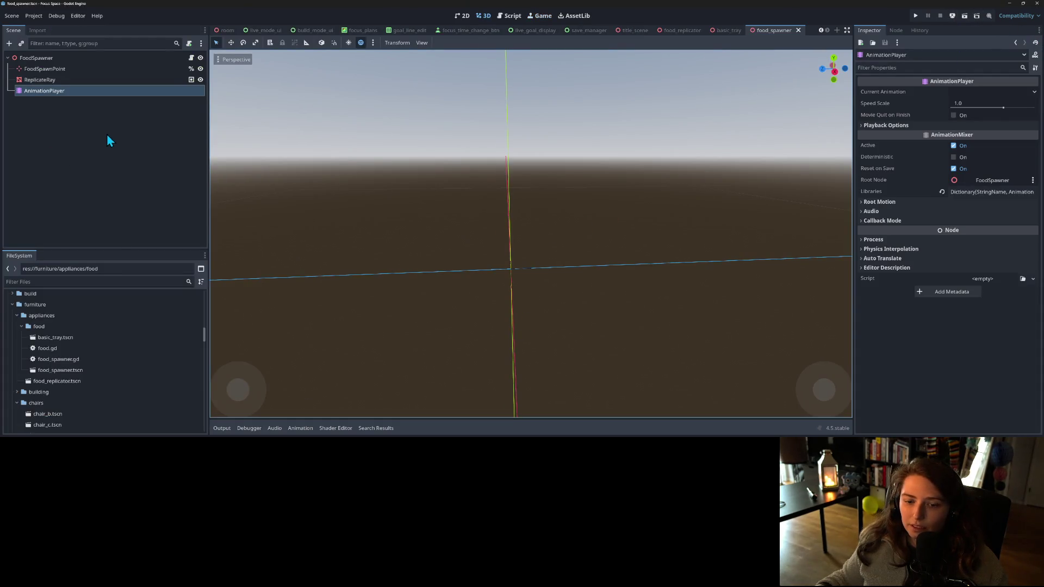
- Preview the fade_out animation in the Animation panel, then open the FoodSpawner script
left_click(300, 428)
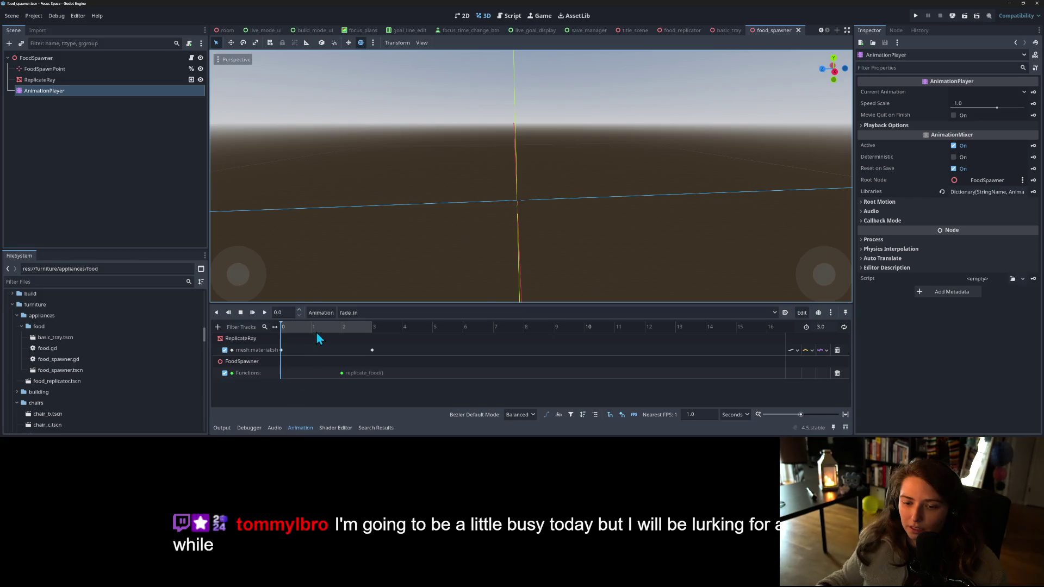
left_click(355, 314)
left_click(363, 340)
left_click(253, 313)
left_click(253, 313)
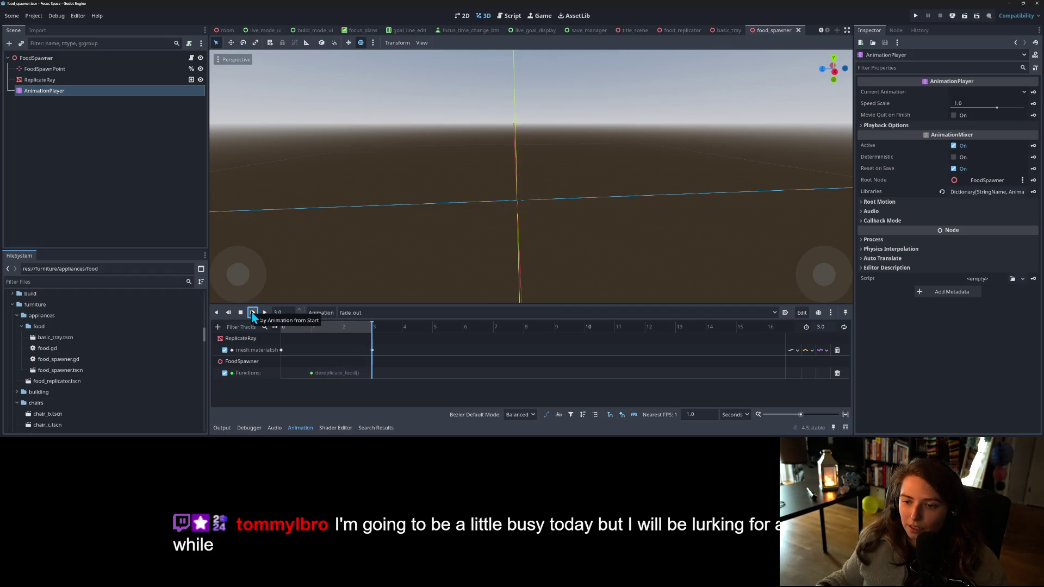
left_click(150, 225)
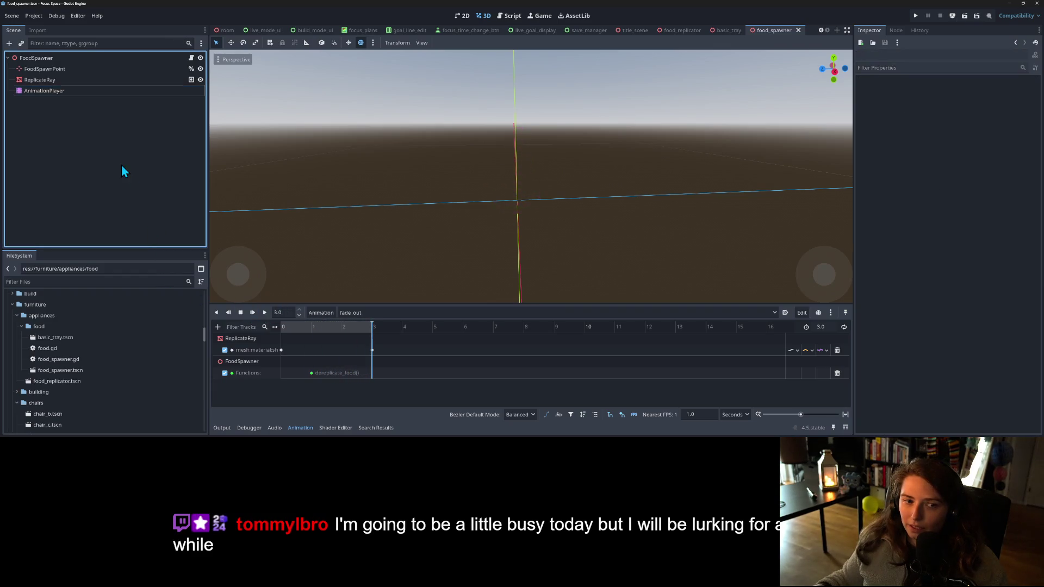
left_click(71, 70)
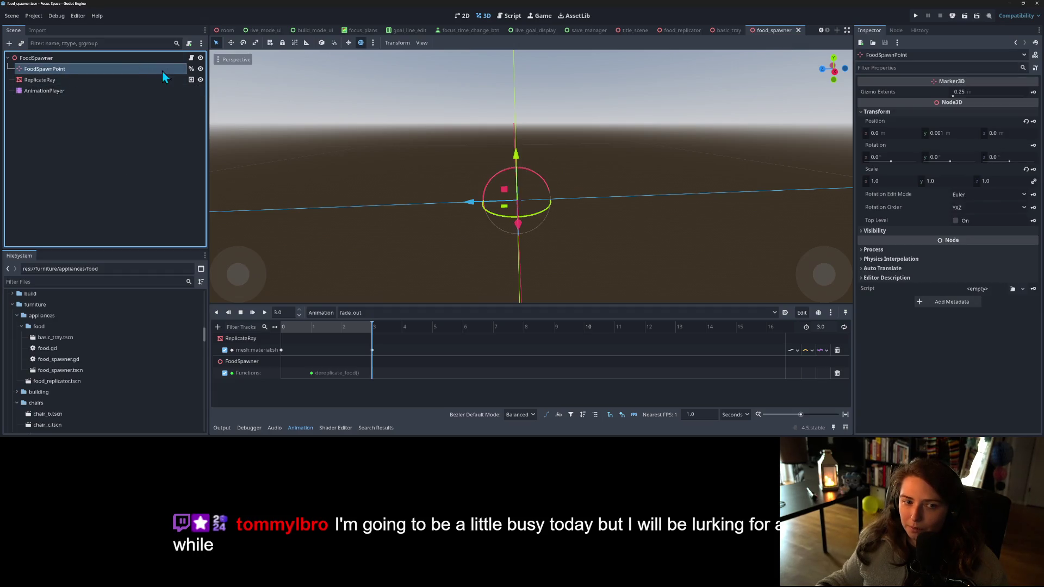
left_click(191, 57)
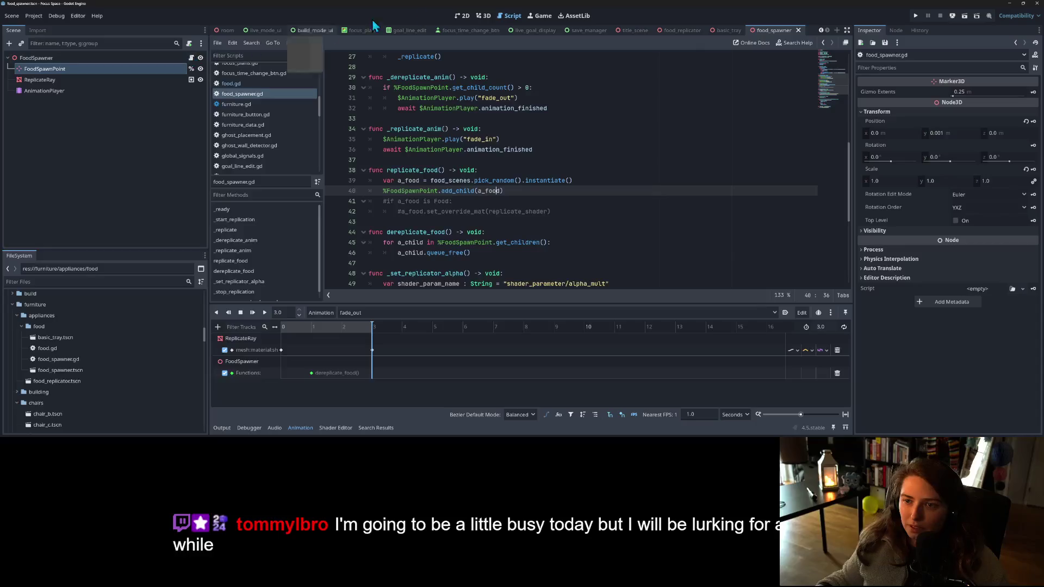
- Uncomment the override-material lines 41–42 in replicate_food with Ctrl+K
scroll(396, 191, "up", 2)
scroll(395, 192, "down", 2)
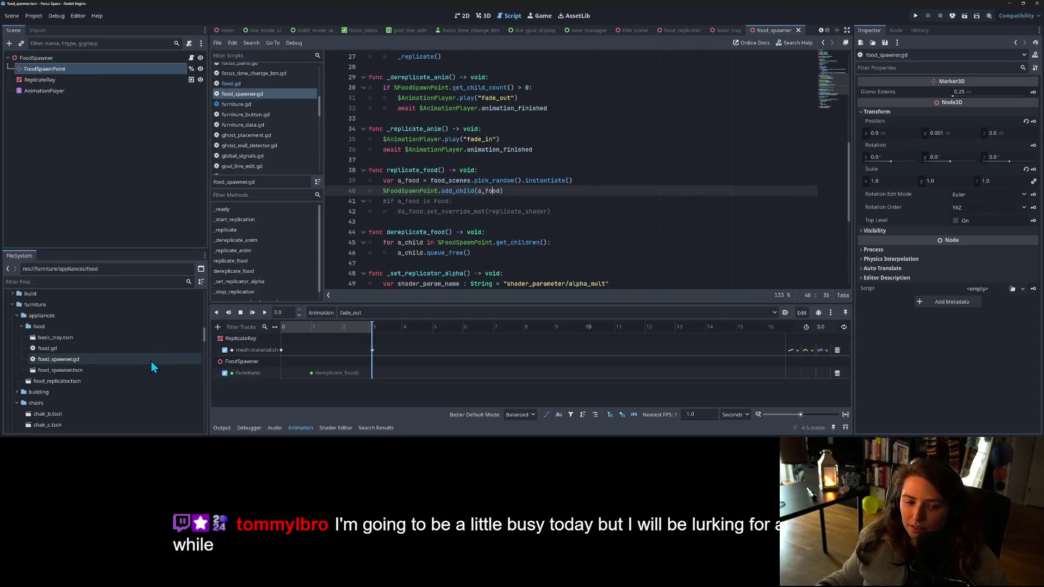
left_click(484, 170)
scroll(485, 180, "up", 1)
scroll(485, 180, "up", 1)
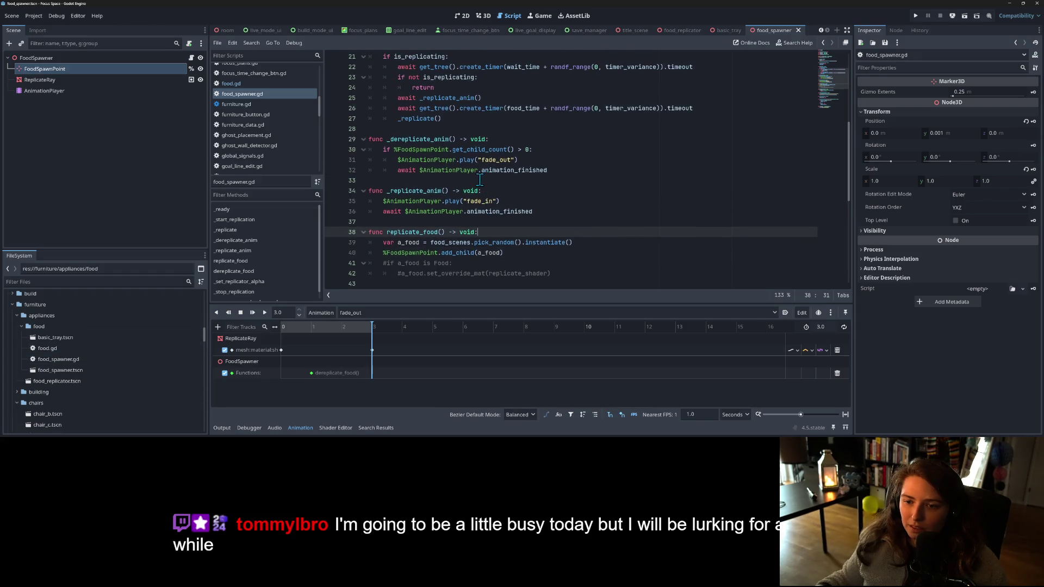
left_click(446, 190)
scroll(445, 202, "down", 2)
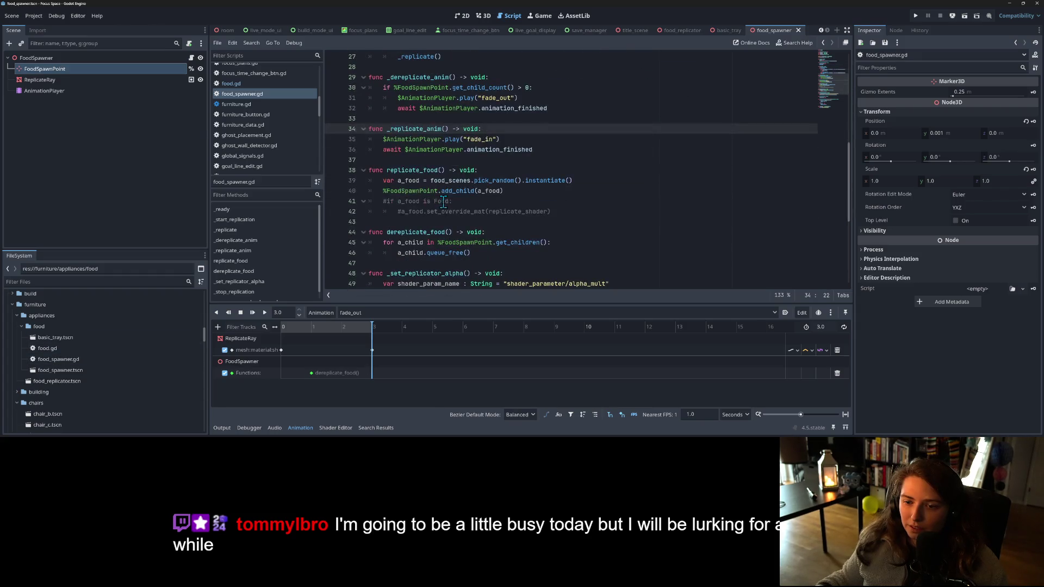
left_click_drag(381, 200, 430, 213)
key("ctrl+k")
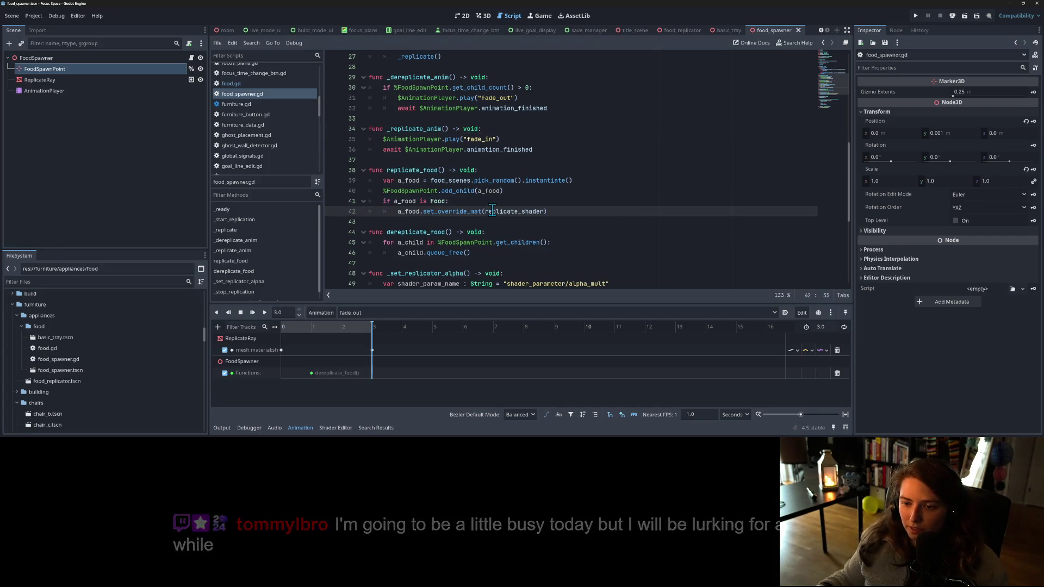
- Select the ReplicateRay node in the Scene dock to inspect its mesh
double_click(492, 212)
left_click(81, 59)
left_click(73, 79)
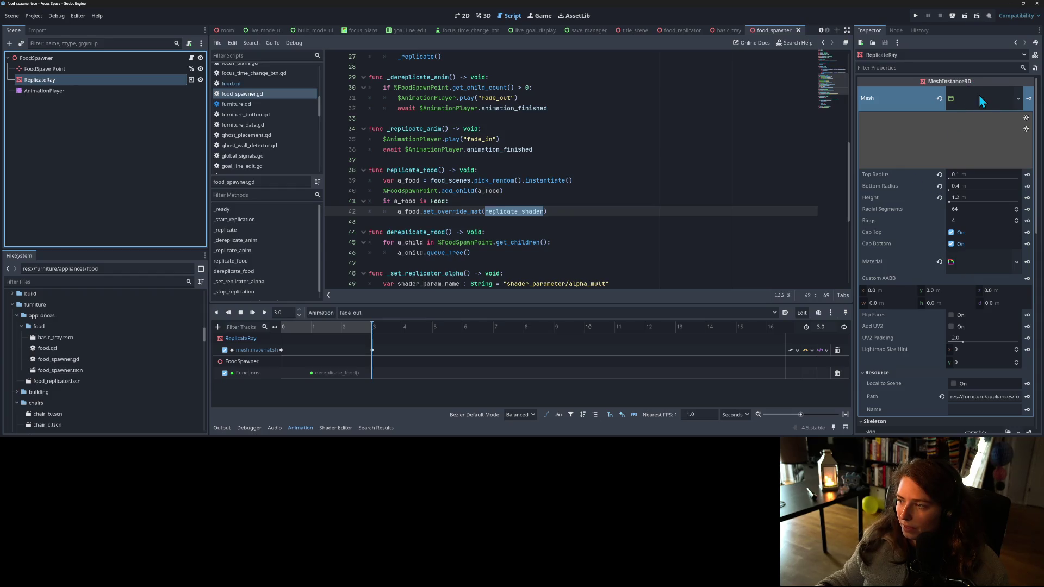
- Check ReplicateRay's material, copy FoodSpawner's Replicate Shader value, and close the Shader Editor
scroll(933, 261, "down", 3)
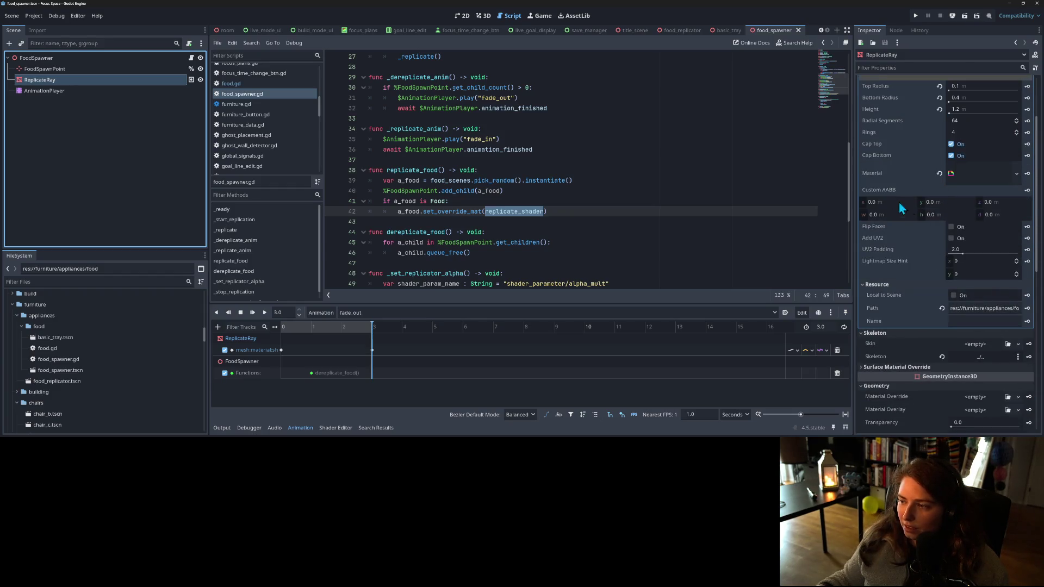
left_click(984, 178)
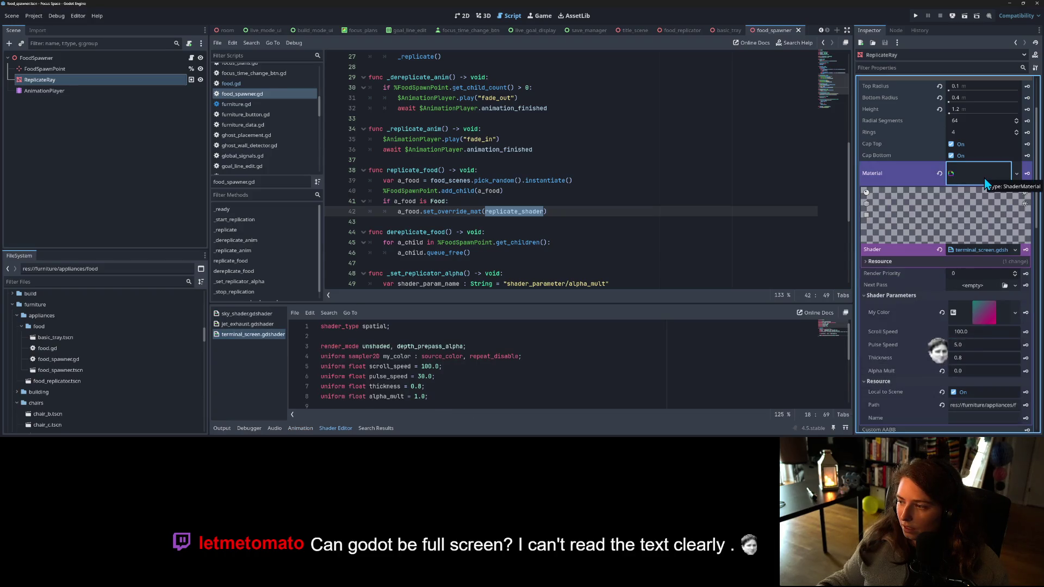
left_click(984, 178)
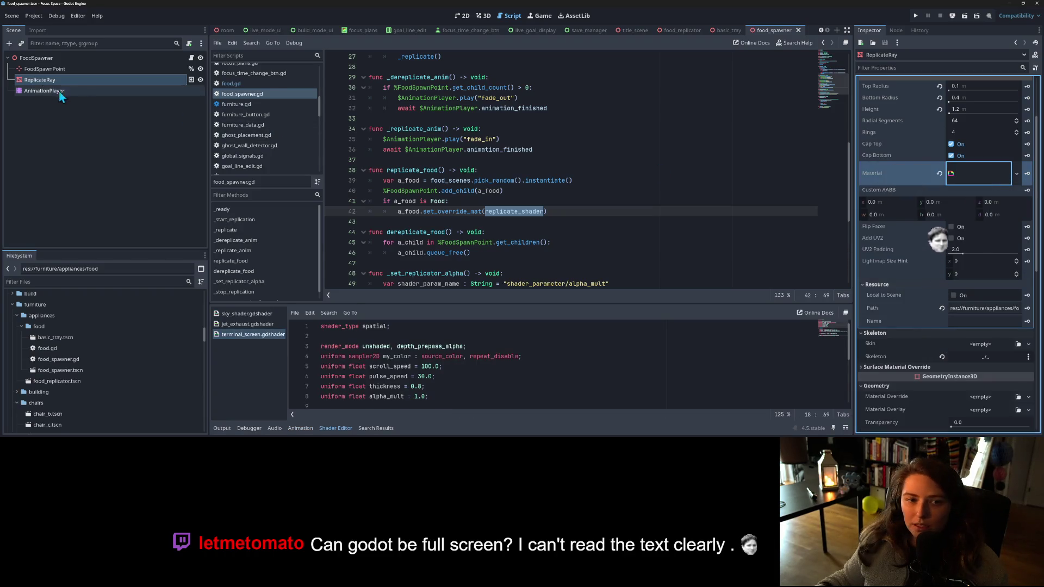
left_click(54, 57)
right_click(883, 100)
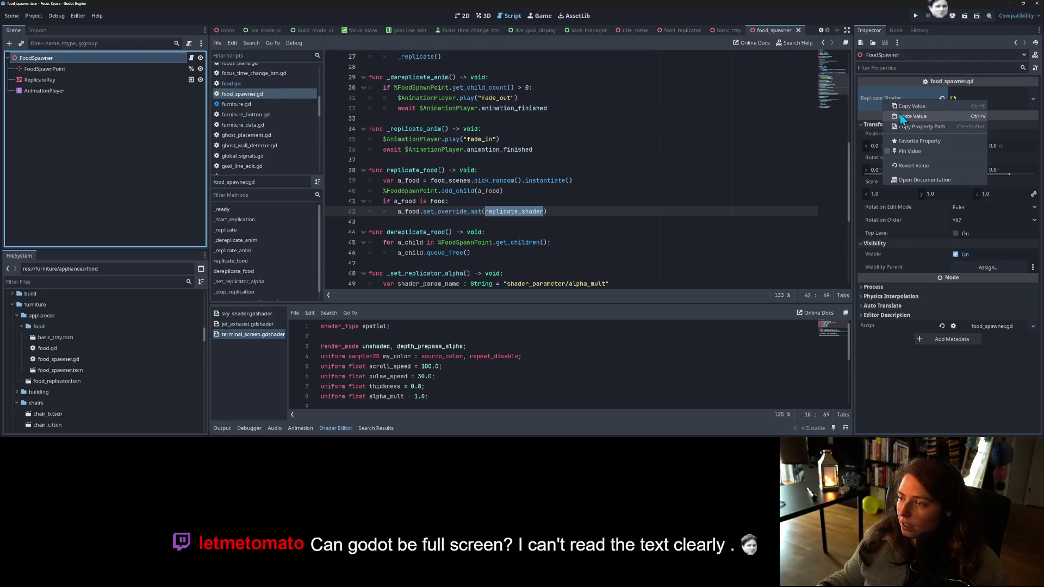
left_click(903, 118)
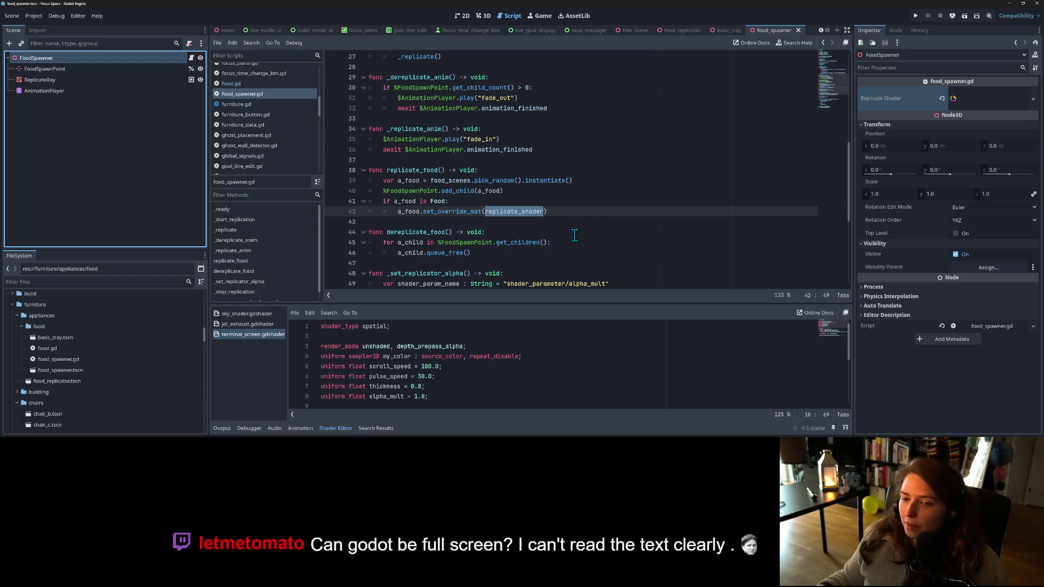
left_click(336, 428)
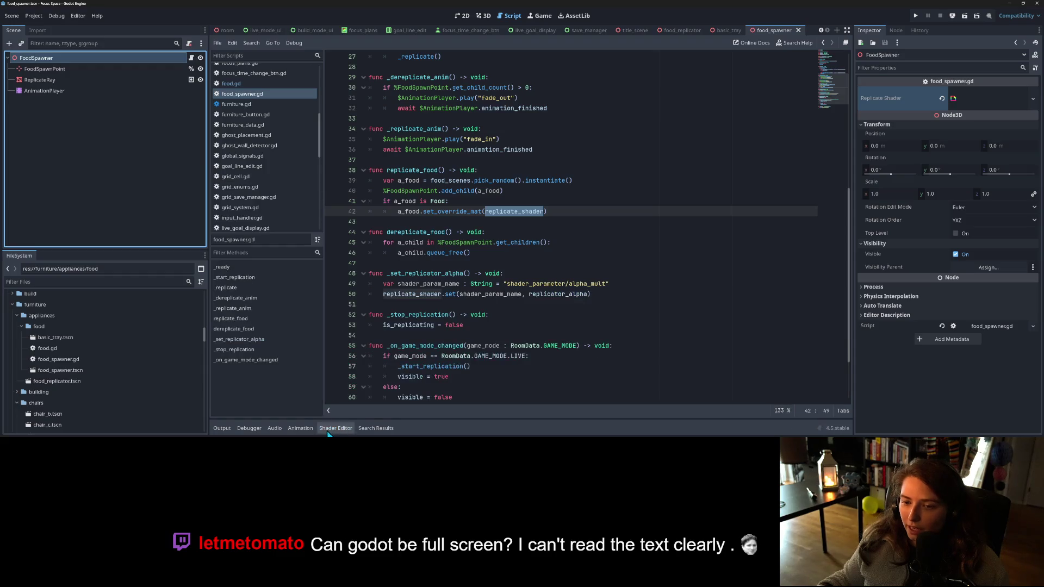
- Review the spawner script around lines 31–39 and glance at the spawner's 3D view
scroll(624, 319, "up", 3)
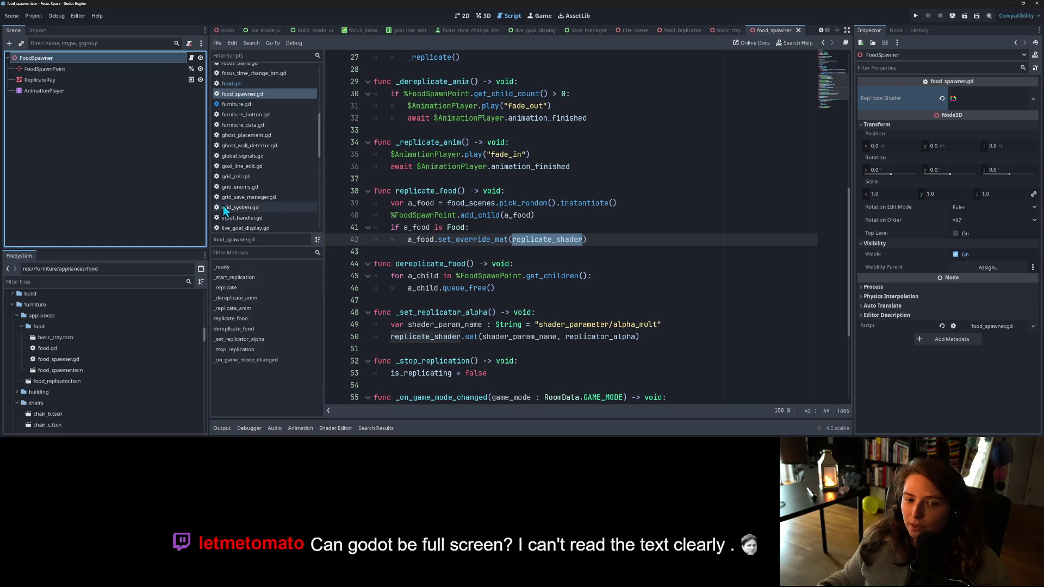
mouse_move(545, 207)
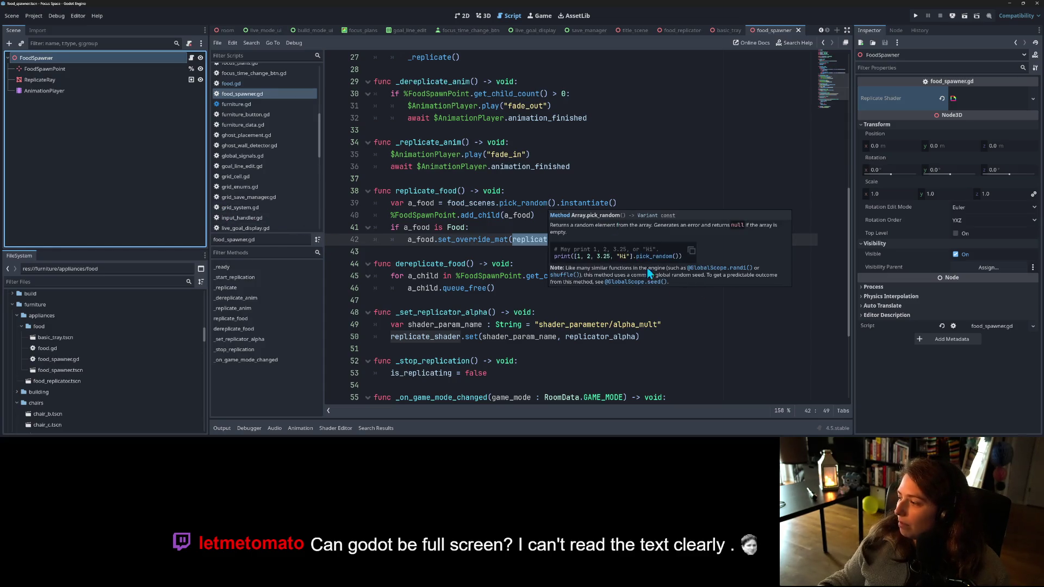
left_click(647, 179)
left_click(647, 201)
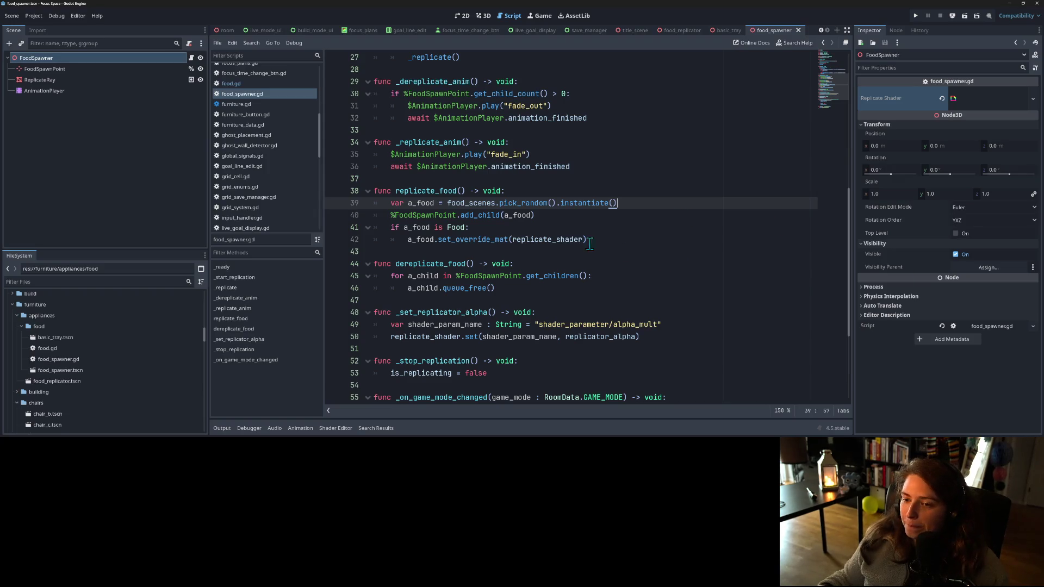
scroll(590, 244, "up", 2)
left_click(615, 178)
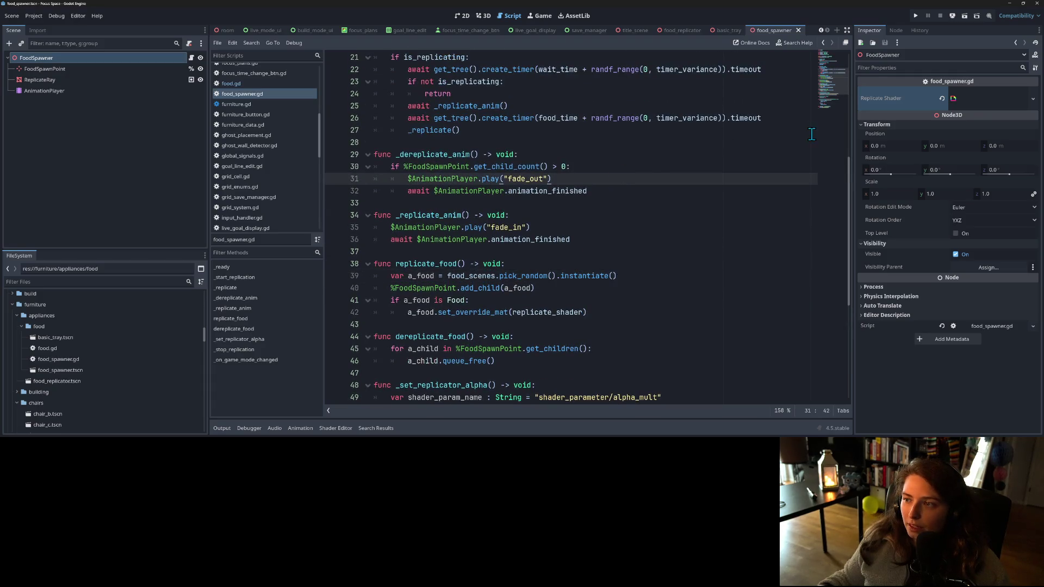
left_click(480, 17)
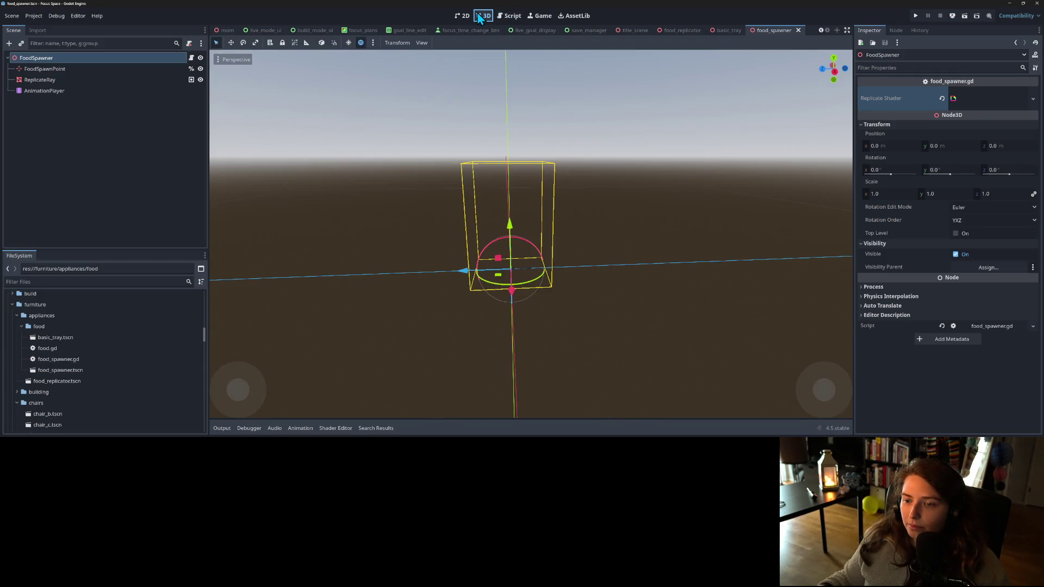
left_click(511, 16)
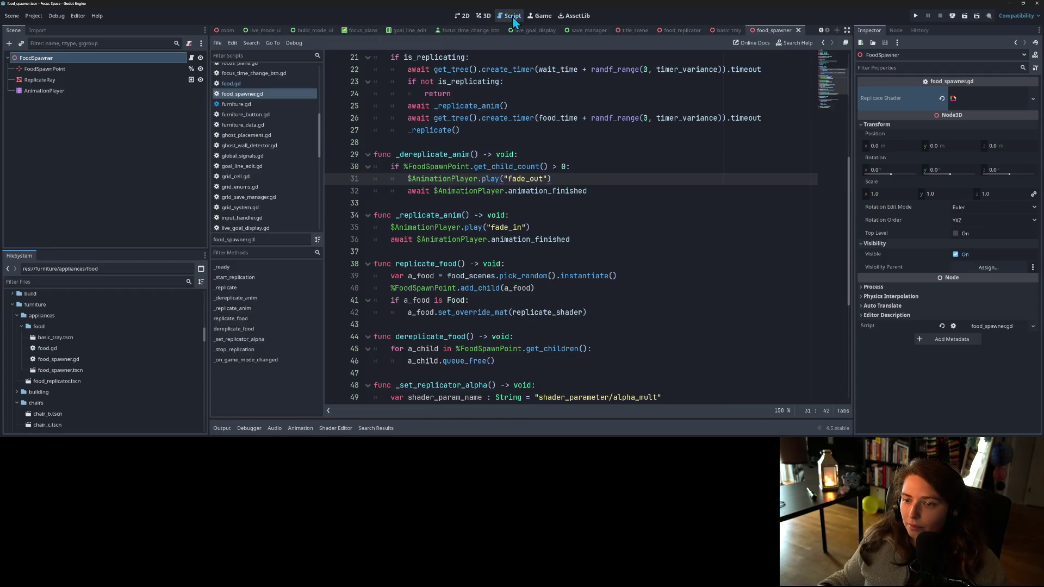
- Delete the replicate_shader argument so line 42 reads a_food.set_override_mat()
scroll(519, 270, "down", 2)
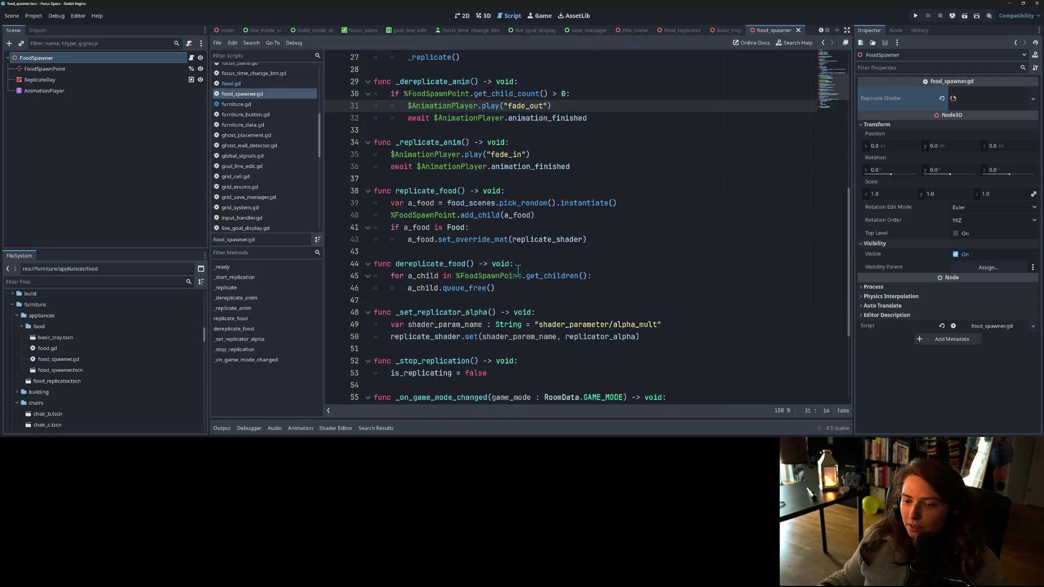
left_click(508, 240)
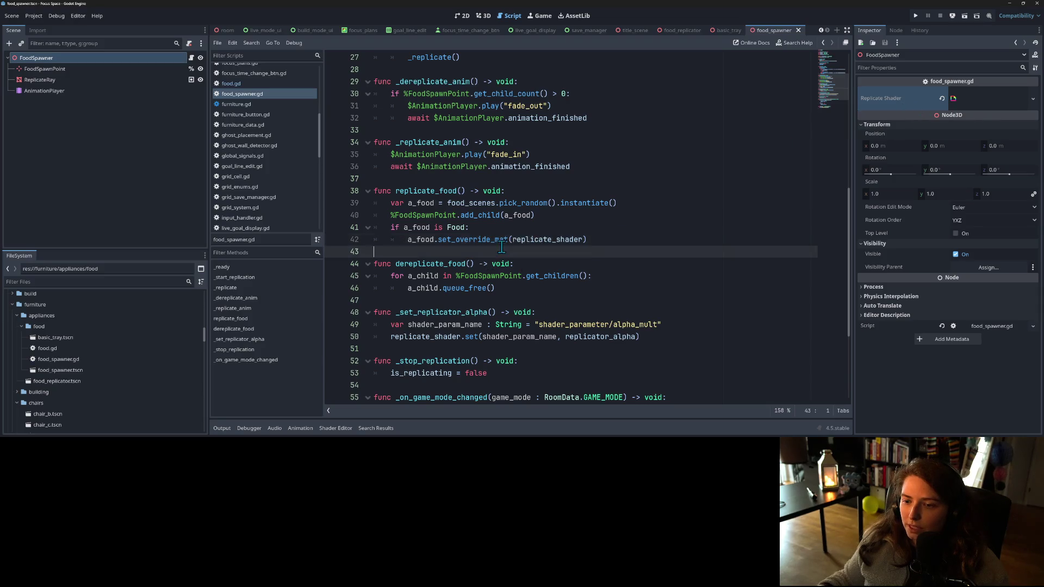
double_click(541, 240)
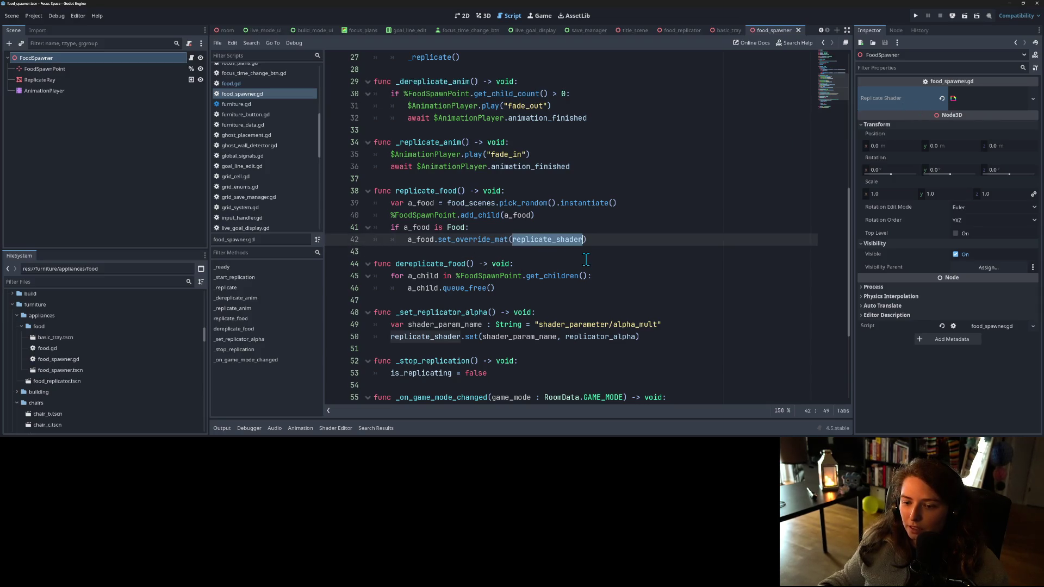
key("BackSpace")
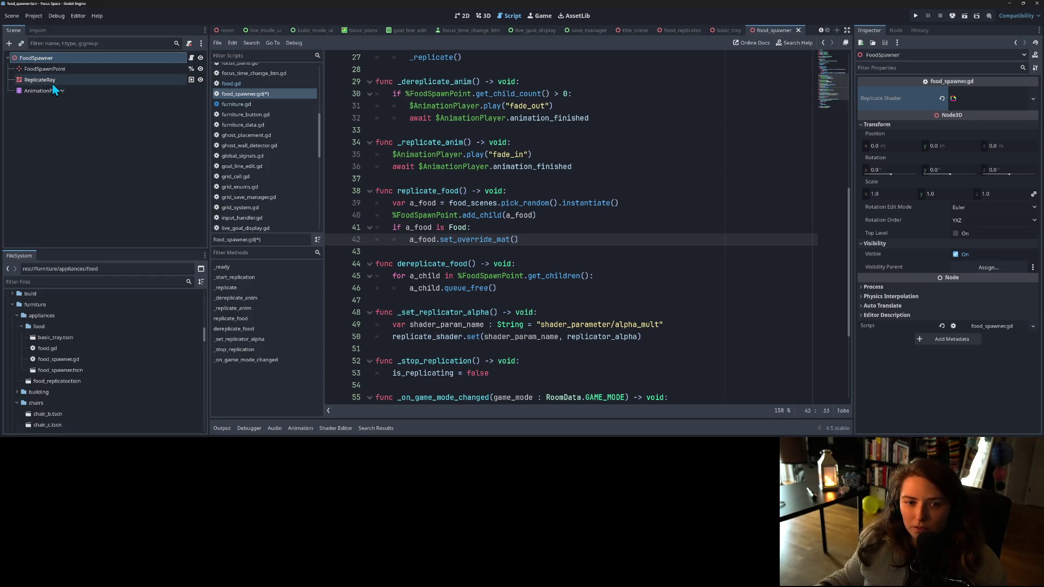
- Pass $ReplicateRay.mesh.material into set_override_mat and inspect the spawner's Replicate Shader material
mouse_move(54, 87)
left_mouse_down()
mouse_move(408, 250)
mouse_move(521, 242)
left_mouse_up()
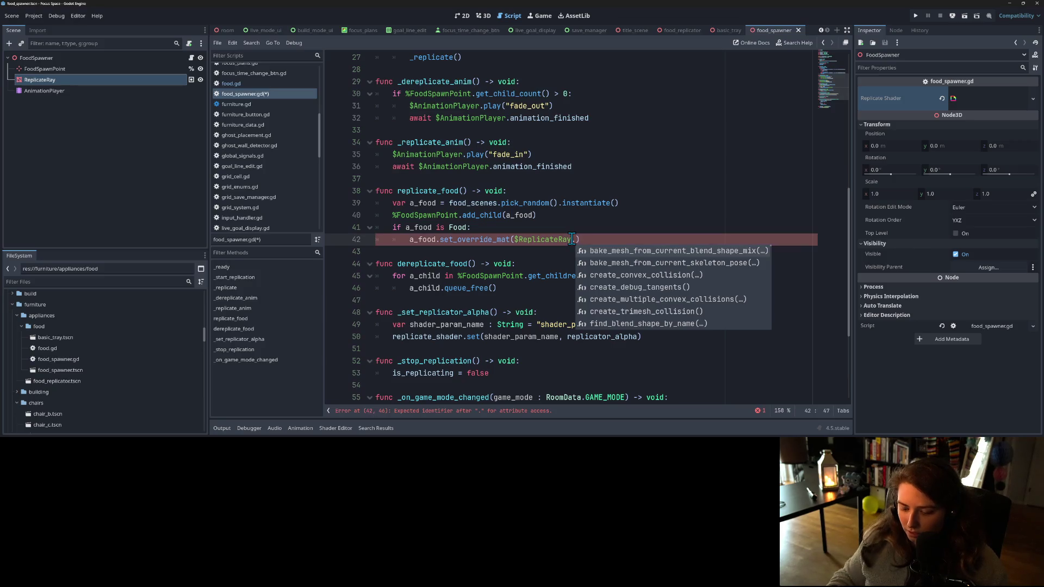
type("me.")
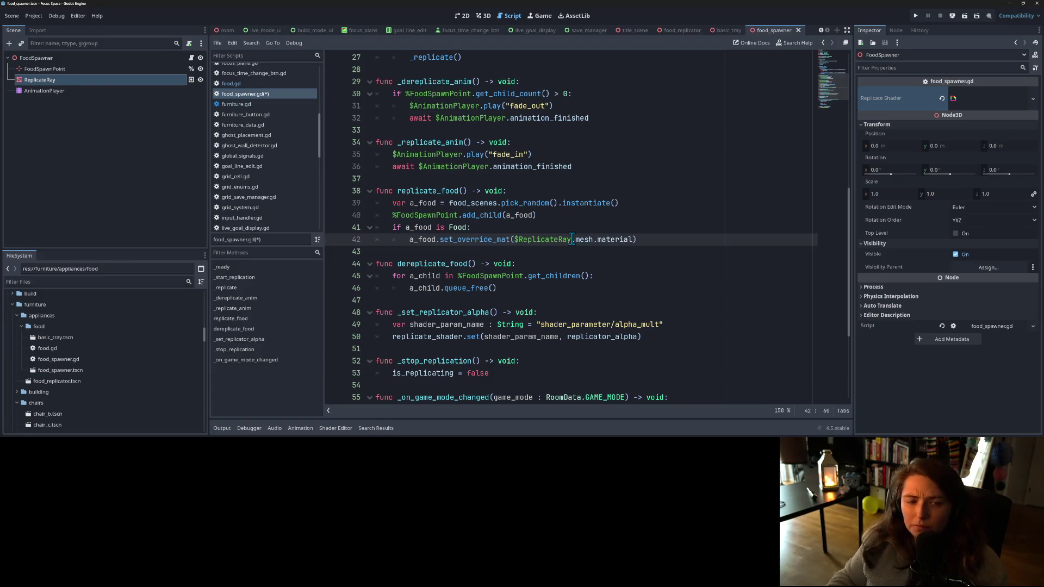
left_click(191, 83)
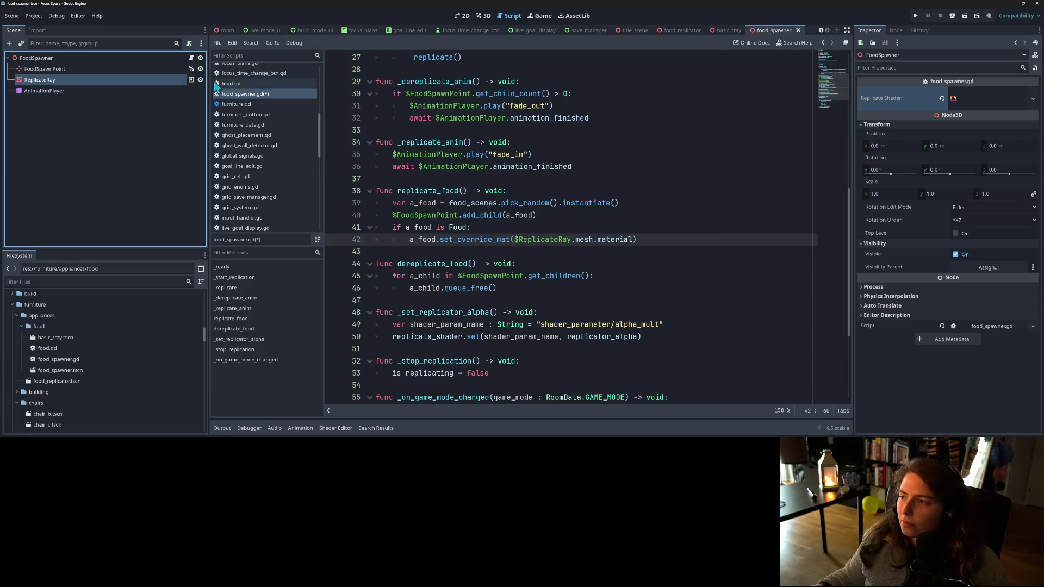
left_click(976, 99)
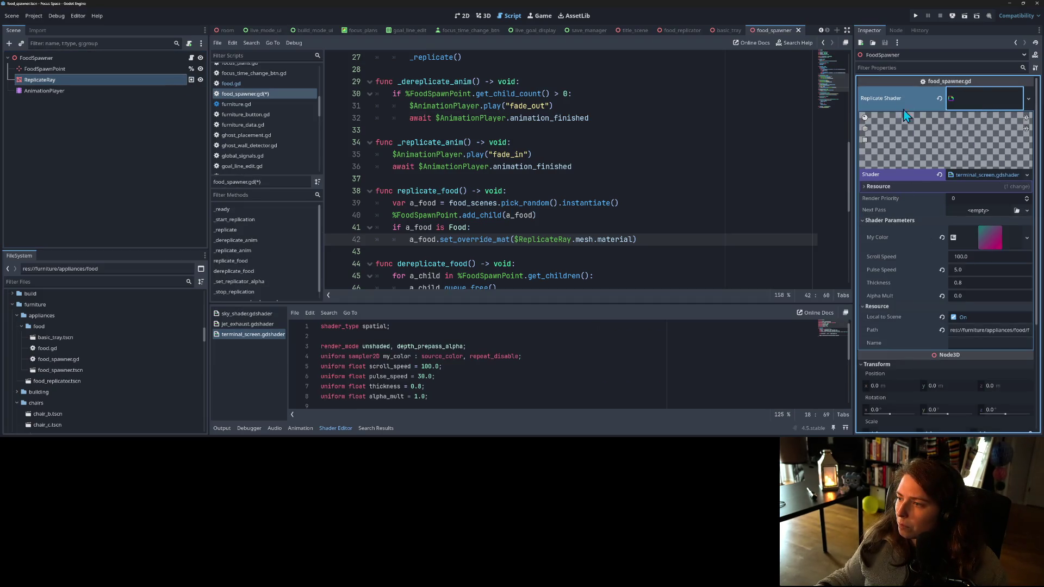
left_click(972, 104)
left_click(964, 99)
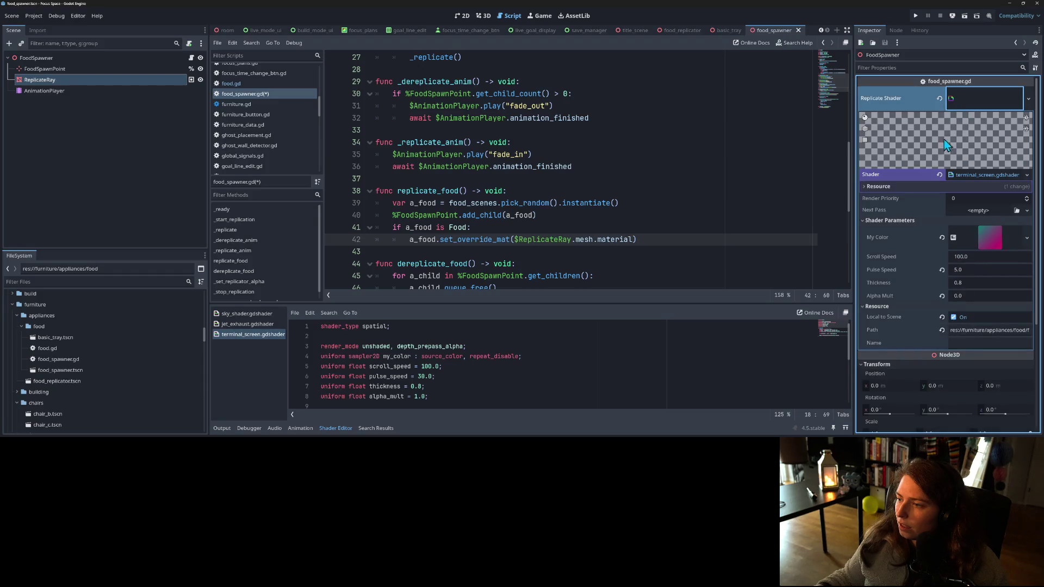
left_click(972, 97)
- Check the ReplicateRay mesh's Material property in the Inspector, then save food_spawner.gd
left_click(86, 78)
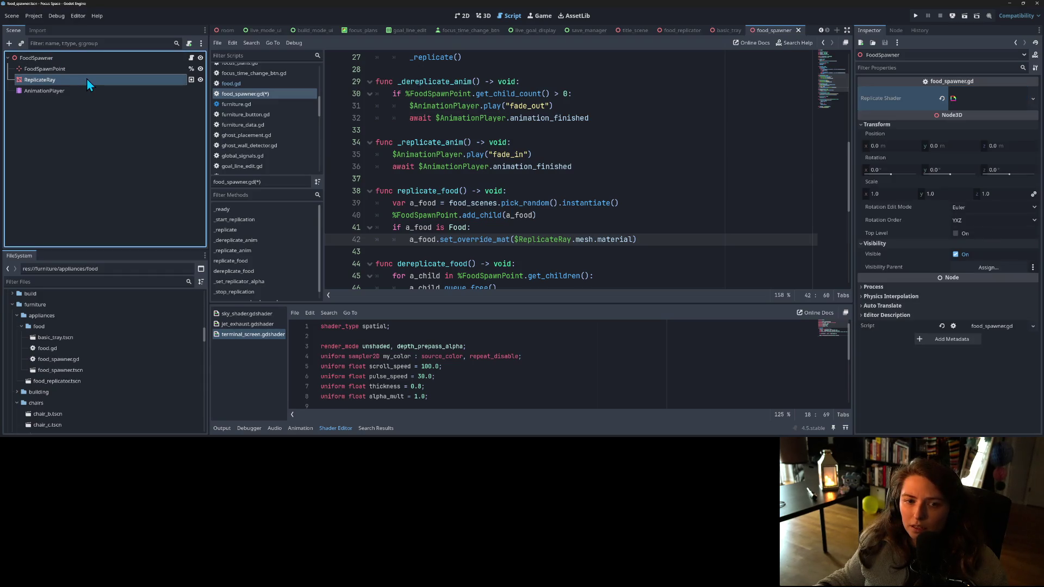
left_click(92, 80)
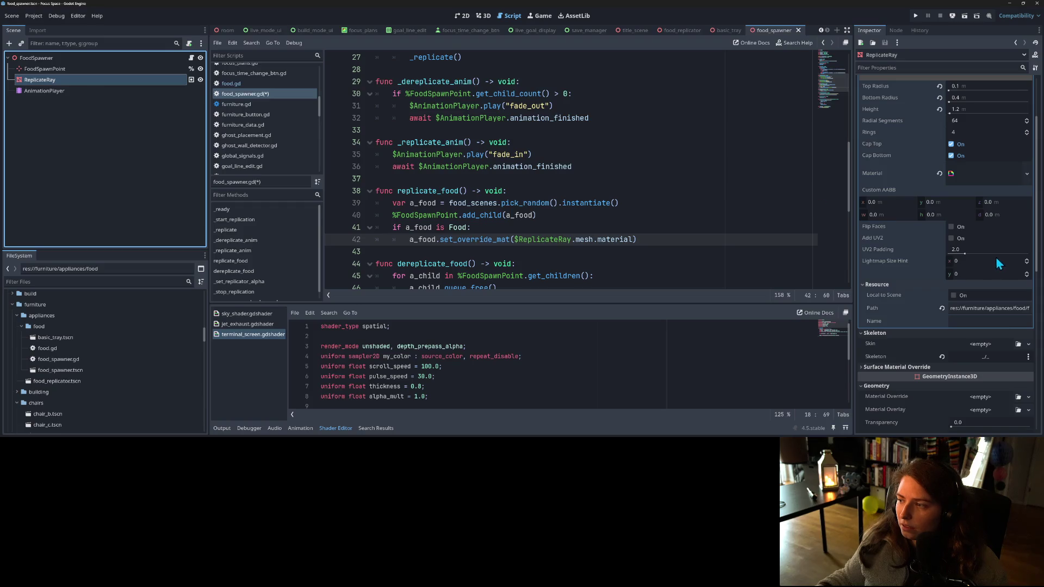
scroll(997, 260, "up", 3)
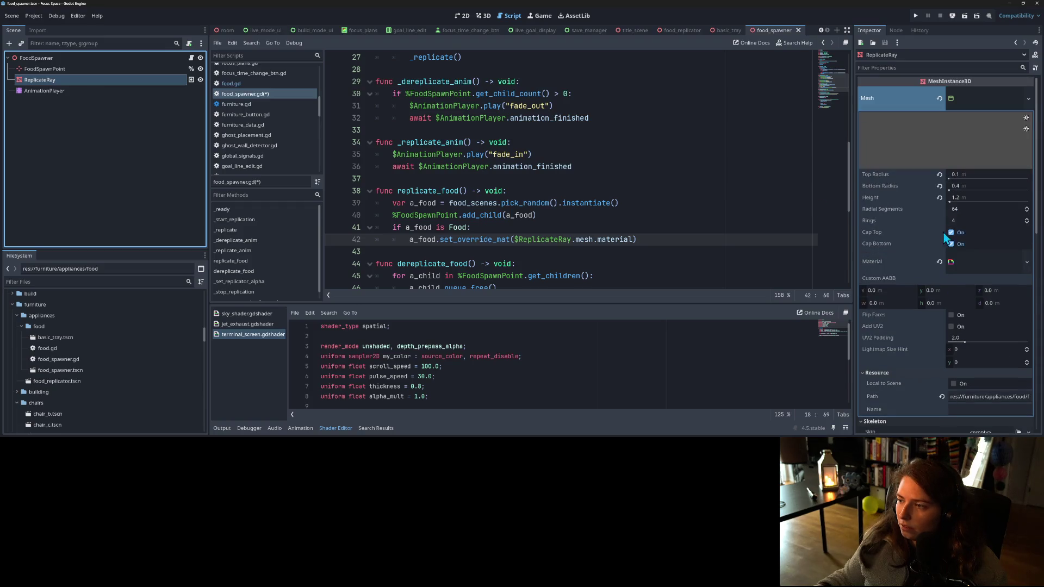
left_click(894, 262)
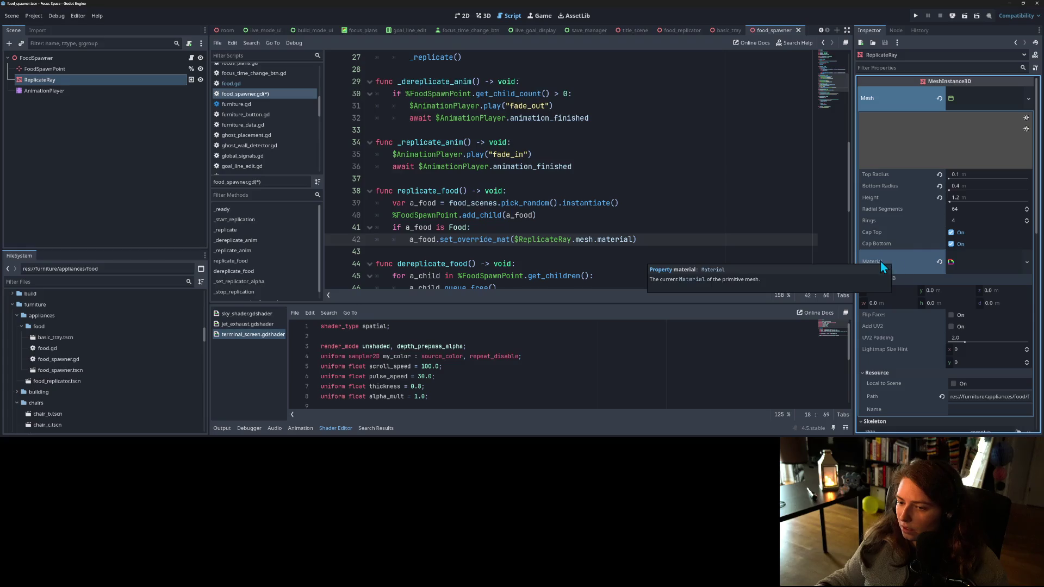
left_click(594, 249)
left_click(621, 240)
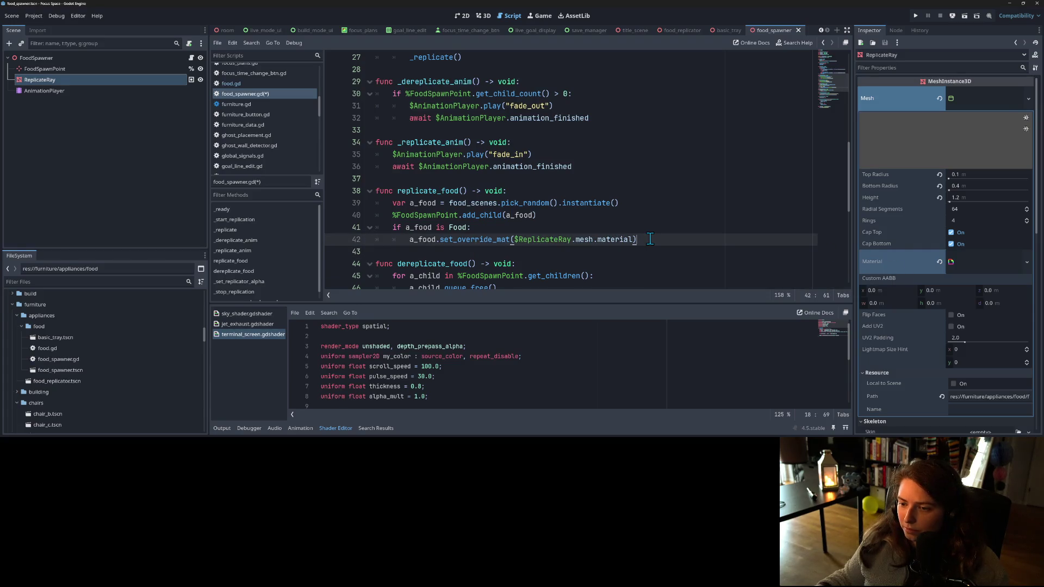
key("ctrl+s")
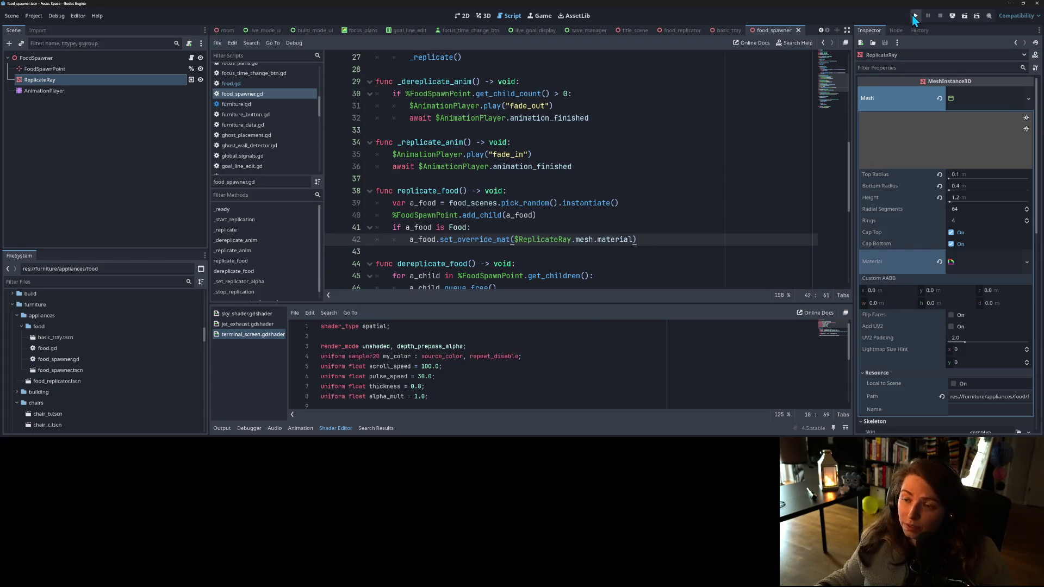
- Test-run the project, then set wait_time 1.0, food_time 5.0 and timer_variance 0.0
left_click(915, 16)
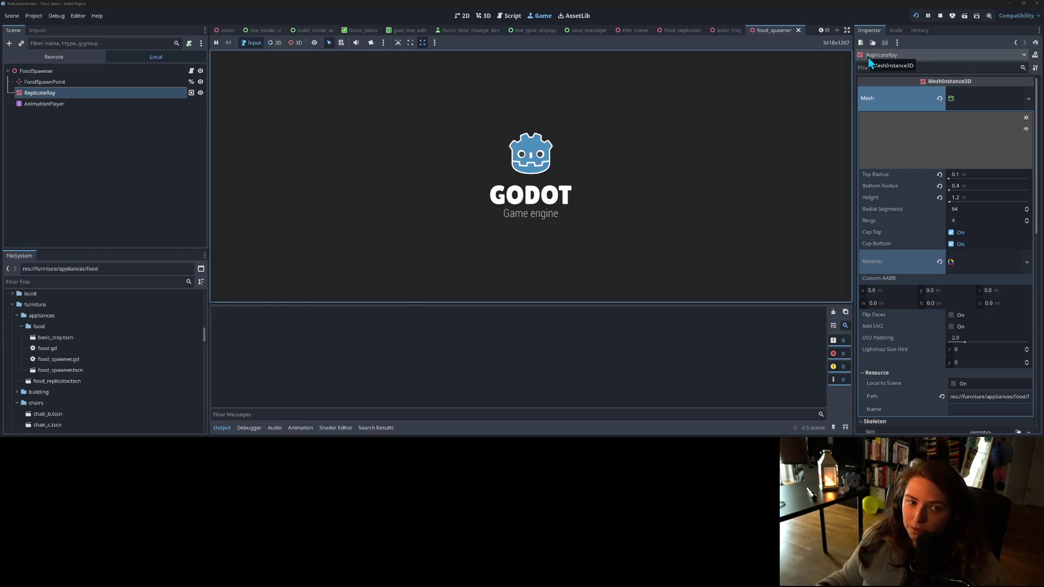
left_click(940, 15)
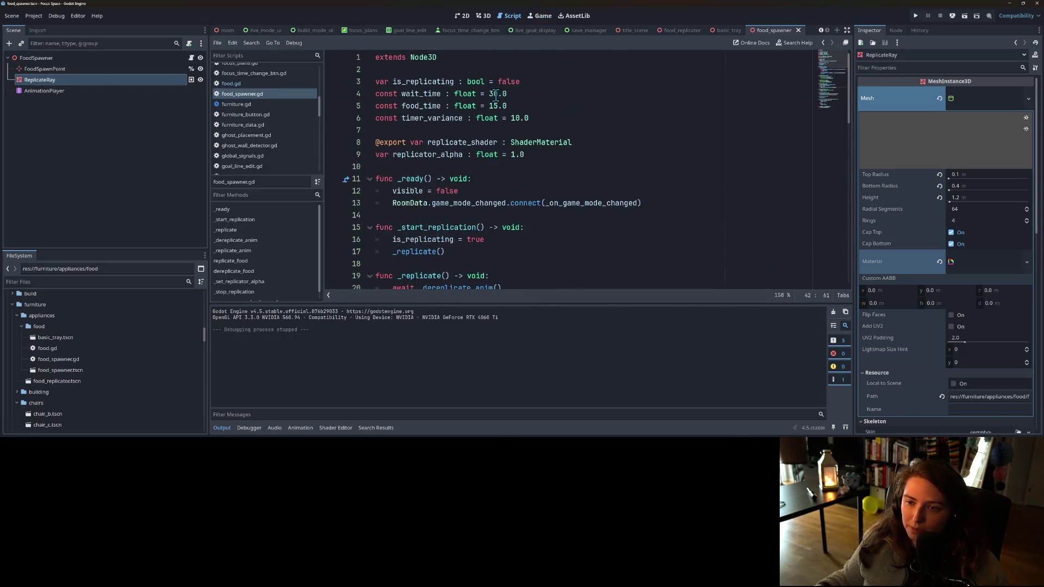
double_click(496, 96)
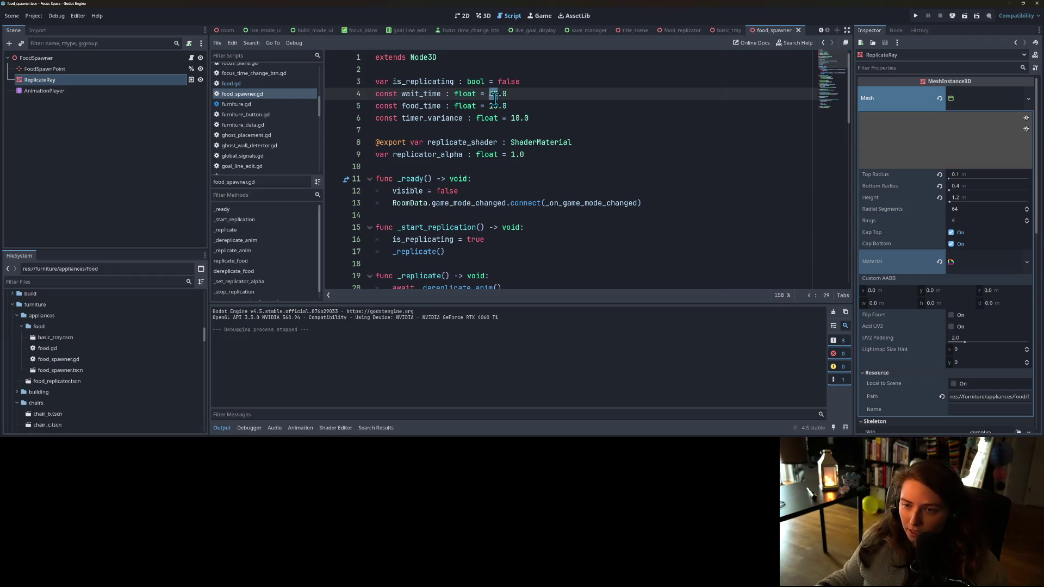
mouse_move(499, 118)
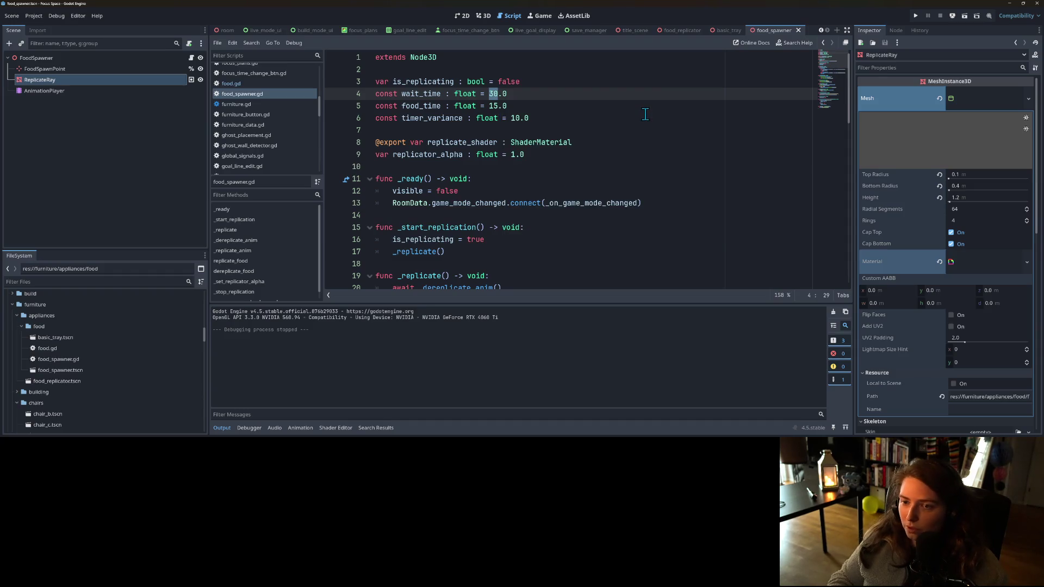
key("Down")
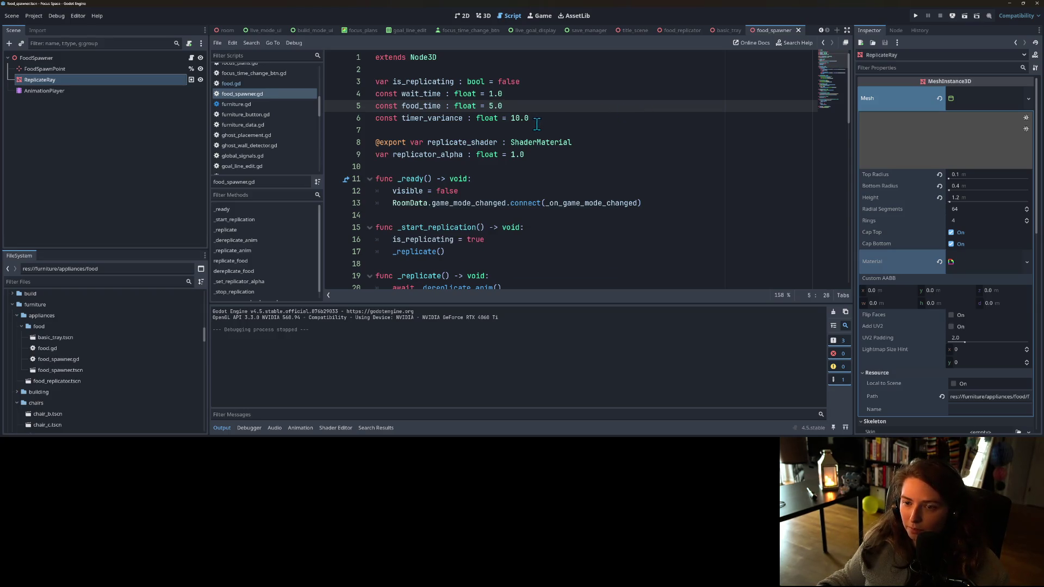
left_click(518, 119)
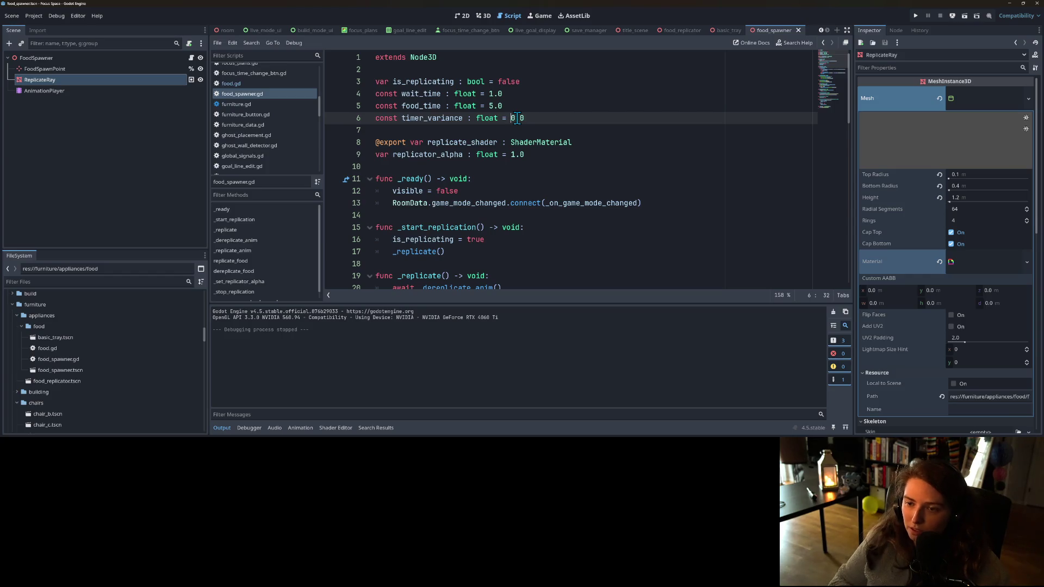
- Run the game, load a saved room, start a focus session, then stop after watching the spawner
left_click(916, 16)
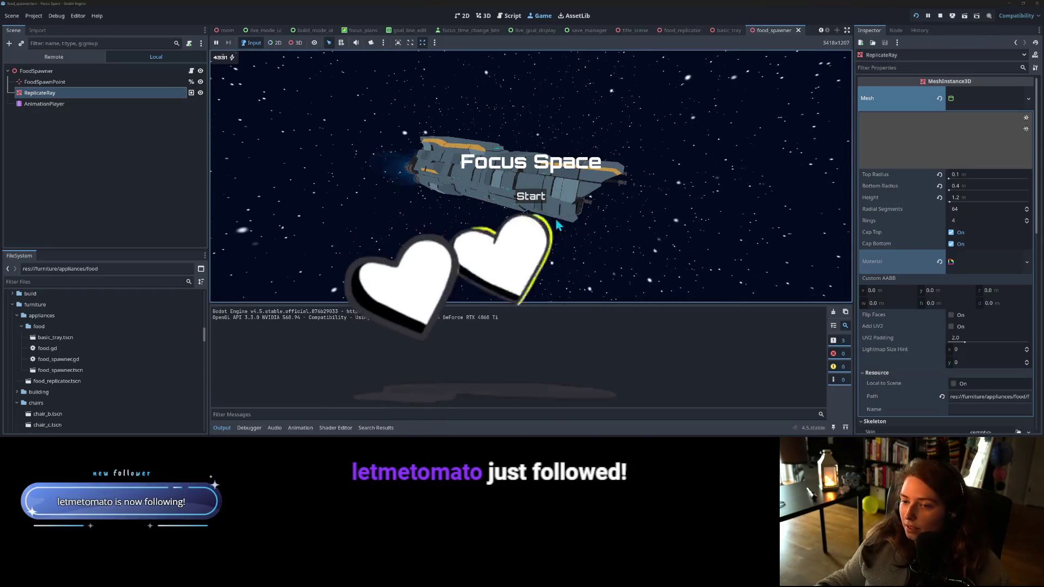
left_click(531, 196)
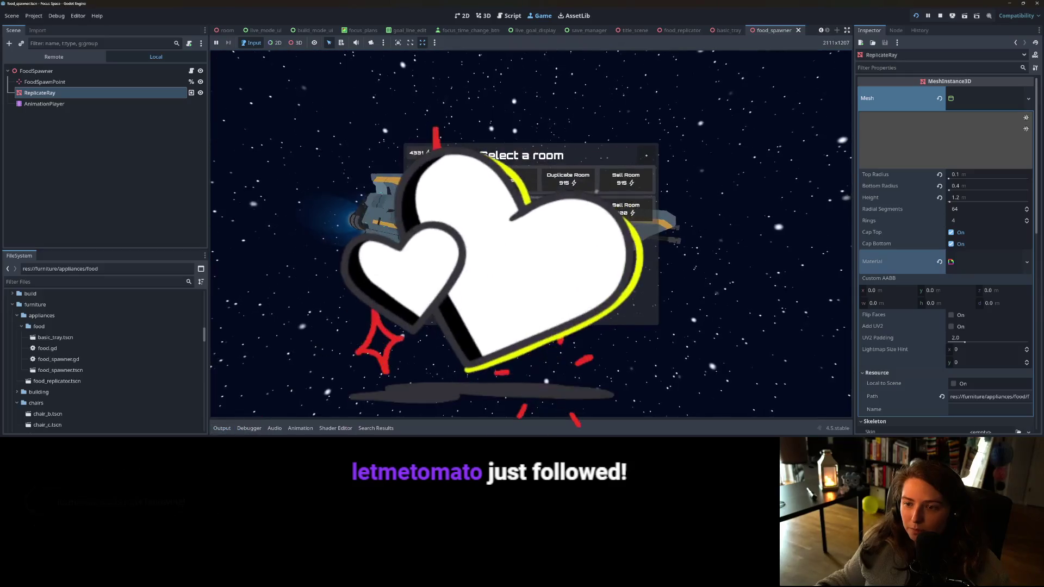
left_click(511, 179)
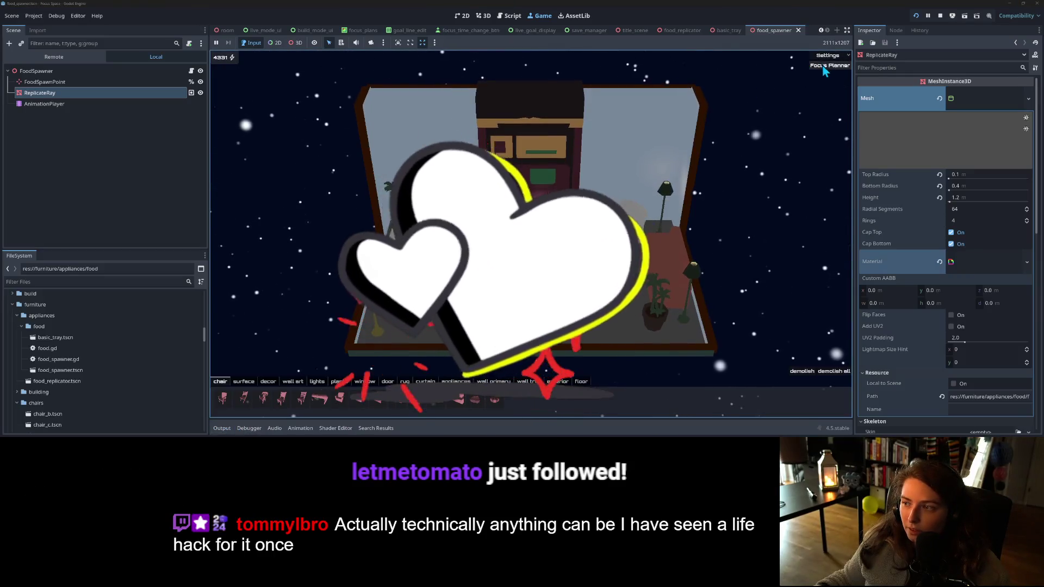
left_click(824, 66)
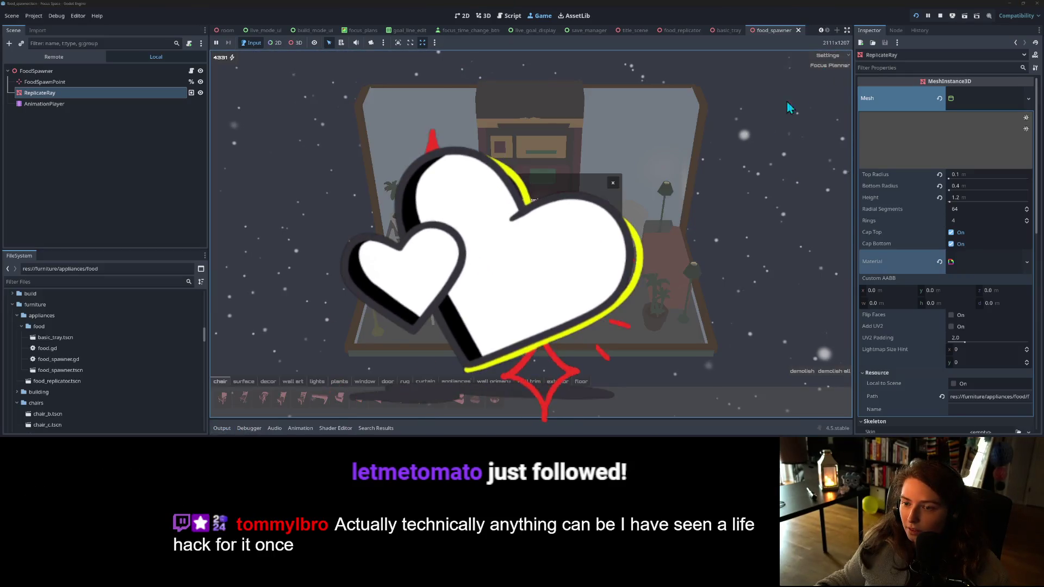
left_click(531, 289)
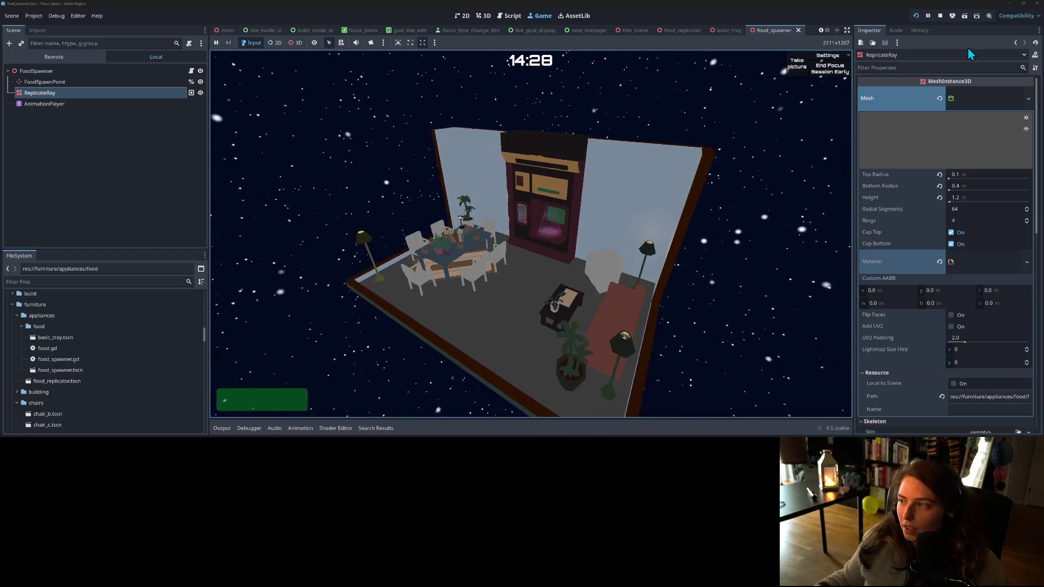
left_click(941, 16)
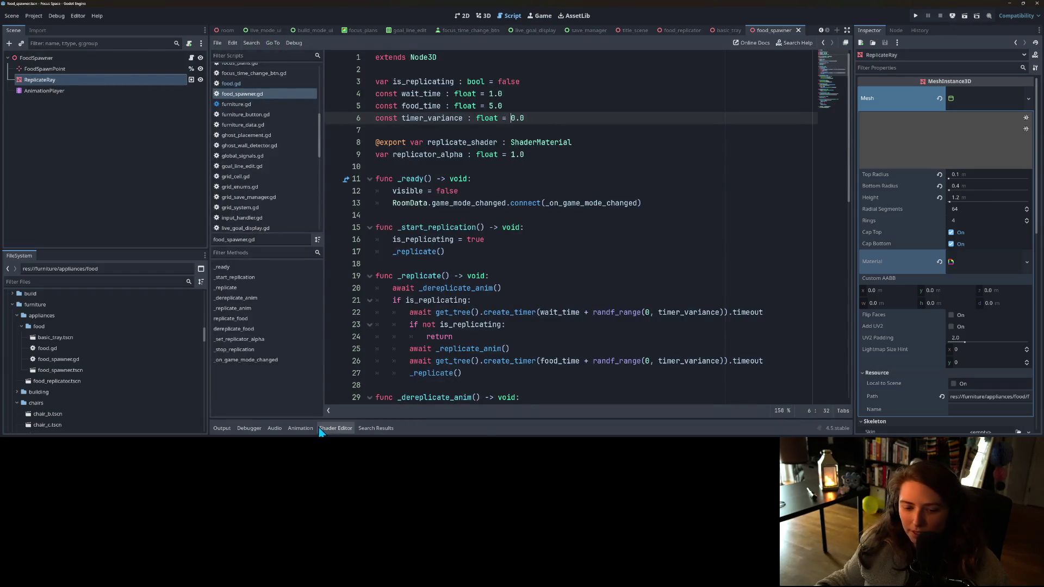
- Move the fade_out animation's dereplicate_food key from 1.0 to 2.0 seconds and save the scene
left_click(300, 429)
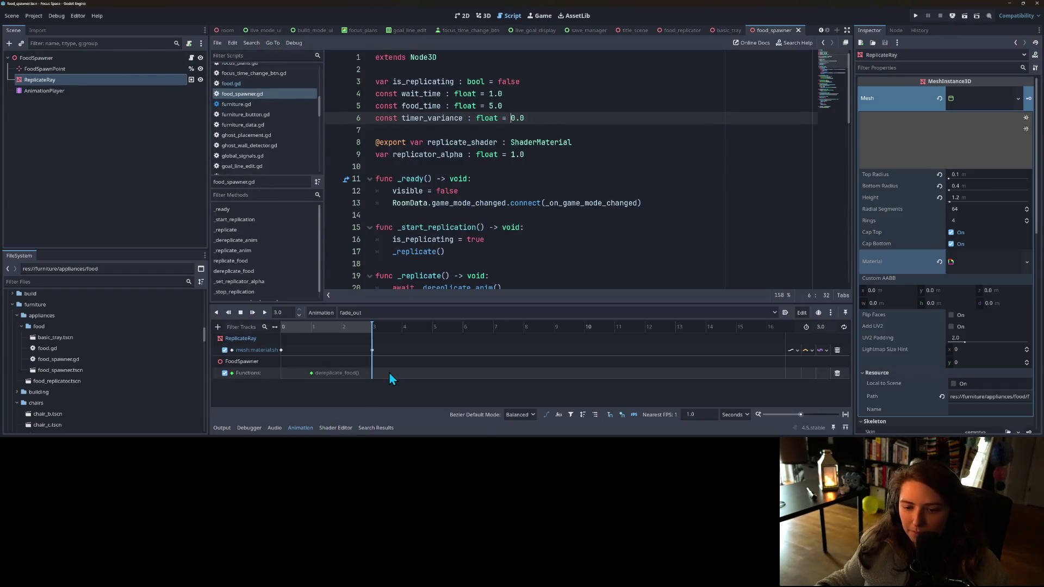
left_click(314, 375)
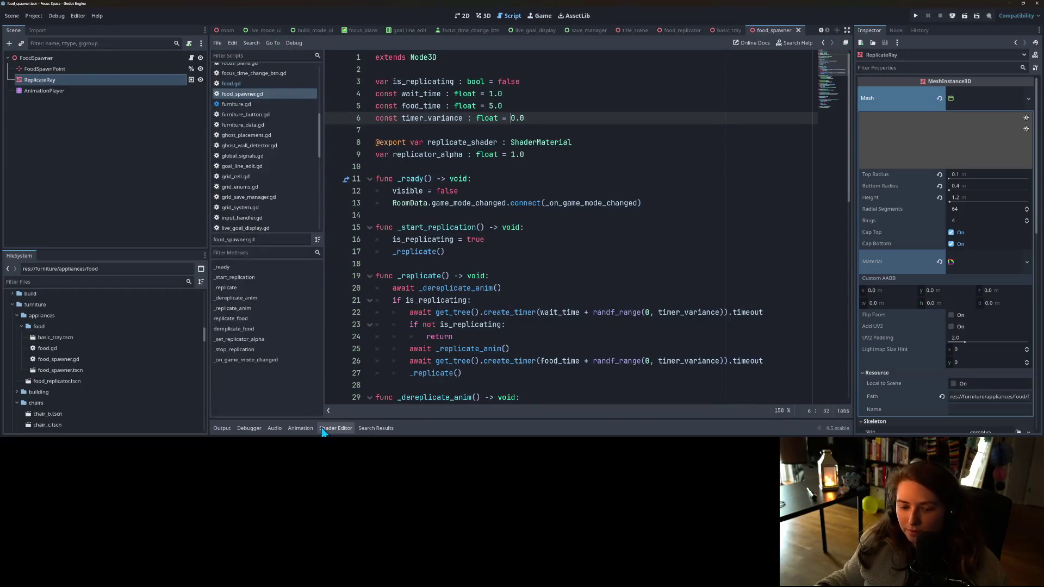
left_click(300, 428)
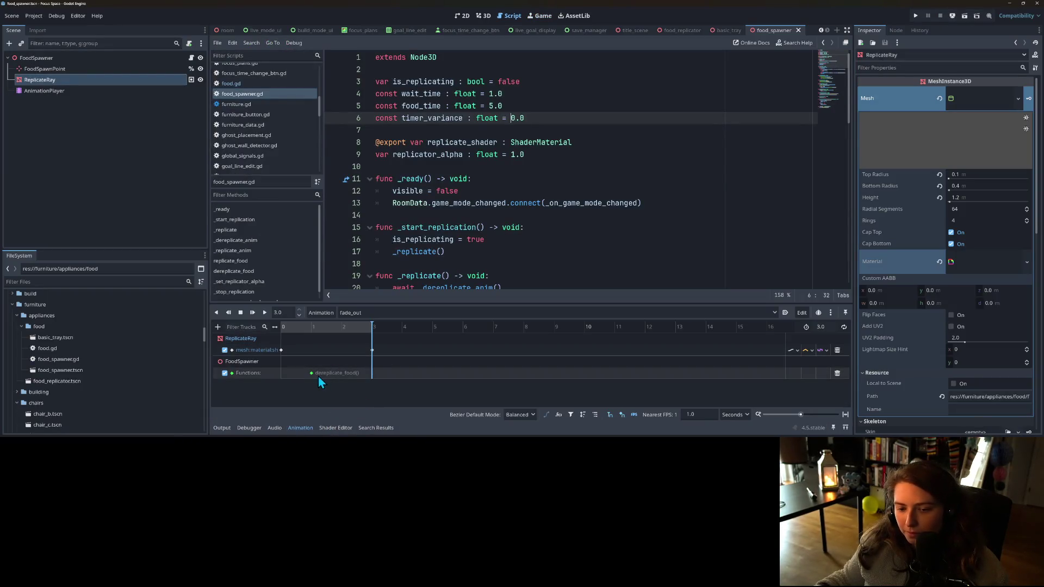
left_click_drag(313, 374, 342, 373)
key("ctrl+s")
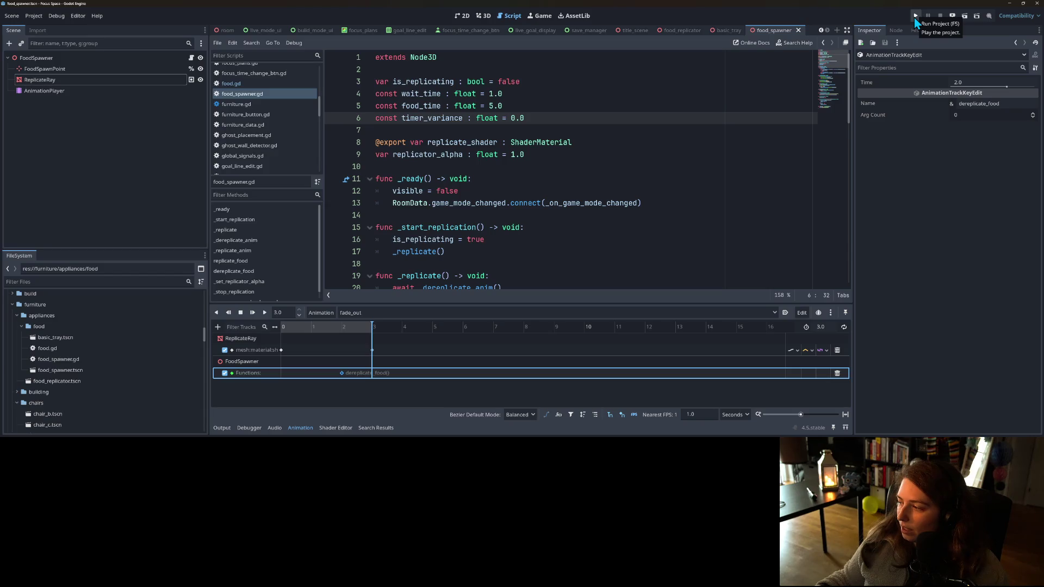
- Test-run a focus session in my_living_room with the Output panel hidden, then stop with F8
left_click(915, 17)
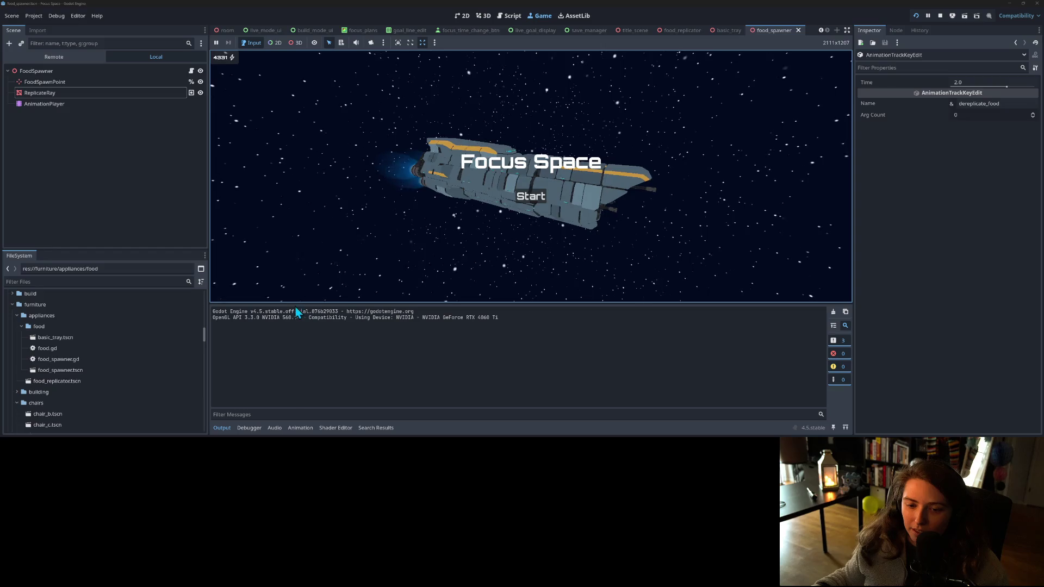
left_click(222, 428)
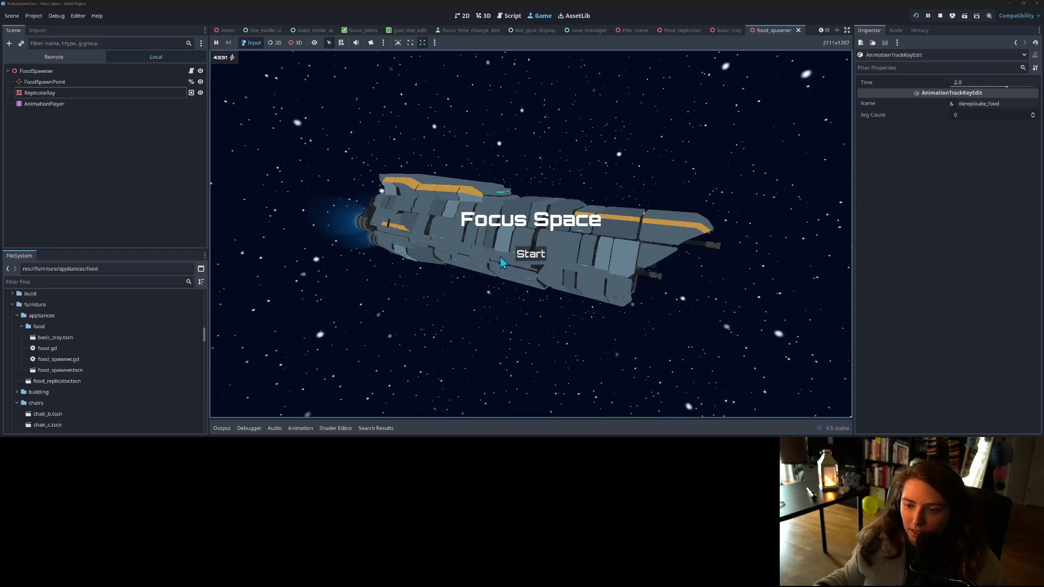
left_click(530, 253)
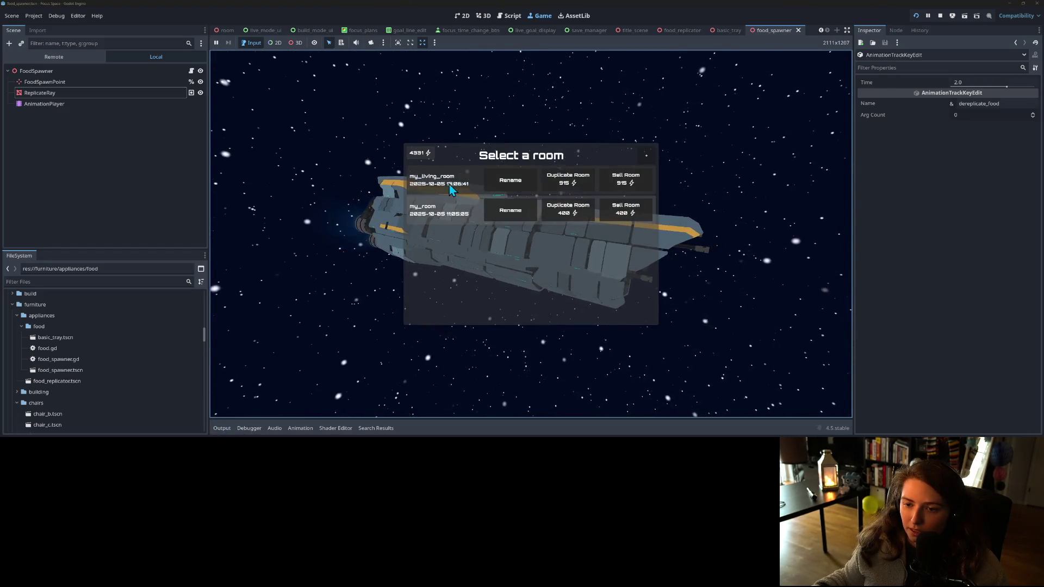
left_click(449, 184)
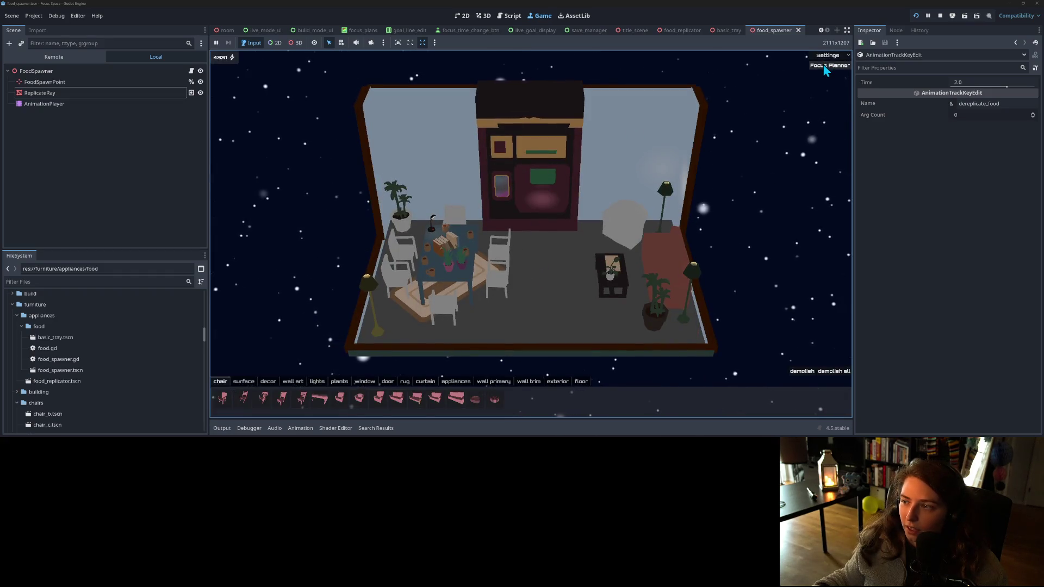
left_click(826, 67)
left_click(531, 287)
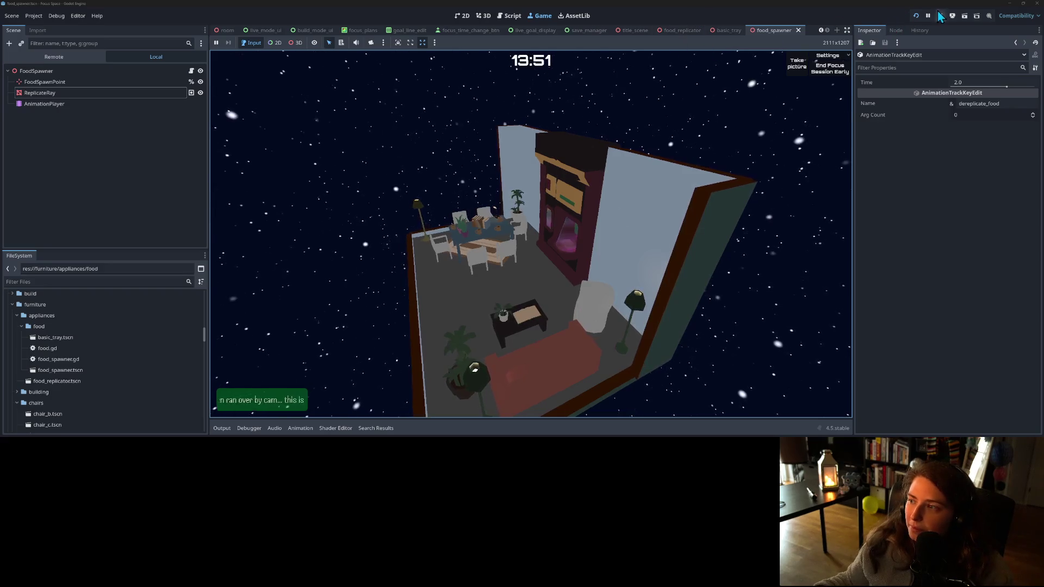
key("F8")
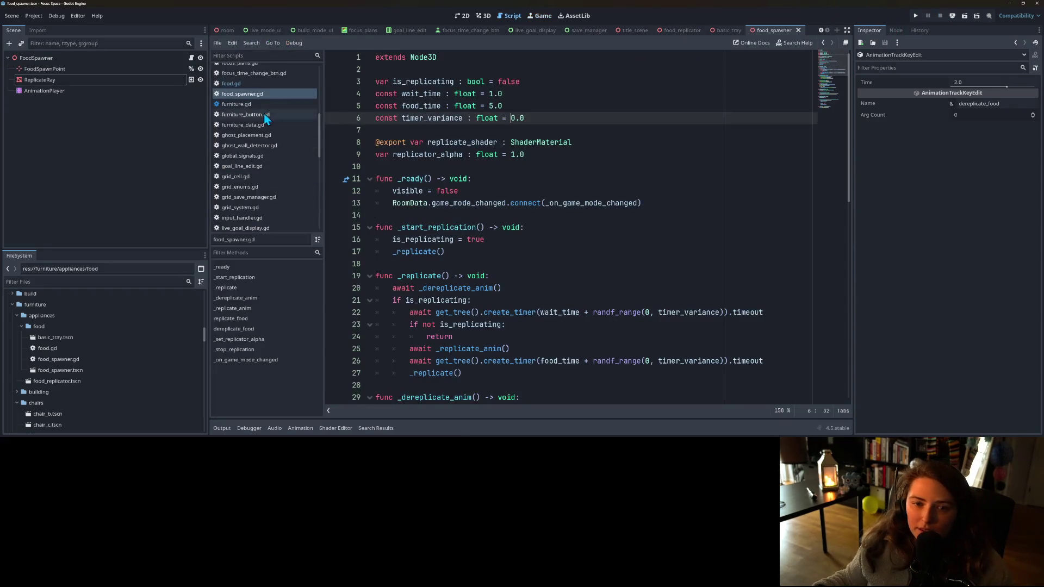
- Comment out the material override lines 41–42 in food_spawner.gd and save the script
scroll(425, 251, "down", 7)
scroll(426, 251, "down", 1)
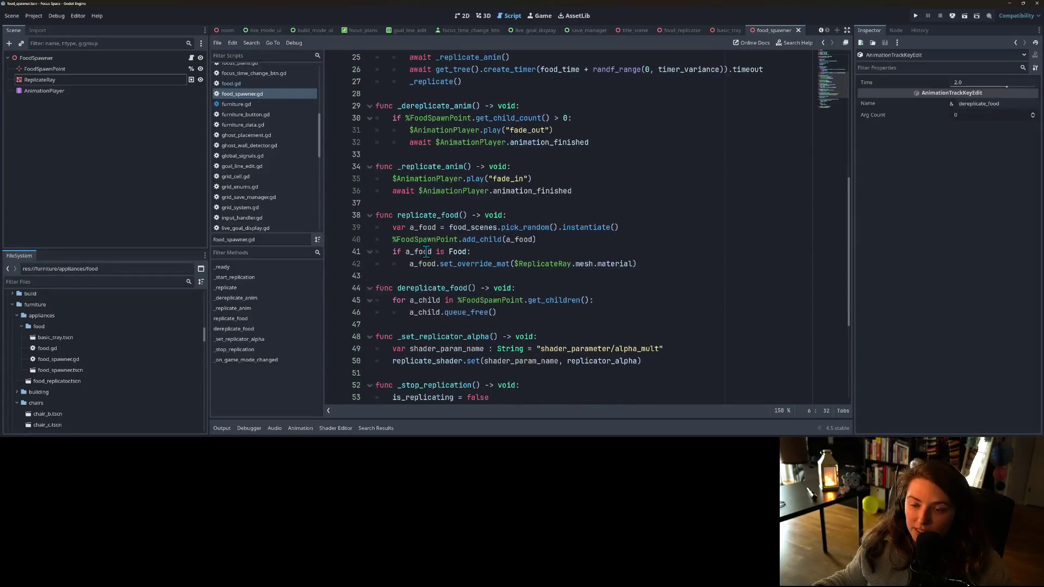
scroll(436, 210, "up", 1)
scroll(461, 223, "down", 2)
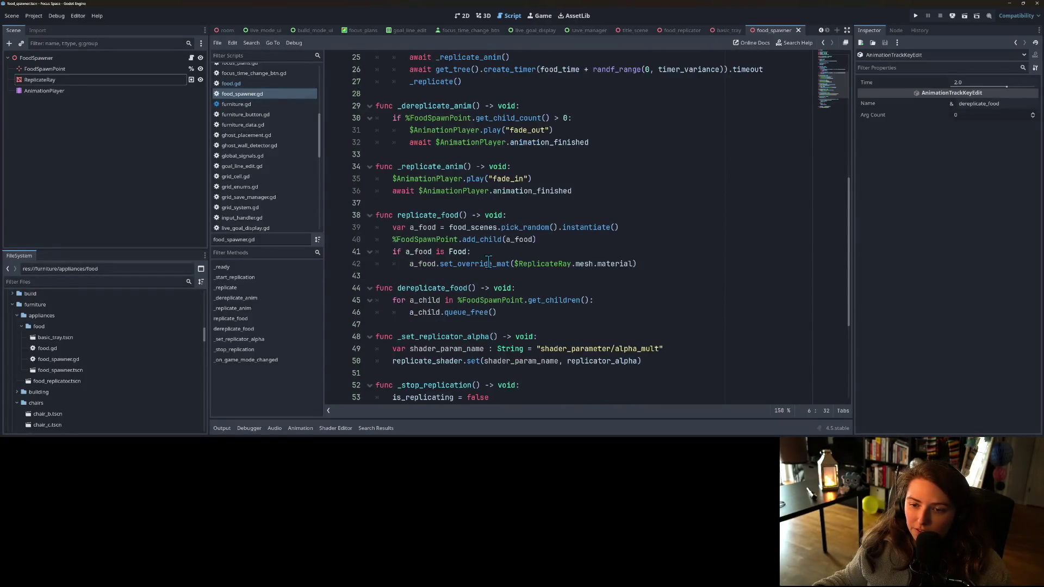
left_click_drag(394, 218, 436, 230)
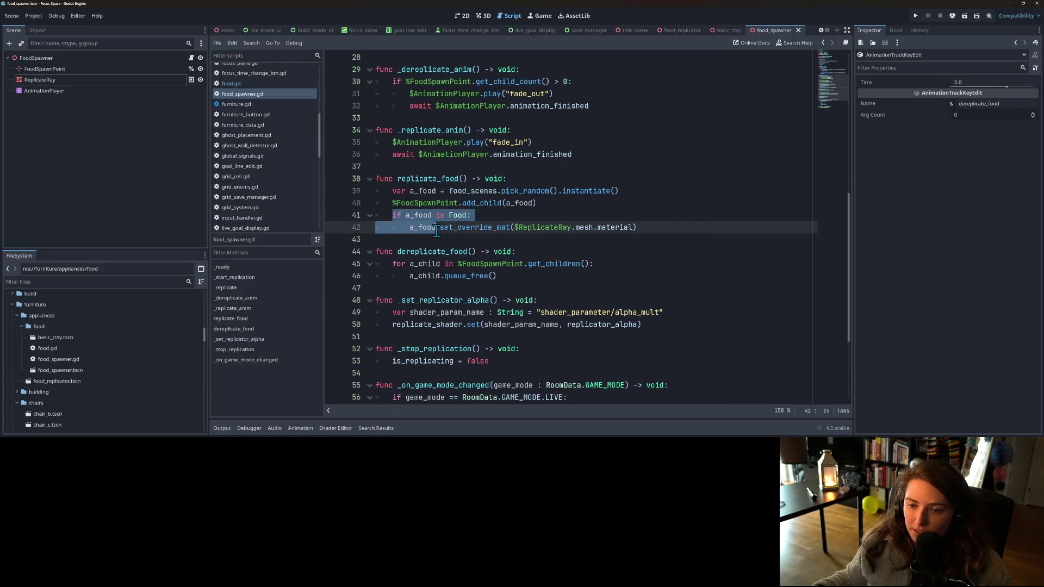
key("ctrl+k")
key("ctrl+s")
left_click(454, 169)
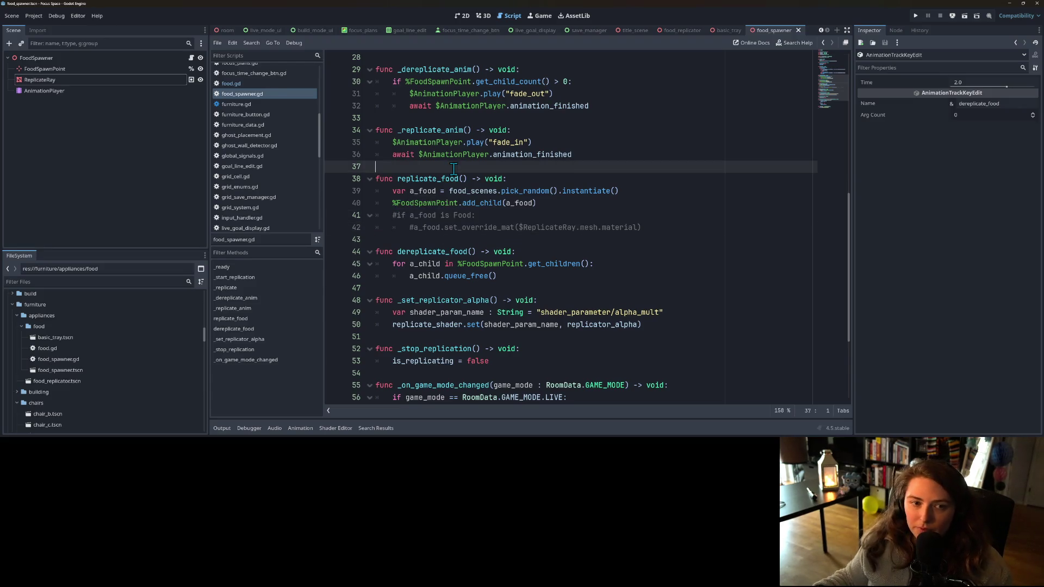
- In the basic_tray 3D scene, expand SM_Prop_FoodTray_03's material override
left_click(738, 31)
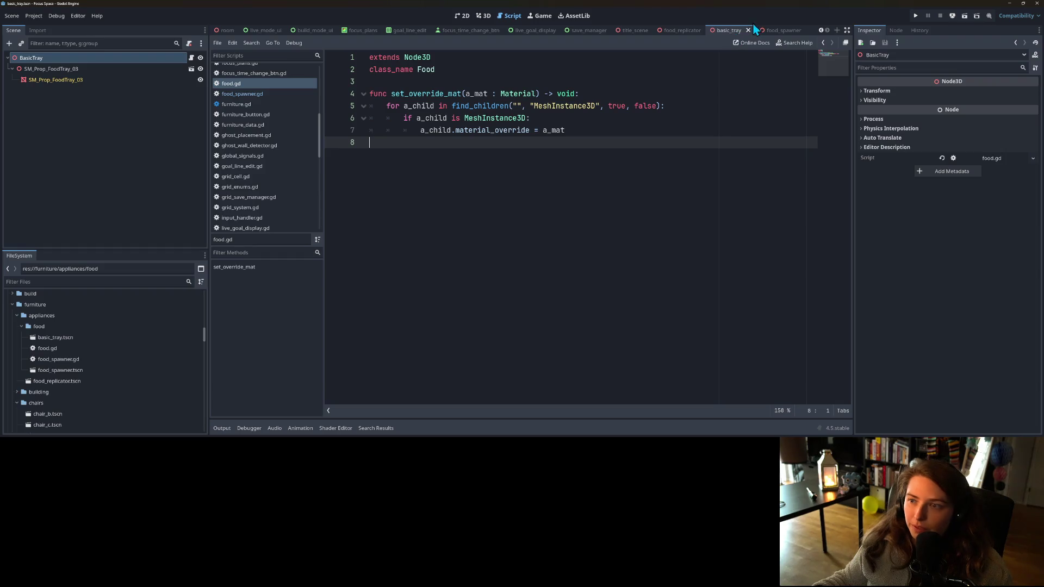
left_click(484, 15)
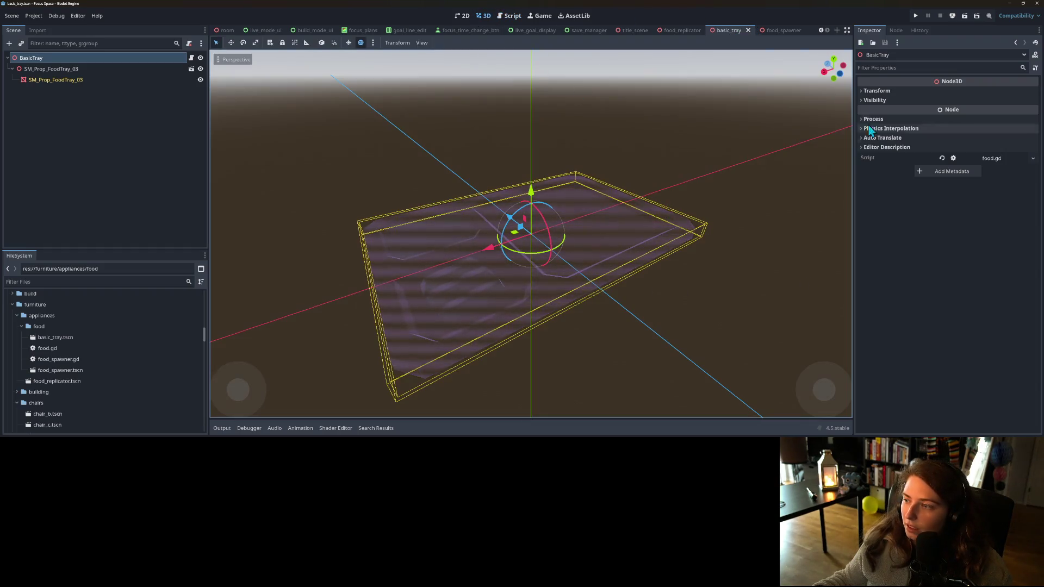
left_click(55, 80)
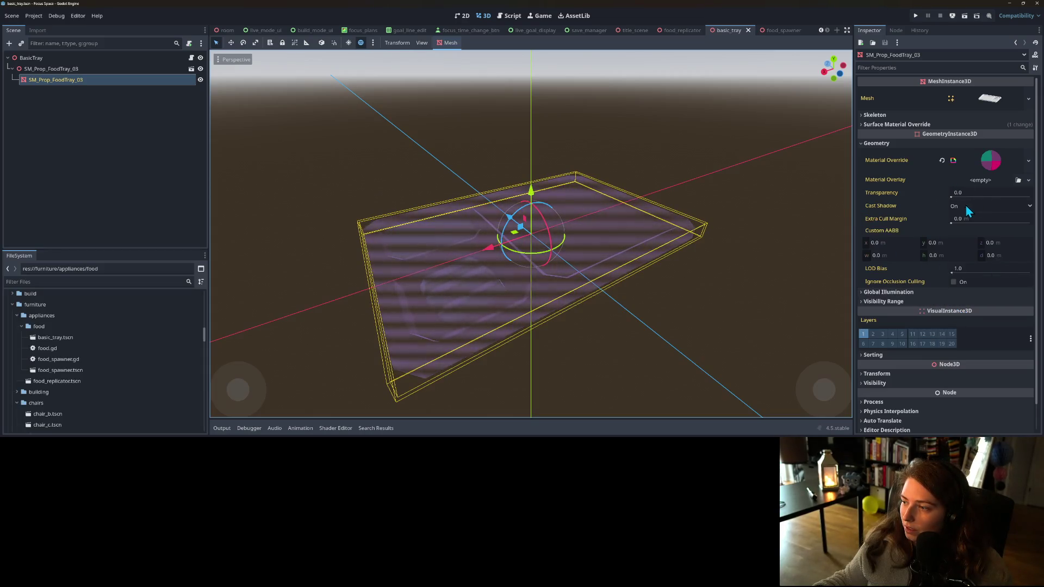
left_click(990, 160)
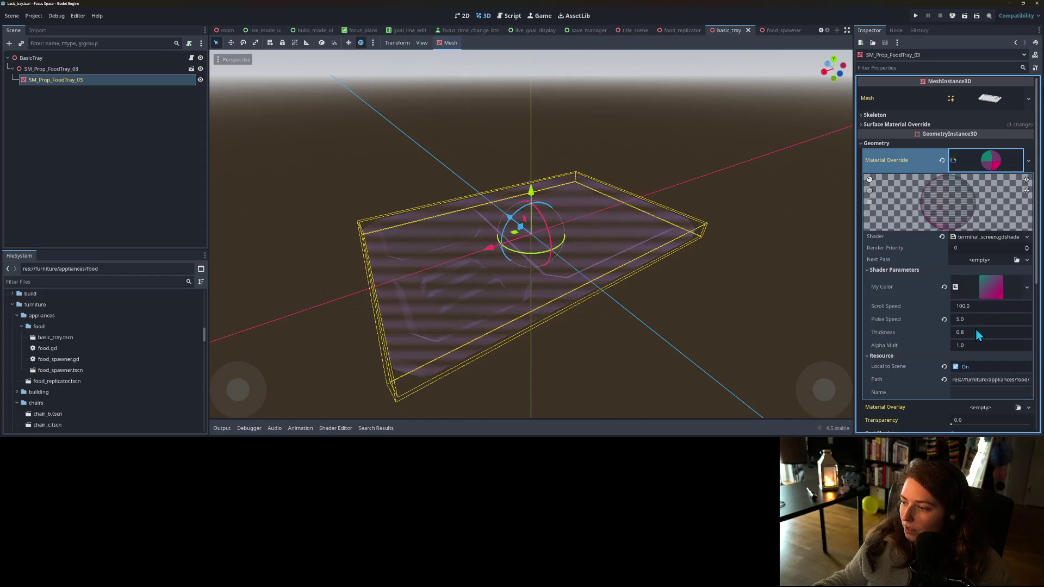
- Try Alpha Mult 0.5, then revert it to the default 1.0 and inspect the tray
left_click(971, 344)
type("0.5")
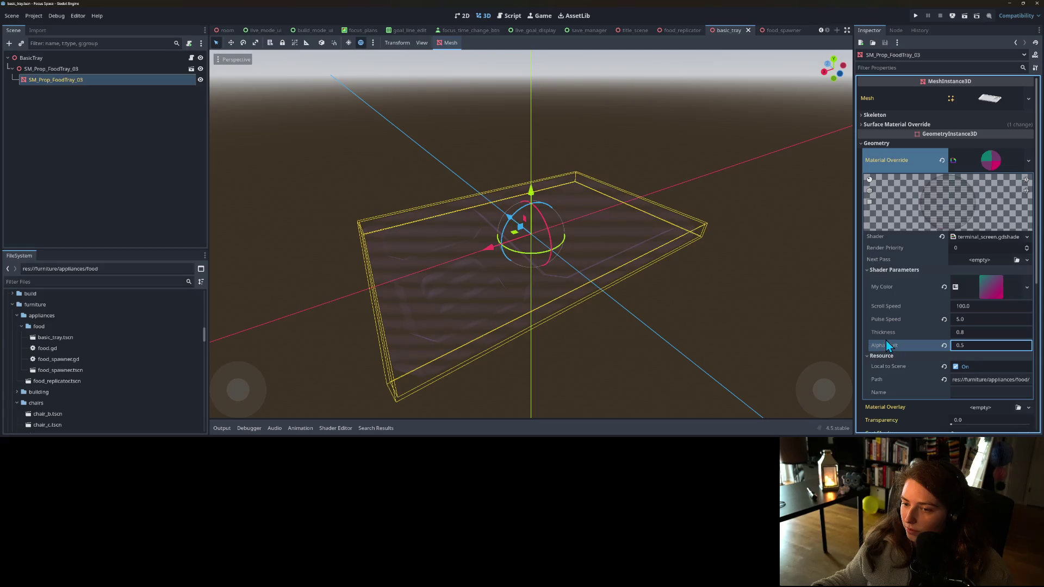
left_click(944, 345)
scroll(619, 374, "down", 2)
mouse_move(609, 360)
left_mouse_down()
mouse_move(678, 341)
mouse_move(655, 357)
left_mouse_up()
scroll(674, 344, "up", 2)
scroll(655, 356, "up", 3)
scroll(915, 336, "down", 5)
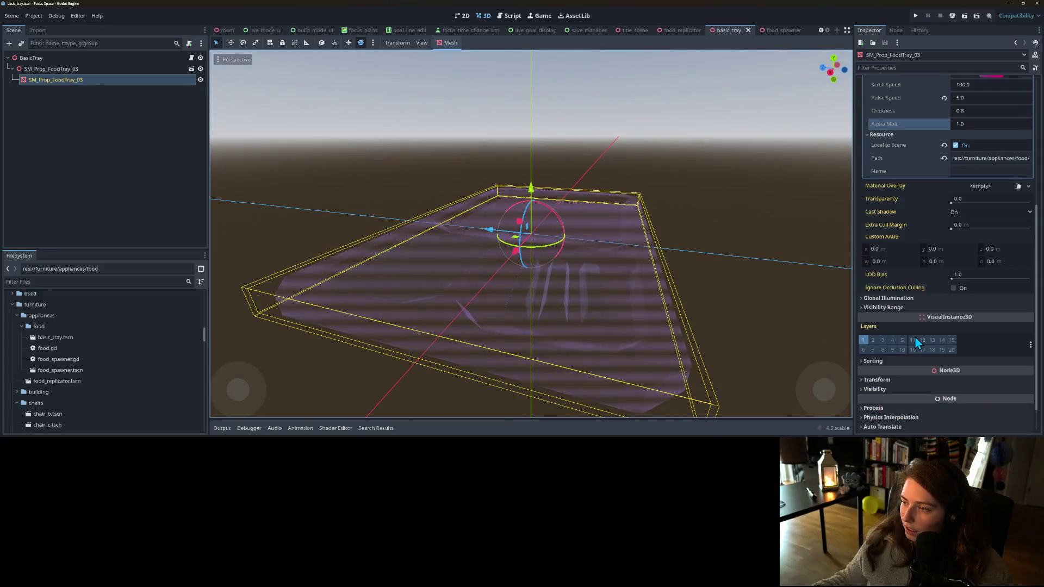
scroll(886, 315, "down", 1)
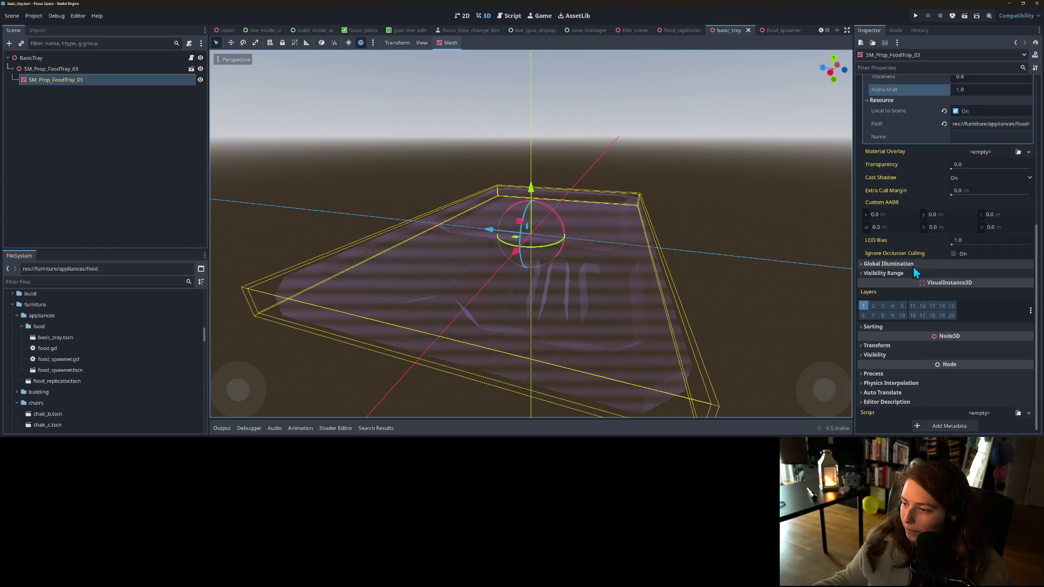
scroll(909, 276, "up", 5)
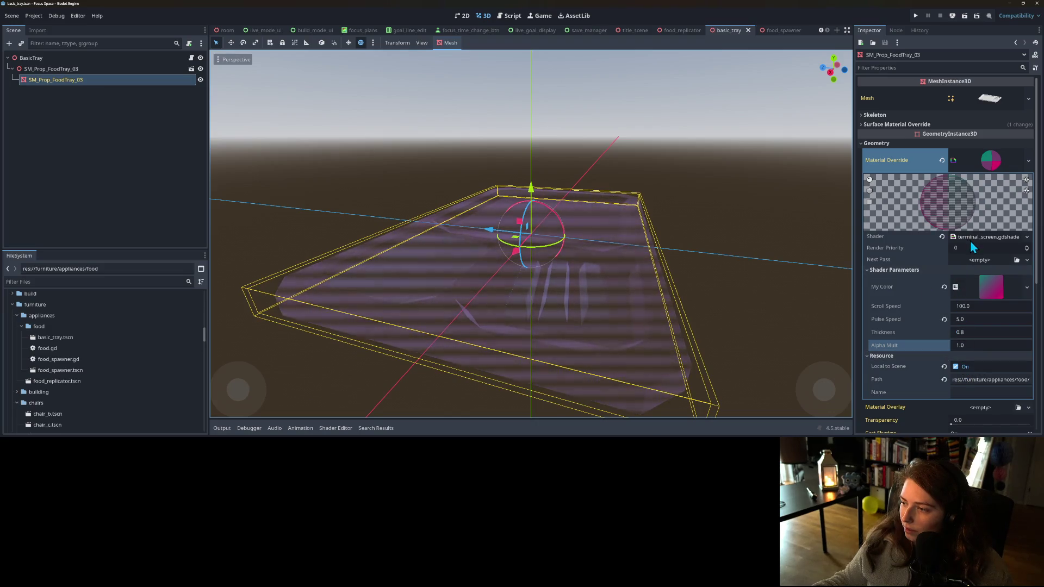
mouse_move(687, 37)
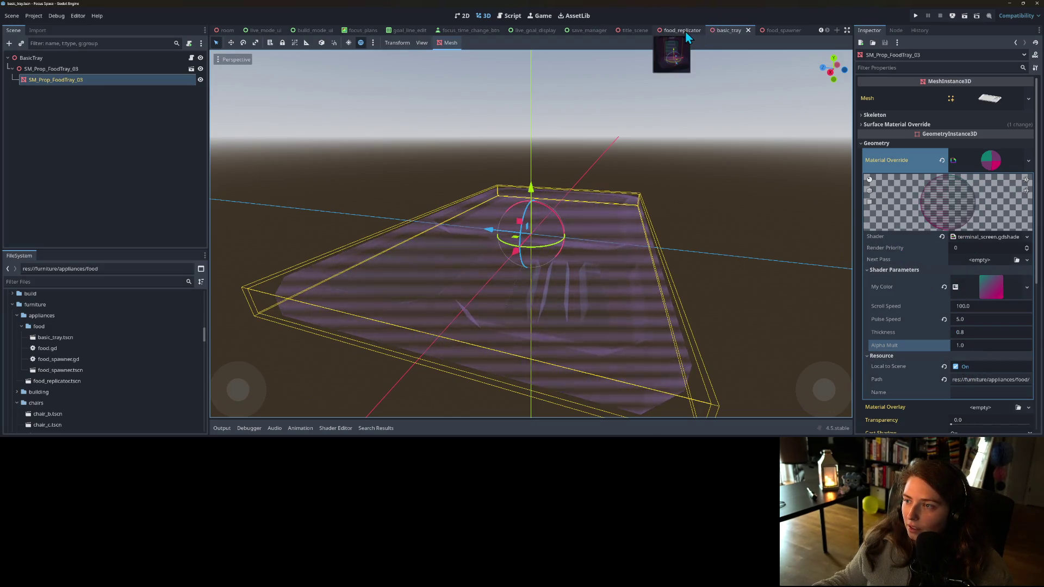
- Playtest a focus session in my_living_room, then select the food_spawner scene's AnimationPlayer
left_click(917, 16)
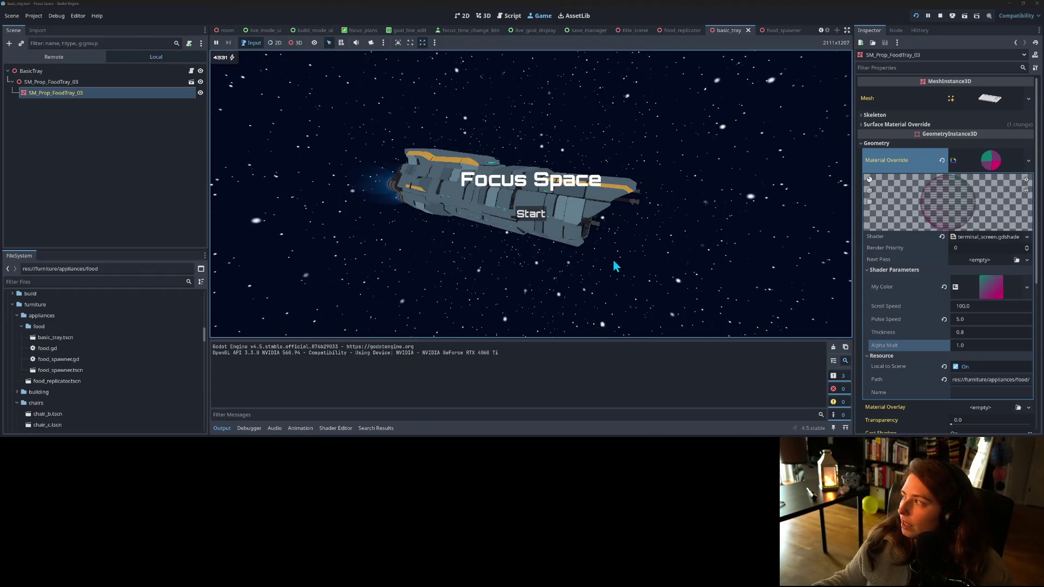
left_click(530, 214)
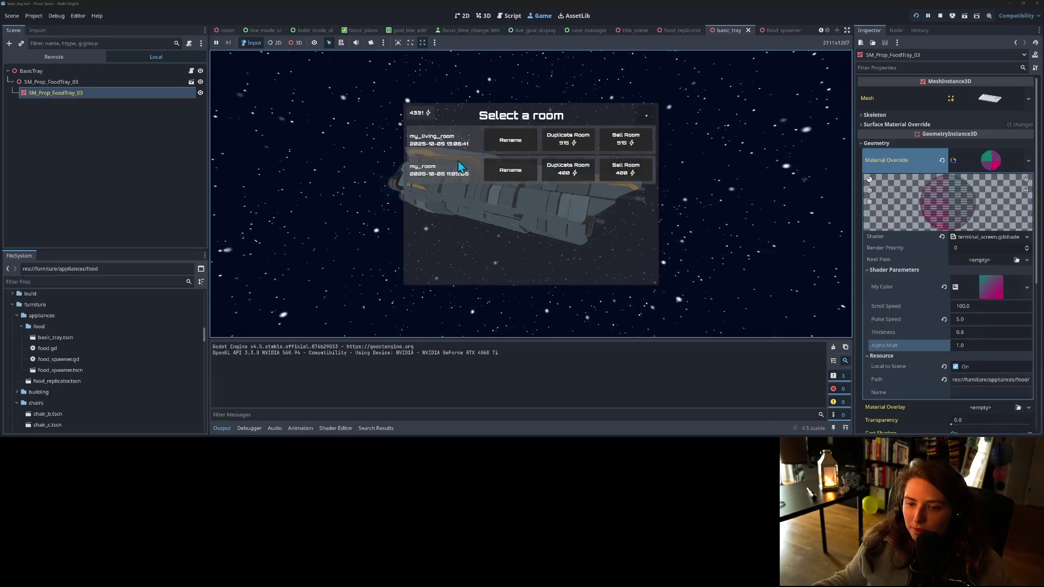
left_click(468, 139)
left_click(225, 429)
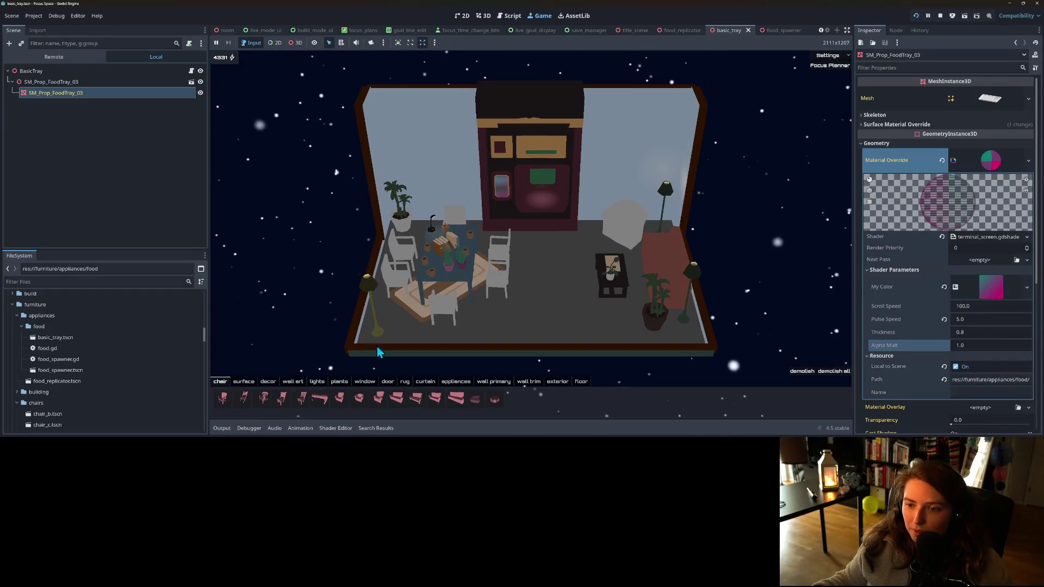
left_click(830, 65)
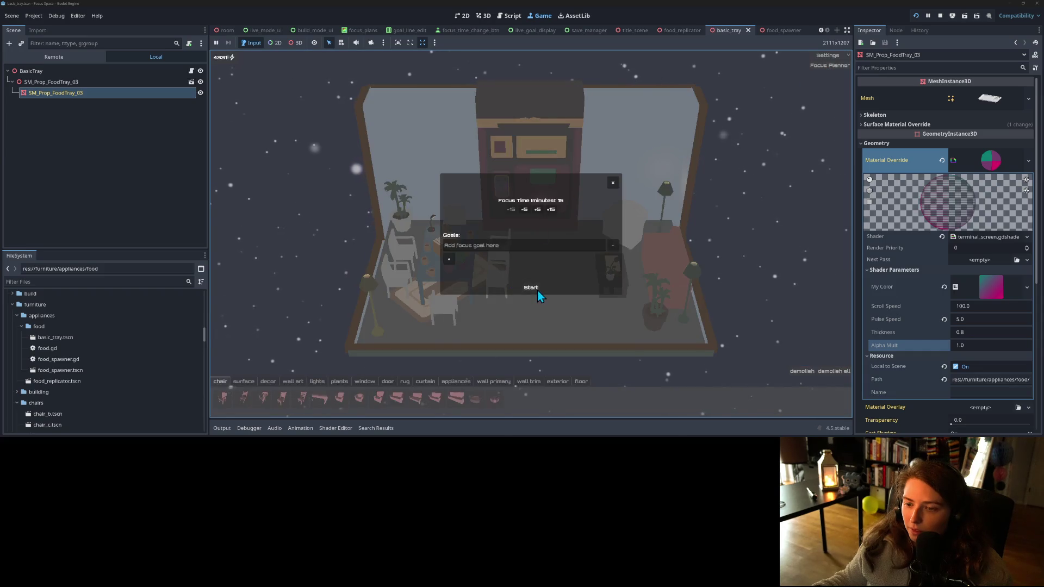
left_click(537, 288)
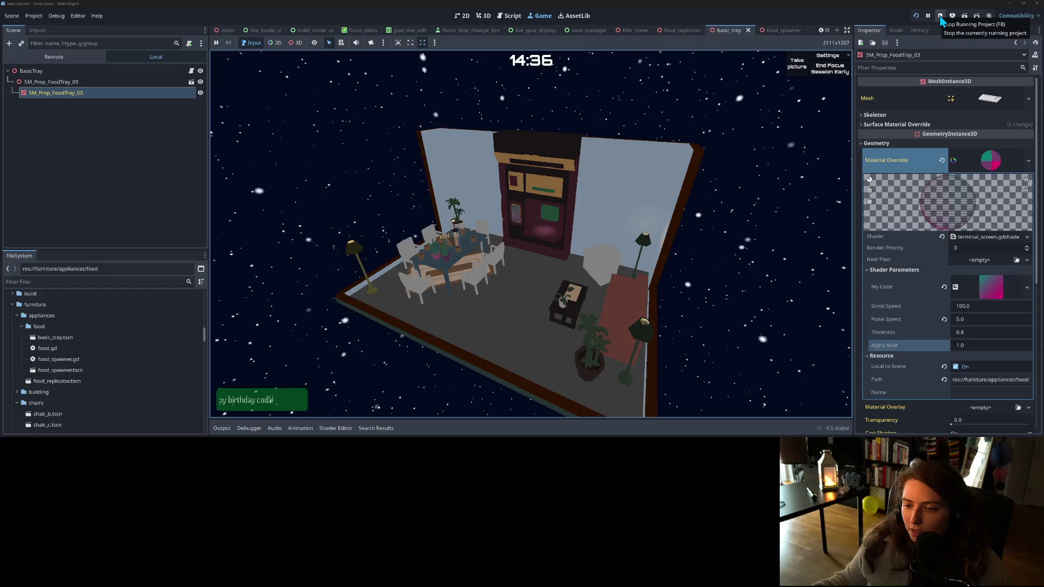
left_click(940, 16)
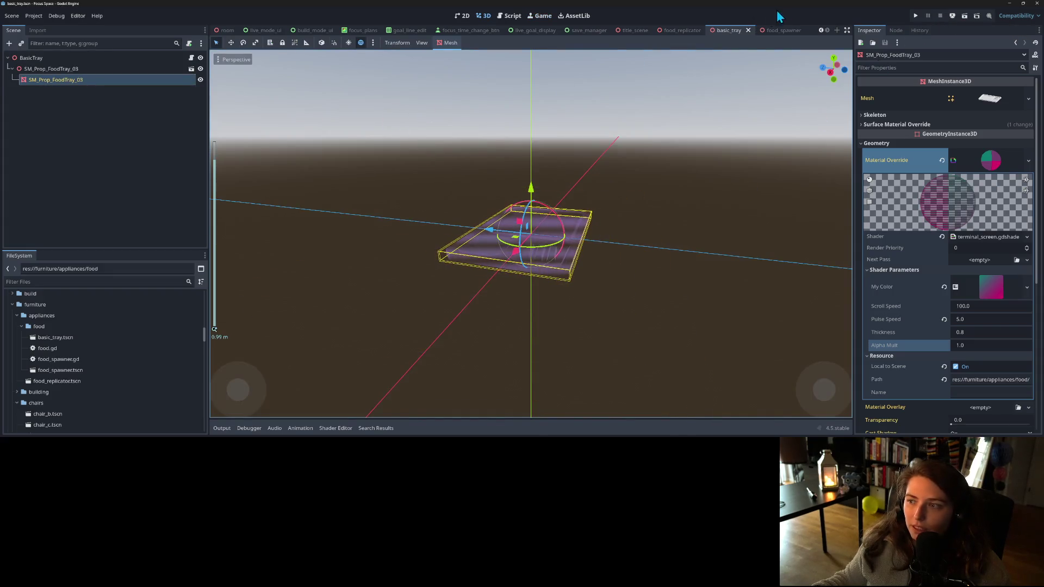
left_click(777, 30)
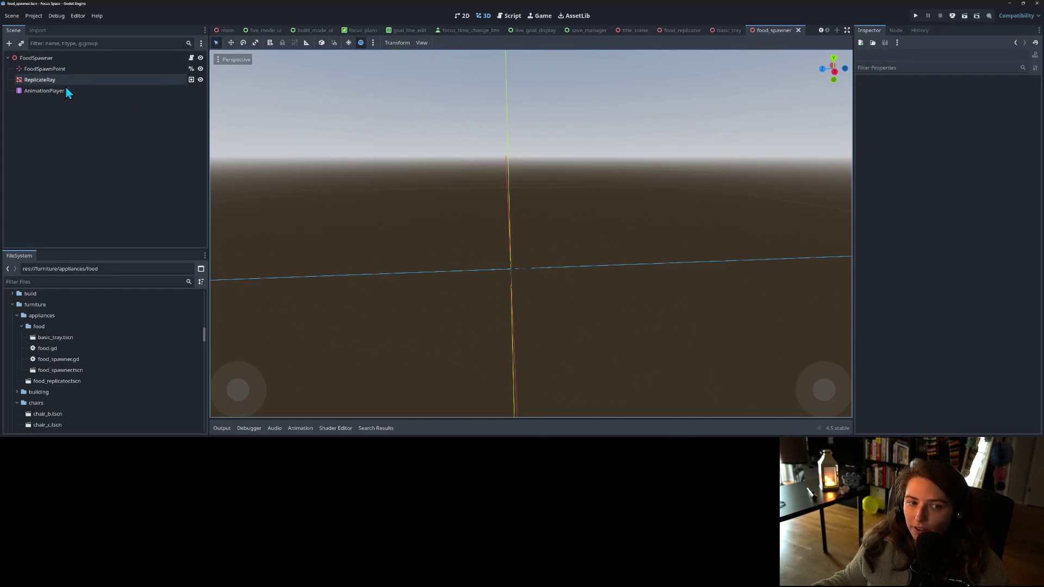
left_click(65, 90)
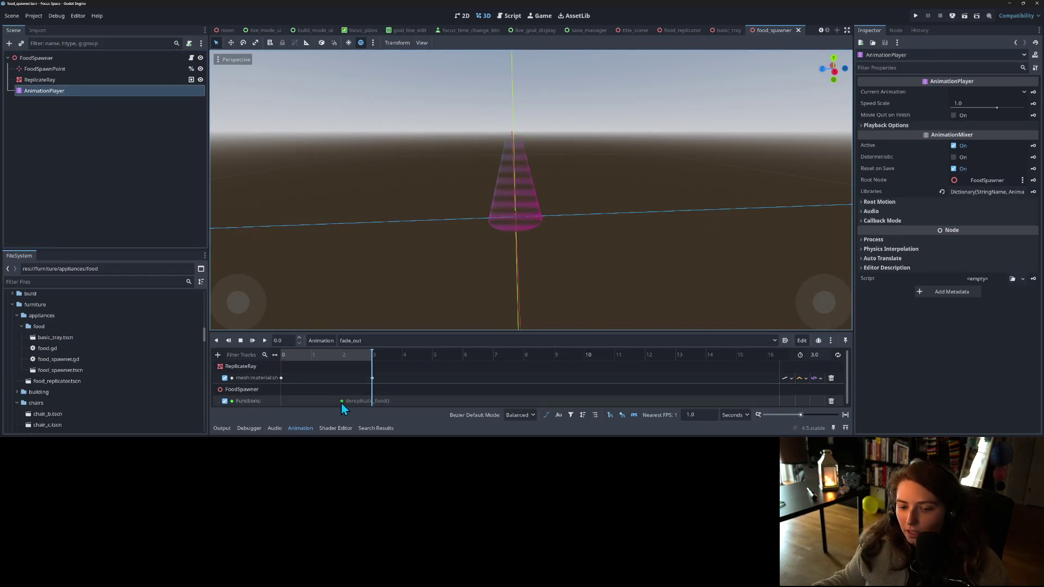
- Move fade_out's dereplicate_food() key back to 1.0 s, show fade_in at 2.0 s, and save
left_click_drag(341, 403, 311, 401)
left_click(294, 354)
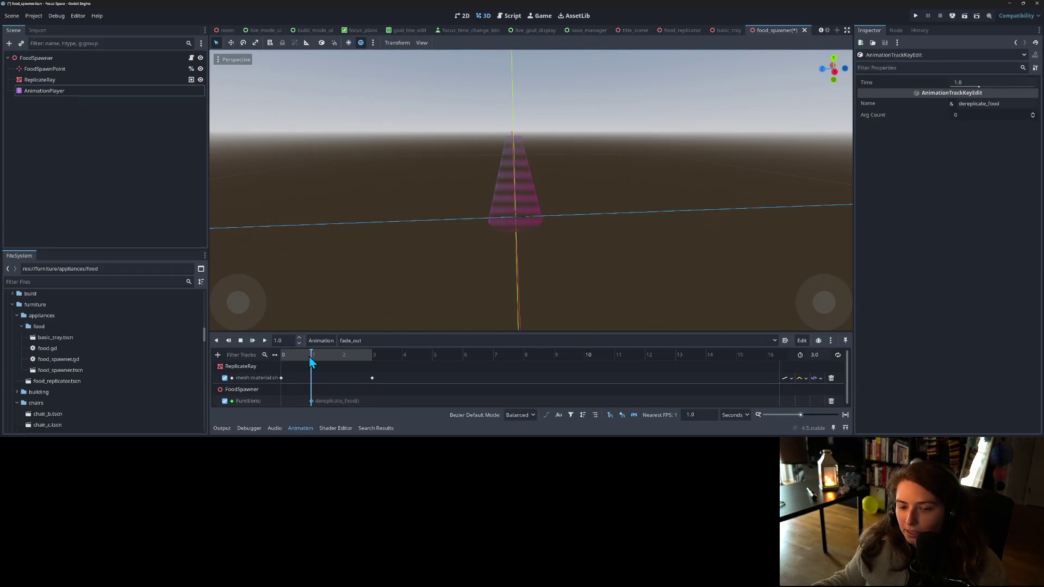
left_click(357, 341)
left_click(361, 373)
left_click(344, 356)
key("ctrl+s")
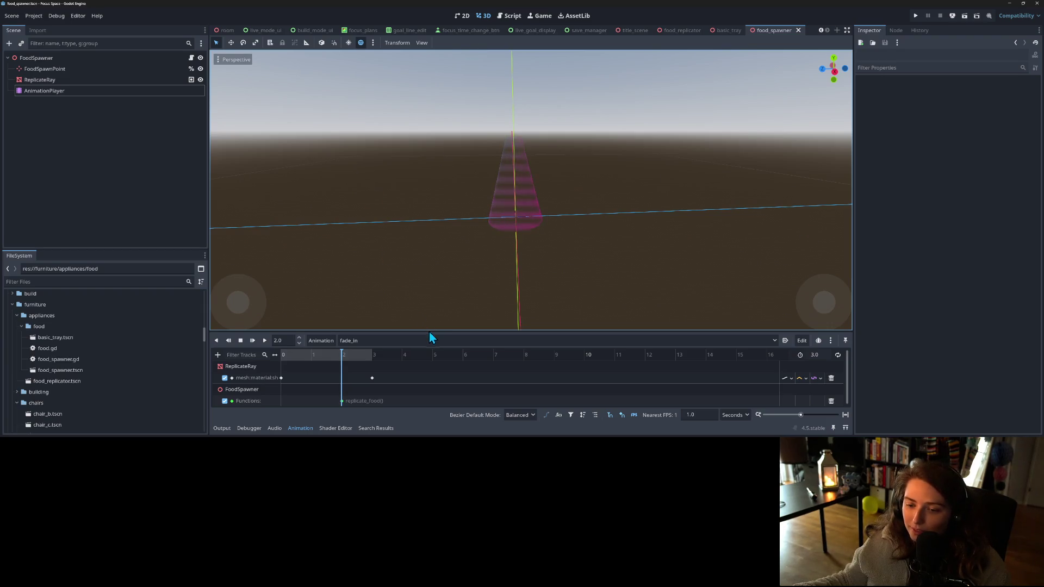
- Enlarge the animation timeline and scrub fade_in at 1, 2 and 3 seconds to preview the ray
left_click_drag(431, 331, 436, 294)
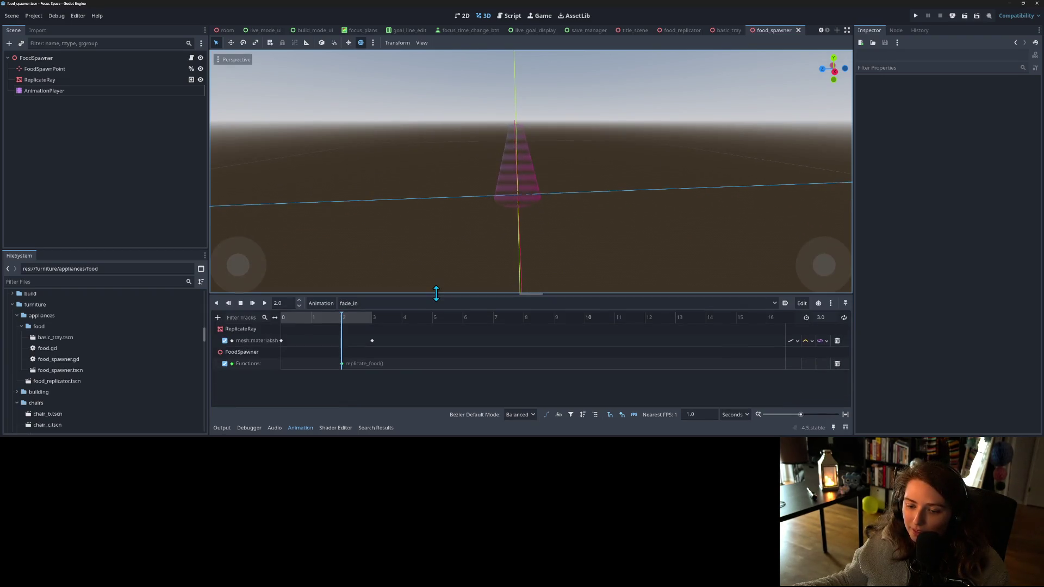
left_click(881, 256)
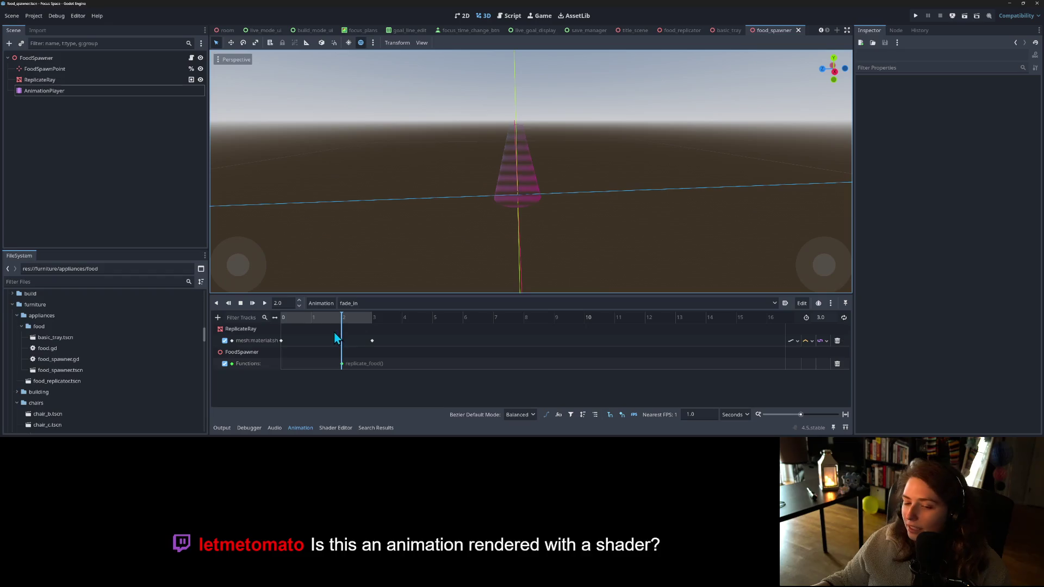
left_click(319, 321)
left_click_drag(284, 322, 341, 322)
left_click(281, 341)
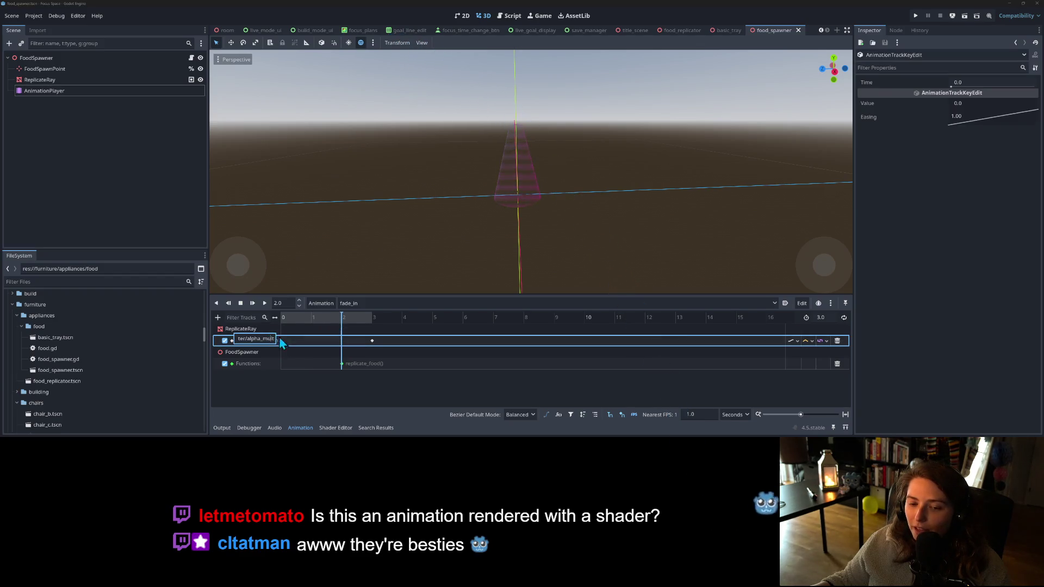
left_click(297, 322)
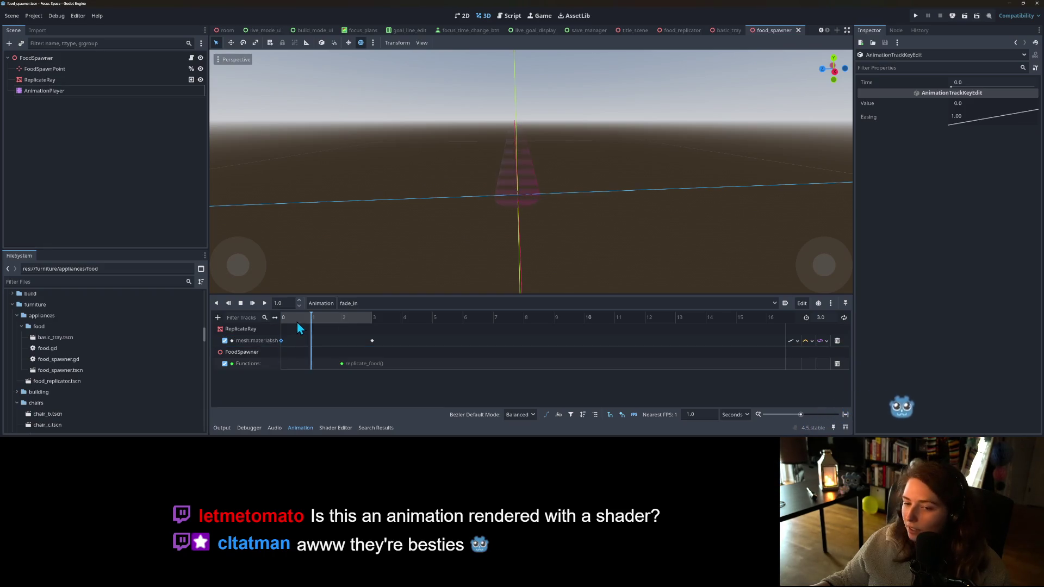
left_click(335, 325)
left_click(359, 322)
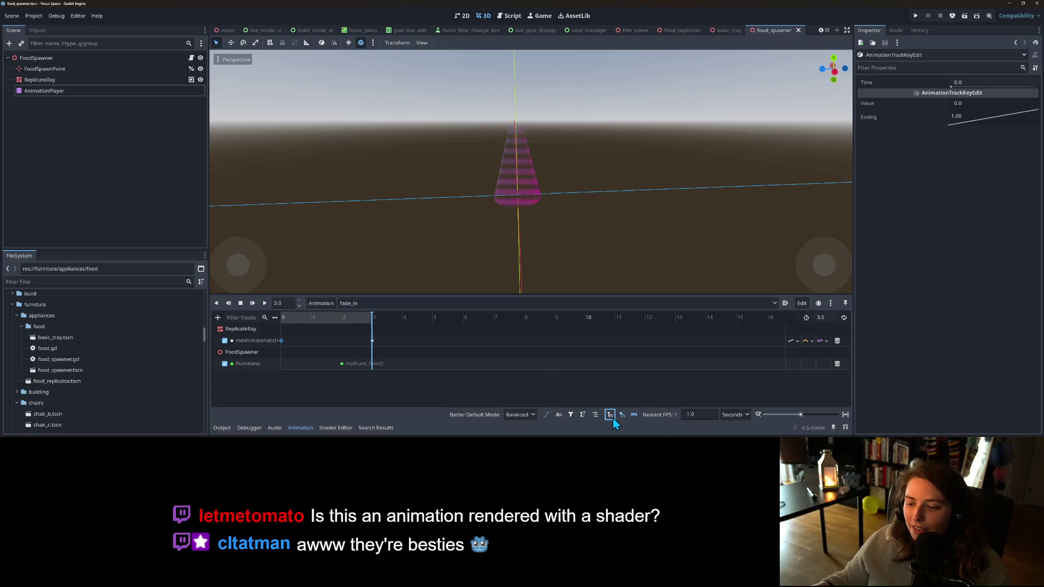
- Recheck the fade between 0.64 and 2.9 seconds, turn on time snapping, and save the scene
left_click(371, 322)
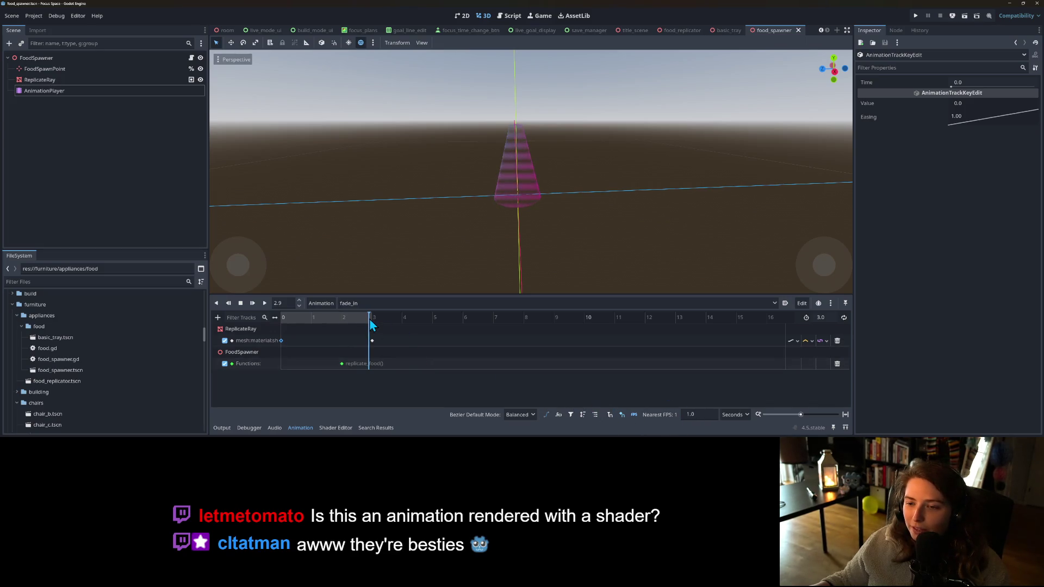
left_click(360, 325)
mouse_move(337, 320)
left_mouse_down()
mouse_move(285, 332)
mouse_move(377, 331)
left_mouse_up()
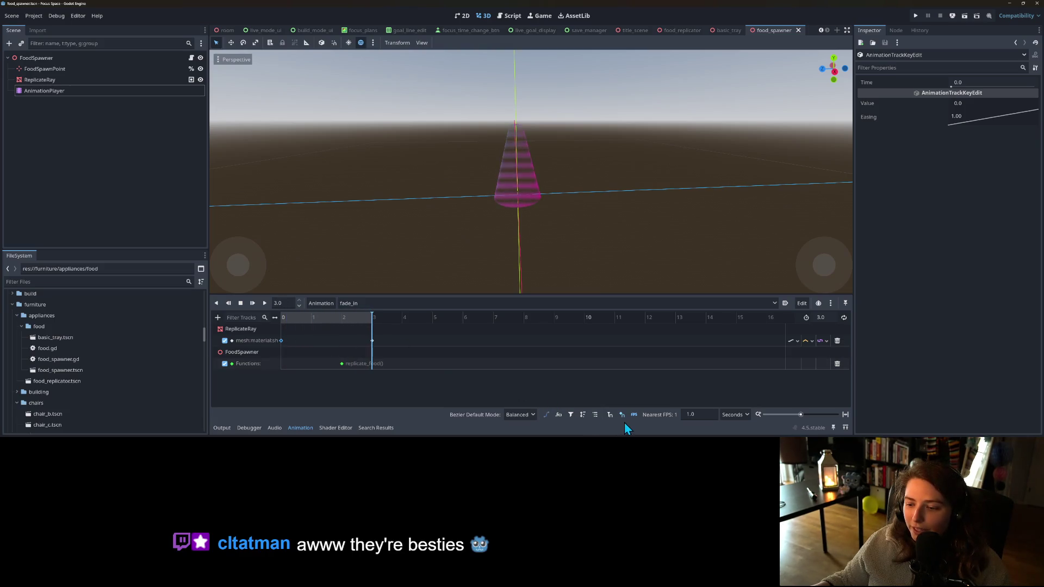
left_click(610, 414)
key("ctrl+s")
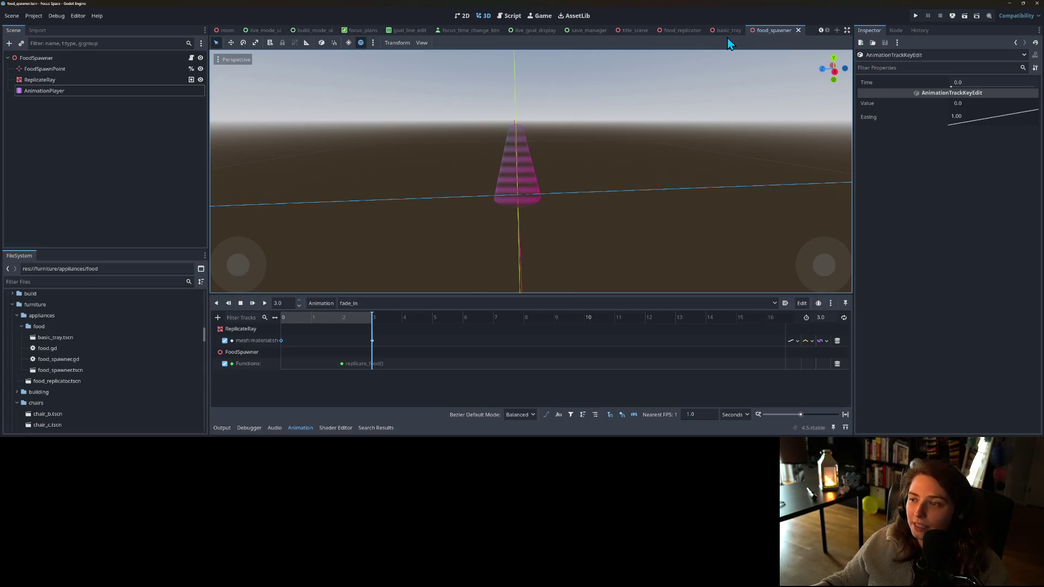
left_click(191, 58)
- Try trial values for wait_time (25, 30, then 40) and timer_variance (10) in food_spawner.gd
scroll(425, 191, "up", 8)
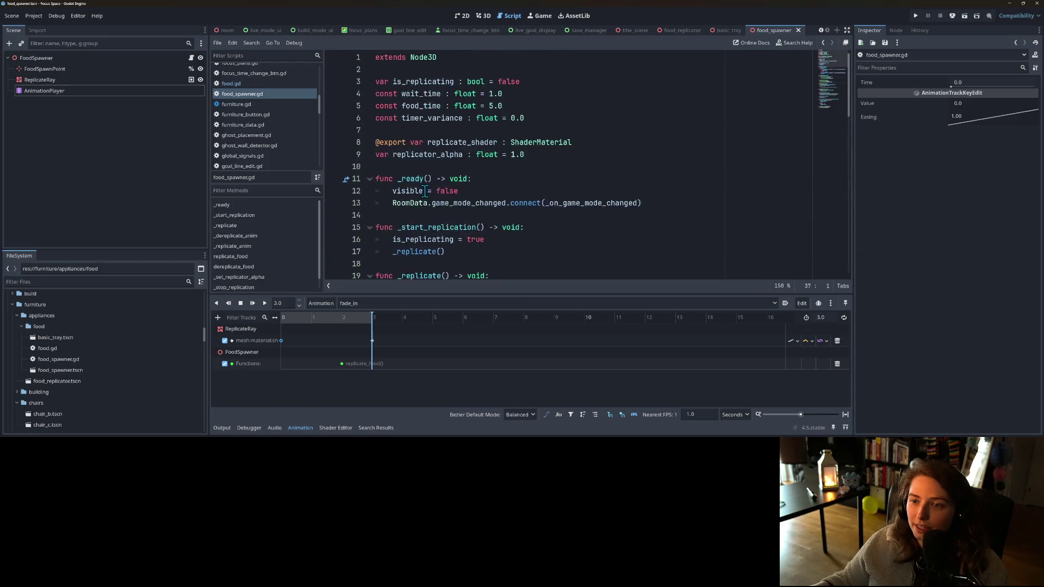
left_click(493, 94)
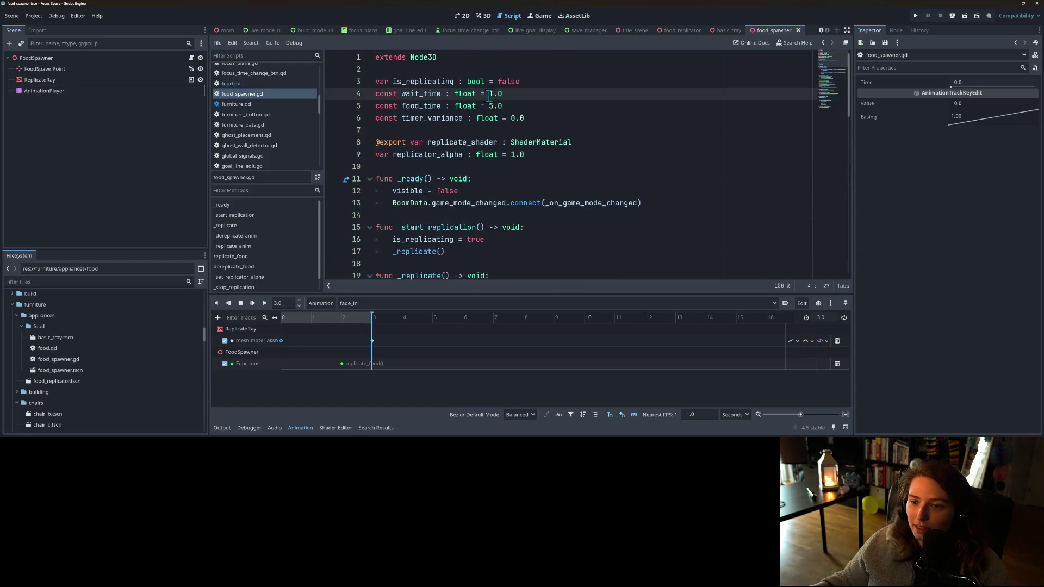
double_click(493, 94)
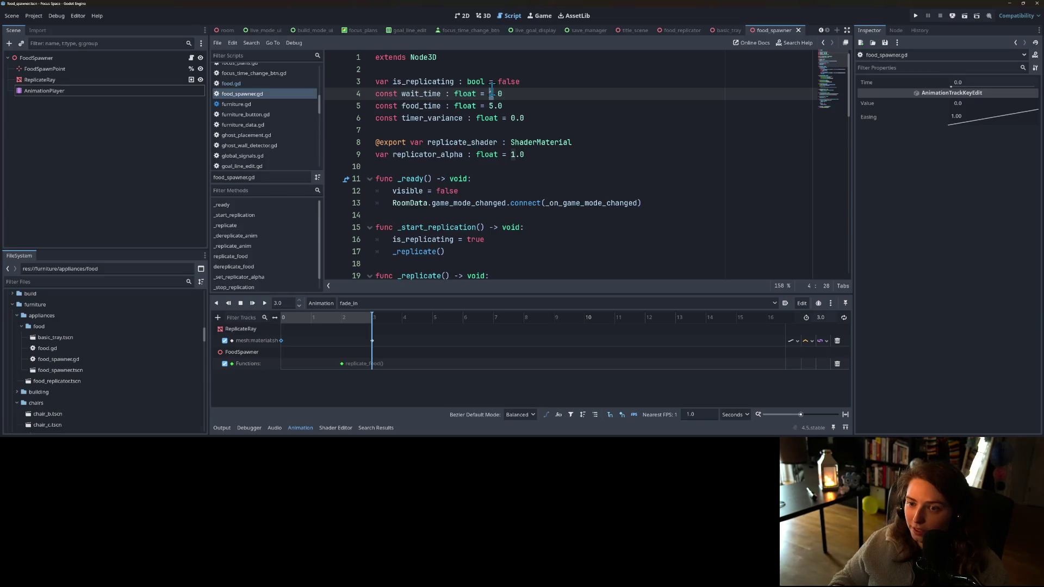
type("25")
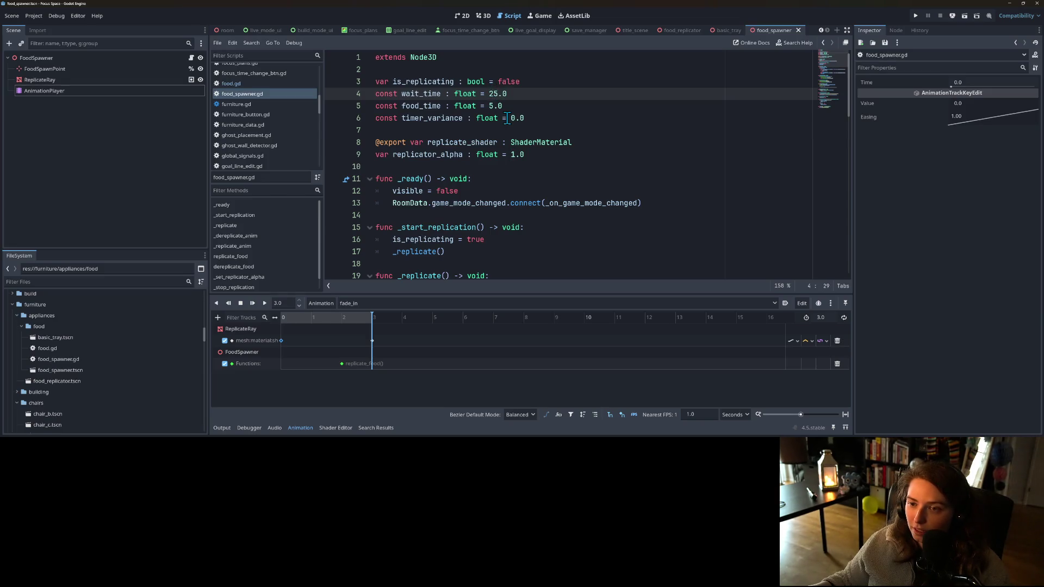
left_click(511, 119)
type("5")
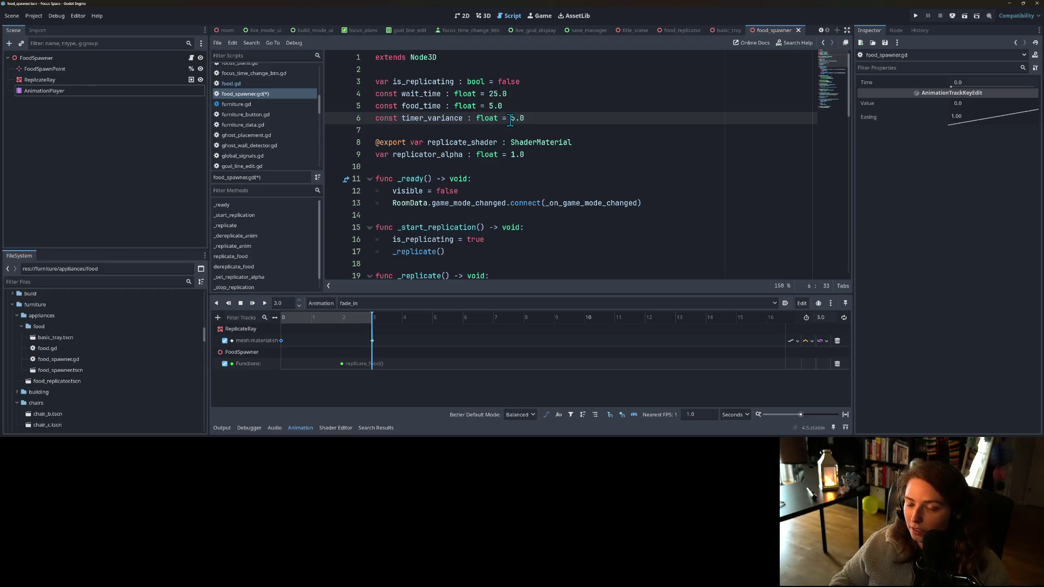
left_click_drag(498, 94, 490, 93)
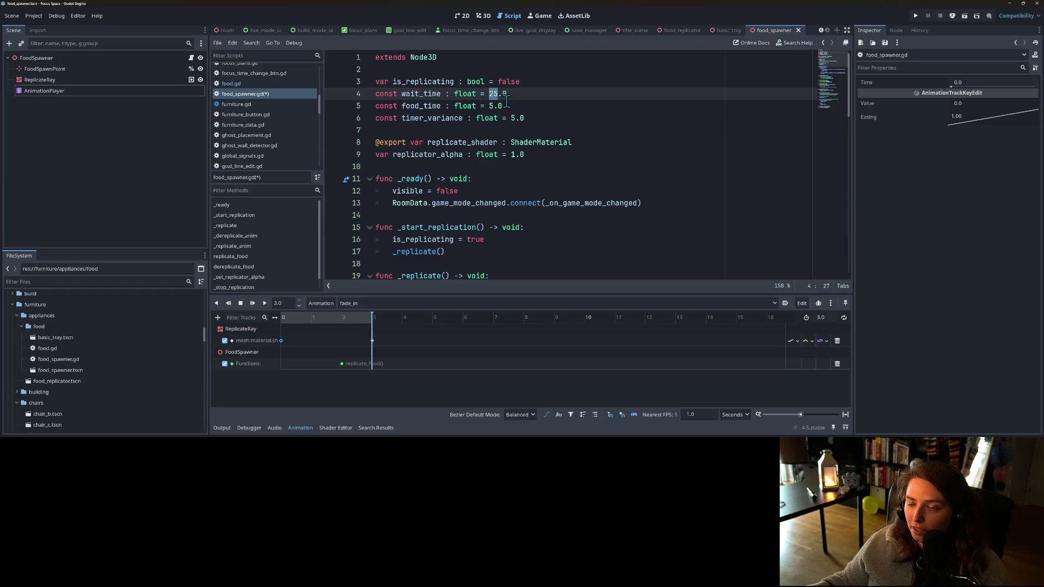
type("30")
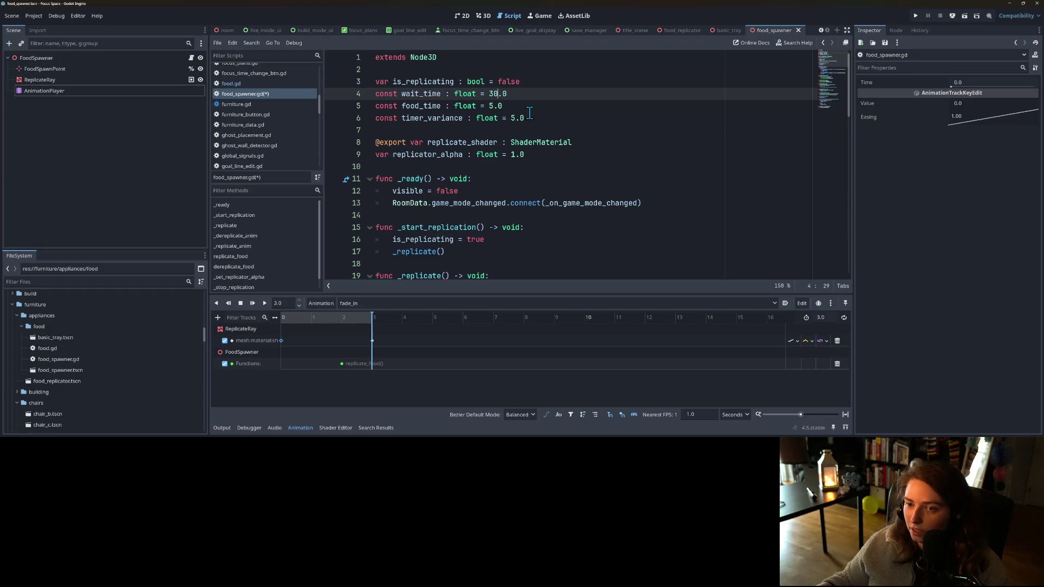
key("BackSpace")
key("BackSpace")
type("40")
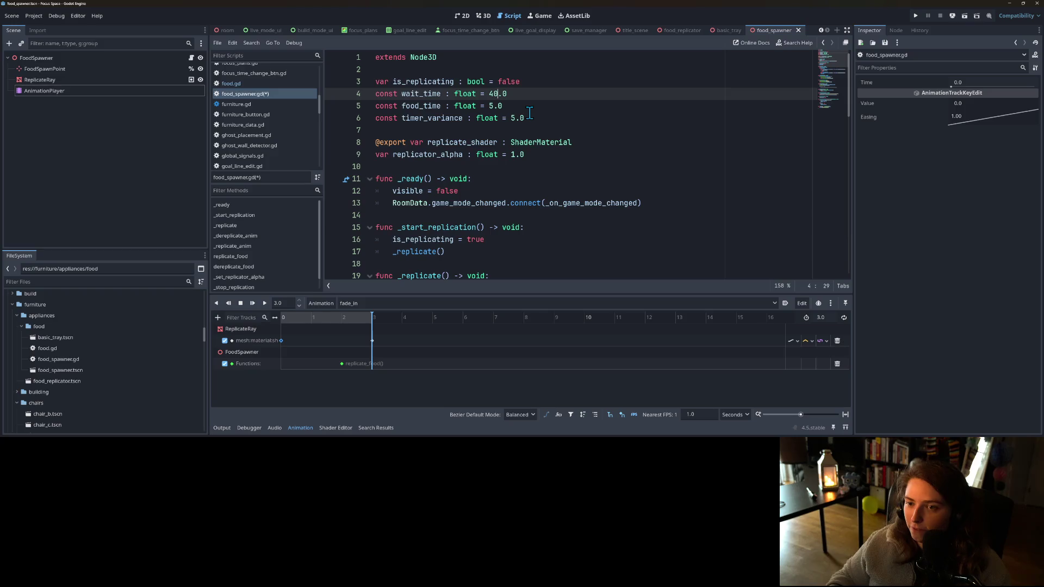
left_click(515, 117)
key("BackSpace")
type("10")
- Settle the constants at timer_variance 5, wait_time 35 and food_time 10
left_click(491, 107)
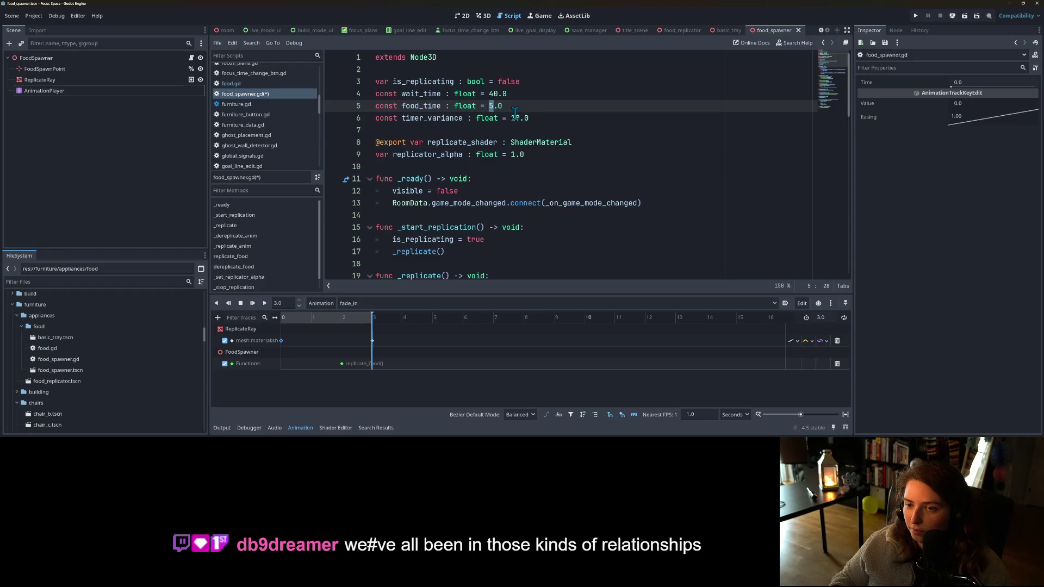
double_click(515, 115)
type("5")
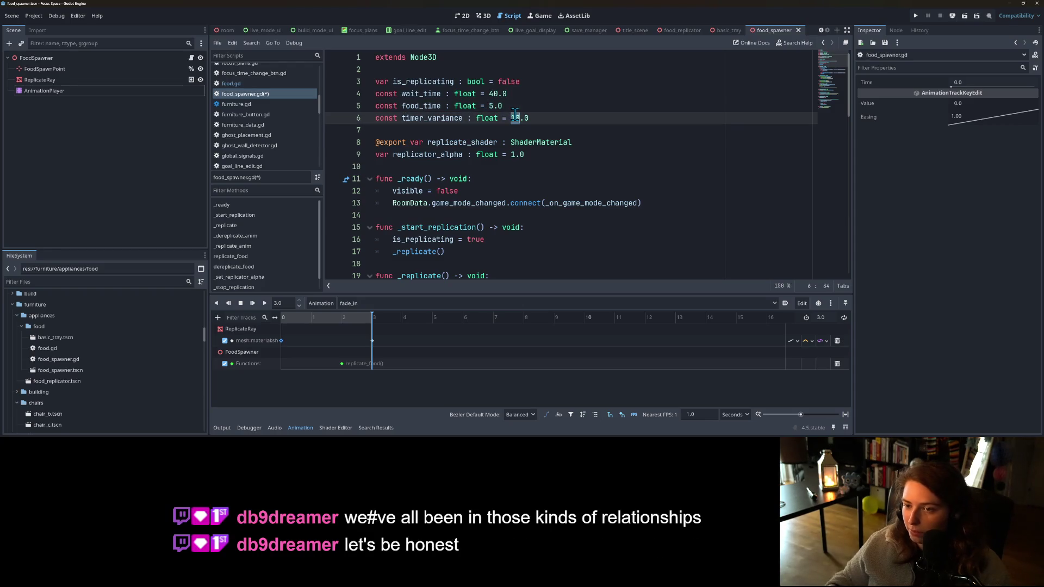
double_click(496, 94)
type("35")
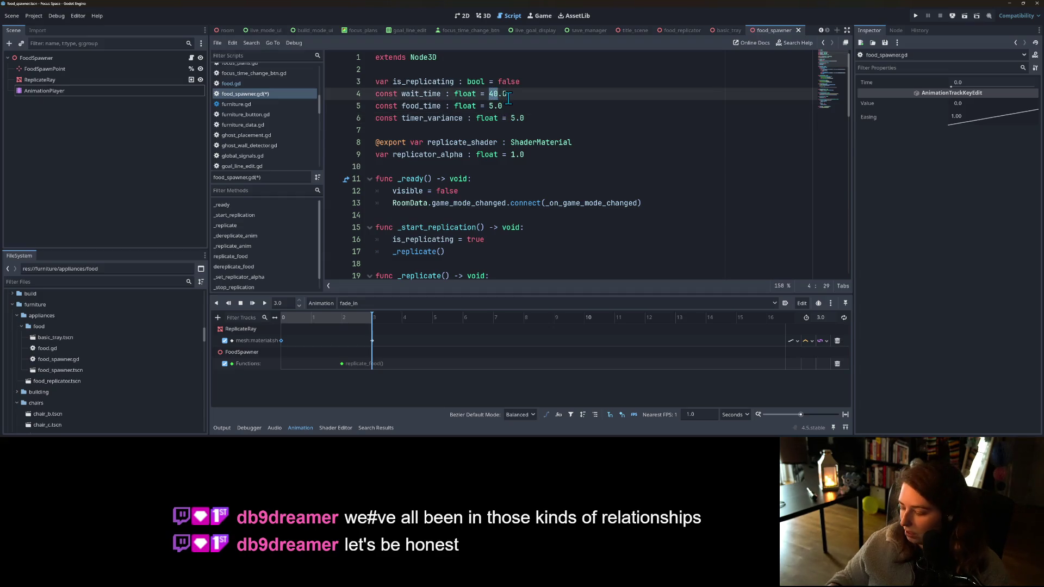
double_click(492, 106)
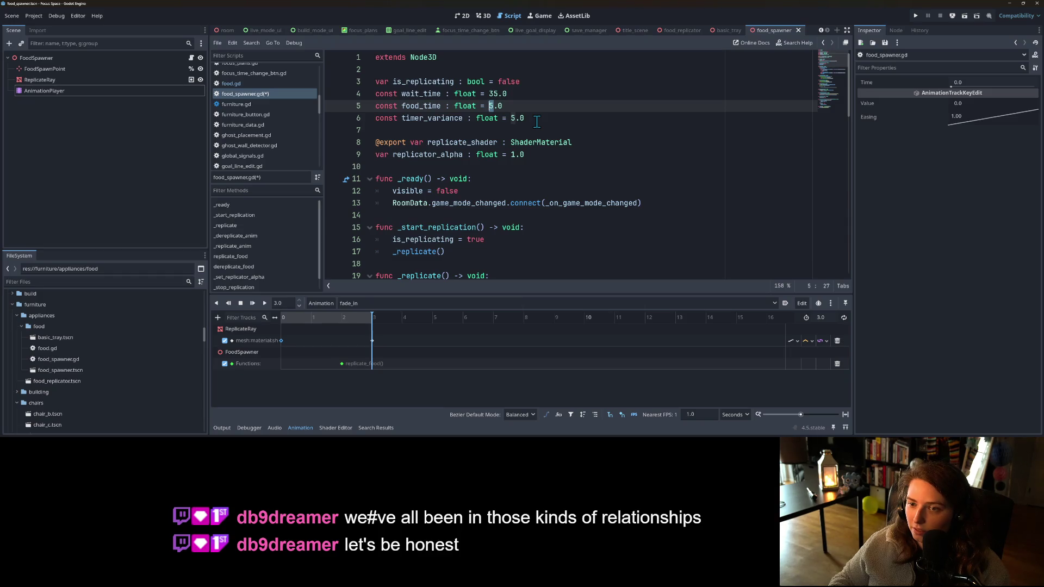
type("10")
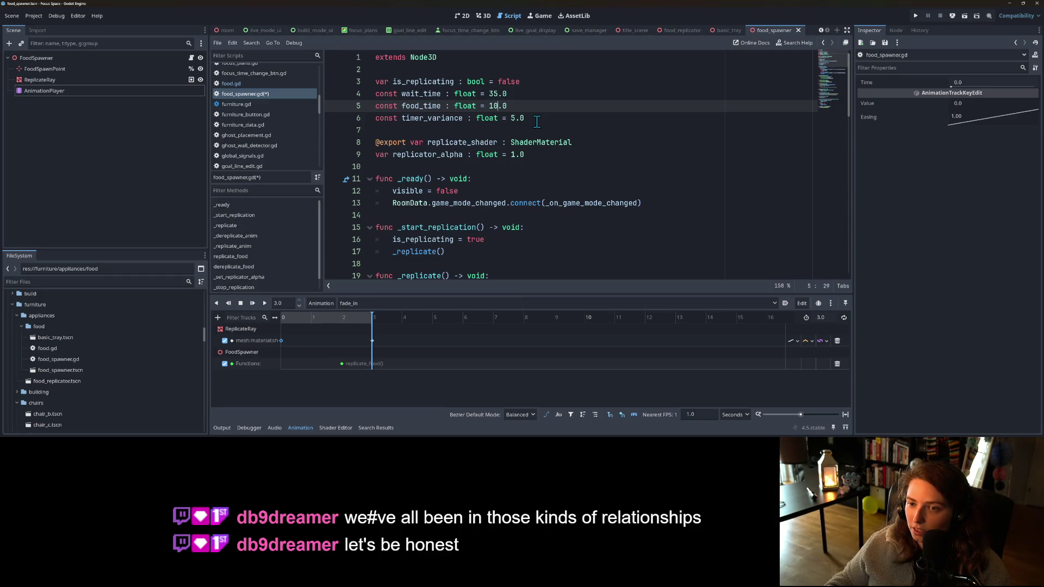
scroll(524, 106, "down", 1)
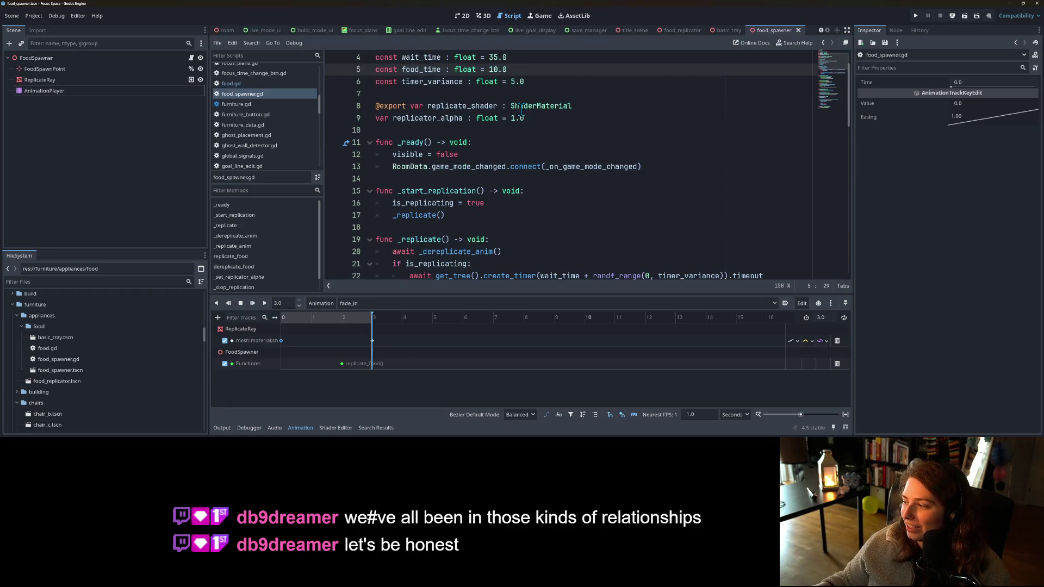
- Change the lower bound of both randf_range timer calls from 0 to -timer_variance
mouse_move(521, 108)
scroll(522, 180, "down", 4)
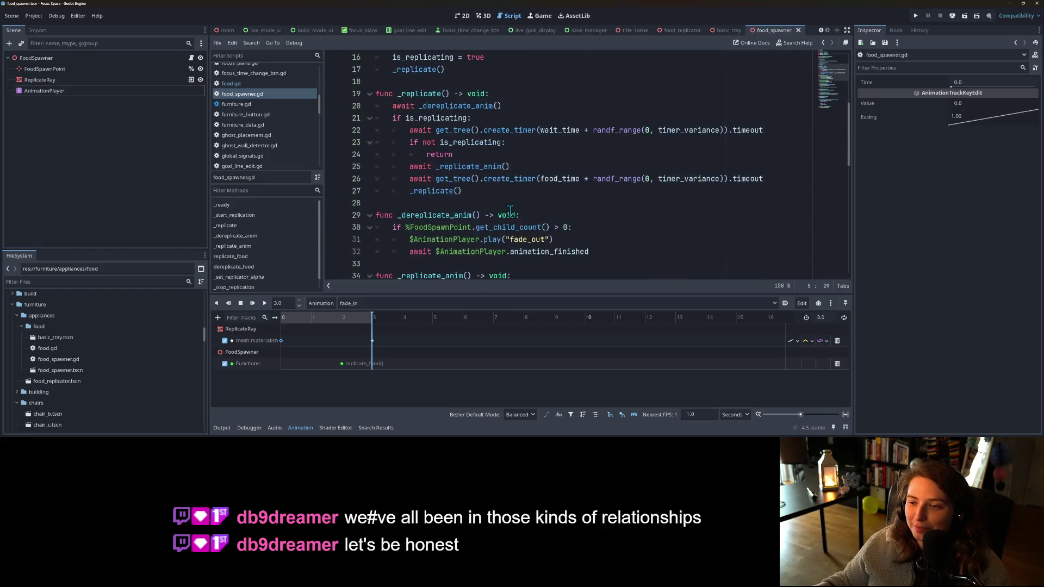
scroll(637, 160, "up", 2)
double_click(689, 203)
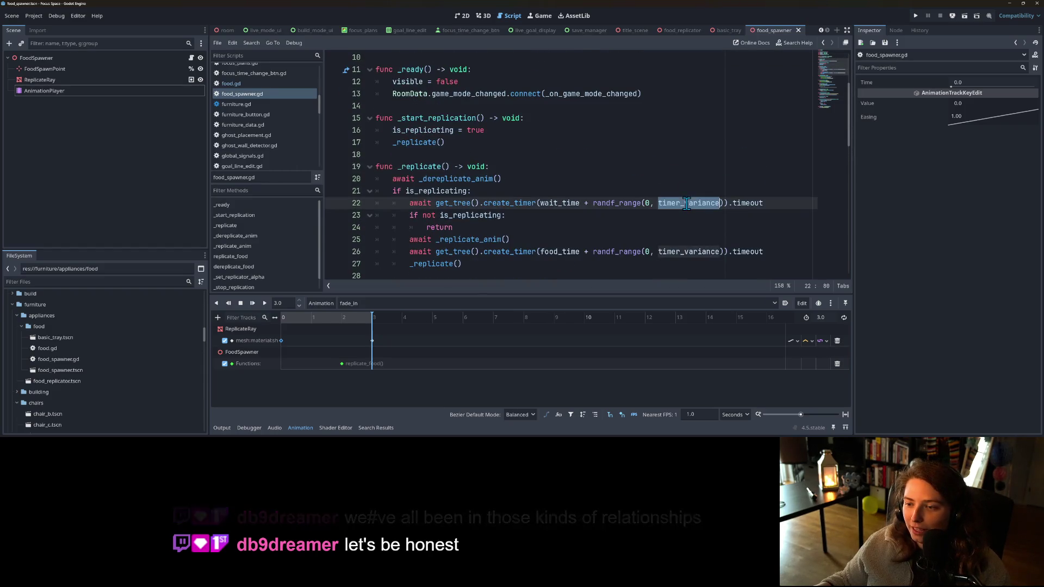
double_click(648, 204)
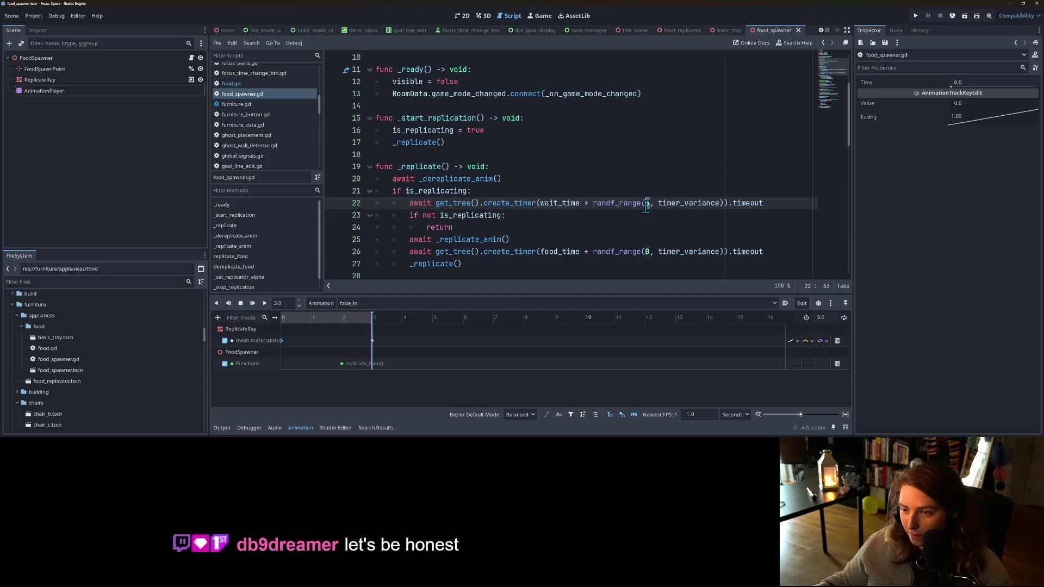
type("-timer_variance")
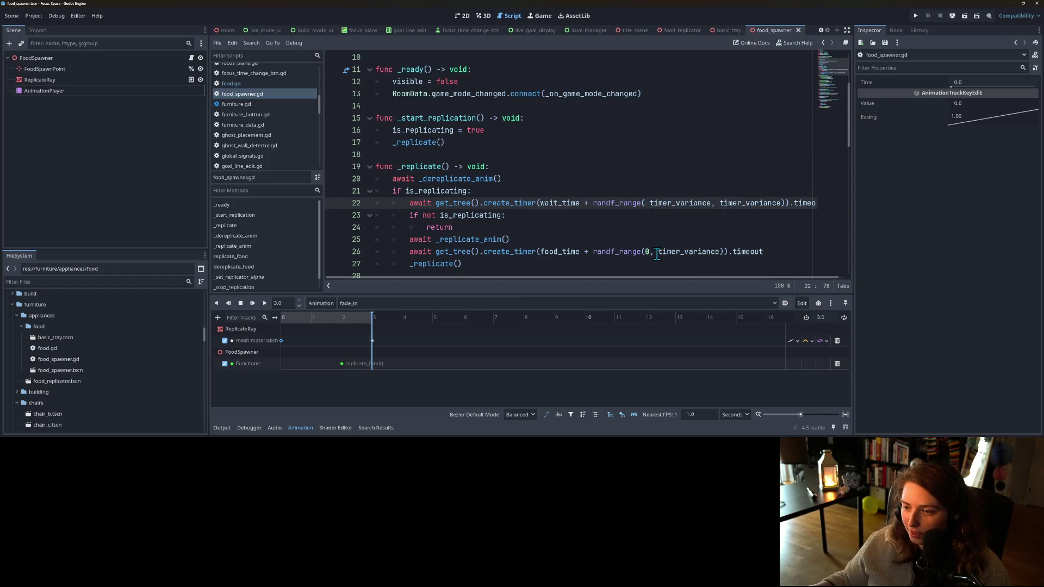
double_click(648, 251)
type("-timer_variance")
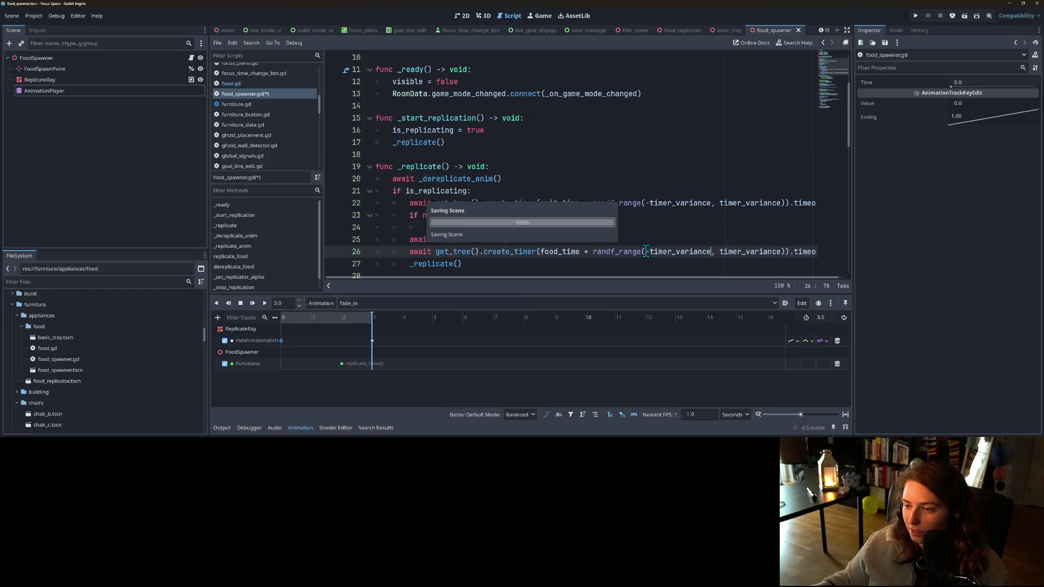
- Look over the rest of the spawner script, then switch to GitHub Desktop
scroll(602, 248, "down", 7)
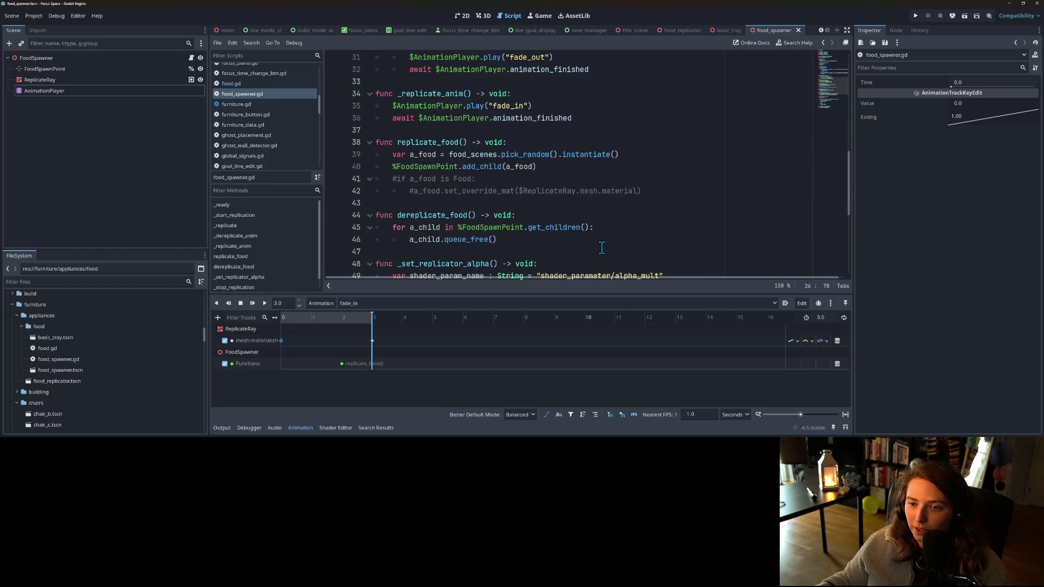
left_click(551, 206)
scroll(551, 207, "up", 8)
scroll(559, 203, "down", 10)
scroll(559, 203, "up", 2)
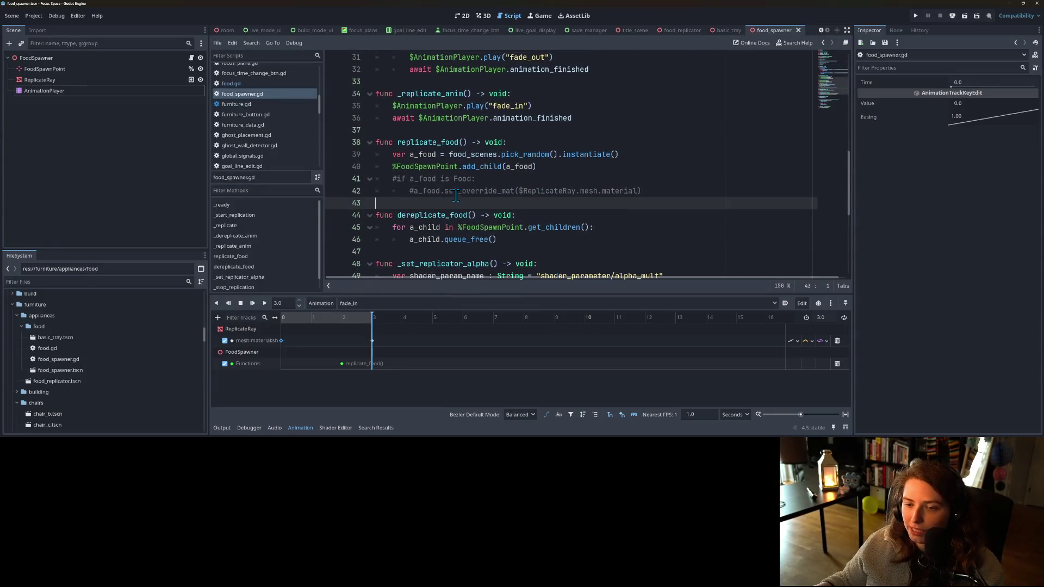
left_click(539, 179)
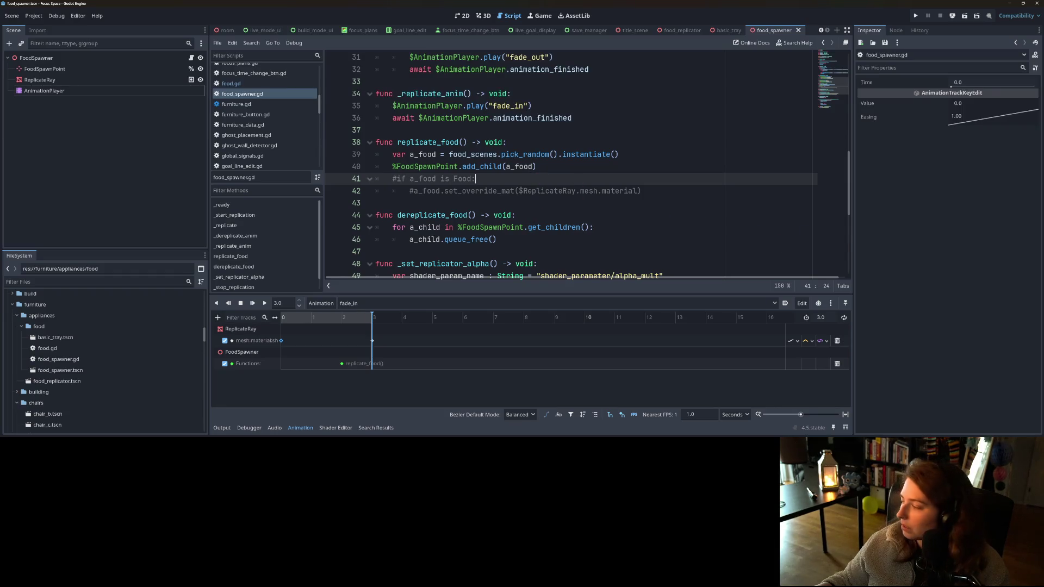
key("alt+Tab")
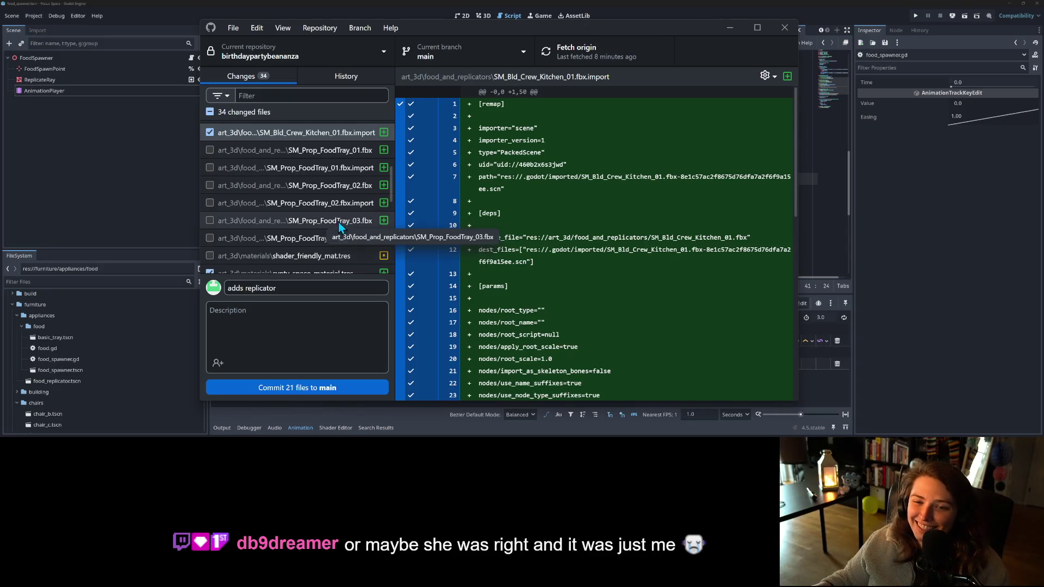
- Exclude color_swish_white.png.import and icon.svg.import from the 'adds replicator' commit
scroll(340, 234, "up", 4)
scroll(335, 237, "up", 3)
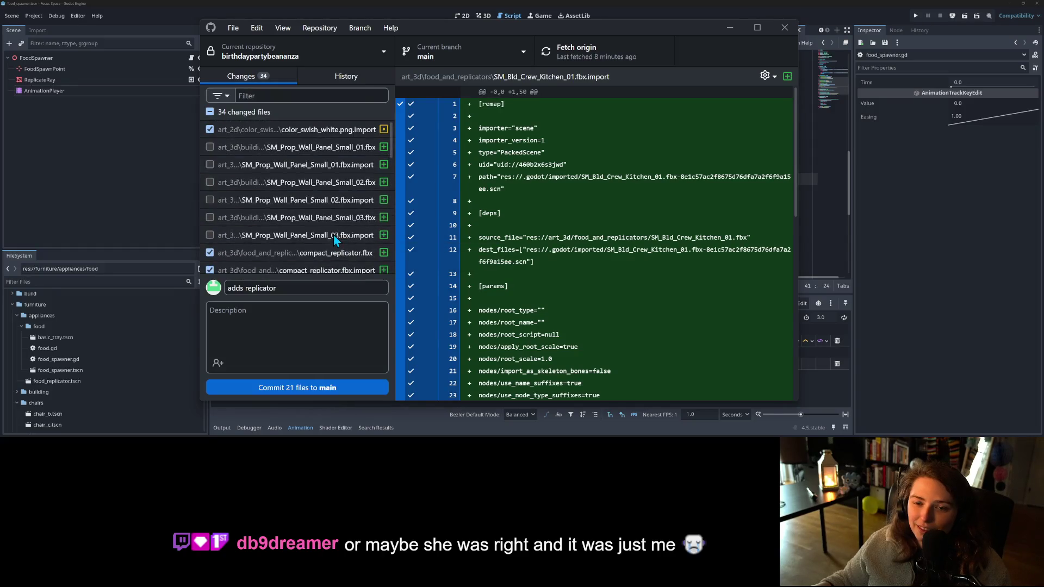
left_click(318, 130)
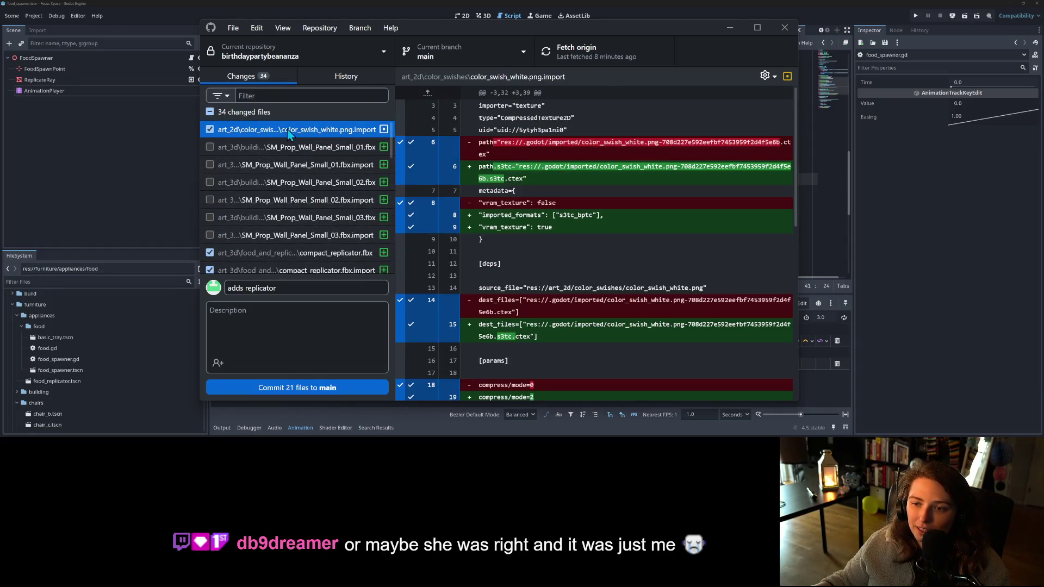
left_click(210, 130)
scroll(290, 190, "down", 10)
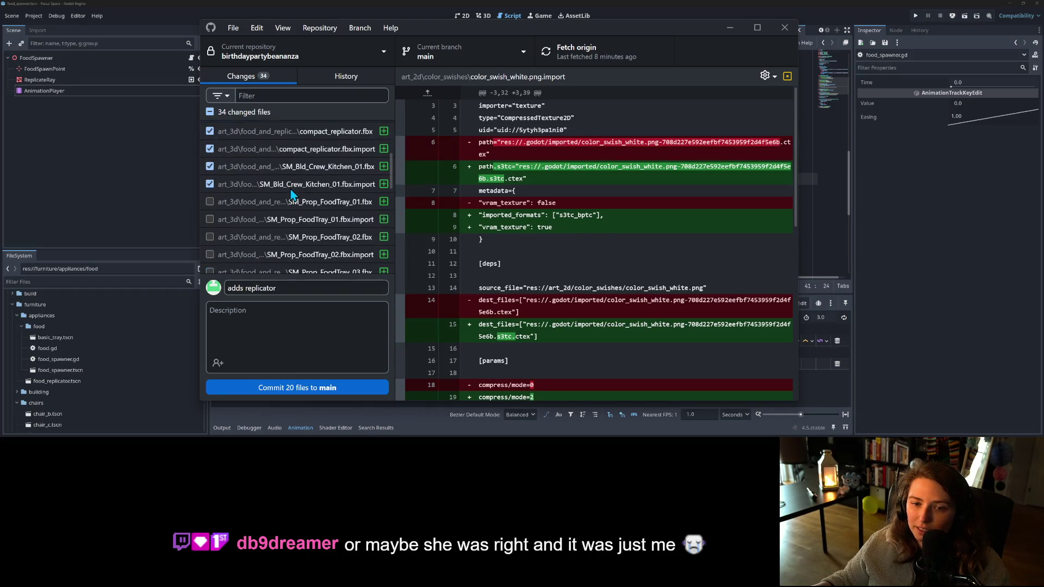
scroll(291, 188, "up", 3)
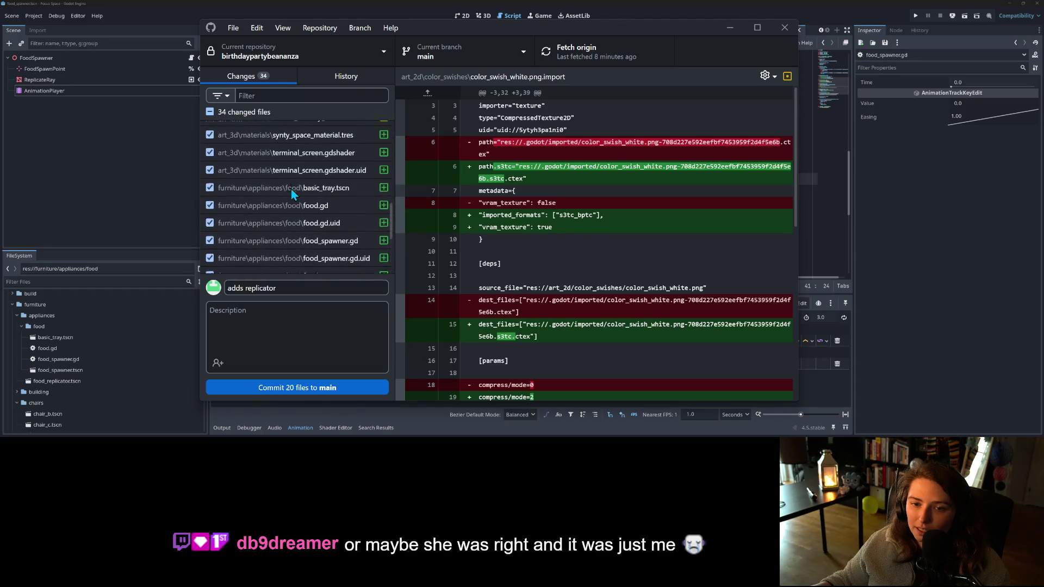
scroll(292, 188, "down", 4)
scroll(292, 191, "down", 2)
left_click(249, 214)
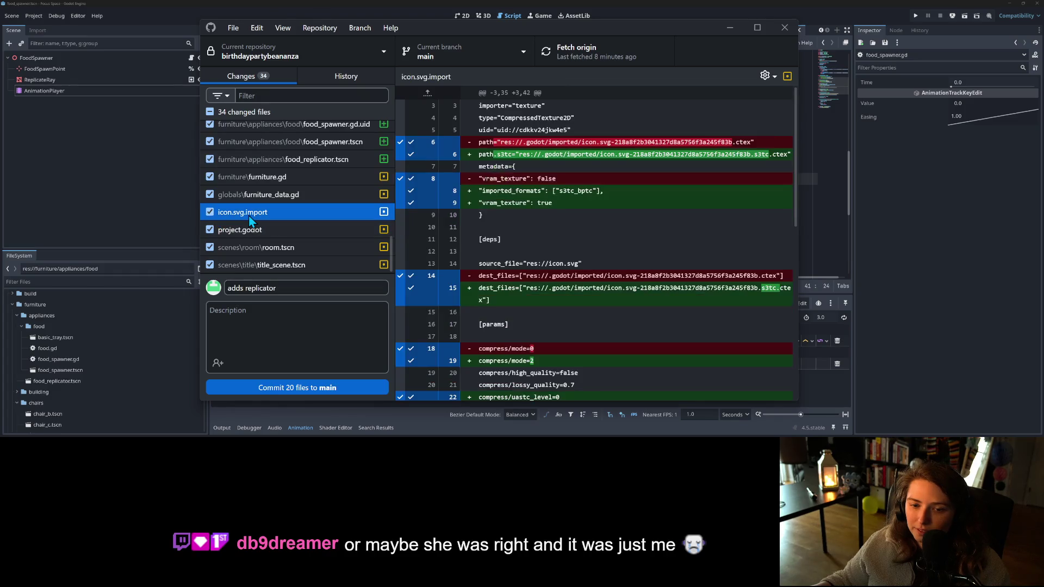
left_click(210, 213)
- Review the diffs of title_scene.tscn and room.tscn
left_click(294, 262)
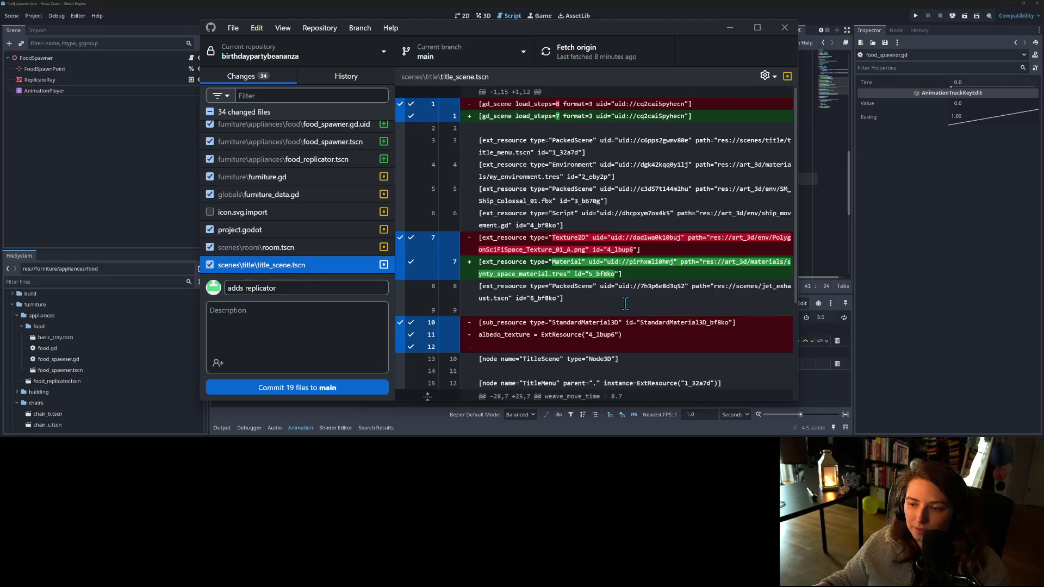
scroll(611, 298, "down", 5)
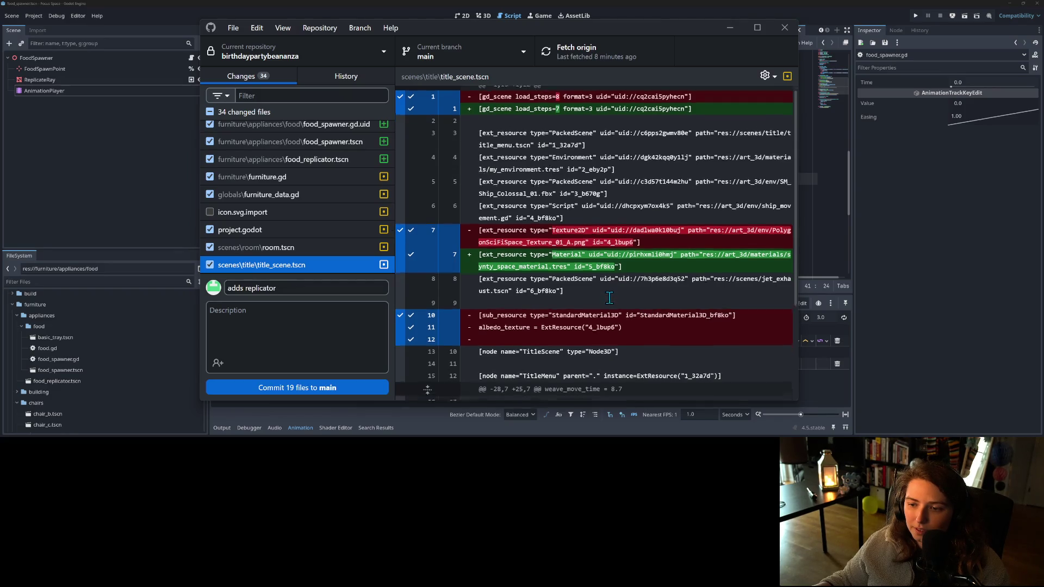
scroll(609, 297, "up", 5)
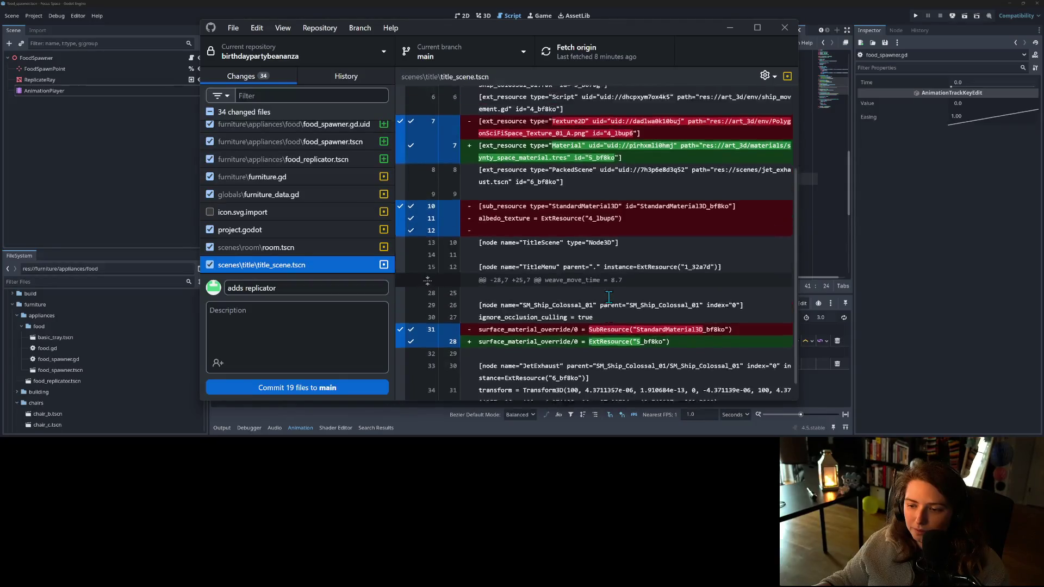
left_click(275, 251)
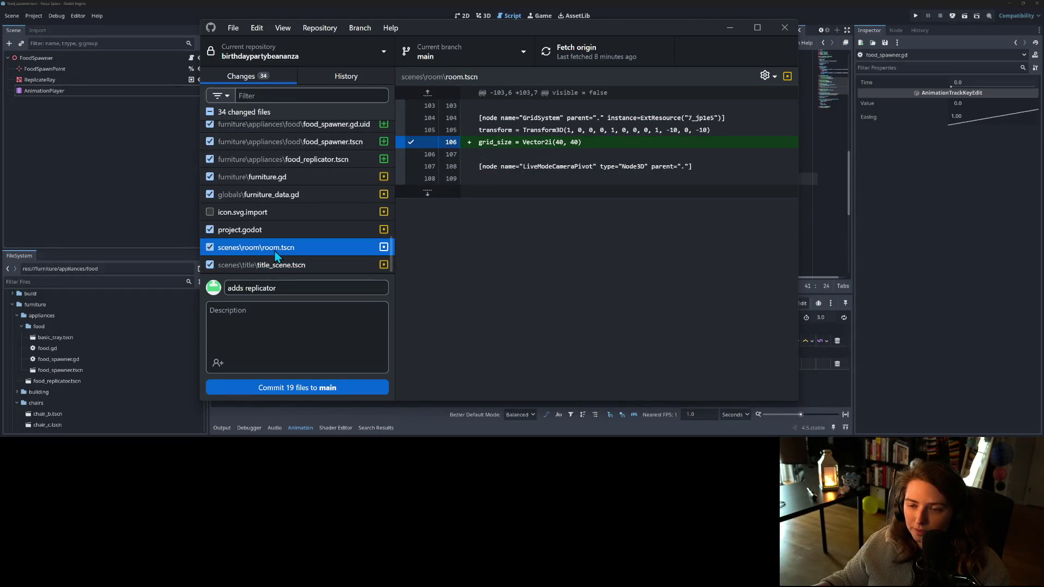
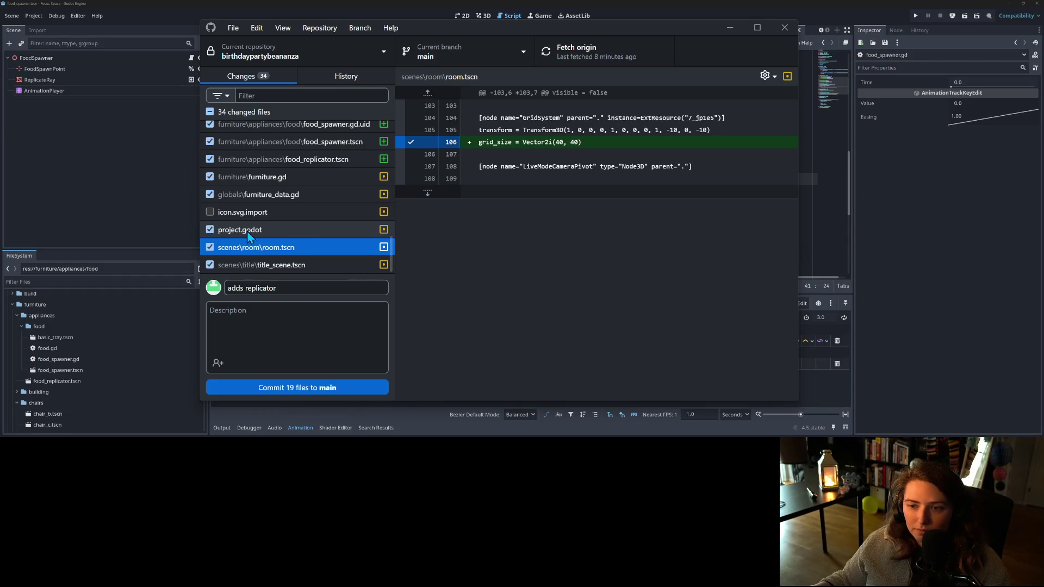
- Discard all changes to room.tscn
left_click(210, 250)
right_click(250, 250)
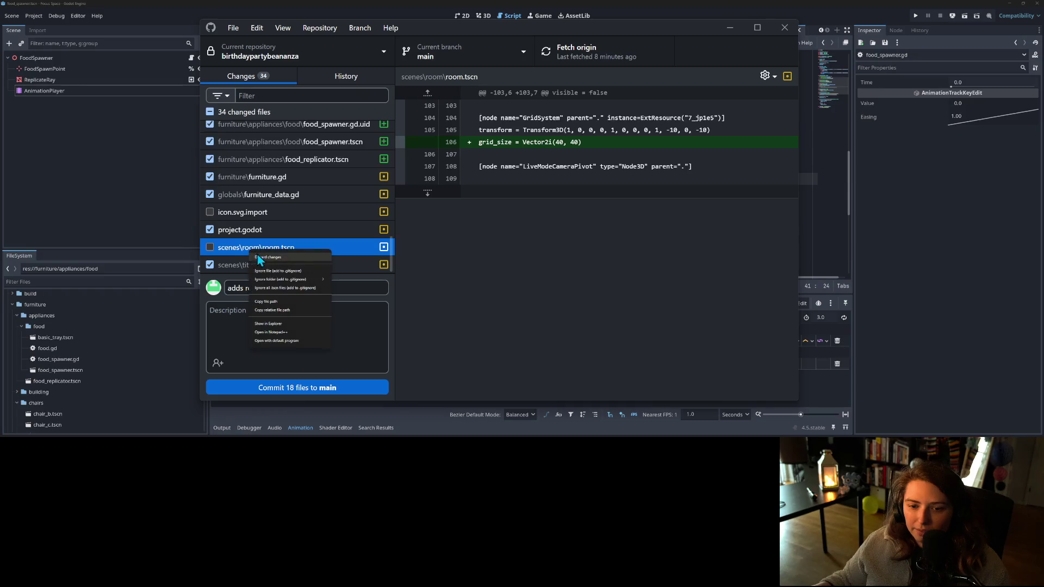
left_click(261, 258)
- Review the project.godot, furniture_data.gd, furniture.gd and food_replicator.tscn diffs
left_click(327, 248)
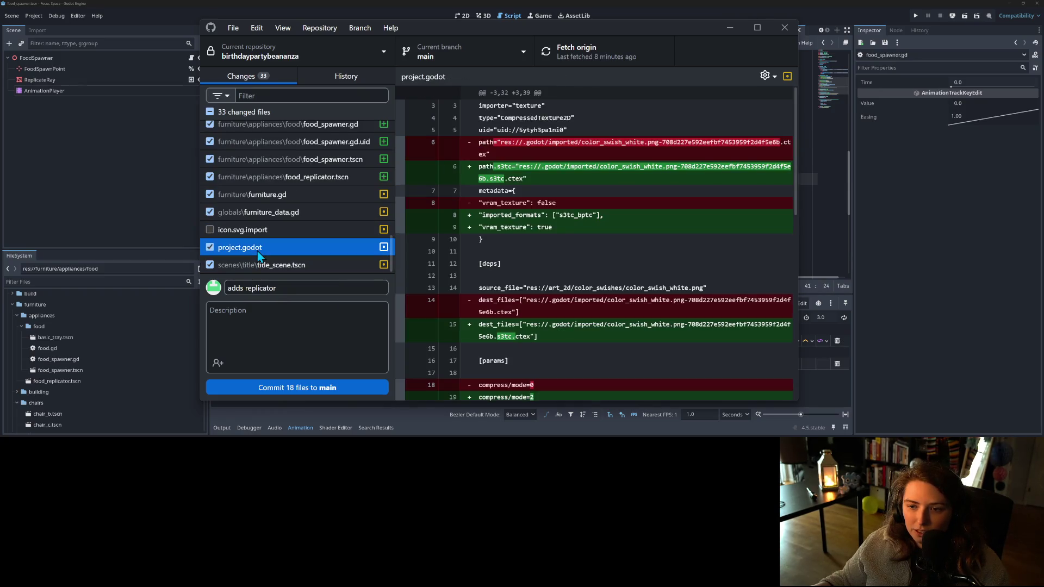
left_click(240, 211)
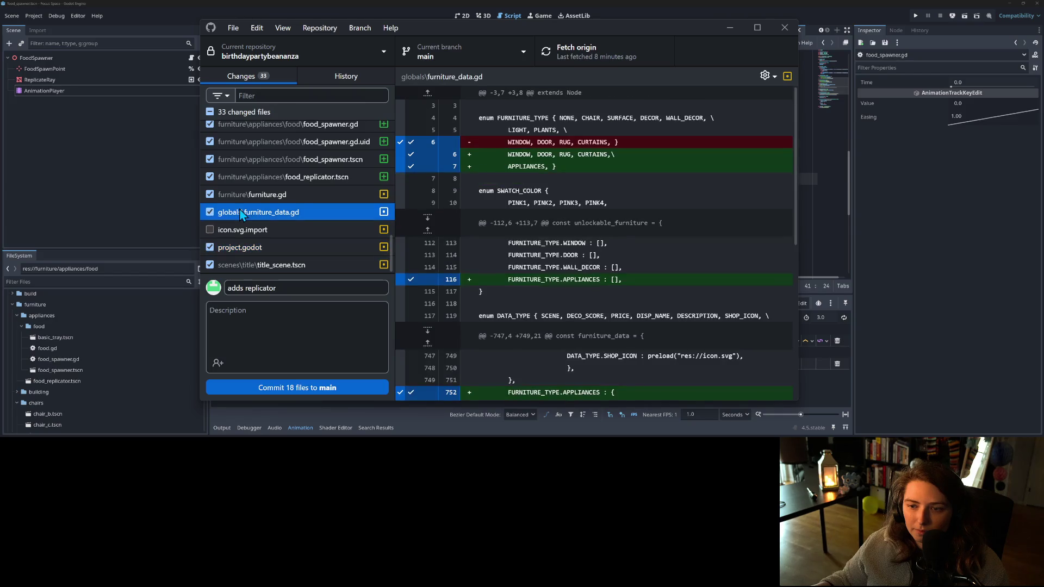
left_click(276, 199)
scroll(294, 217, "up", 3)
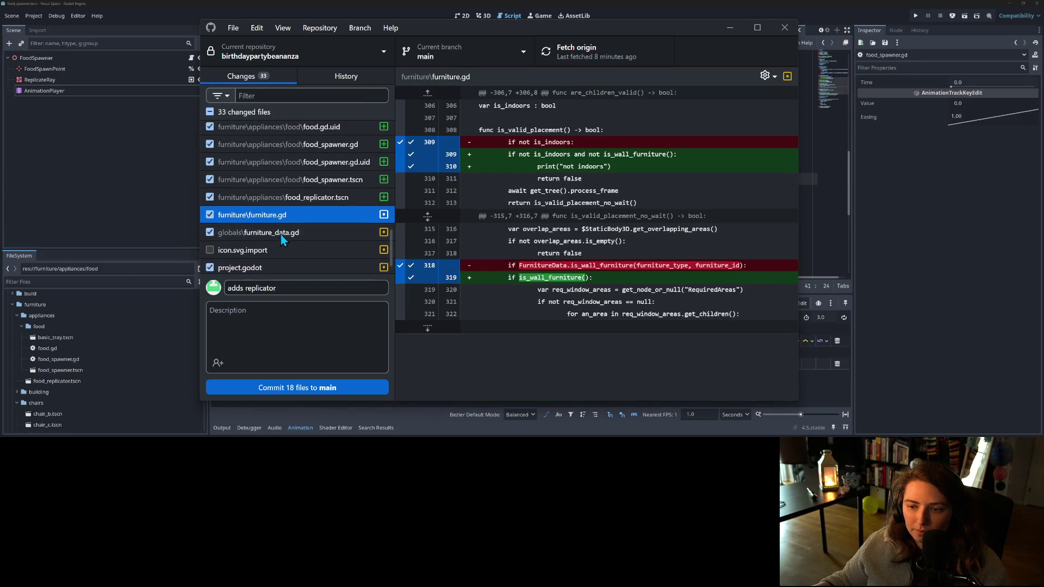
left_click(313, 240)
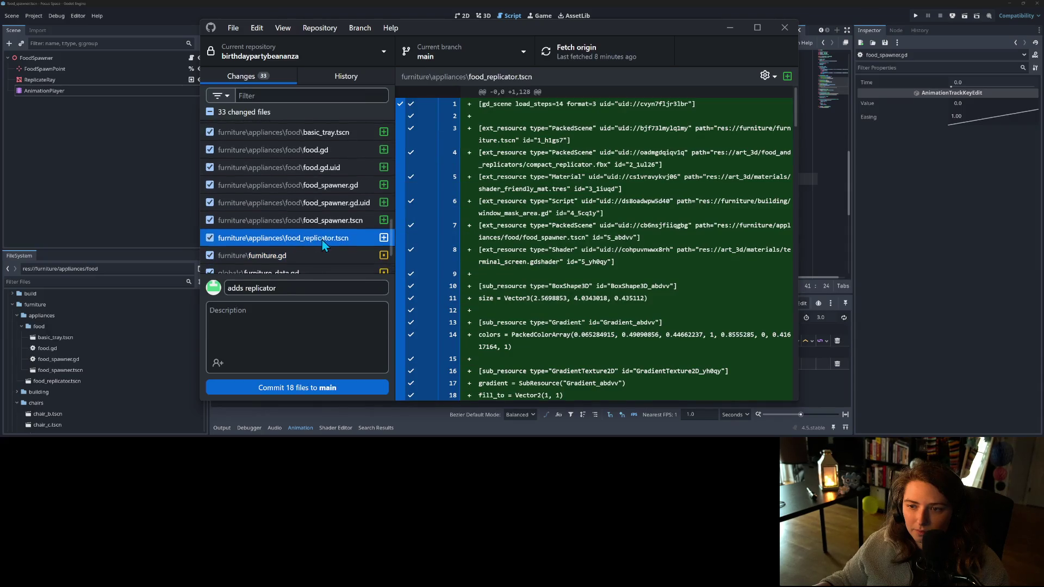
scroll(322, 240, "up", 1)
scroll(272, 239, "down", 2)
scroll(220, 237, "down", 1)
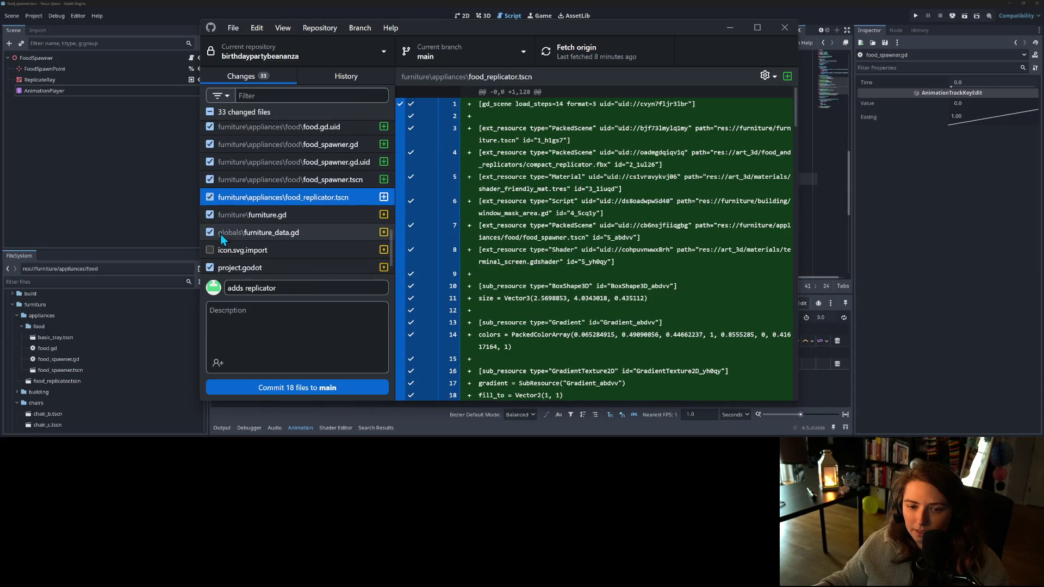
- Leave furniture.gd out of the commit and recheck the food_replicator.tscn diff
left_click(218, 216)
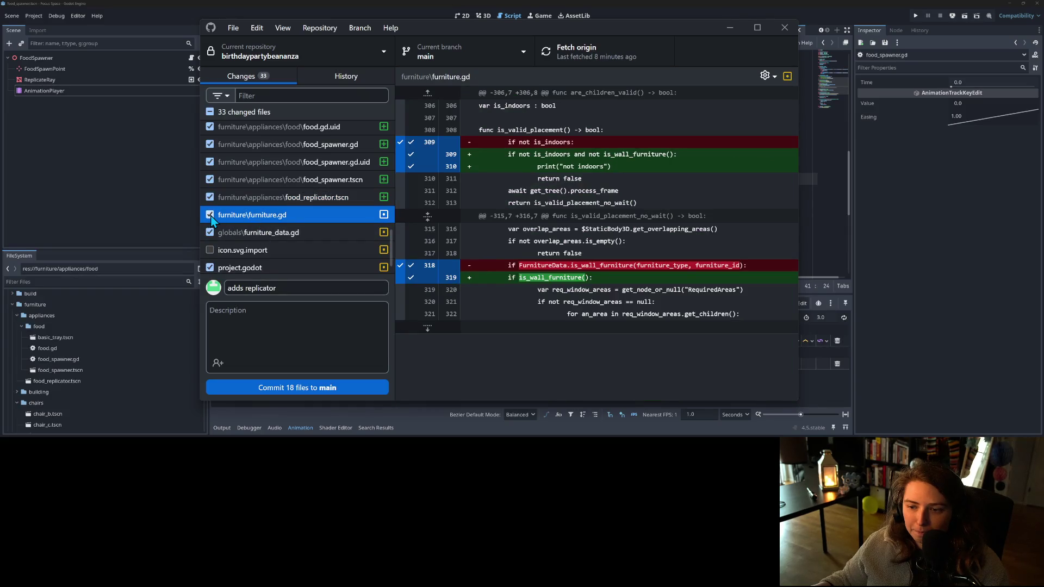
left_click(210, 215)
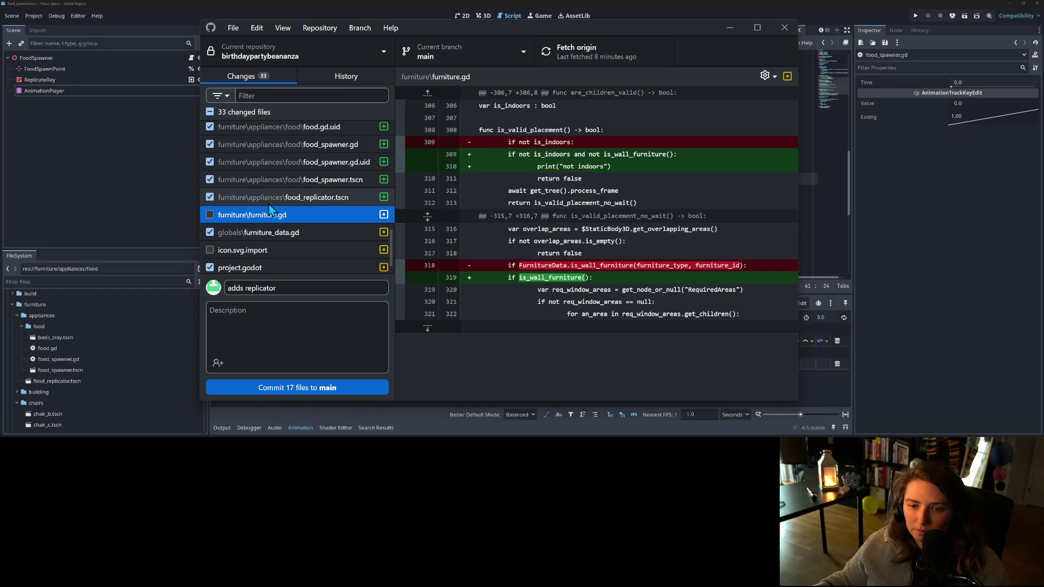
left_click(268, 204)
scroll(300, 239, "up", 1)
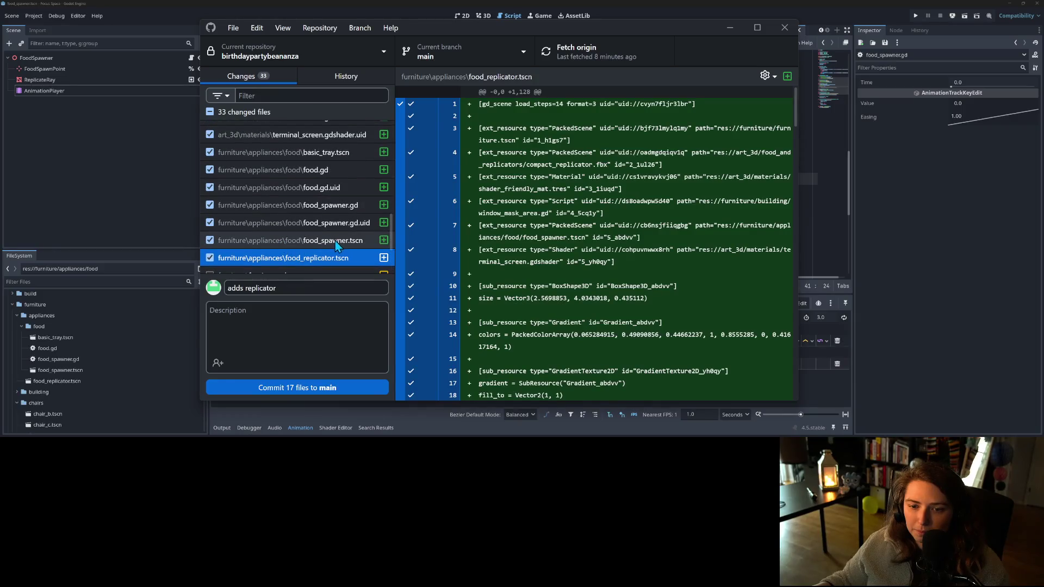
scroll(332, 247, "up", 3)
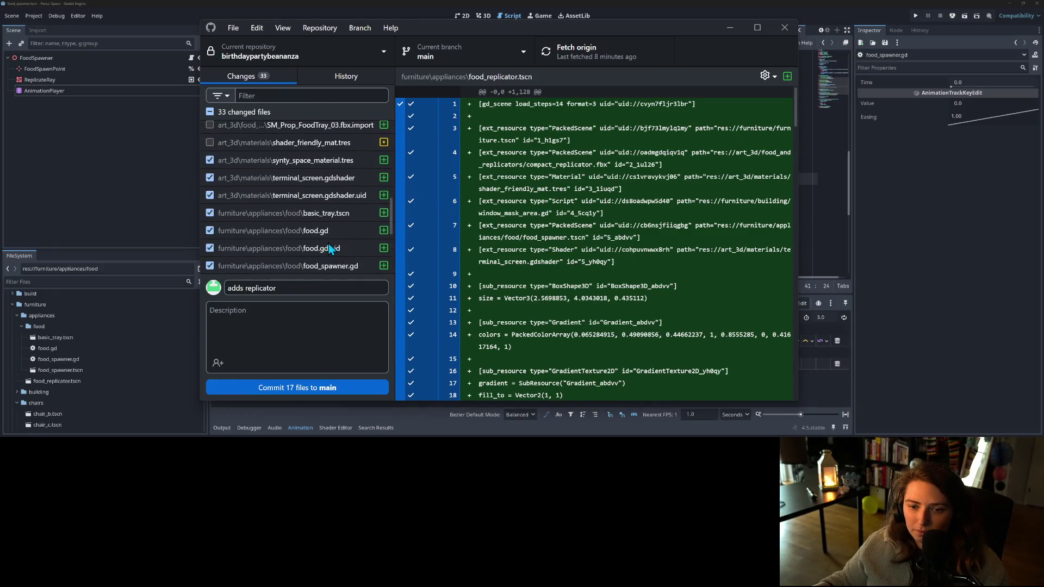
scroll(325, 258, "up", 3)
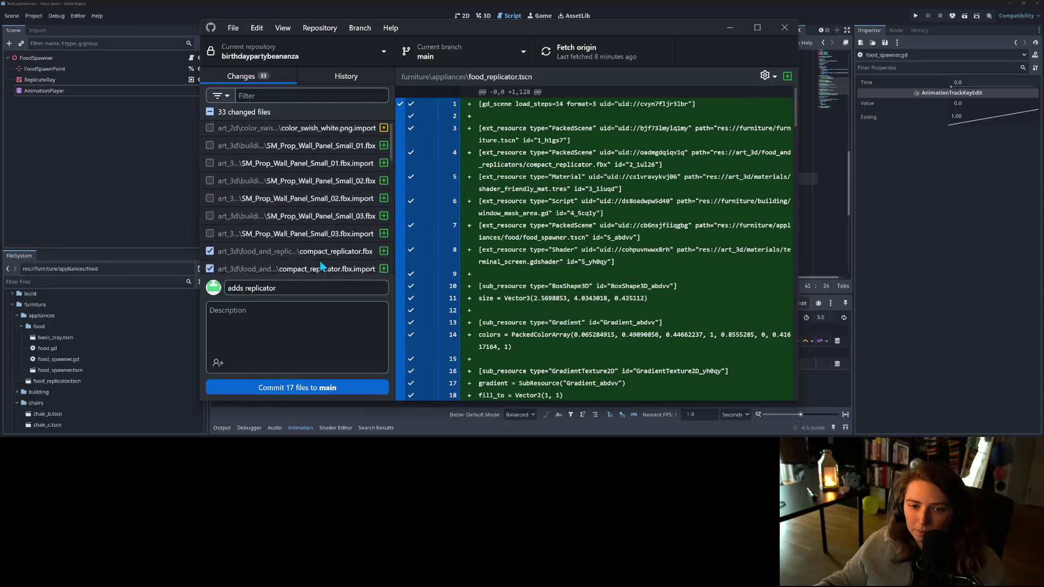
- Enter the commit summary 'adds replicator', untick every changed file, and return to Godot
left_click(326, 285)
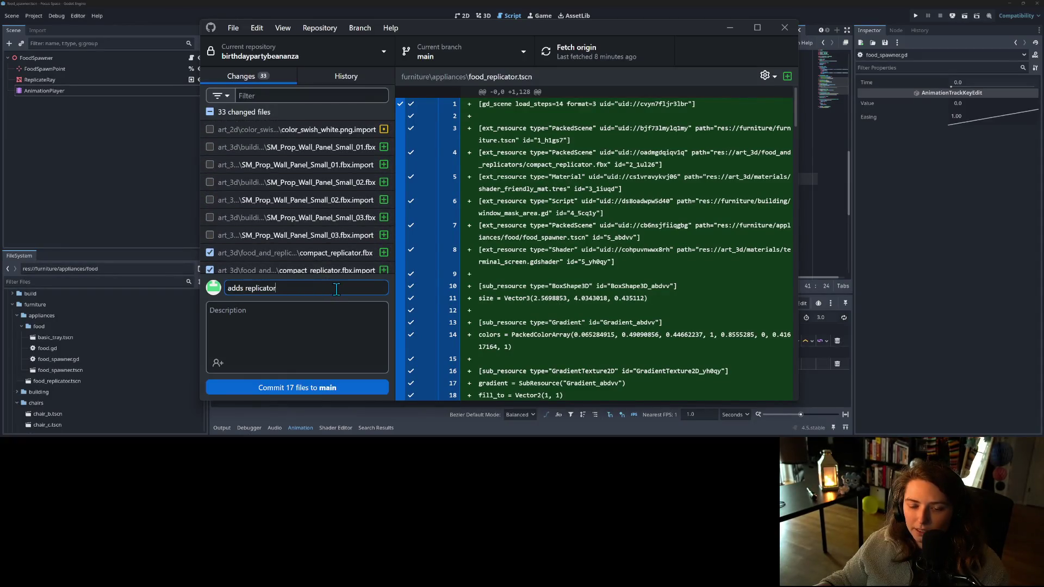
scroll(317, 272, "down", 5)
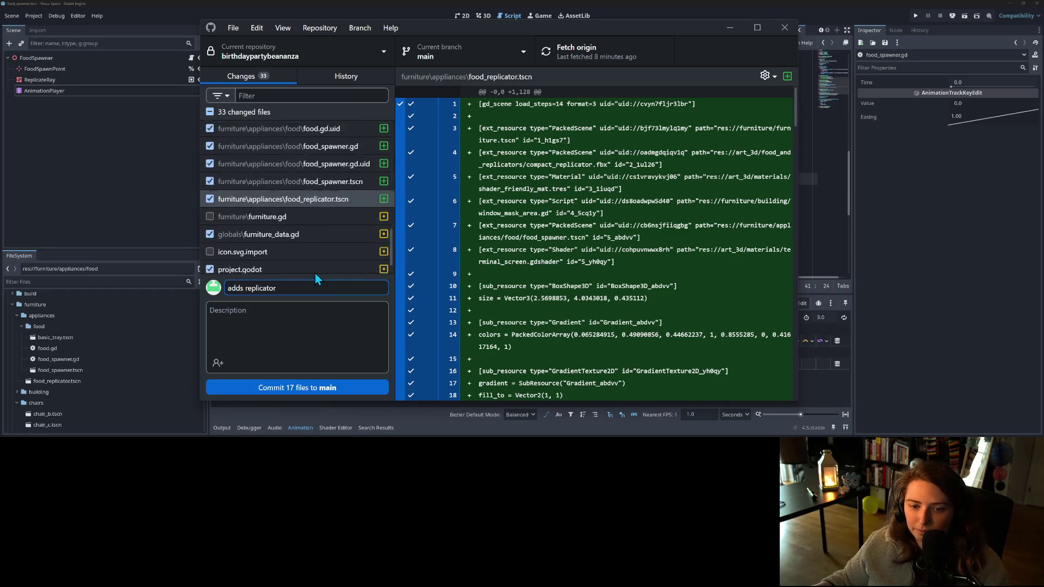
scroll(315, 273, "down", 1)
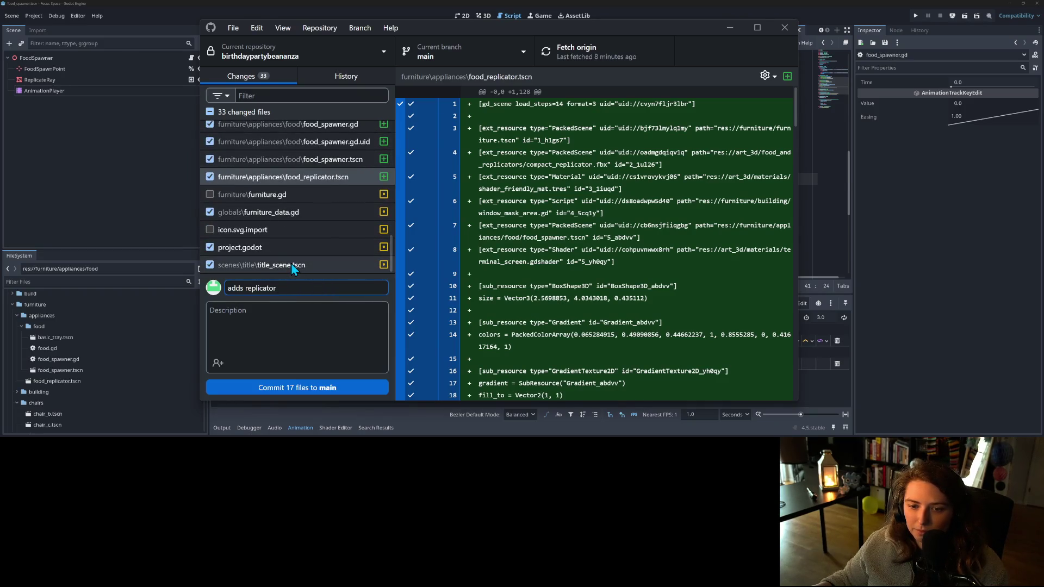
left_click(292, 265)
left_click(293, 287)
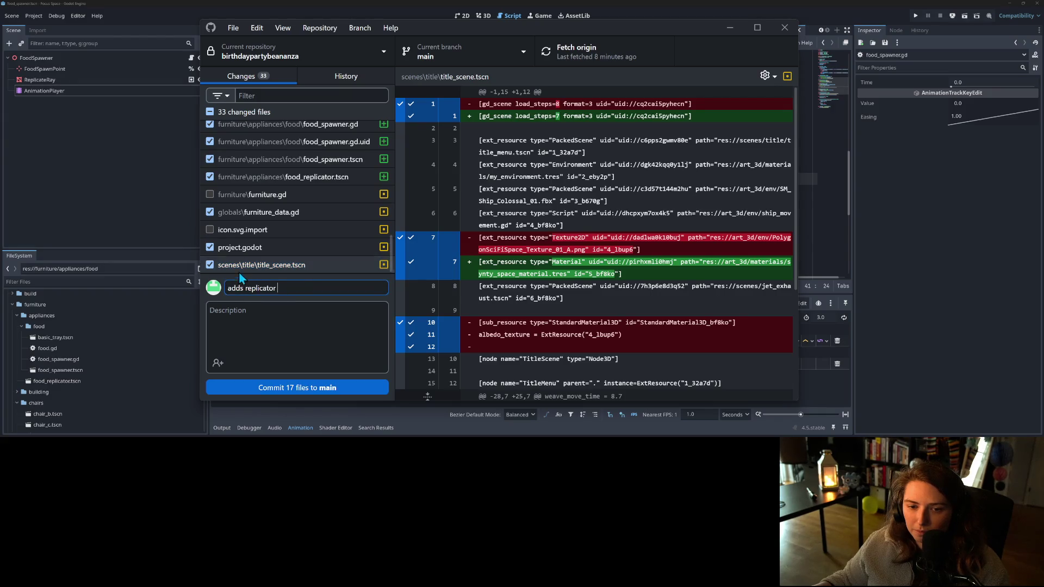
left_click(210, 113)
scroll(263, 220, "up", 10)
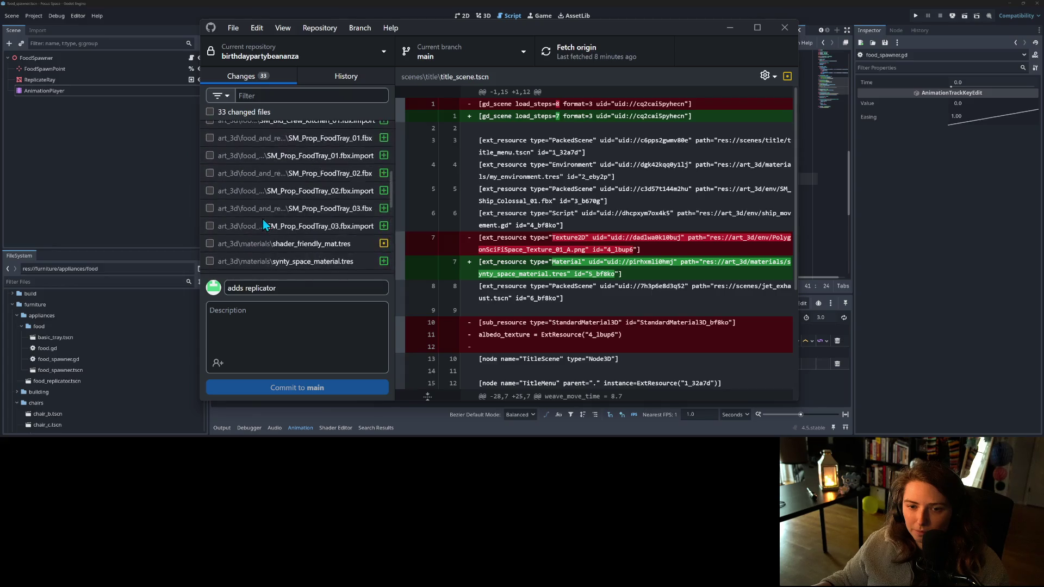
left_click(122, 224)
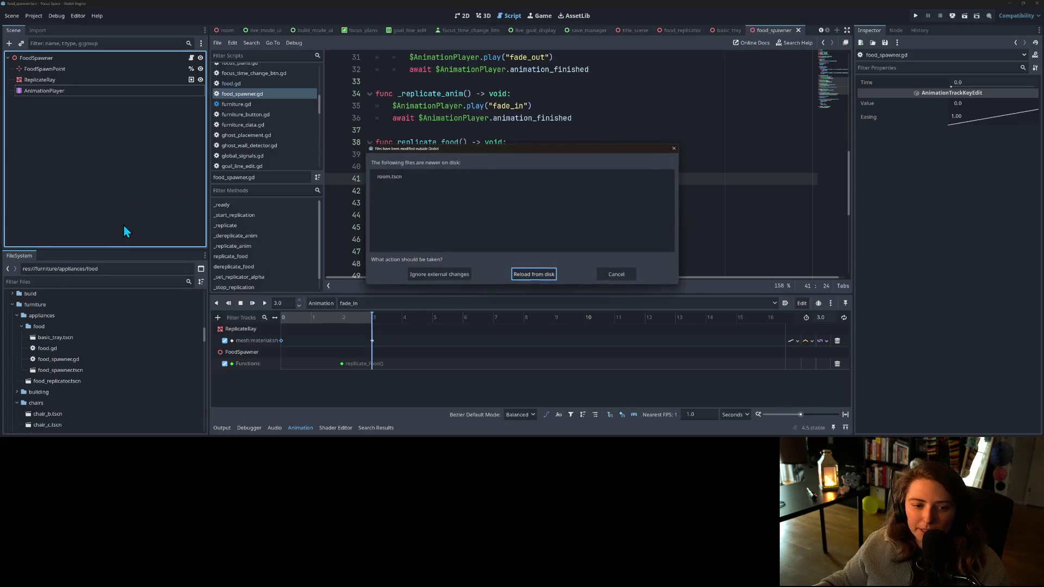
- Reload room.tscn from disk and open the basic_tray scene
left_click(527, 273)
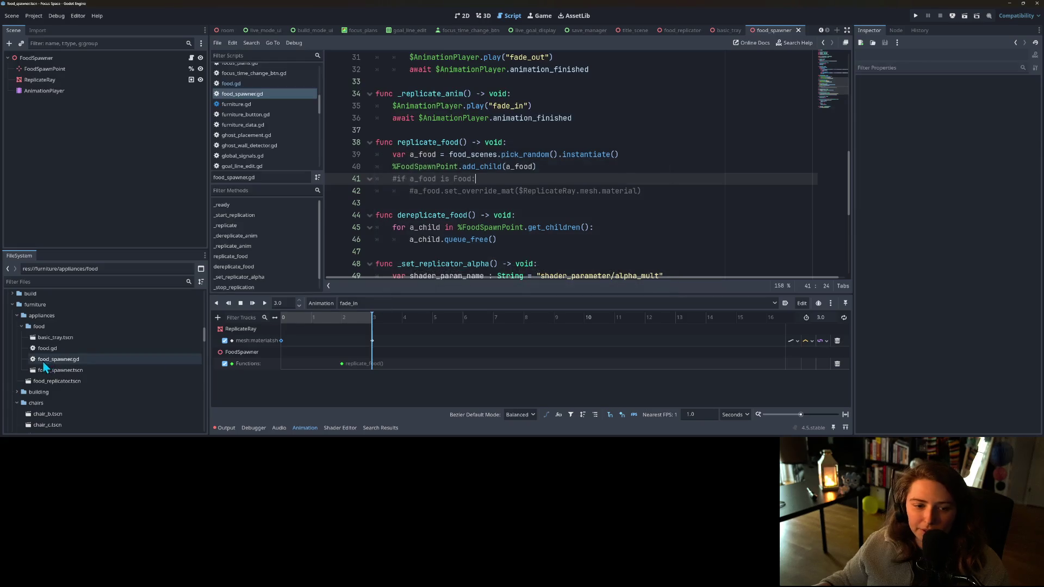
scroll(66, 337, "down", 5)
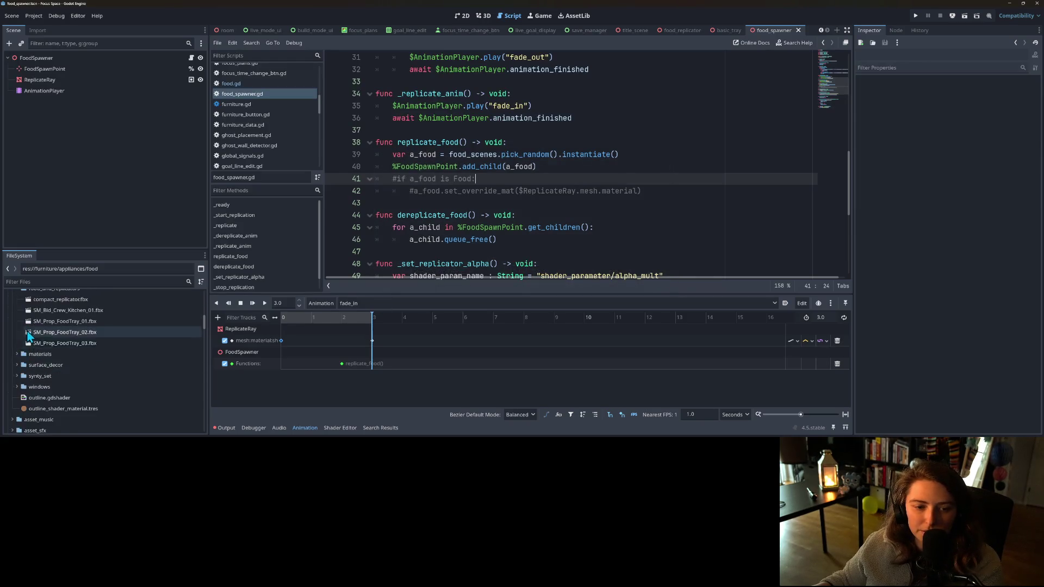
scroll(80, 357, "down", 5)
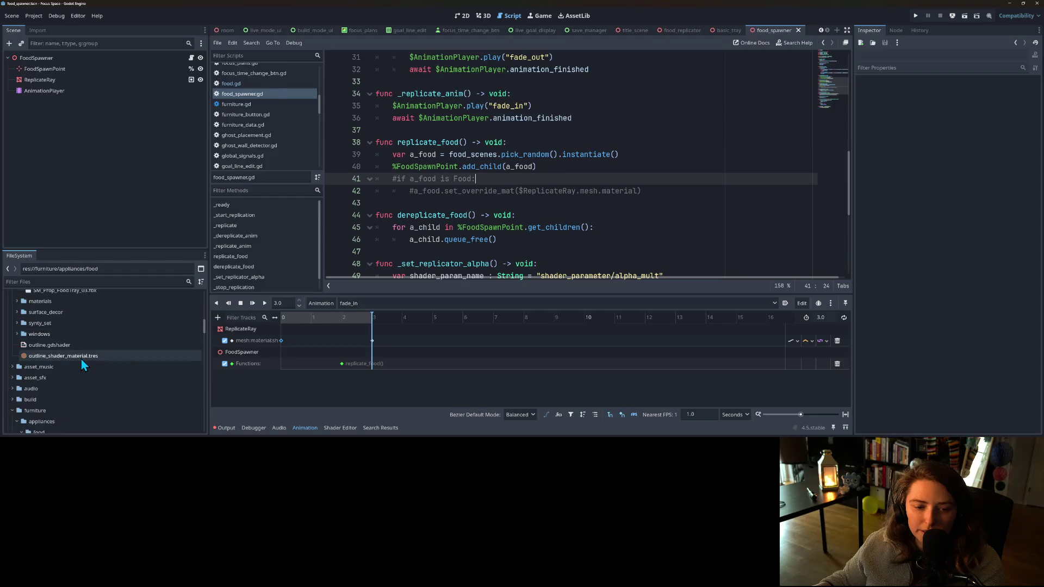
left_click(723, 31)
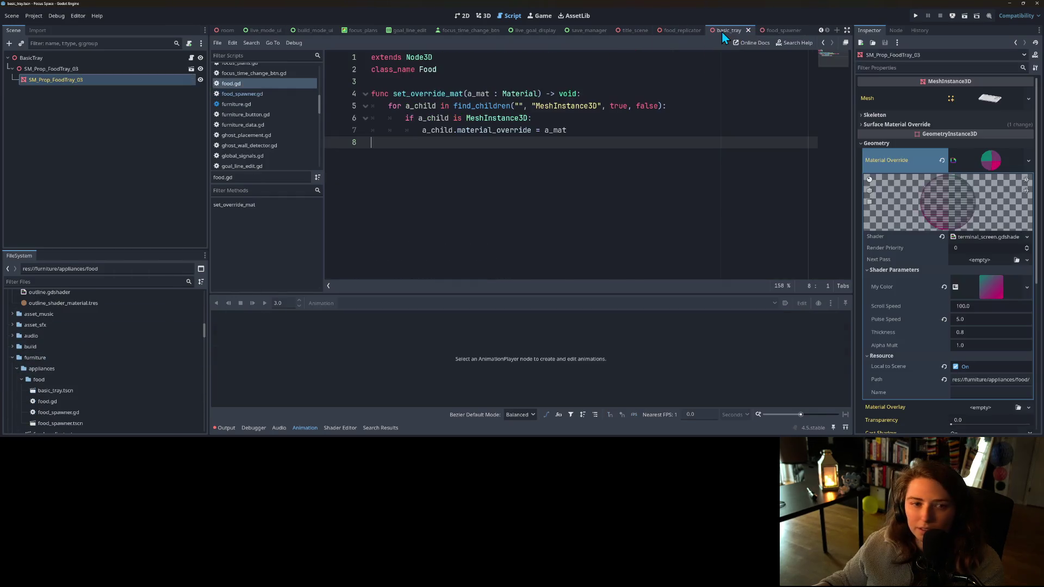
- Delete SM_Prop_FoodTray_01.fbx and SM_Prop_FoodTray_02.fbx from the FileSystem dock
scroll(76, 336, "up", 5)
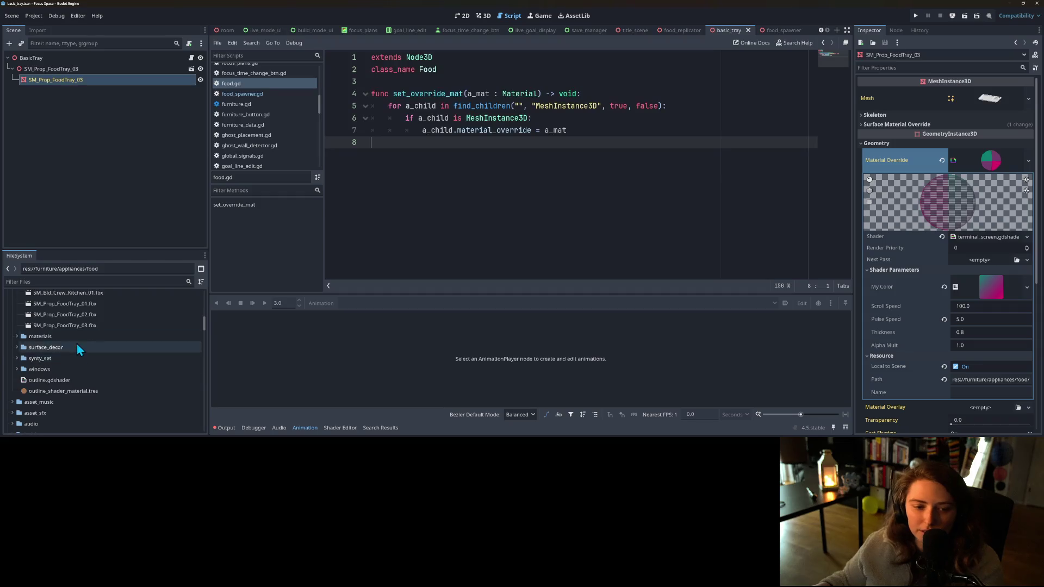
left_click(87, 339)
left_click(95, 352, "shift")
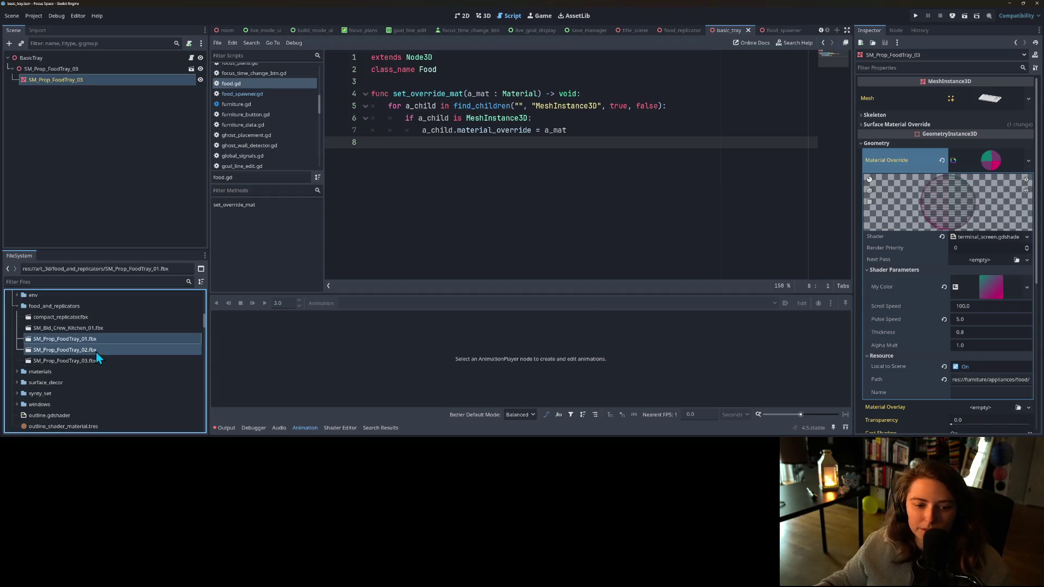
key("Delete")
key("Return")
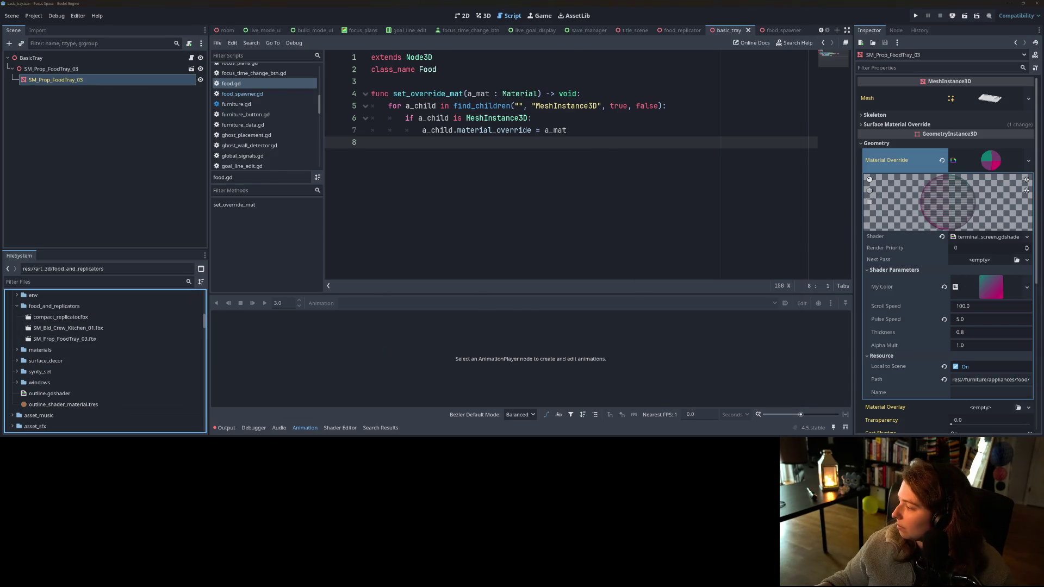
key("alt+Tab")
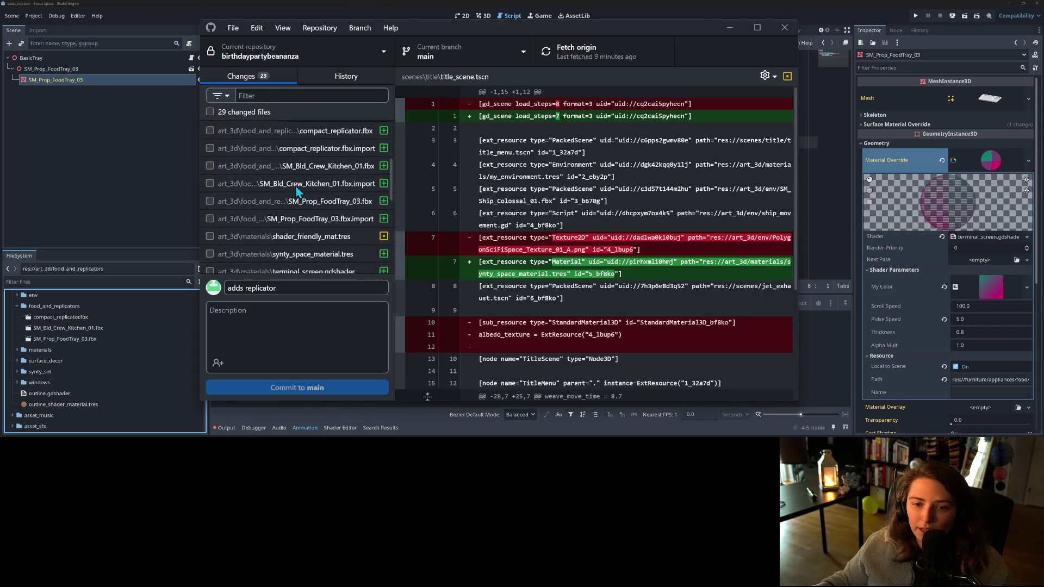
- Discard the changes to icon.svg.import and color_swish_white.png.import
scroll(298, 188, "down", 5)
right_click(274, 231)
left_click(294, 240)
scroll(292, 238, "up", 10)
right_click(348, 129)
left_click(367, 139)
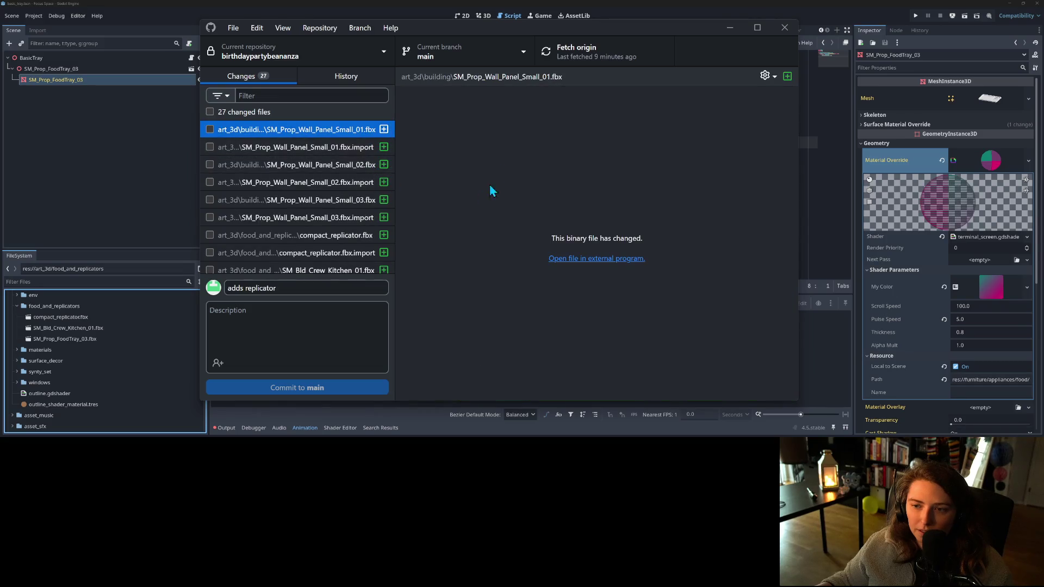
- Clear the old summary and include title_scene.tscn in the commit
left_click(298, 293)
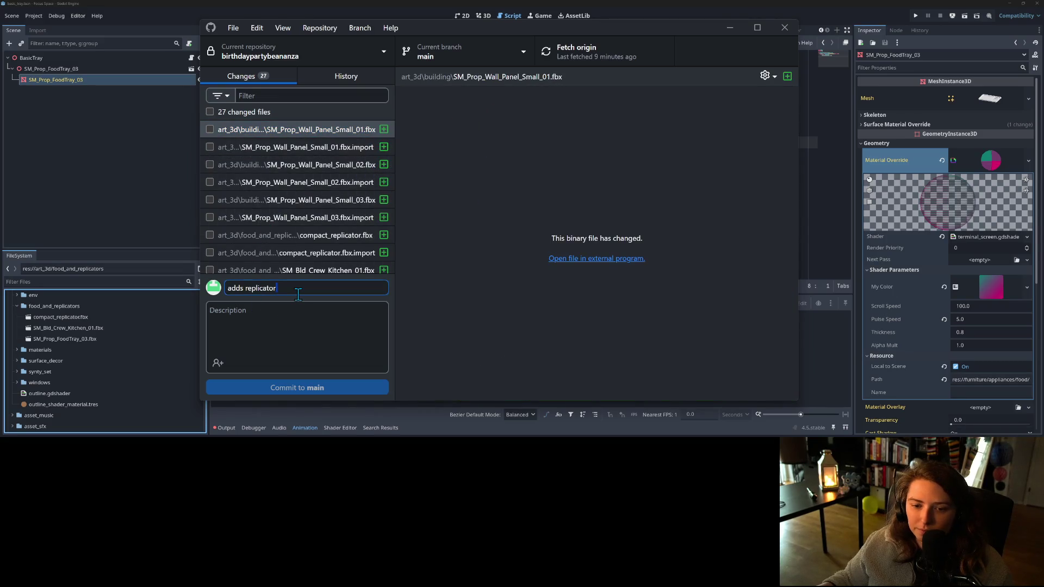
key("BackSpace")
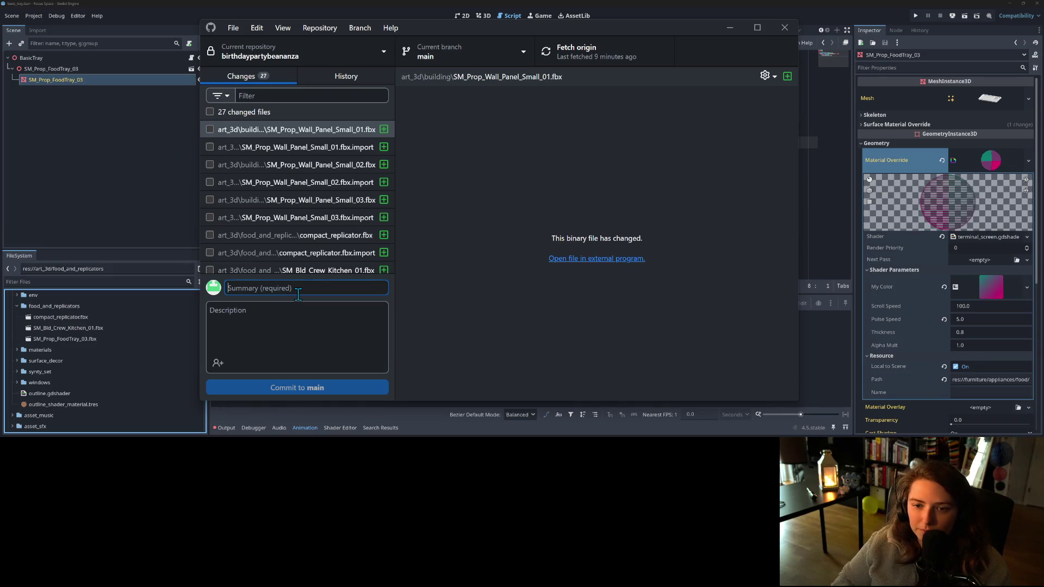
scroll(292, 225, "down", 10)
left_click(250, 266)
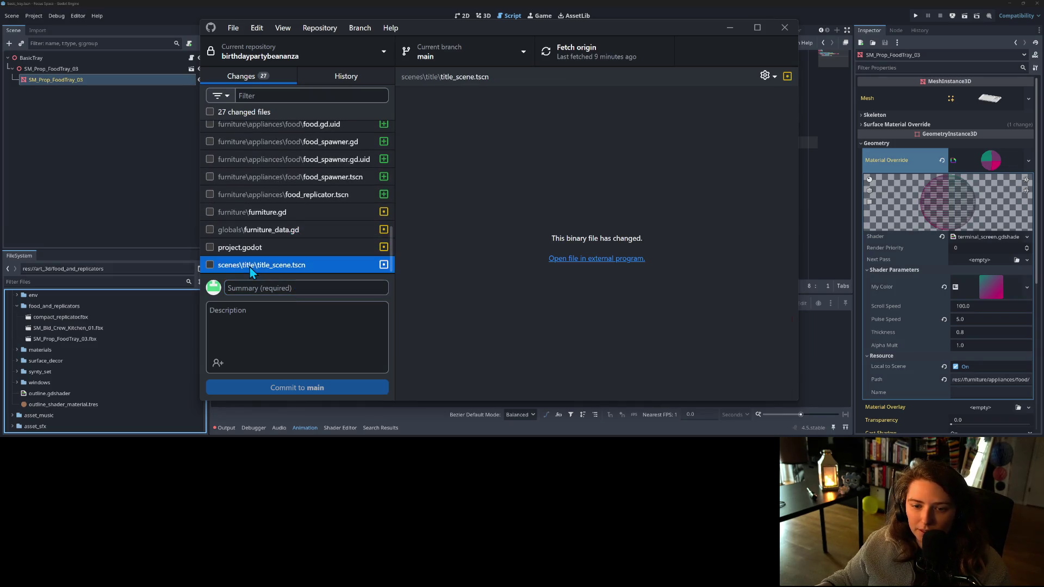
left_click(209, 265)
left_click(303, 293)
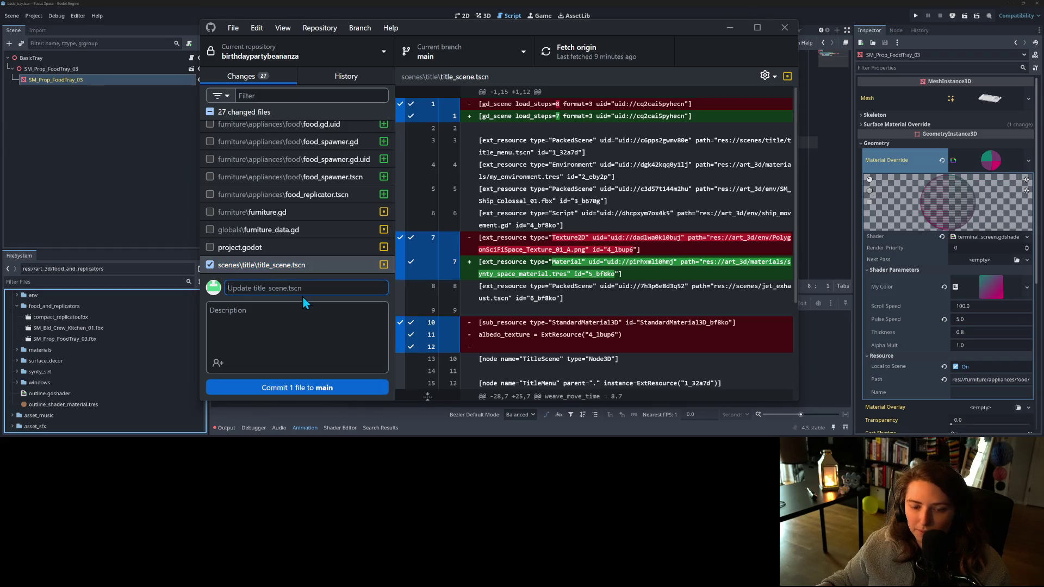
type("makes")
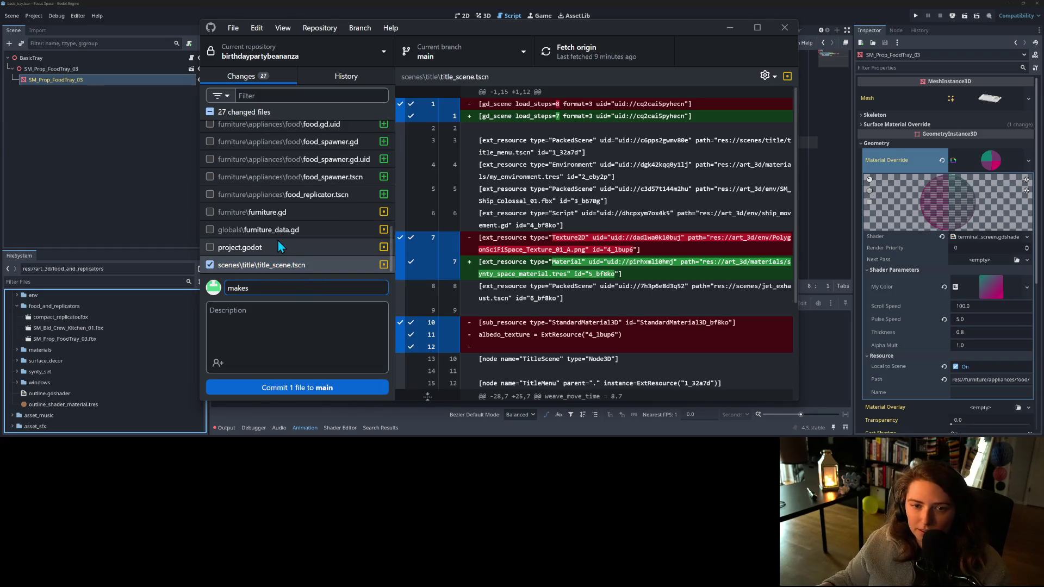
- Include synty_space_material.tres and commit both files as 'makes shared synty material'
scroll(277, 240, "up", 2)
scroll(333, 259, "up", 1)
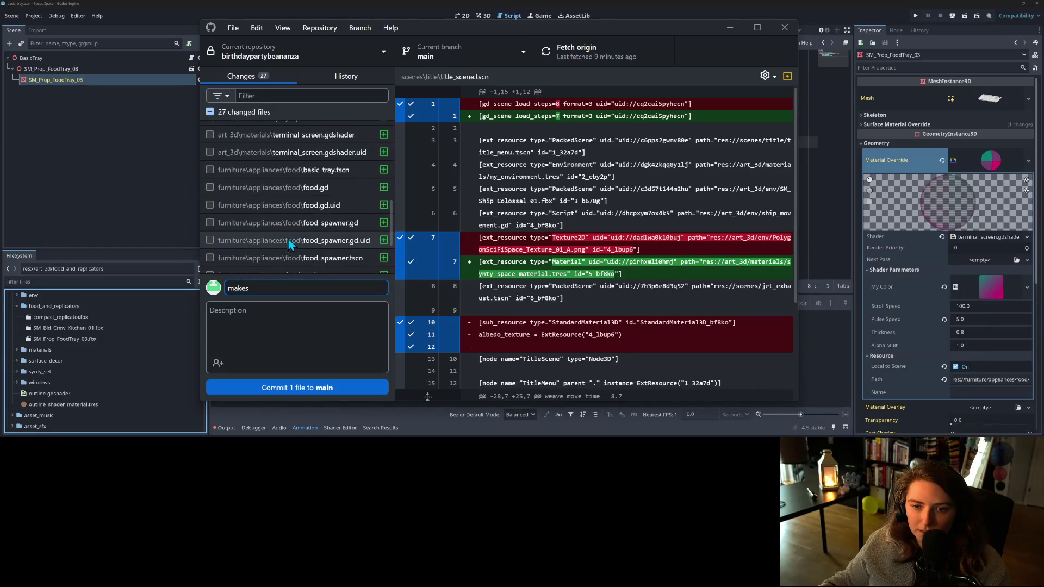
scroll(326, 255, "up", 5)
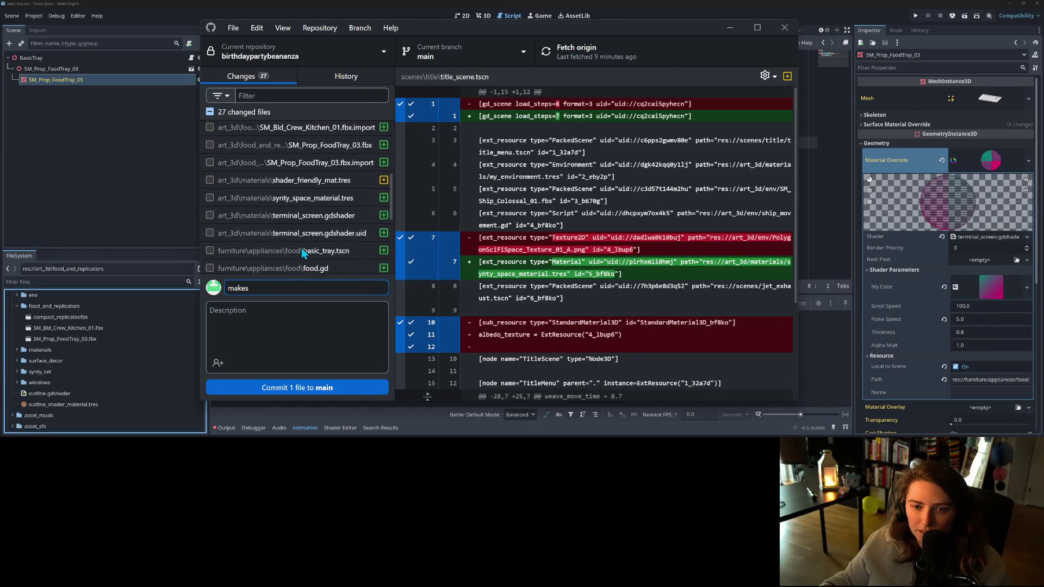
left_click(209, 198)
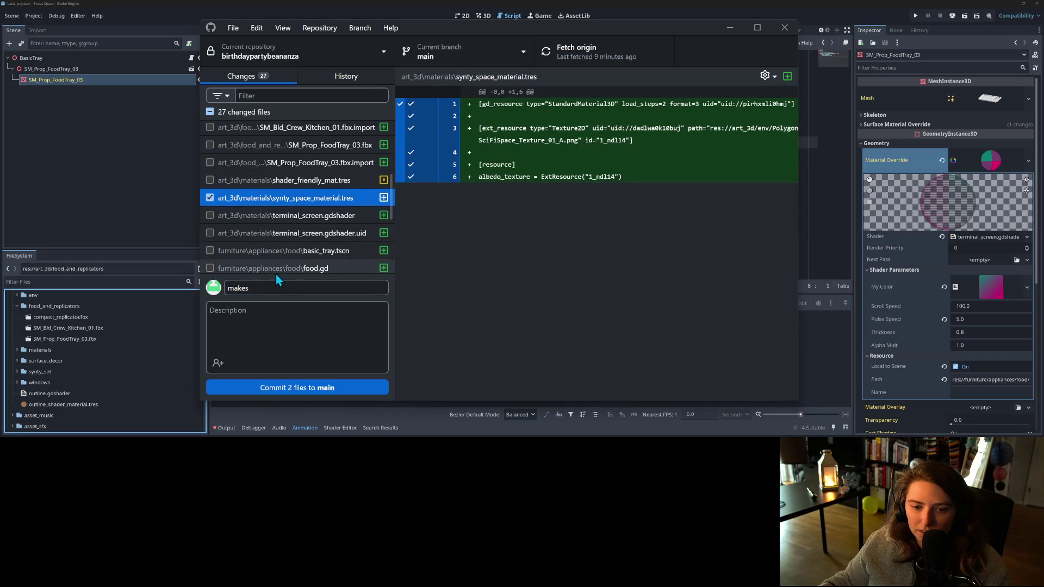
type(" shar")
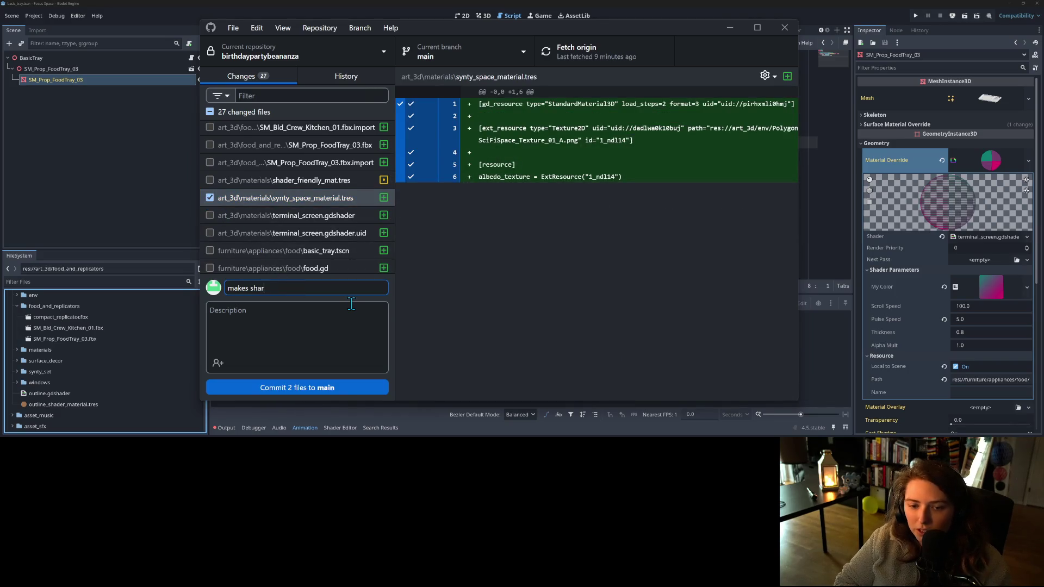
type("ed synty sha")
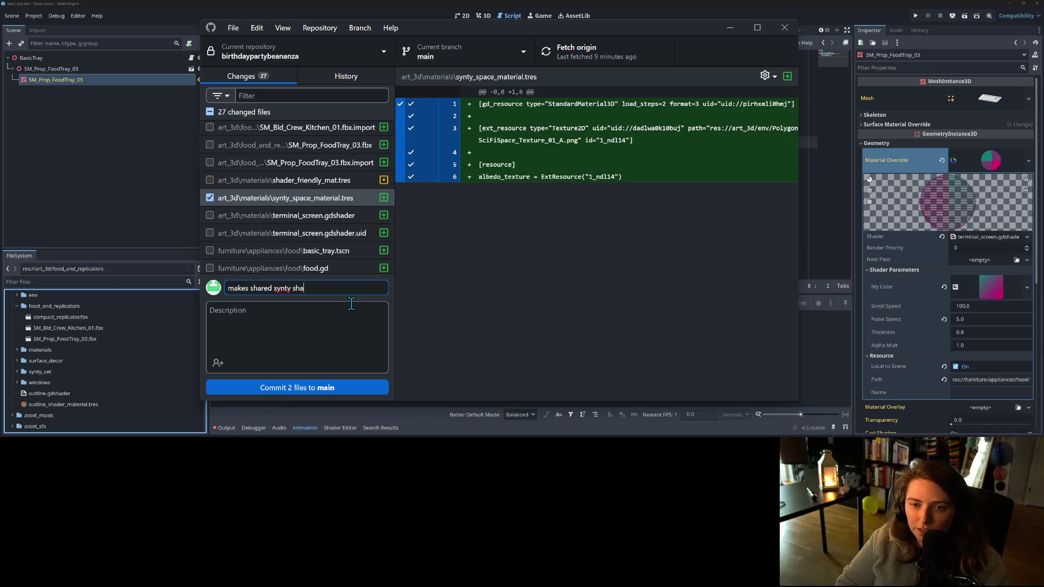
type(" mat")
type("l")
left_click(337, 388)
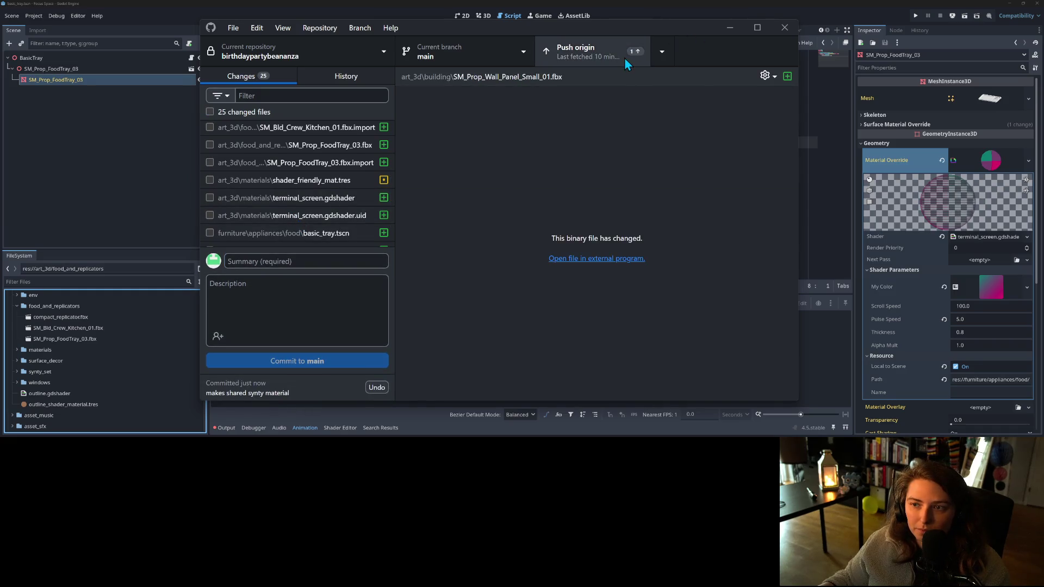
left_click(175, 137)
left_click(88, 79)
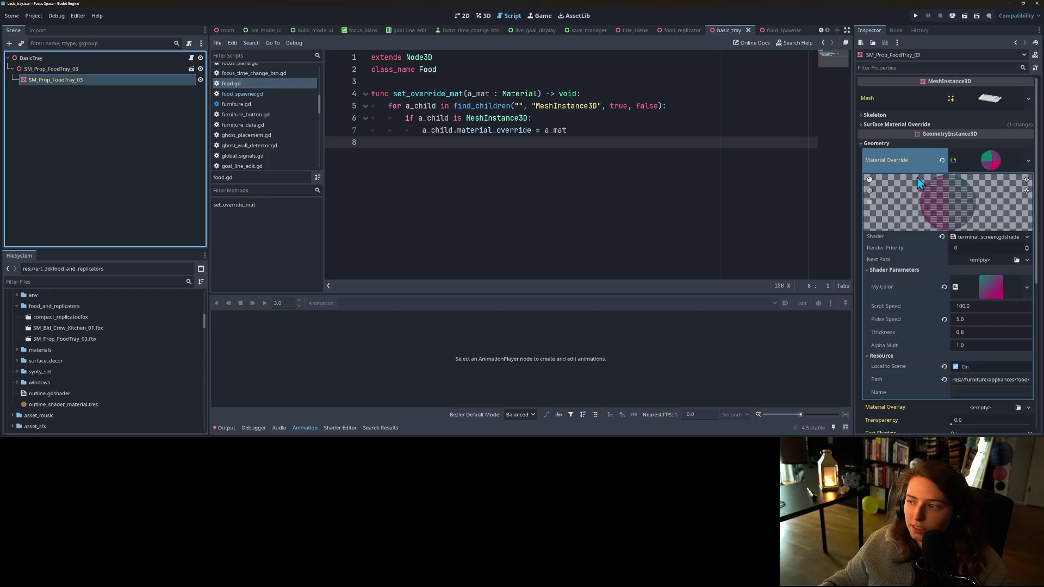
- Revert SM_Prop_FoodTray_03's Surface Material Override slot 0 to empty and save basic_tray
left_click(925, 125)
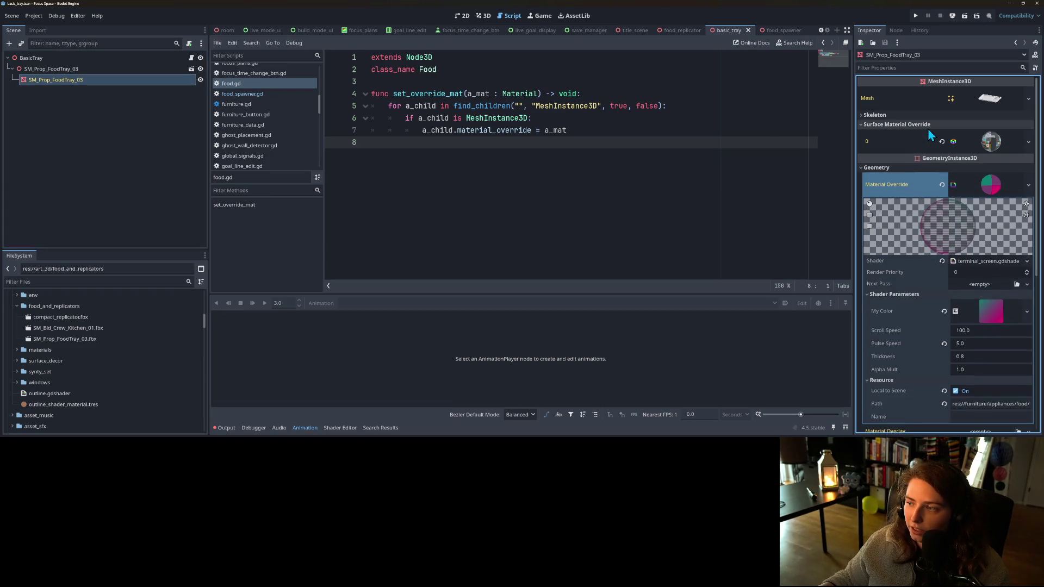
left_click(942, 141)
key("ctrl+s")
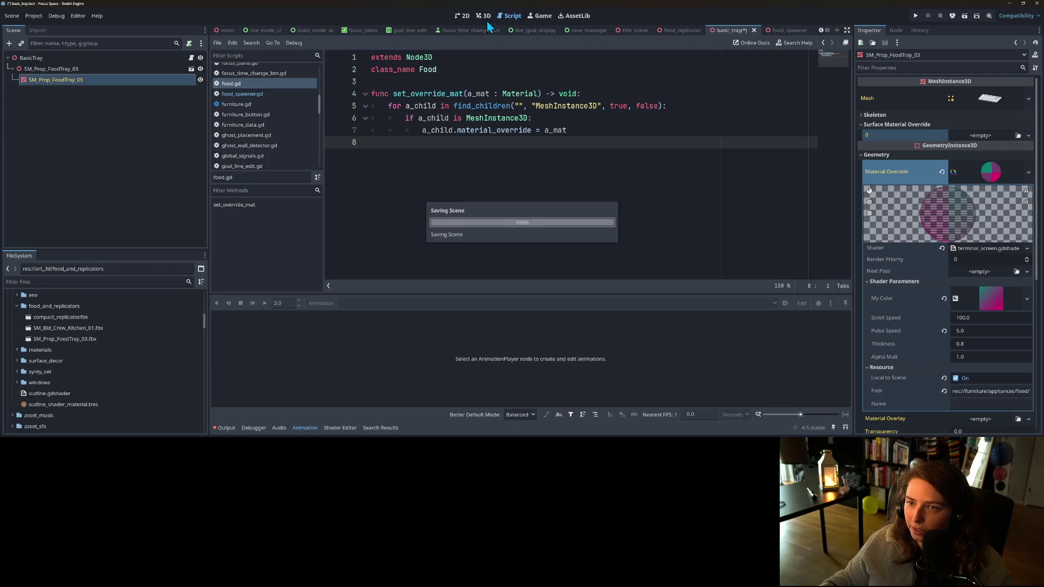
left_click(483, 15)
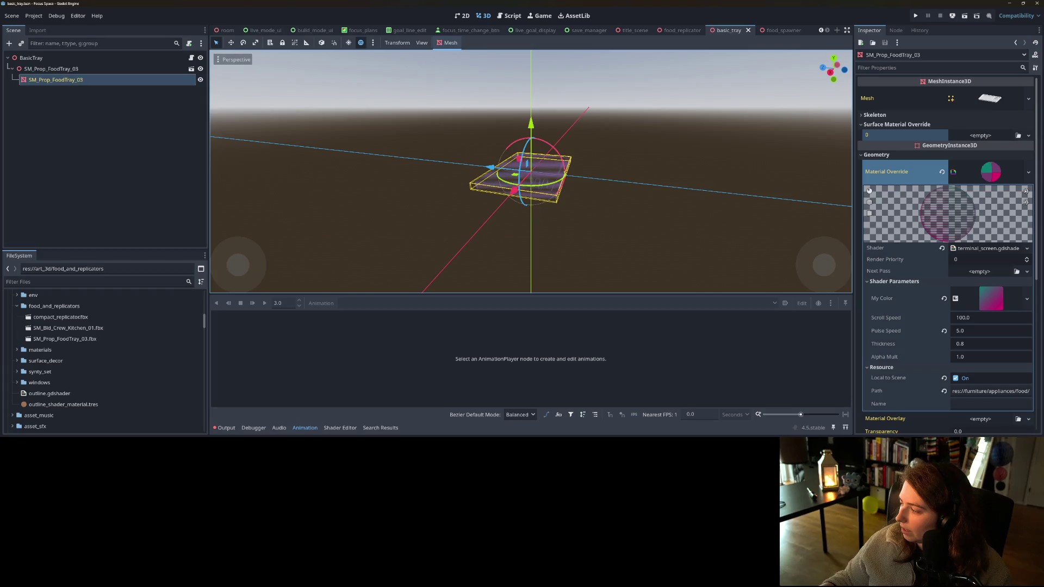
key("alt+Tab")
scroll(358, 218, "down", 3)
- Commit both .import files as 'updates imports' with a 'not sure what this is' description
scroll(357, 213, "up", 5)
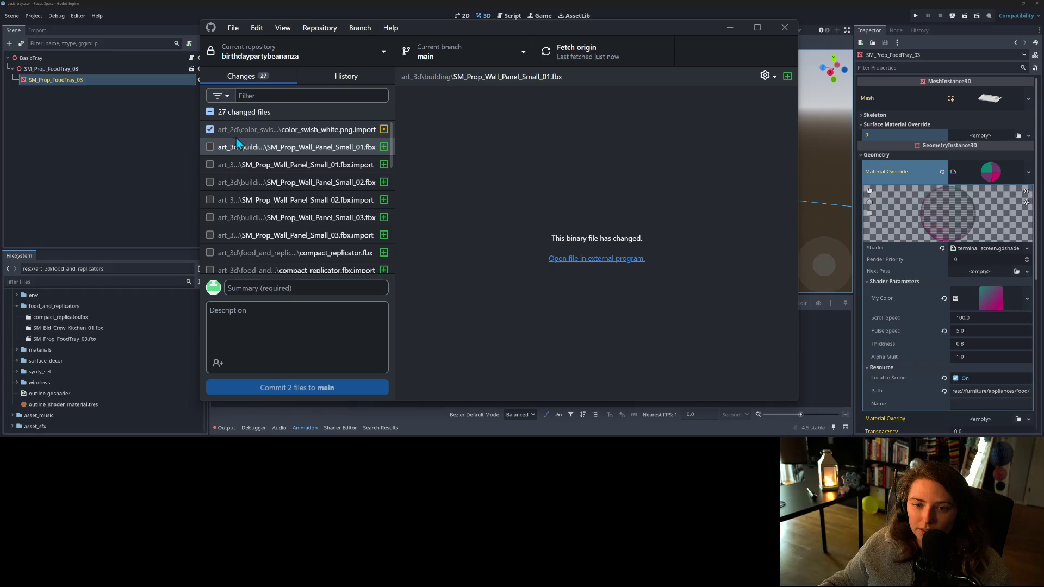
scroll(315, 220, "down", 10)
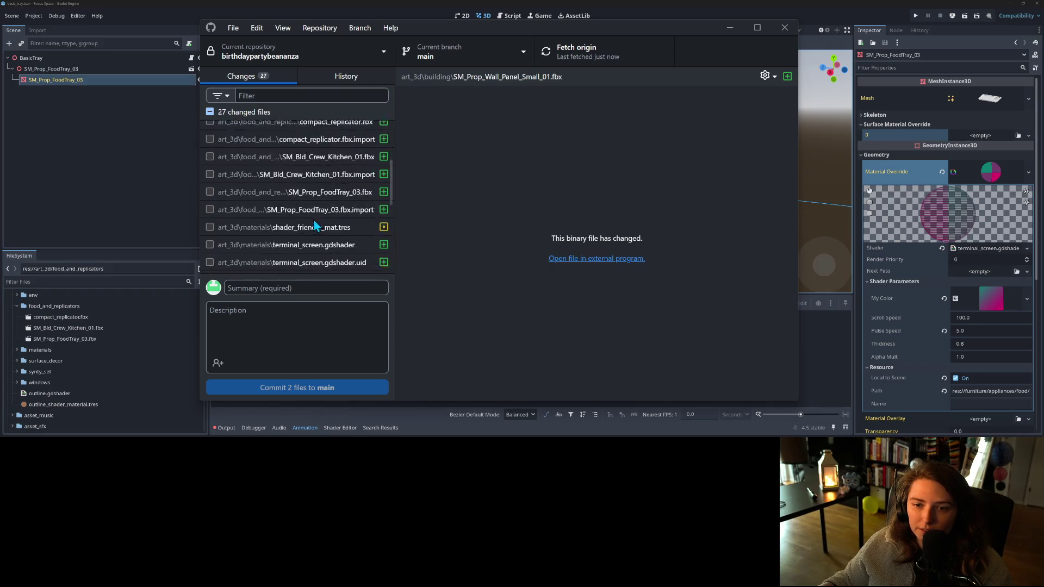
left_click(311, 286)
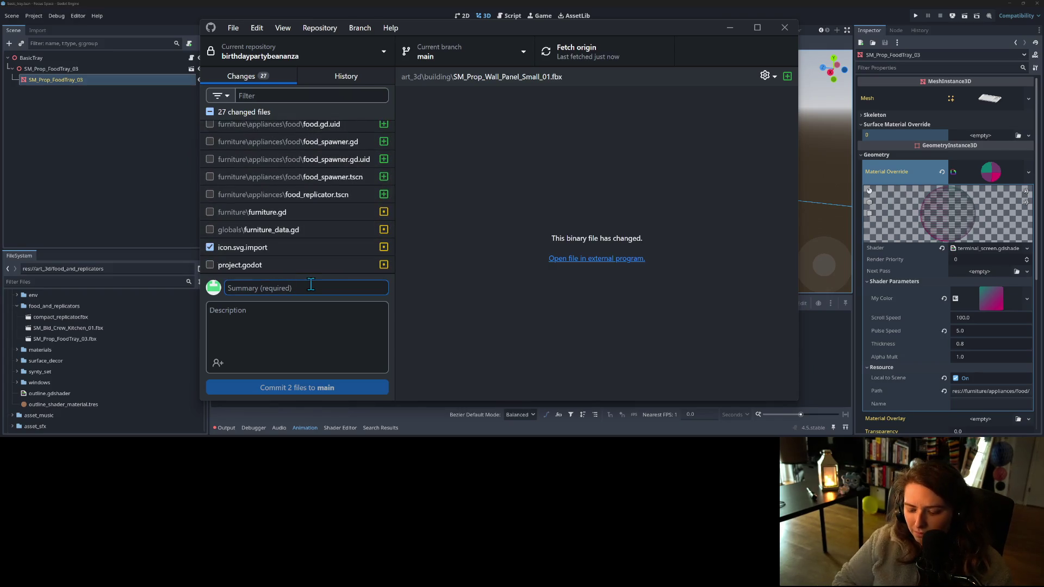
type("updates imports")
key("Tab")
type("not su")
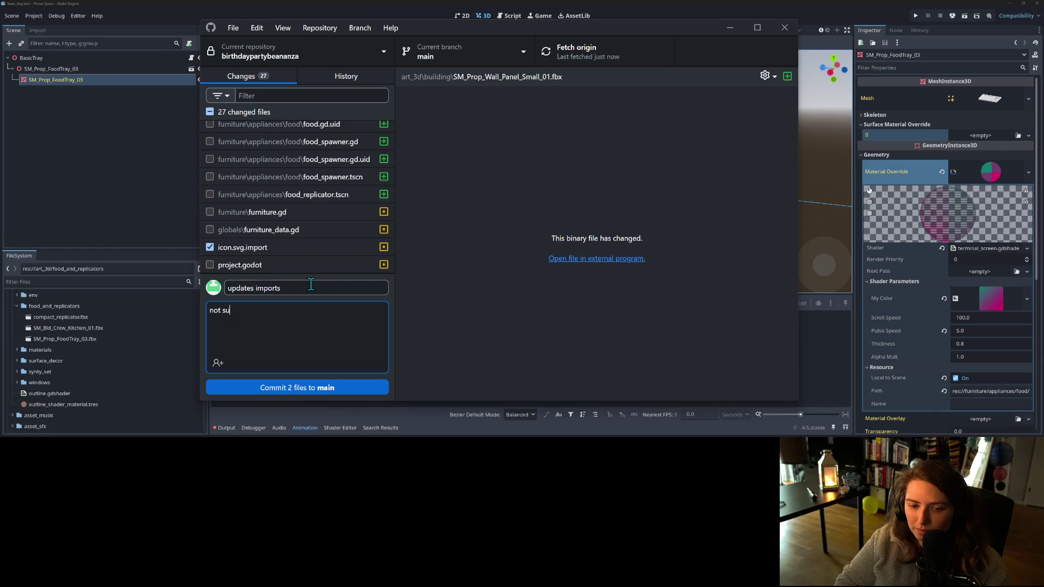
type("re what this is")
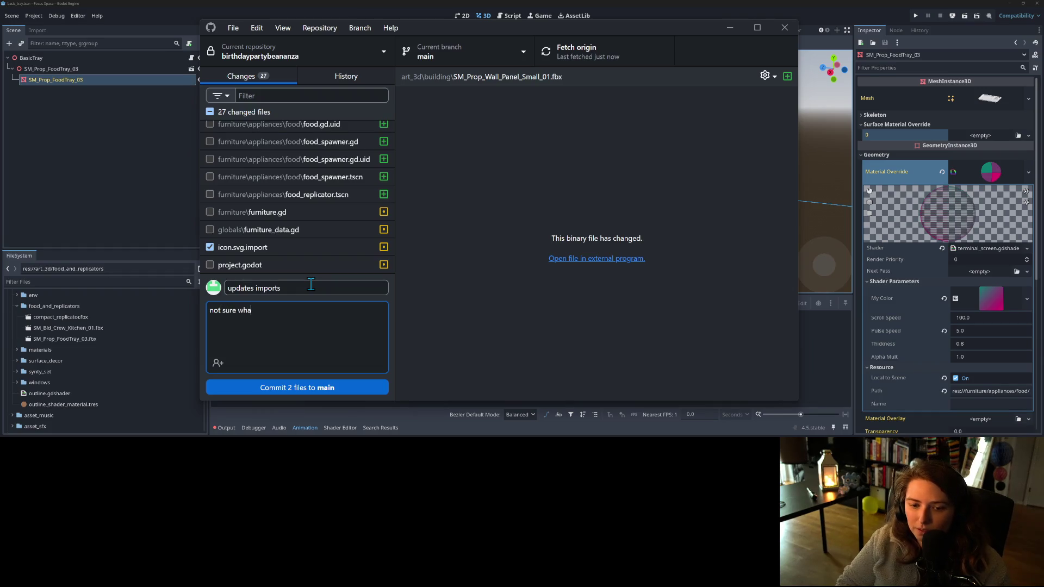
left_click(295, 388)
scroll(222, 232, "down", 1)
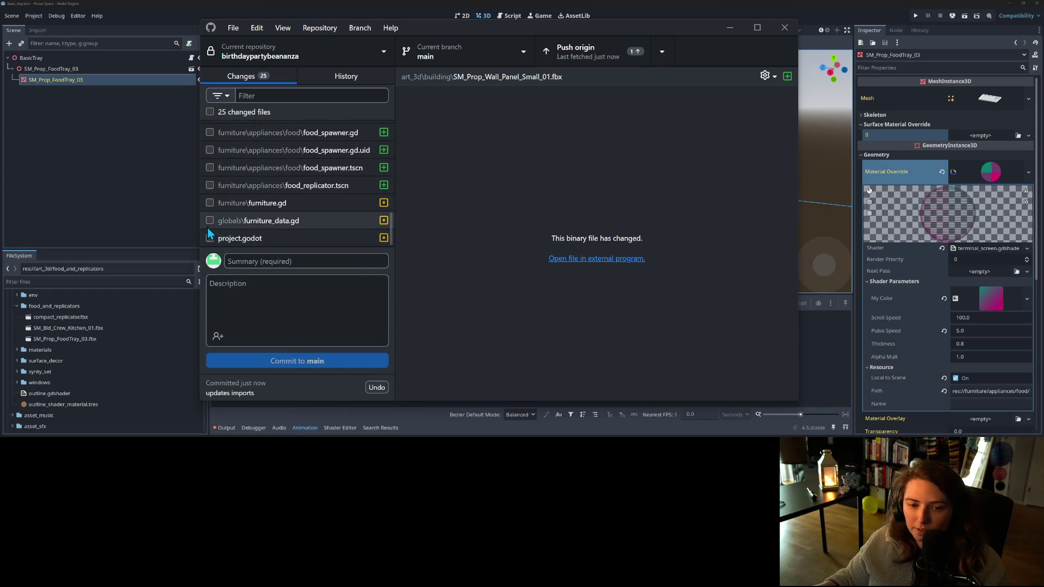
- Commit project.godot to main as 'adds protected mesh group'
left_click(226, 238)
left_click(288, 262)
type("adds protected mesh group")
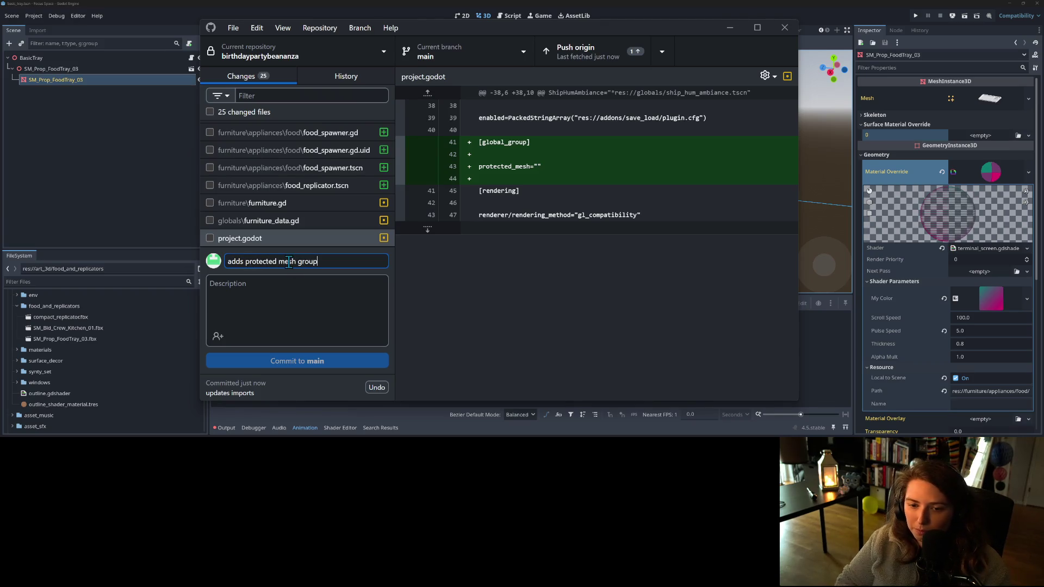
left_click(302, 364)
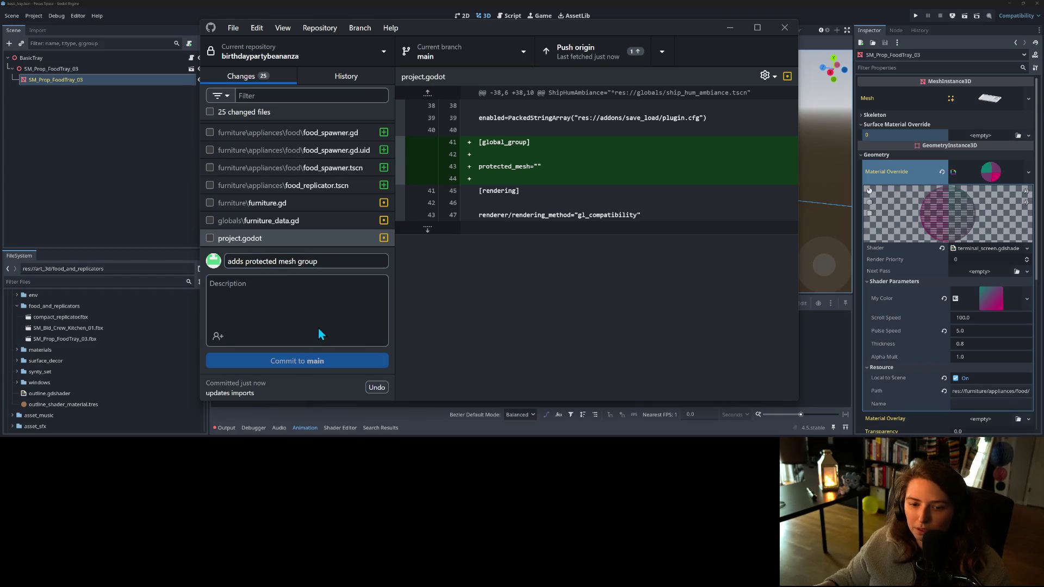
left_click(210, 238)
left_click(283, 359)
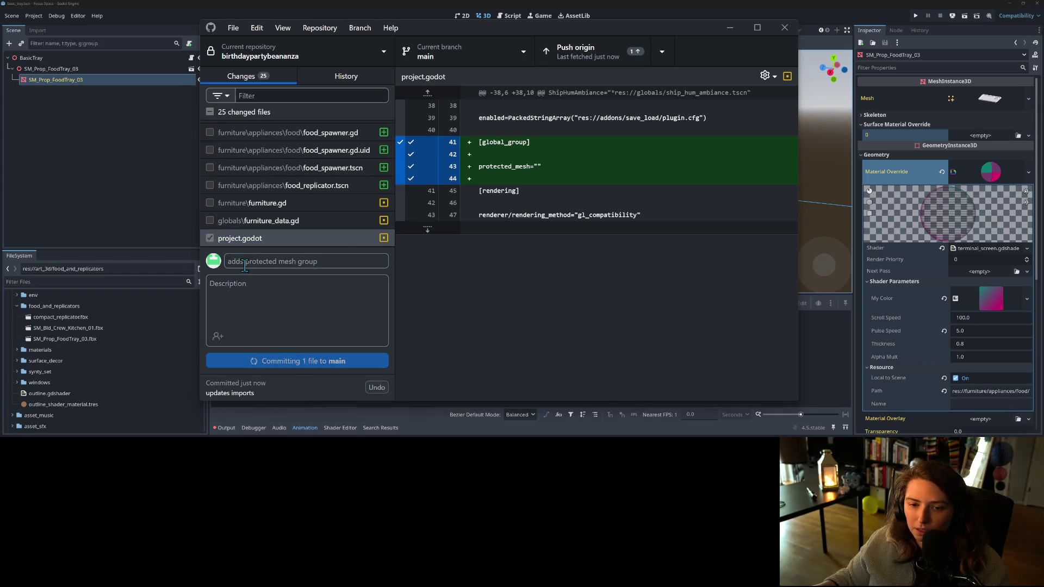
- Commit furniture.gd to main as 'fixes wall placement on far walls bug'
left_click(218, 222)
left_click(210, 221)
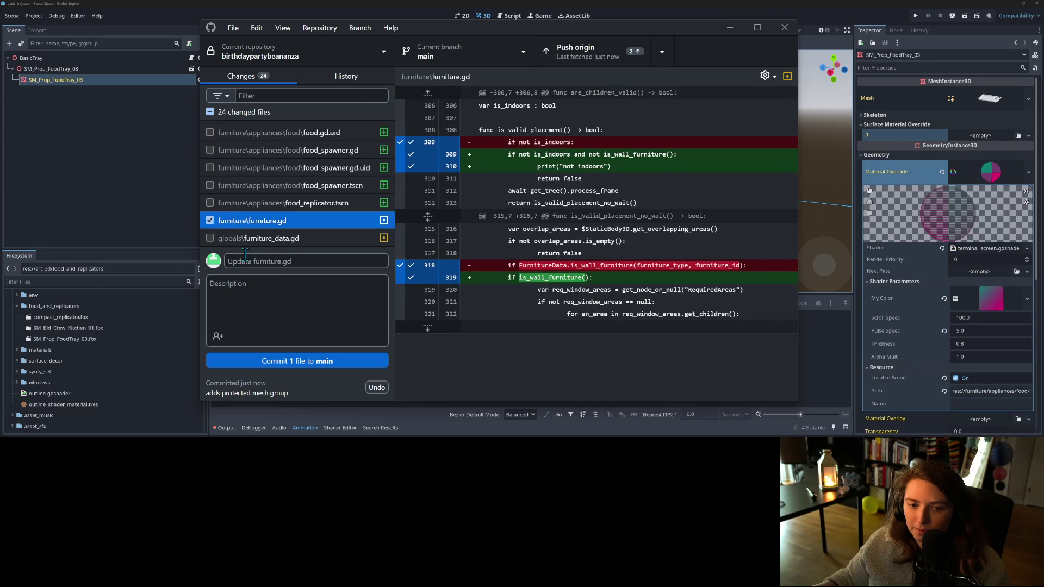
left_click(256, 261)
type("fixes wal placement on far walls")
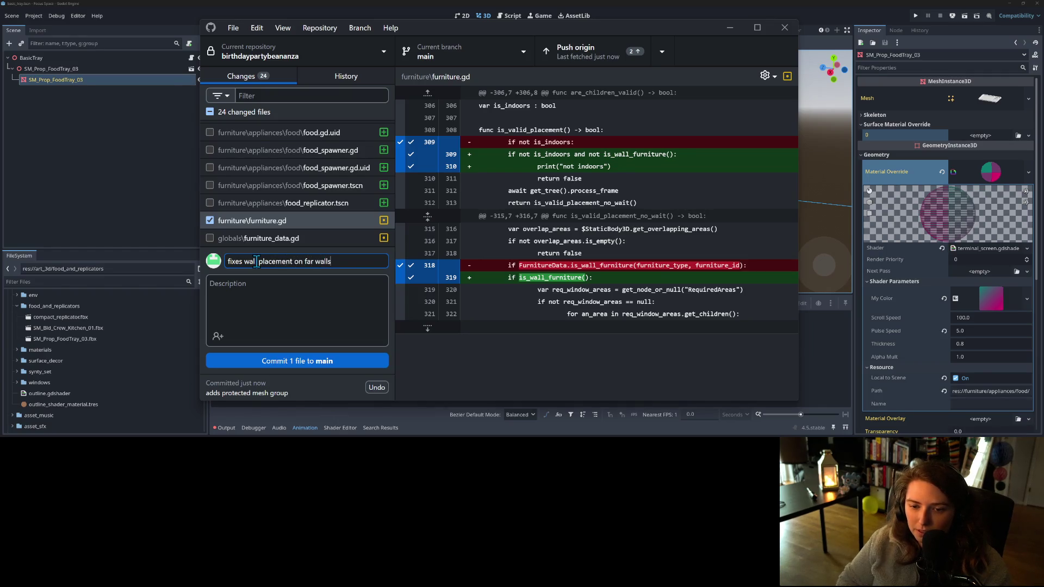
type("bug")
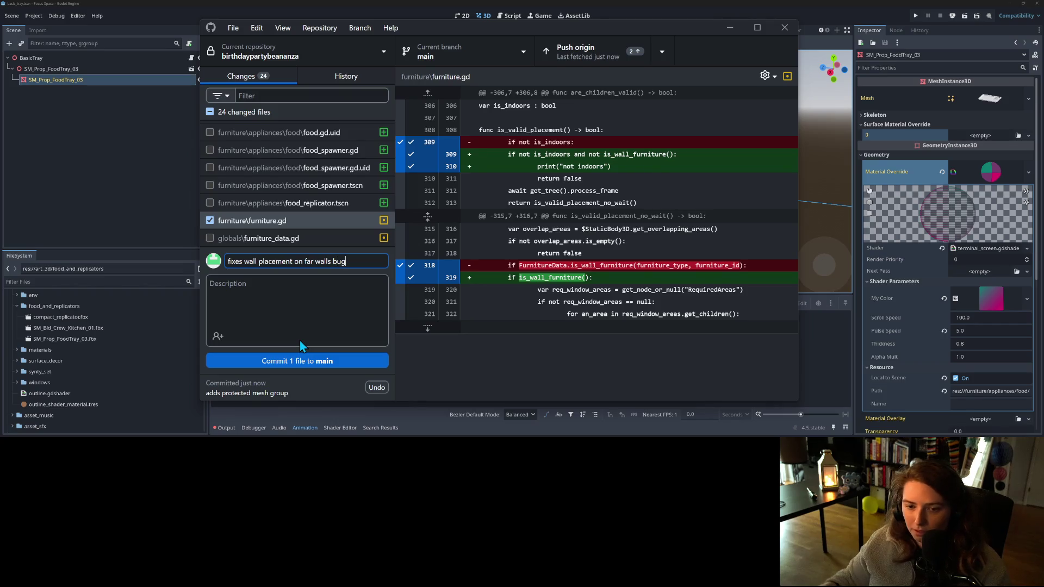
left_click(307, 371)
left_click(248, 238)
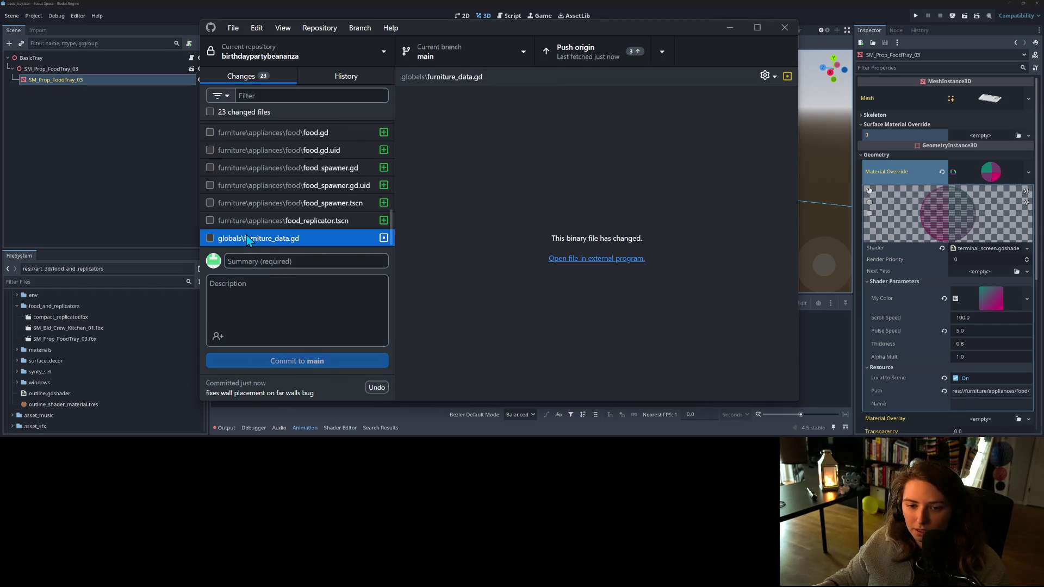
- Check every changed file except the SM_Prop_Wall_Panel_Small .fbx and .import files
scroll(273, 210, "up", 3)
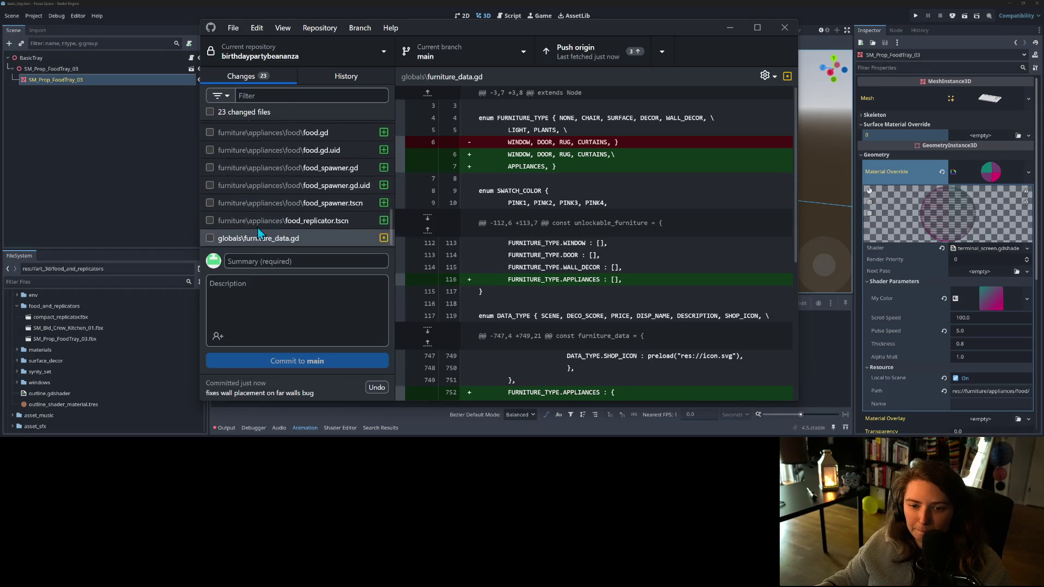
scroll(241, 222, "up", 5)
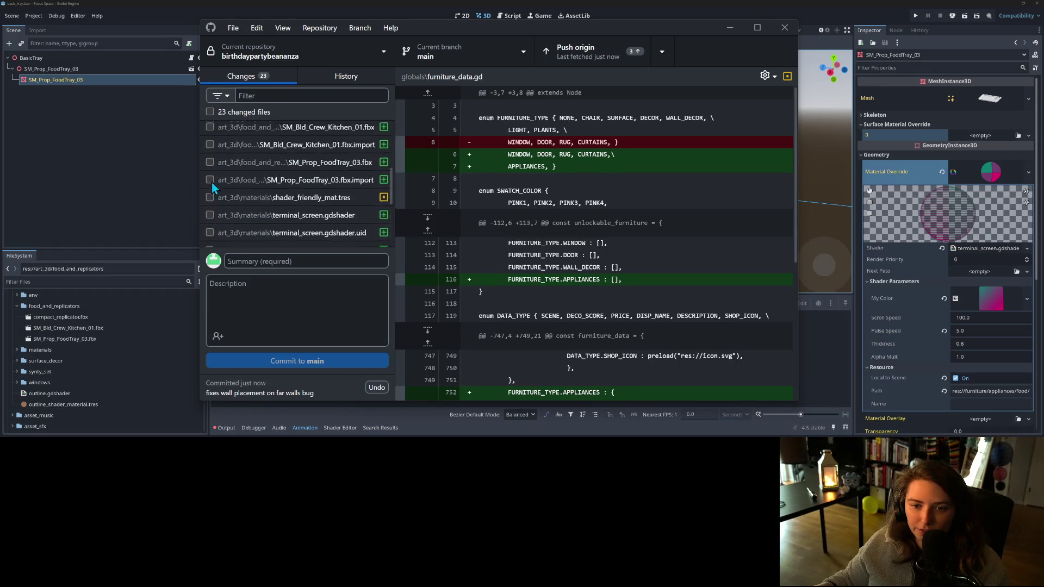
scroll(211, 184, "up", 4)
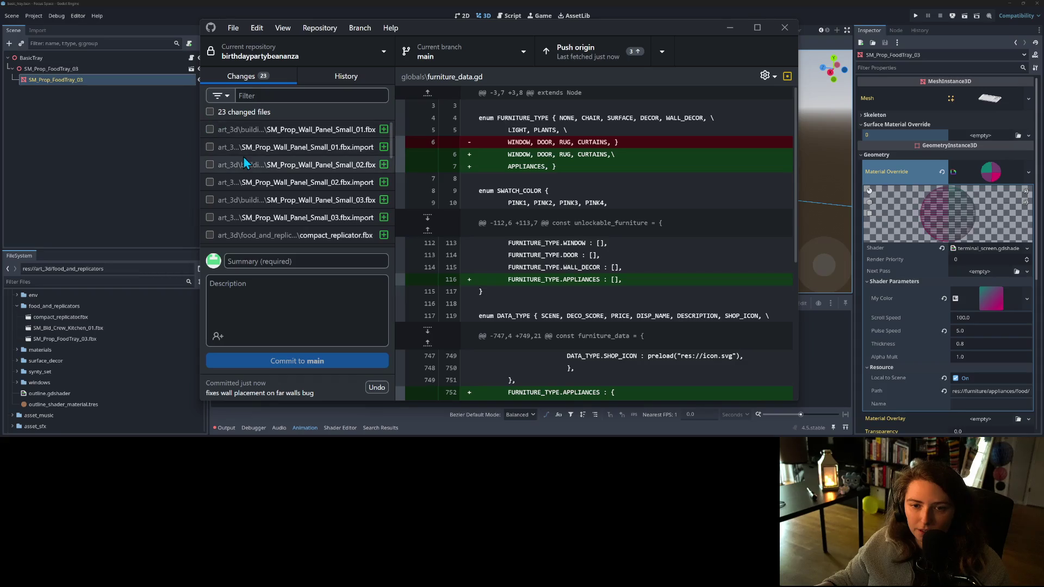
left_click(210, 112)
left_click(210, 131)
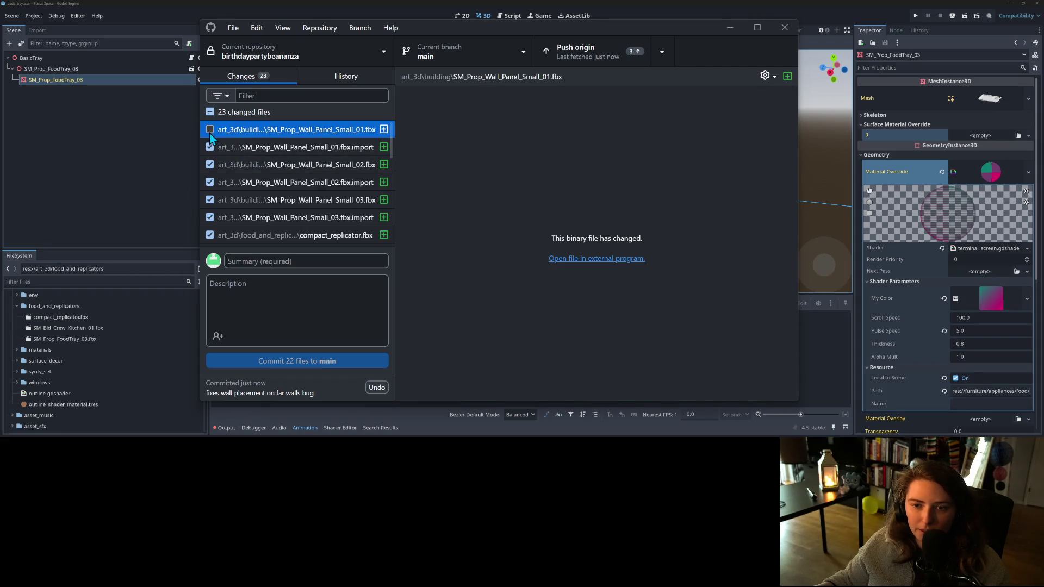
left_click(210, 147)
left_click(210, 165)
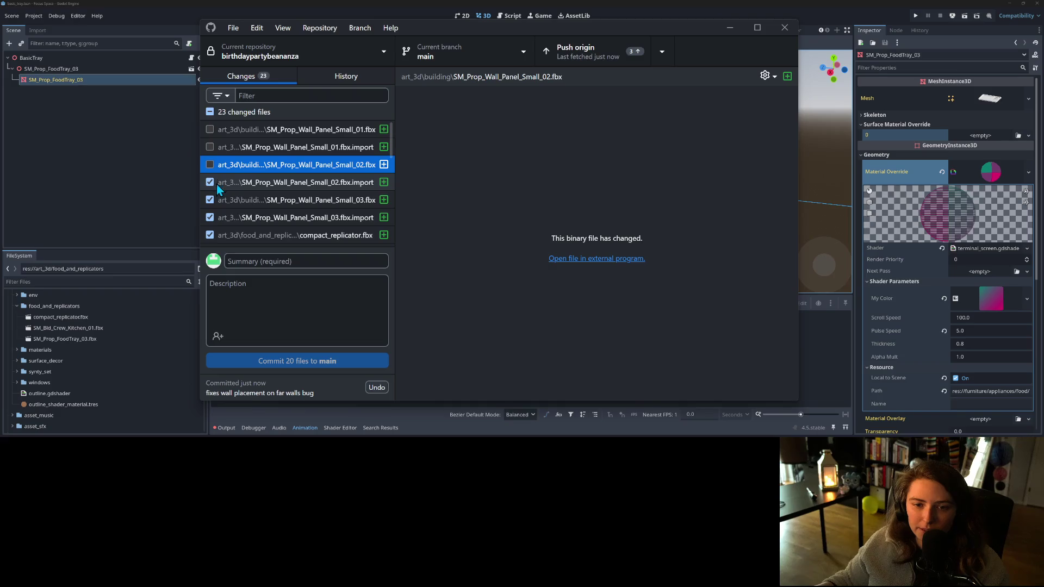
left_click(210, 182)
left_click(210, 200)
left_click(210, 217)
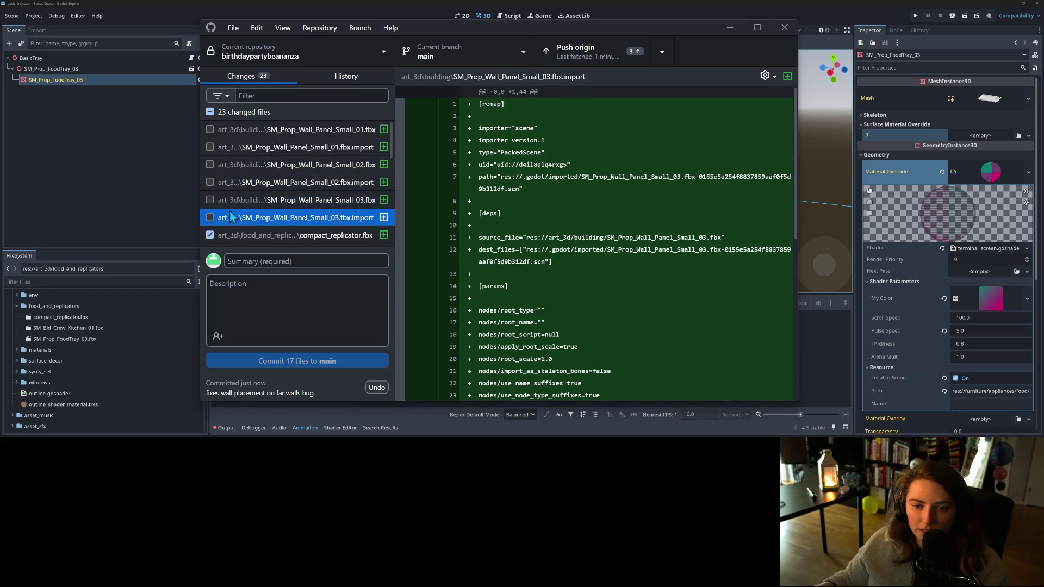
- Exclude shader_friendly_mat.tres from the commit after viewing its diff
scroll(234, 212, "down", 1)
scroll(240, 210, "down", 4)
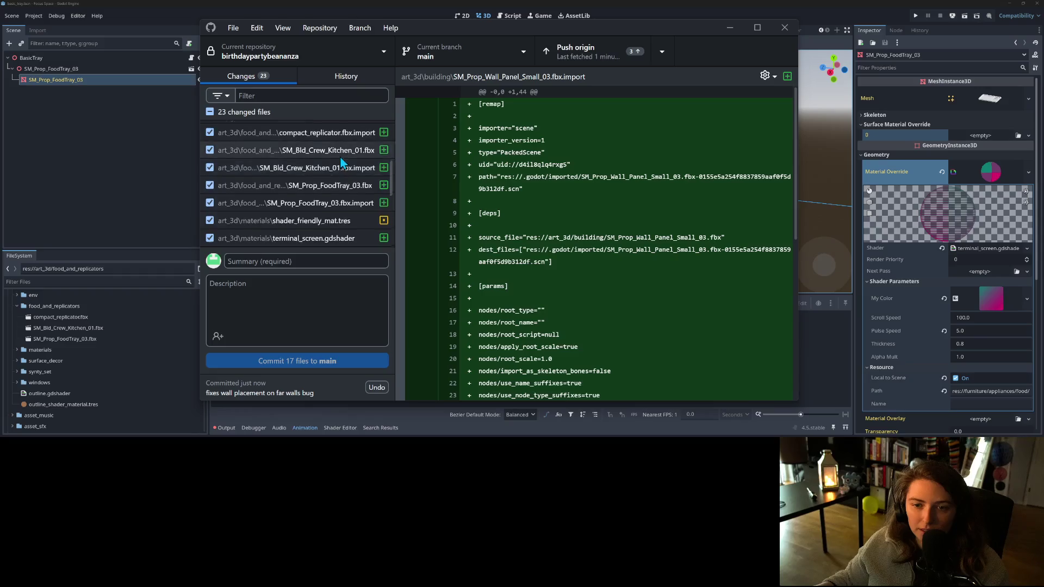
scroll(340, 163, "up", 2)
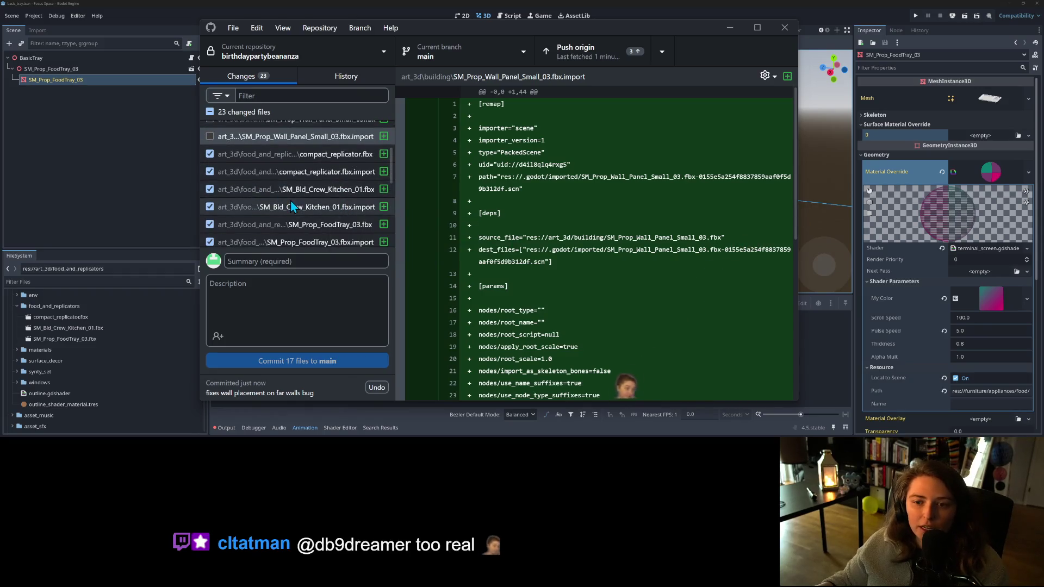
scroll(275, 201, "down", 2)
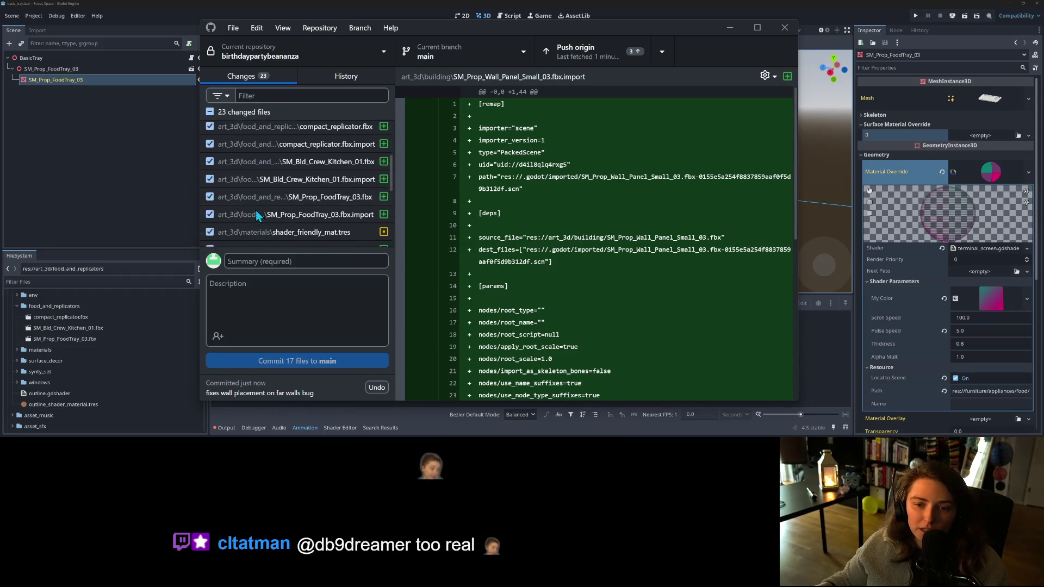
scroll(261, 212, "down", 3)
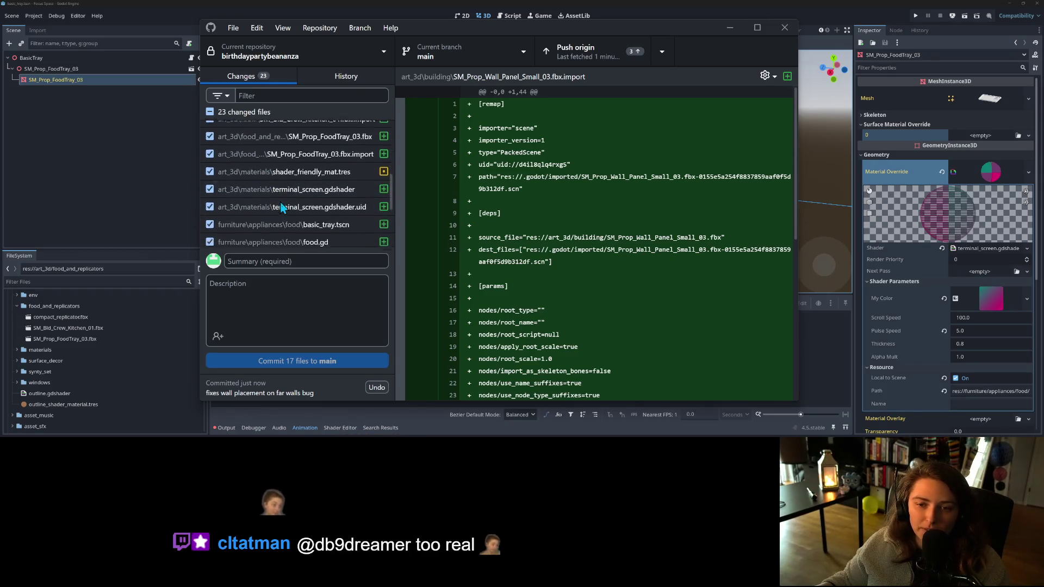
left_click(233, 161)
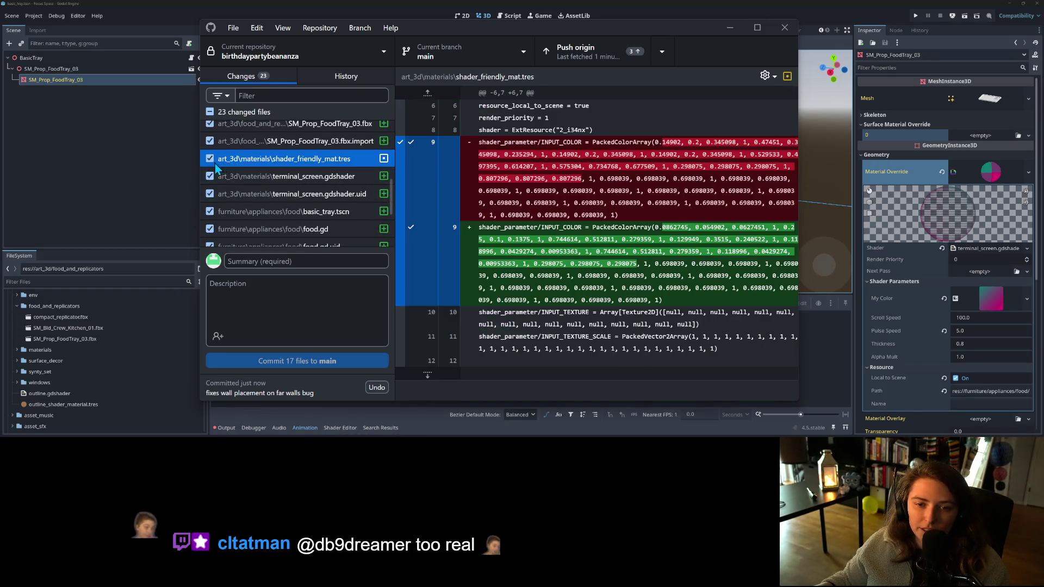
left_click(210, 158)
- Commit the 16 files as 'adds replicator with a food replication action' and push to origin
scroll(299, 172, "down", 2)
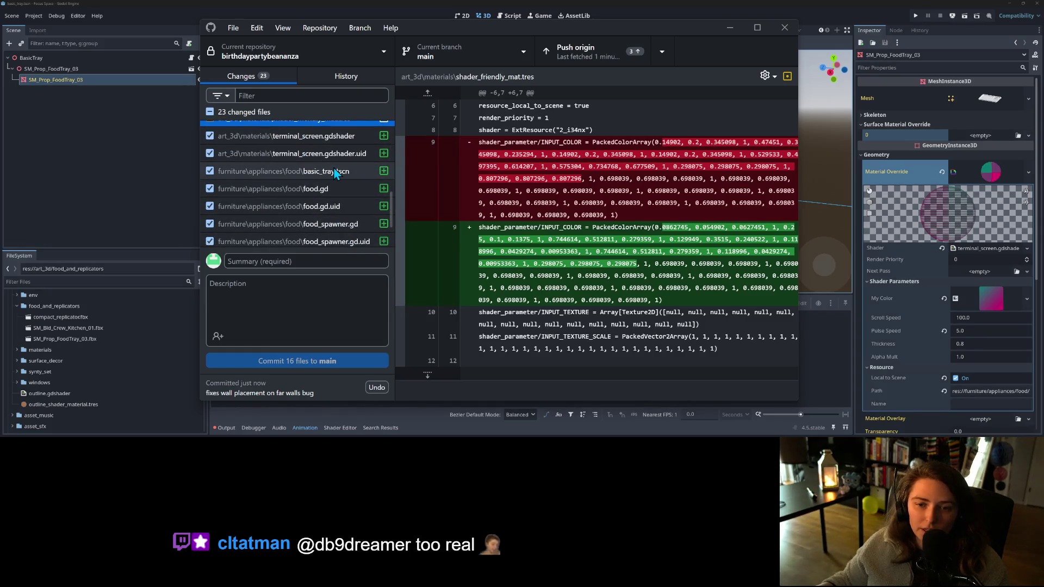
scroll(309, 197, "up", 2)
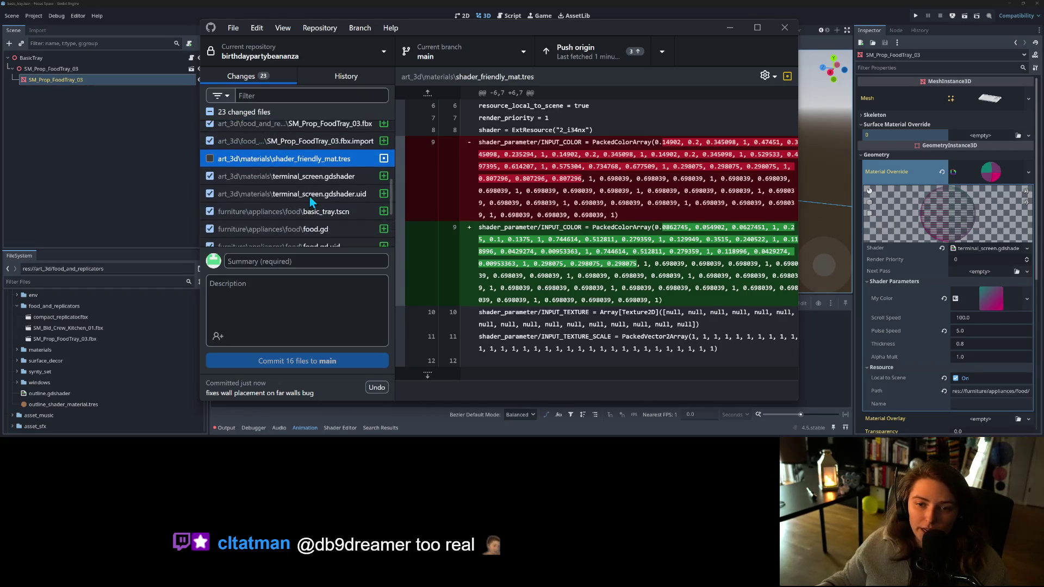
scroll(312, 213, "down", 1)
scroll(312, 213, "down", 4)
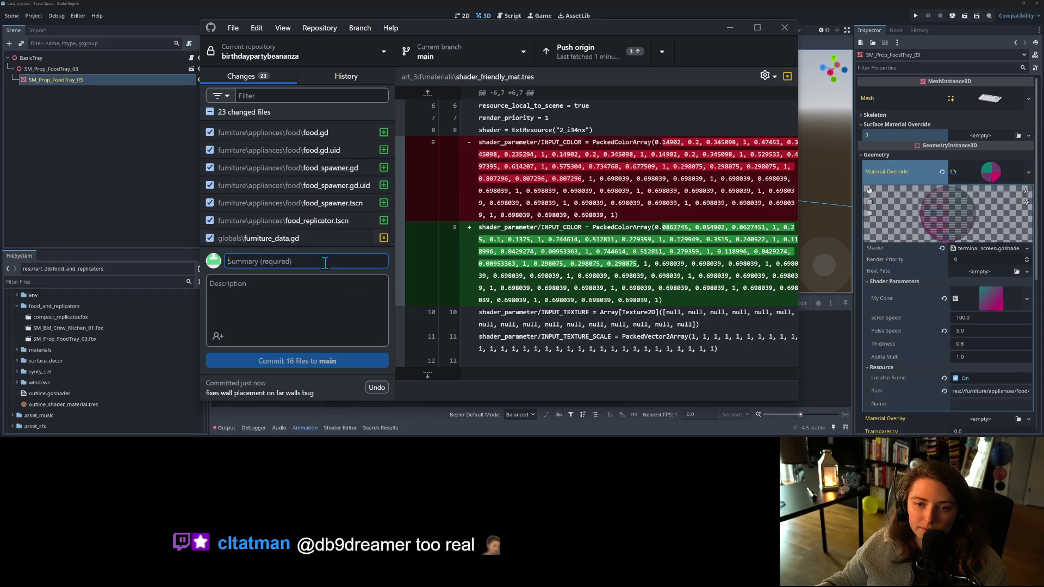
type("ator")
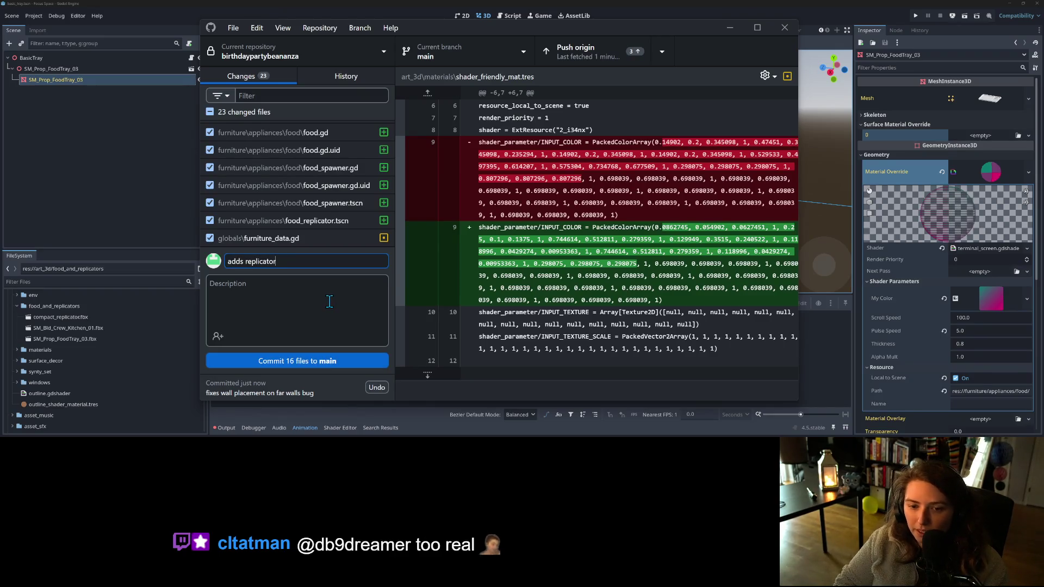
type(" with ")
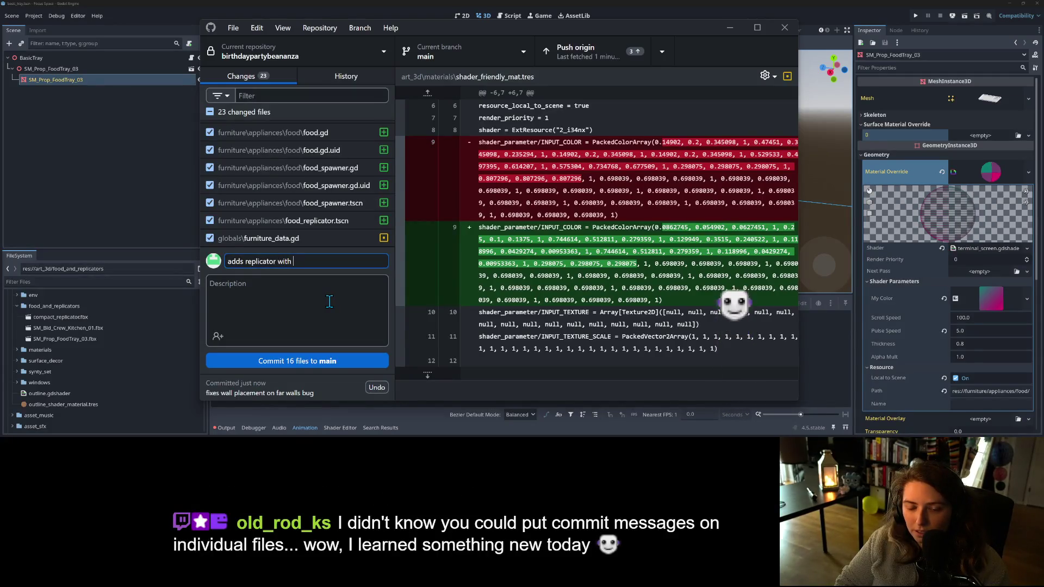
type("a food replication action")
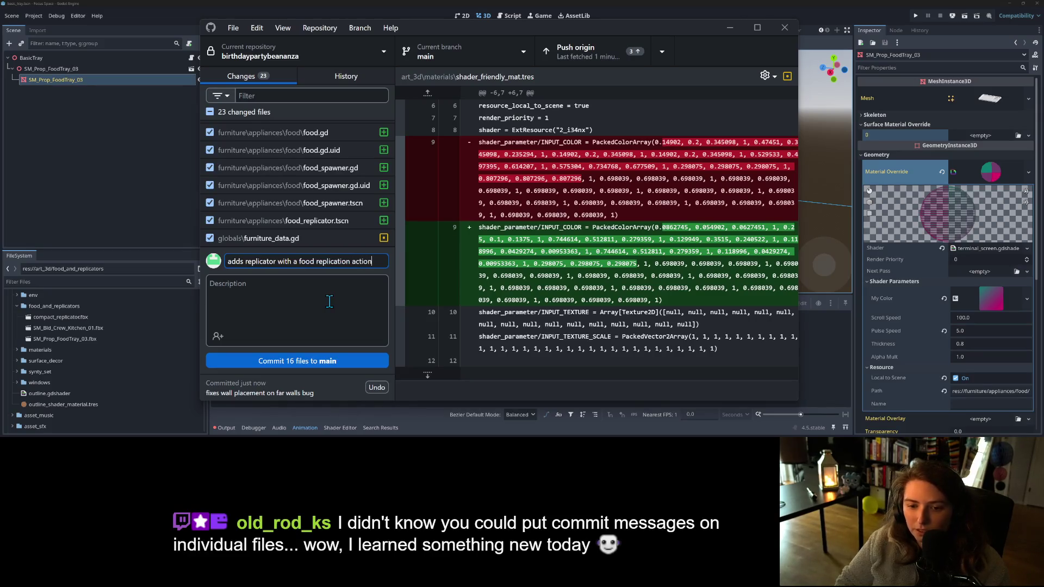
left_click(338, 362)
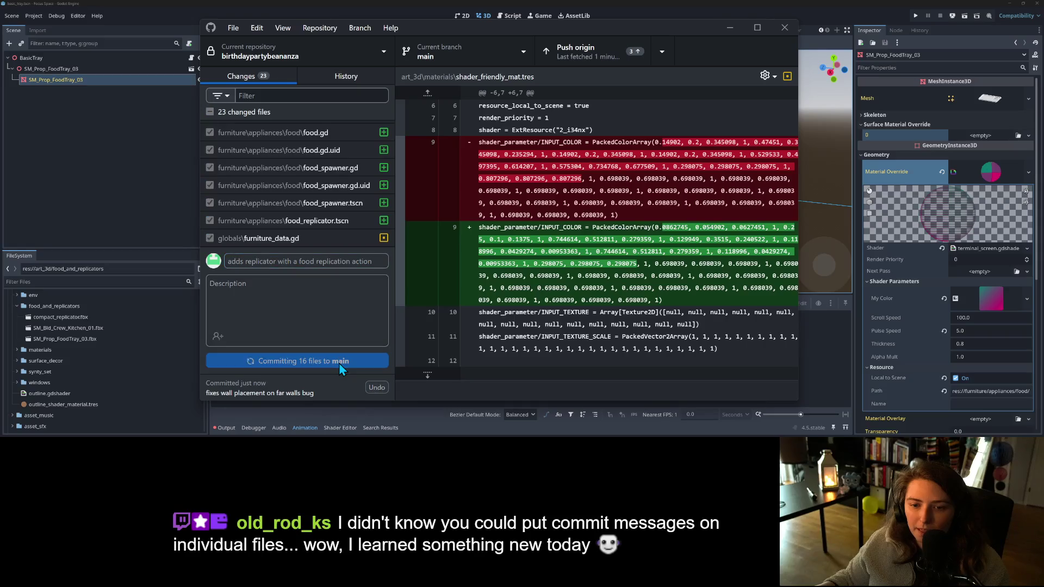
left_click(609, 51)
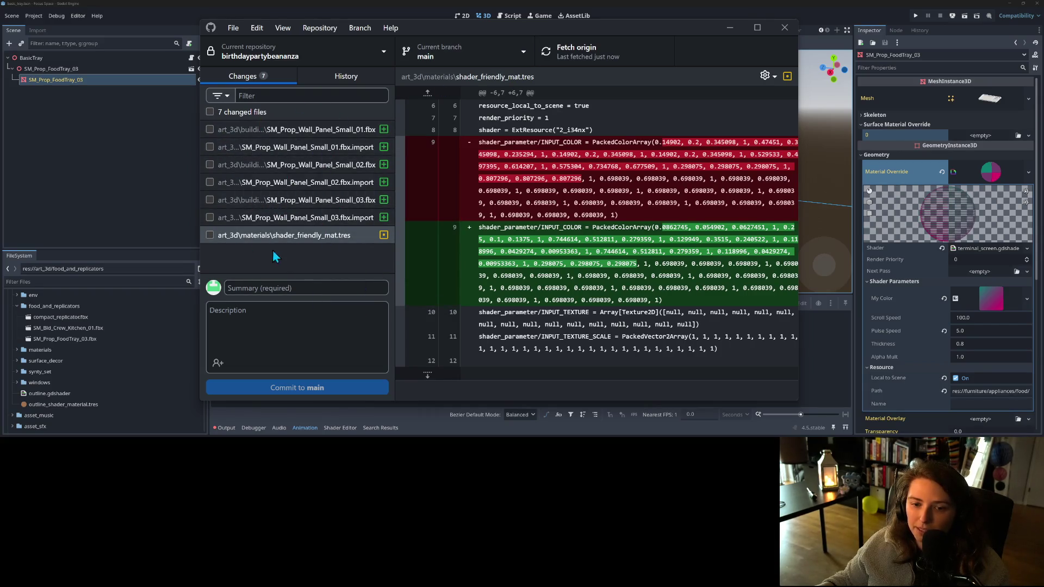
- Add shader_friendly_mat.tres to .gitignore and commit the .gitignore update
right_click(269, 235)
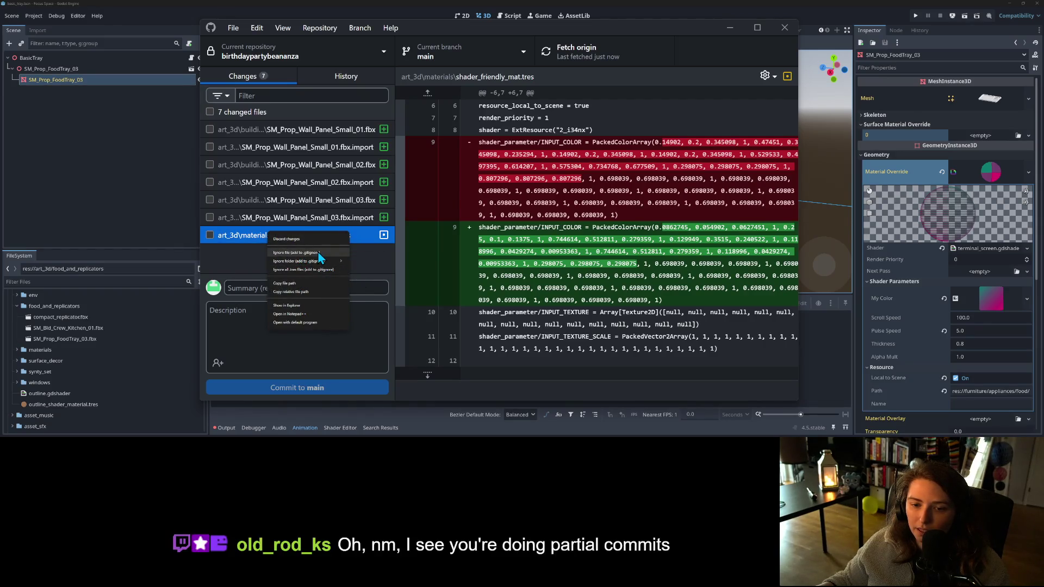
left_click(318, 252)
left_click(278, 388)
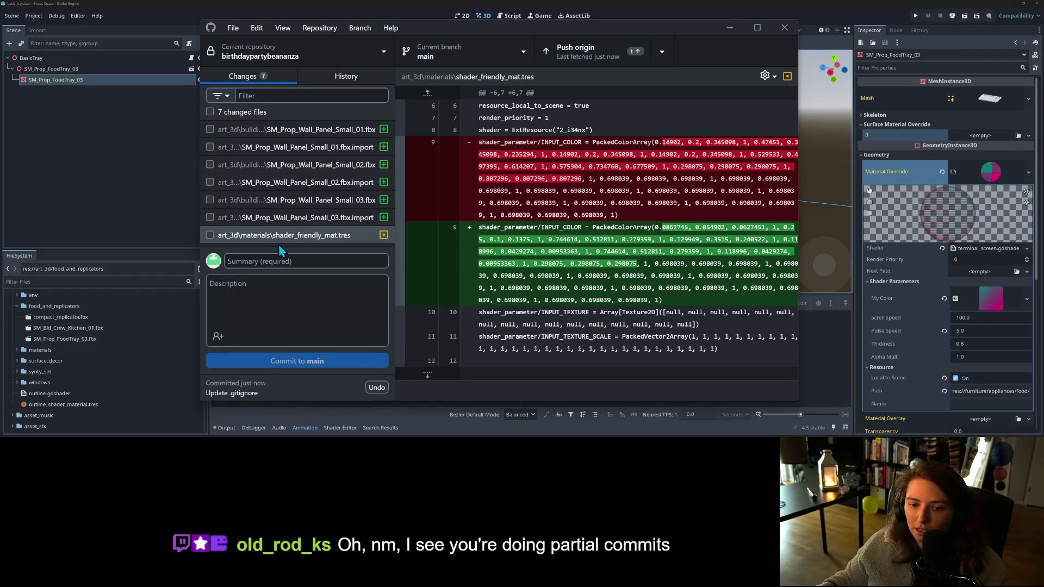
- Discard shader_friendly_mat.tres's pending changes and push the commits to origin
right_click(285, 240)
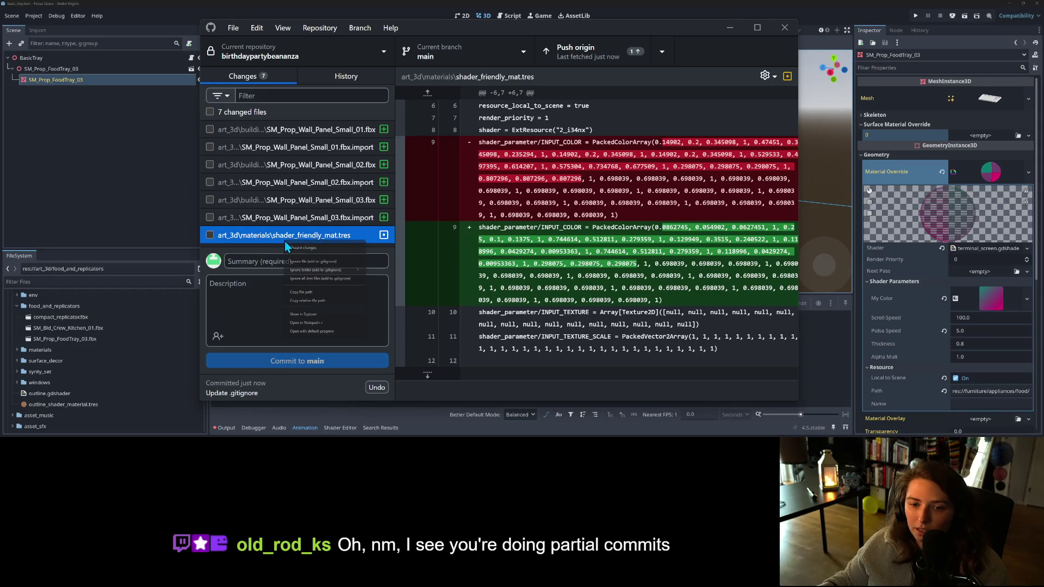
left_click(300, 248)
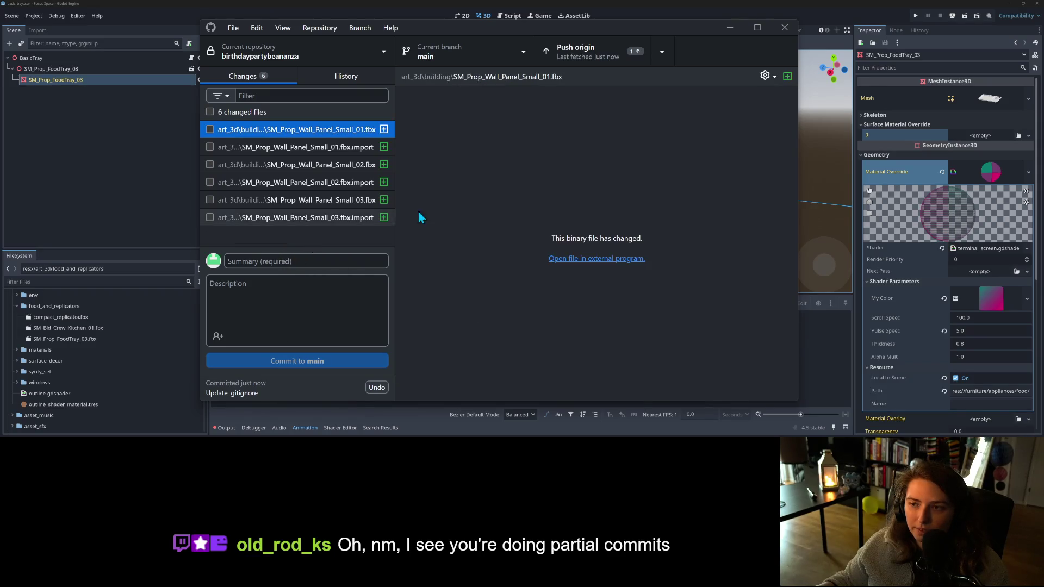
left_click(638, 53)
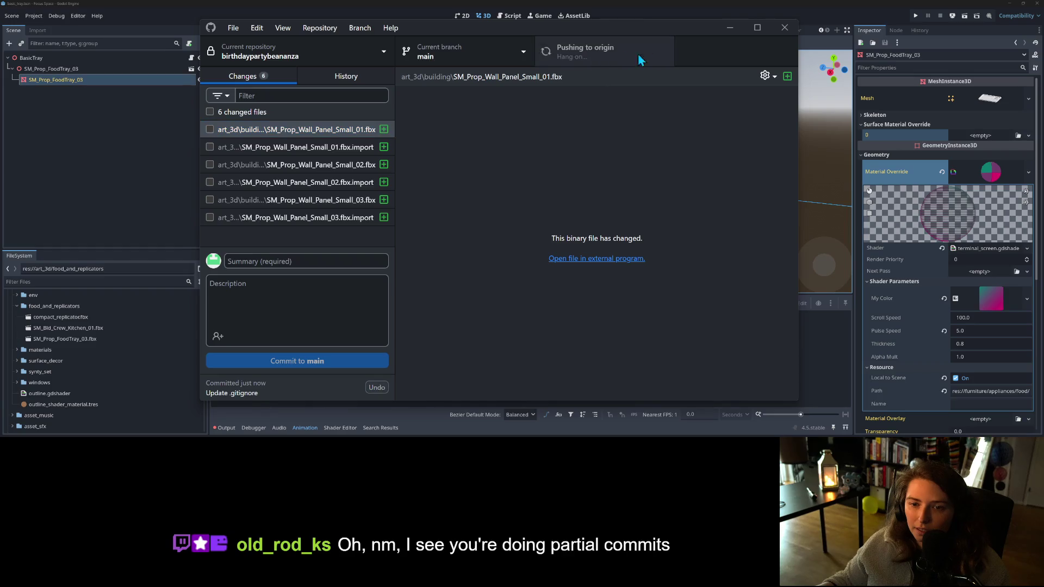
left_click(730, 26)
- Hide the Animation panel and orbit the 3D view around the tray
scroll(566, 214, "up", 1)
left_click_drag(567, 214, 540, 266)
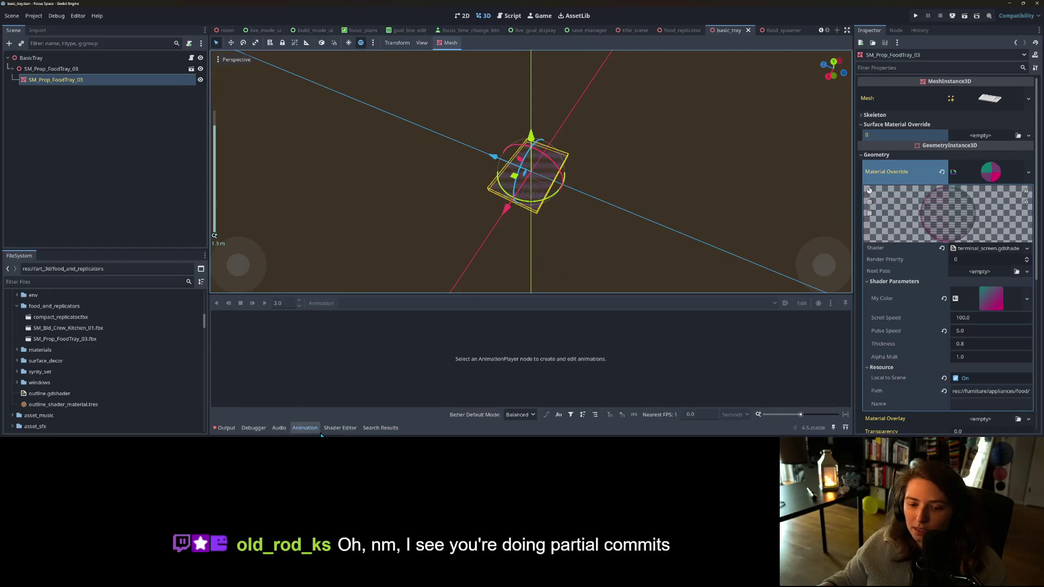
left_click(304, 428)
mouse_move(512, 234)
left_mouse_down()
mouse_move(533, 280)
mouse_move(555, 267)
left_mouse_up()
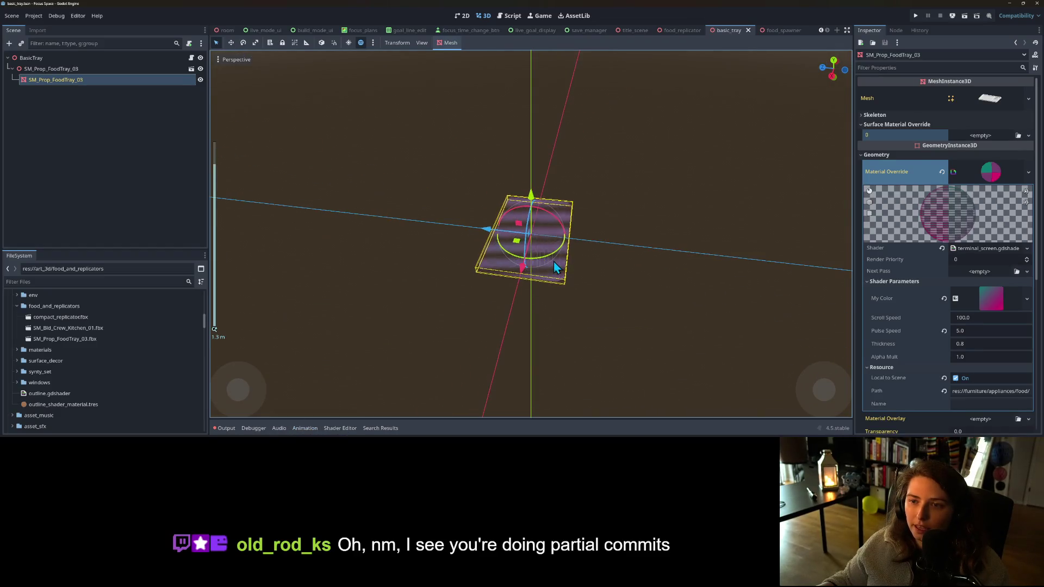
scroll(101, 354, "up", 10)
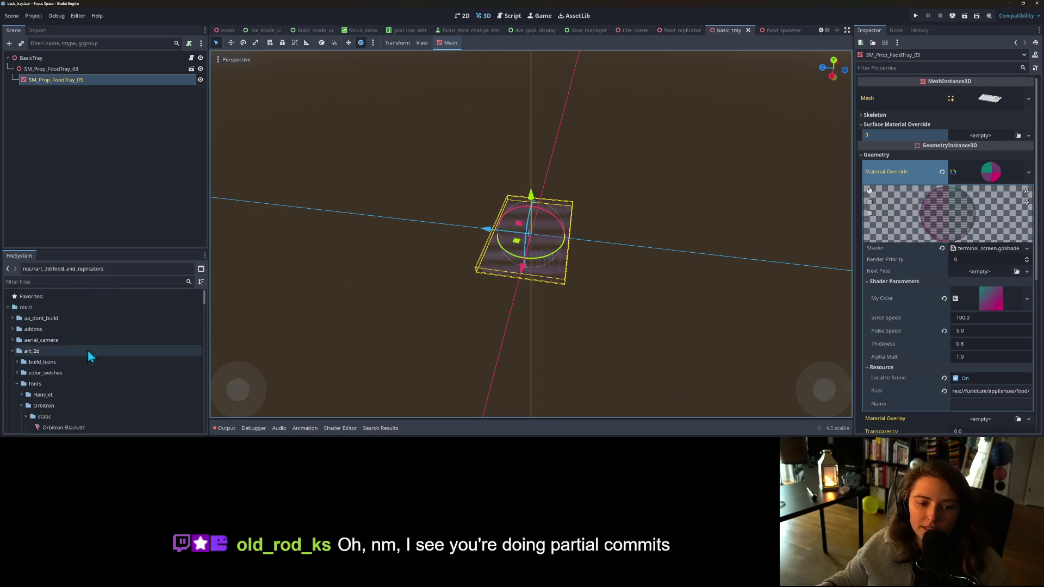
- Collapse art_2d and art_3d, then open asset_sfx in File Explorer
left_click(12, 351)
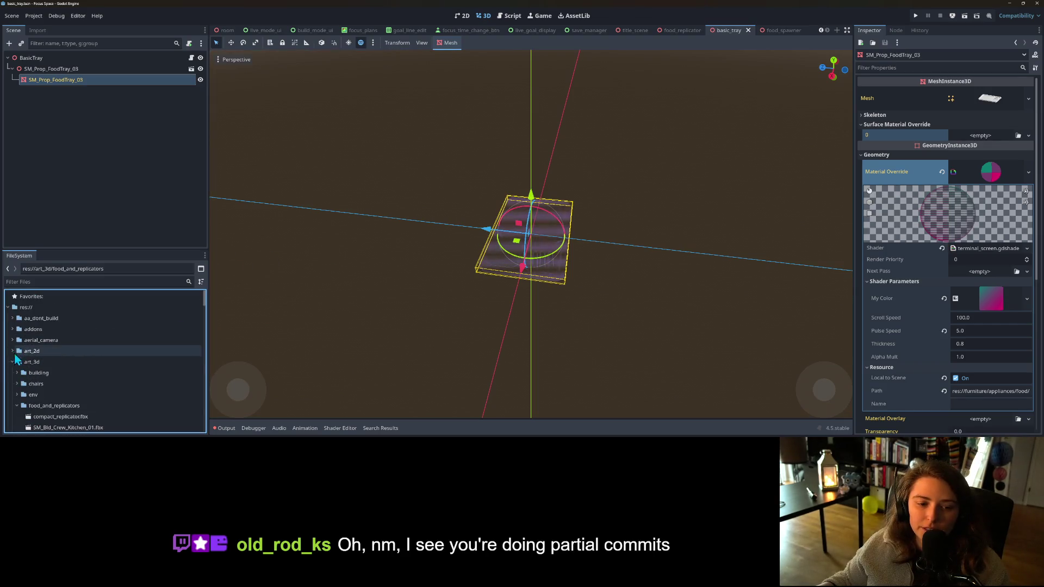
left_click(12, 361)
scroll(15, 367, "down", 2)
left_click(12, 348)
right_click(55, 333)
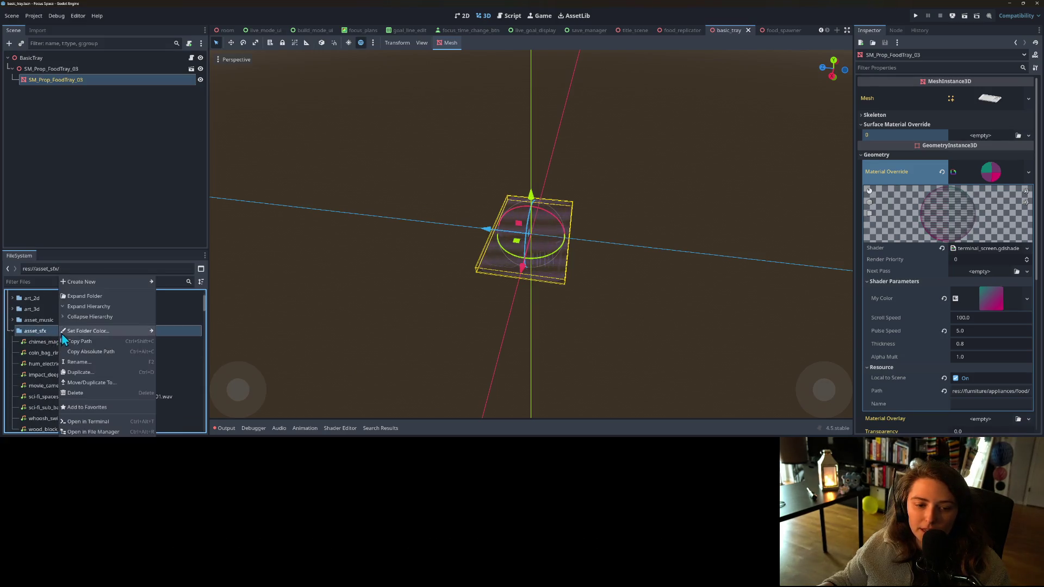
left_click(100, 431)
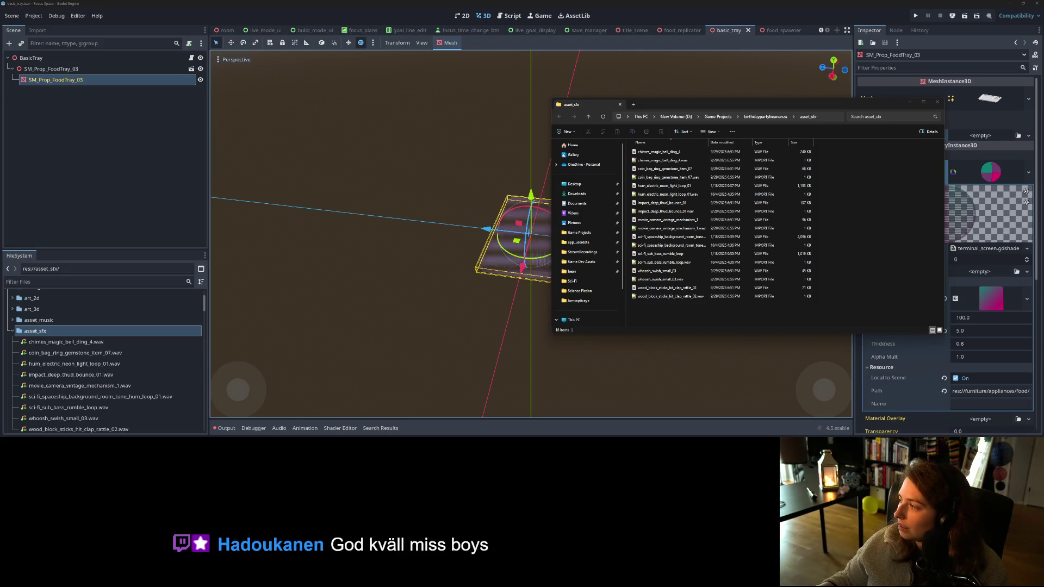
- Go through SFX > GameDevMarket > pro-sound-collection into Gamemaster Audio Pro Sound Collection and open Whooshes
mouse_move(338, 115)
left_mouse_down()
mouse_move(300, 119)
mouse_move(305, 128)
left_mouse_up()
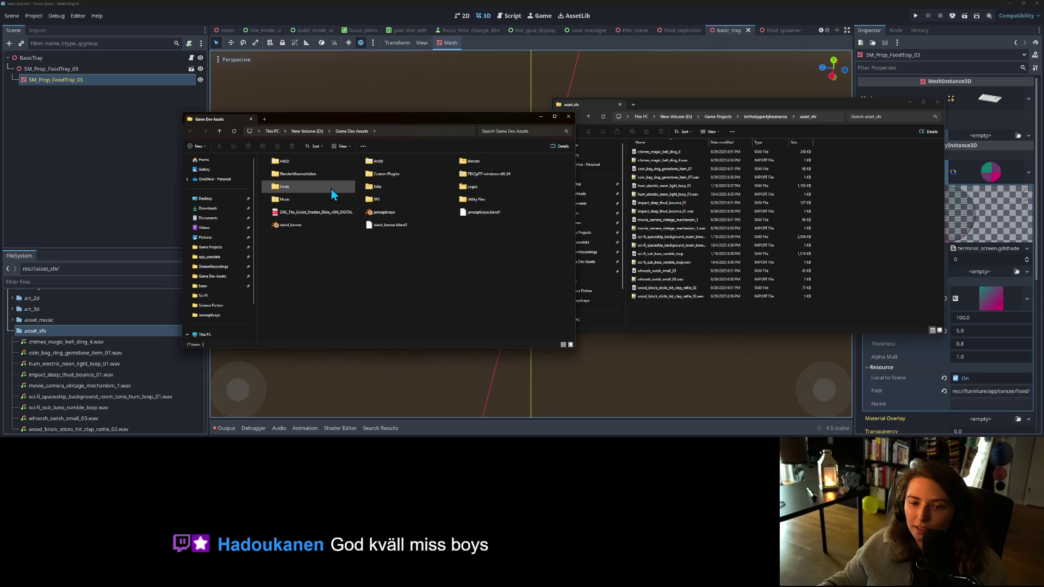
double_click(378, 200)
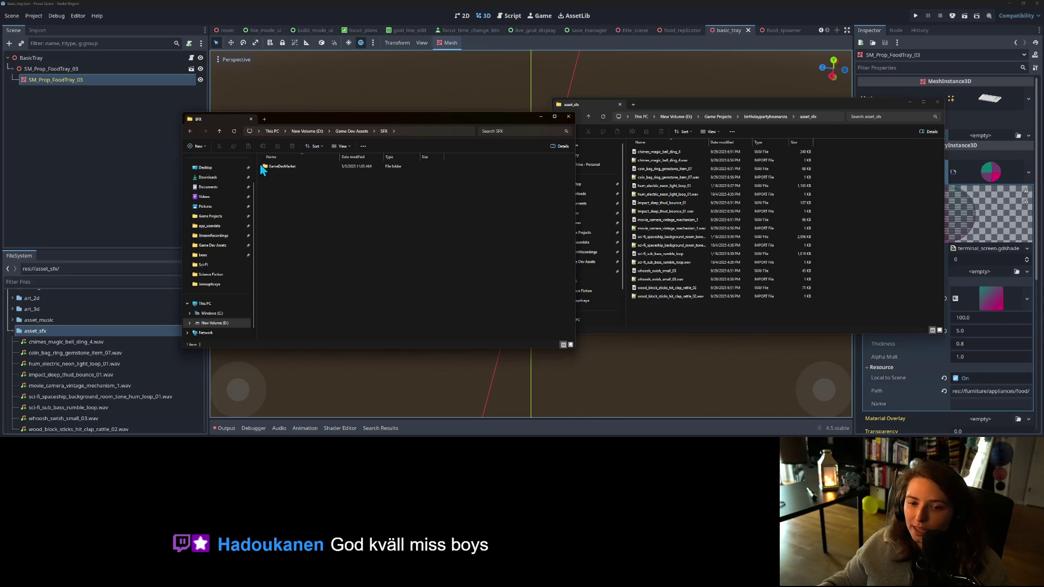
double_click(293, 167)
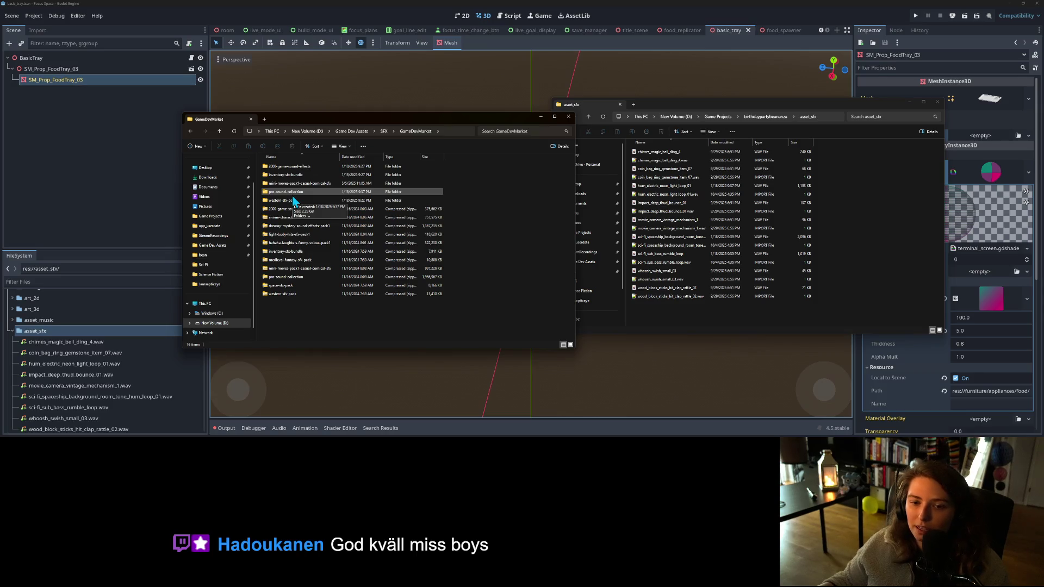
double_click(292, 194)
double_click(301, 168)
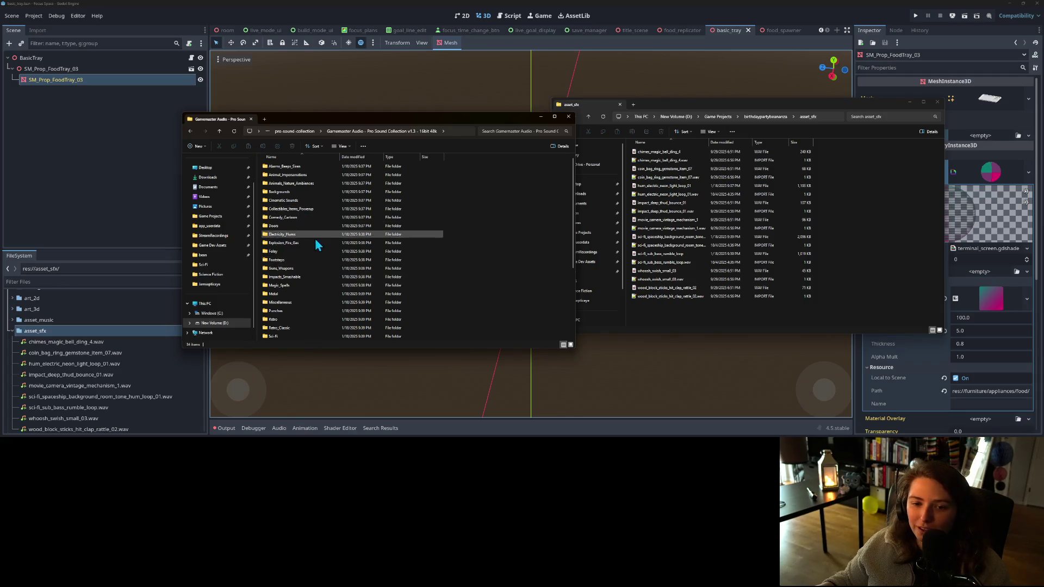
scroll(311, 275, "down", 2)
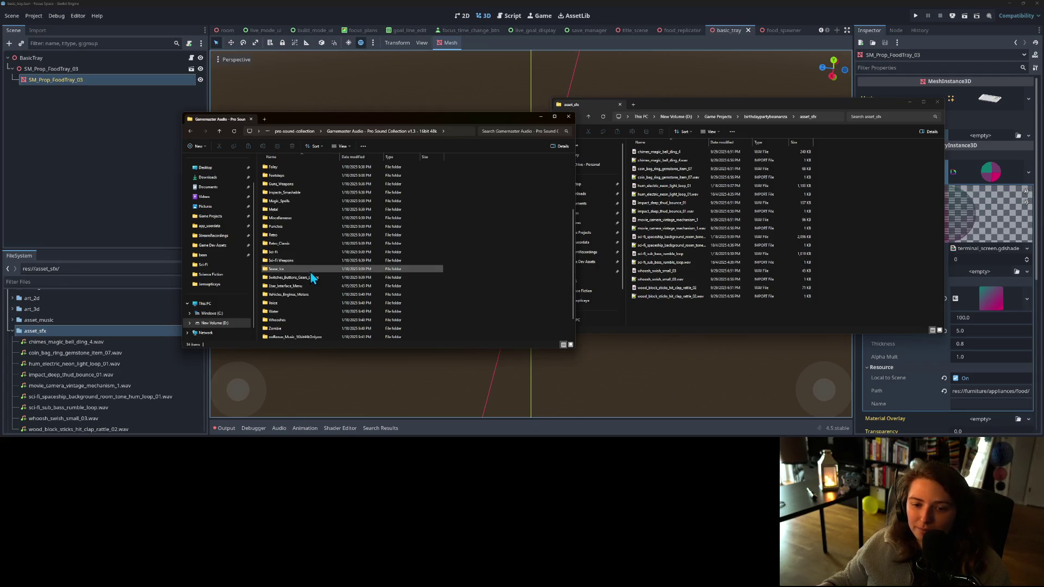
scroll(310, 272, "down", 3)
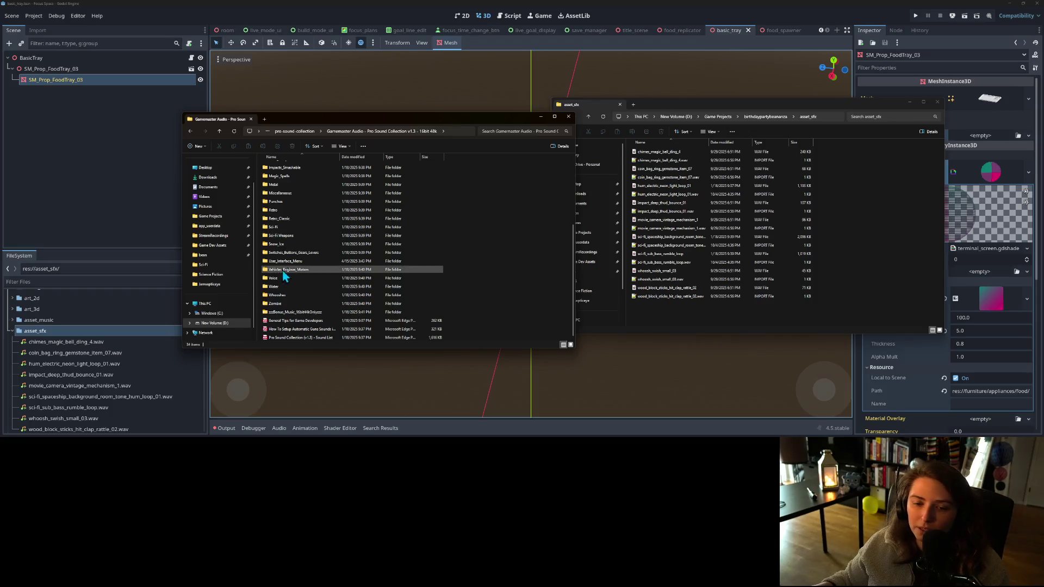
left_click(297, 296)
- Open the Pro Sound Collection's Sci-Fi folder and move Media Player beside asset_sfx, pausing playback
double_click(295, 295)
scroll(338, 270, "down", 10)
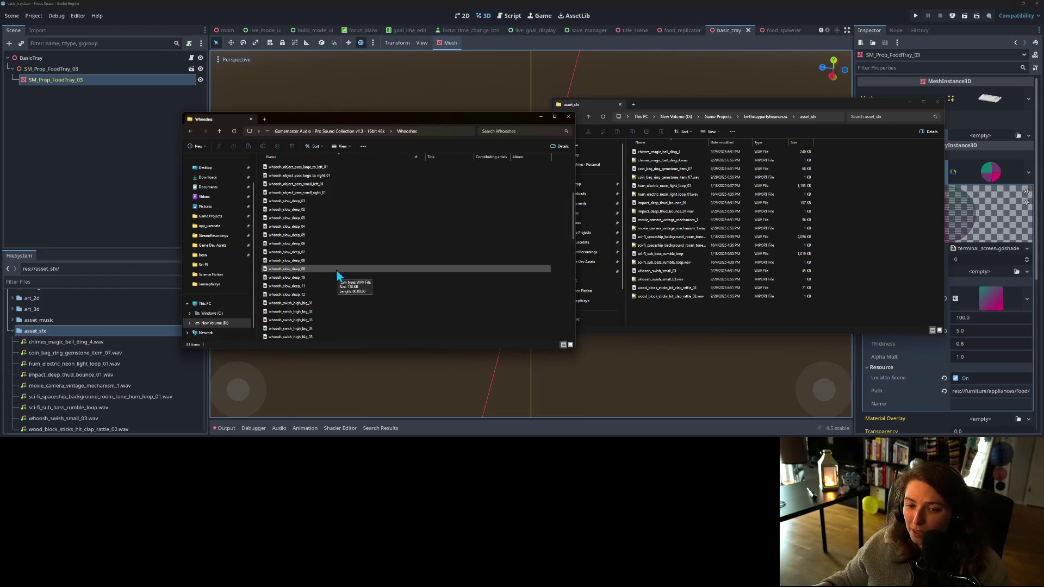
left_click(366, 133)
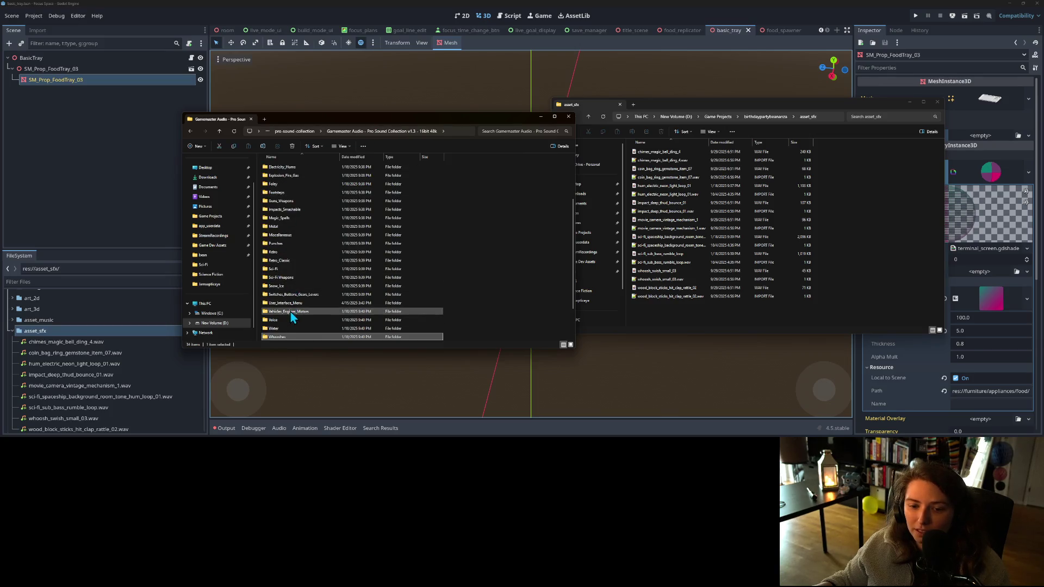
double_click(292, 269)
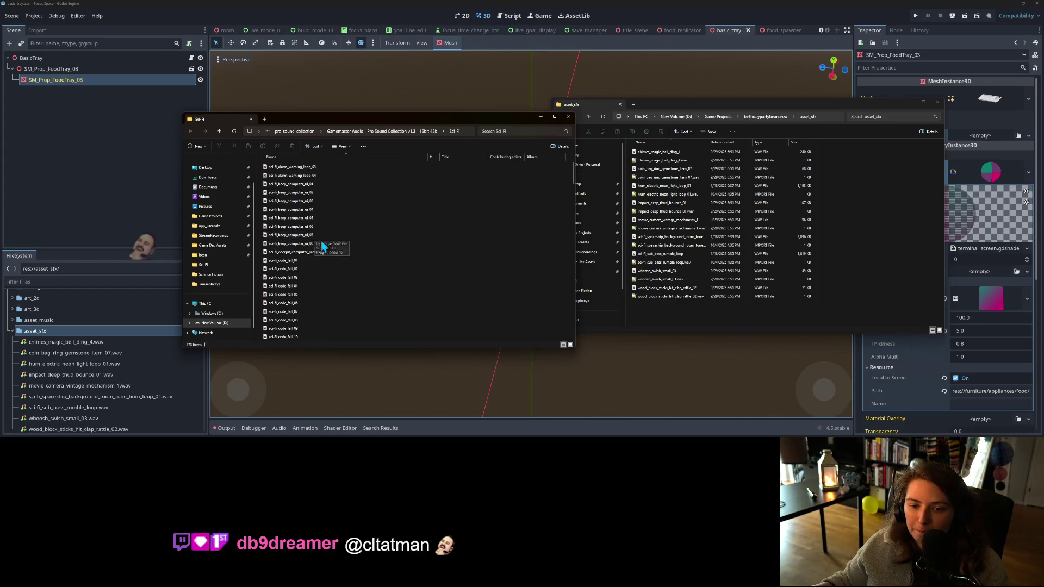
scroll(325, 243, "down", 7)
scroll(335, 260, "down", 1)
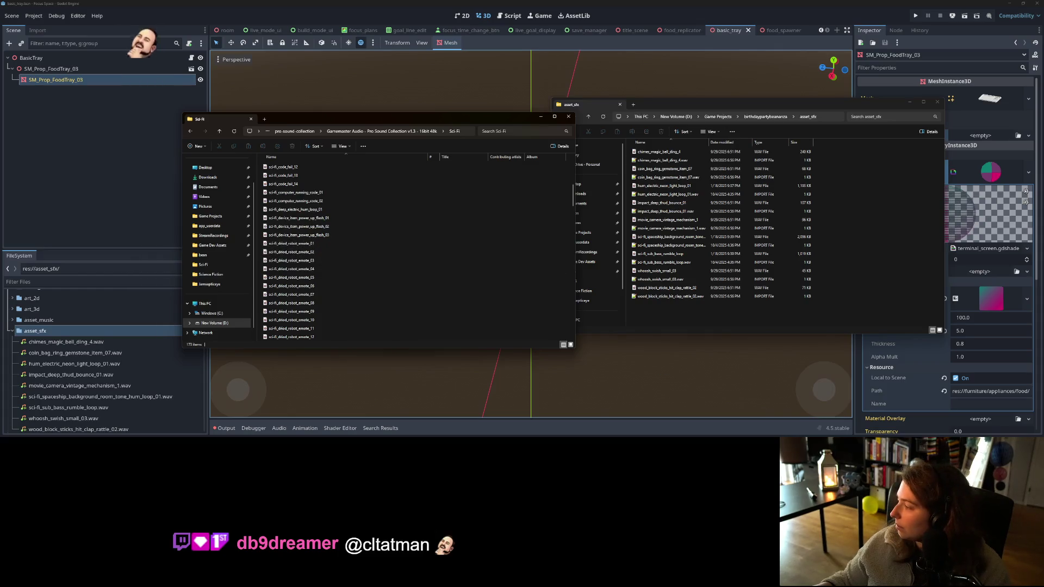
mouse_move(388, 120)
left_mouse_down()
mouse_move(866, 180)
mouse_move(844, 181)
left_mouse_up()
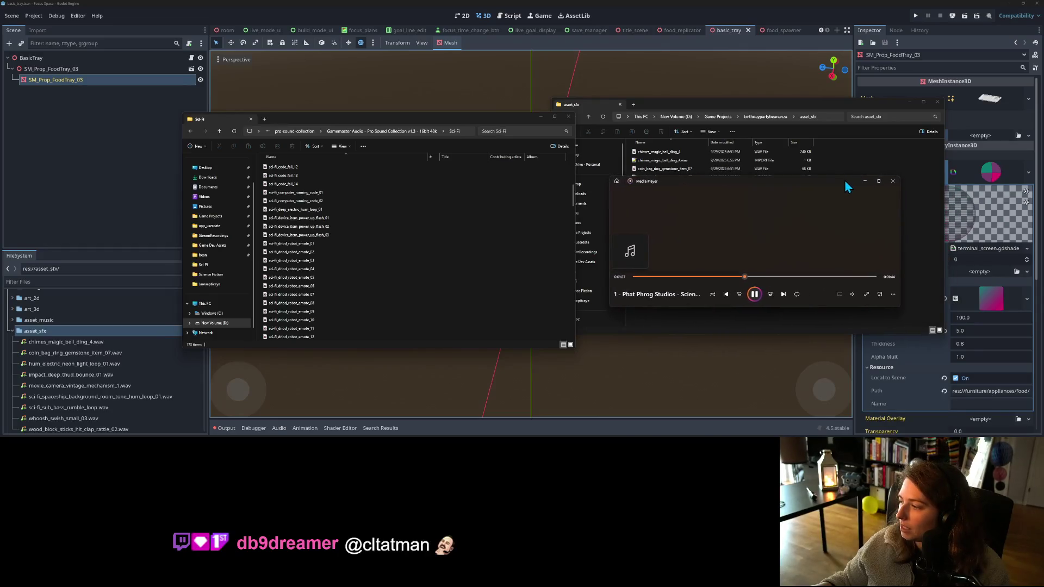
left_click(754, 294)
- Play sci-fi_electric_pulse_hum clips 01 through 08 in Media Player, checking the volume
scroll(315, 279, "down", 3)
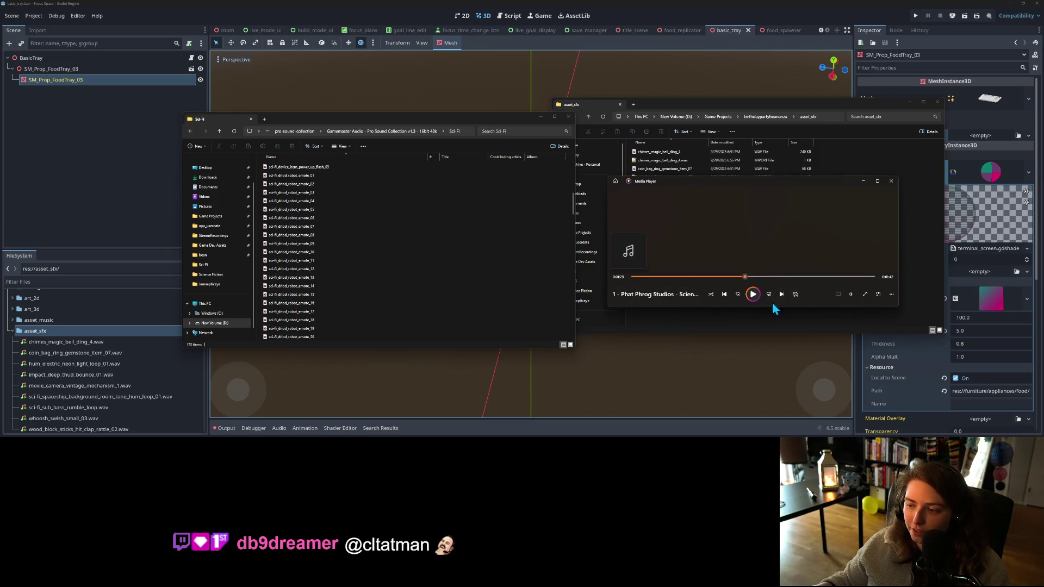
scroll(323, 272, "down", 5)
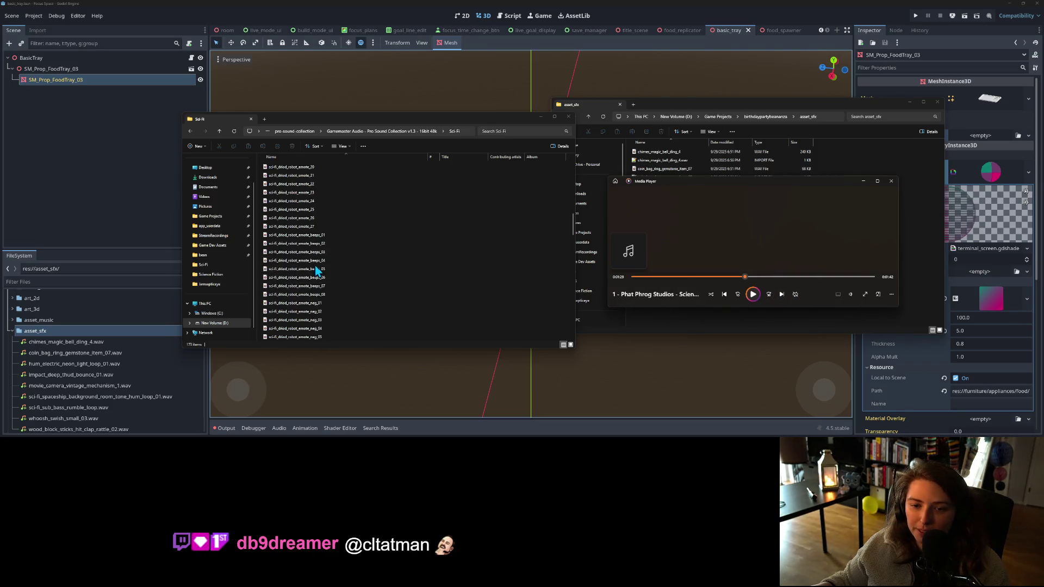
scroll(321, 267, "down", 3)
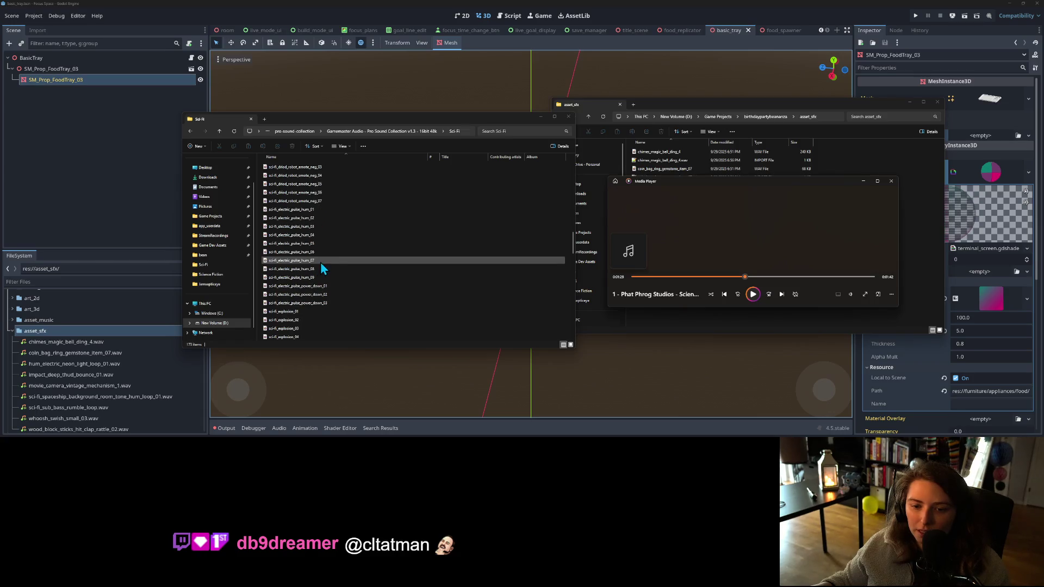
double_click(314, 211)
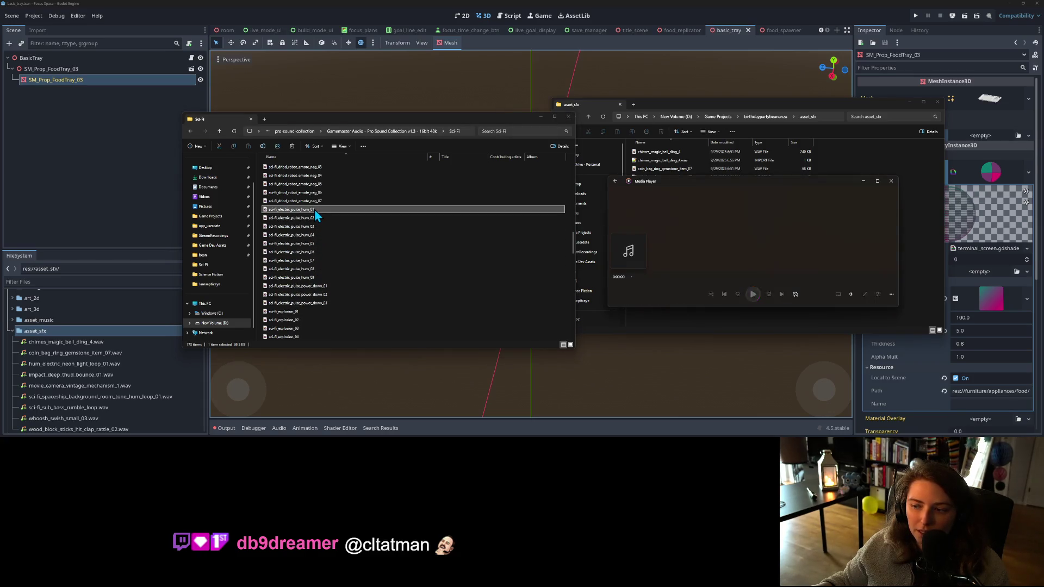
left_click(851, 295)
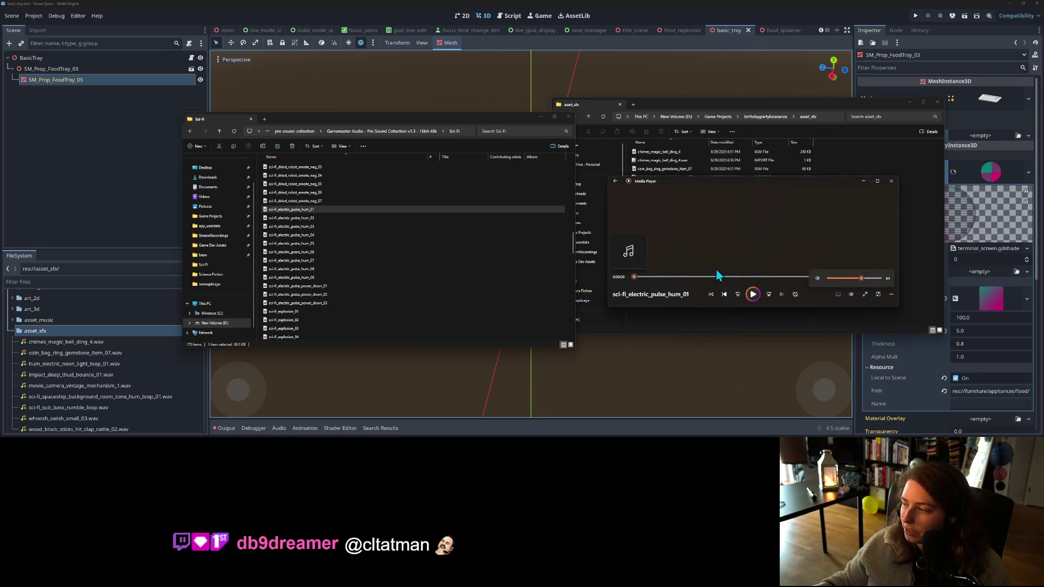
double_click(288, 219)
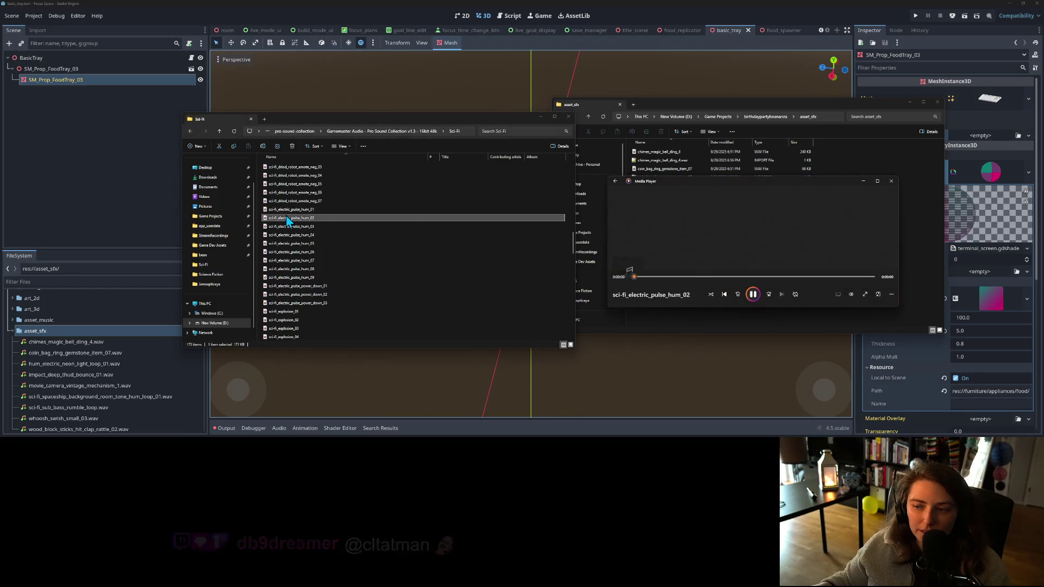
double_click(291, 227)
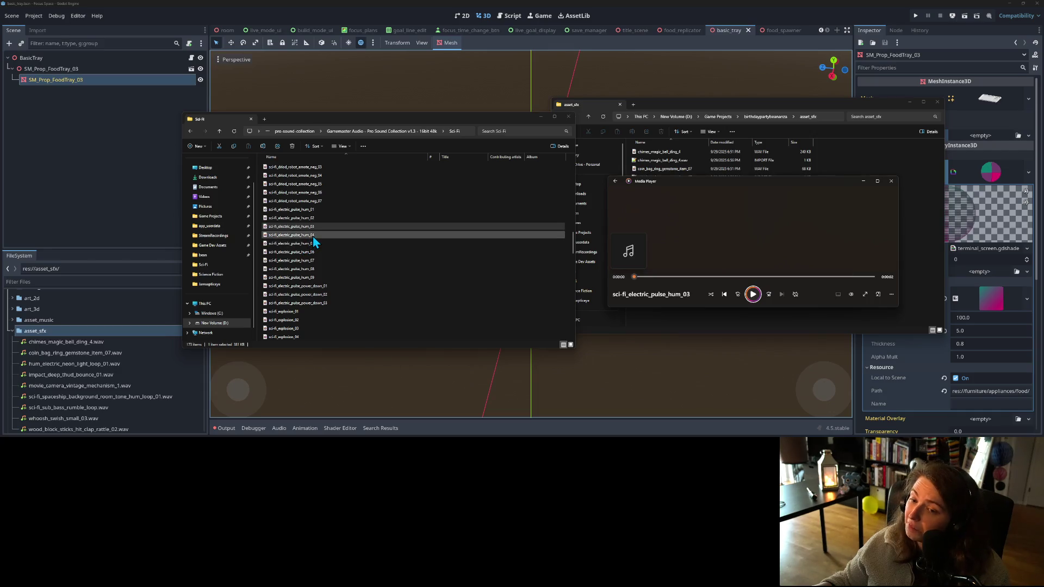
left_click(313, 238)
double_click(312, 236)
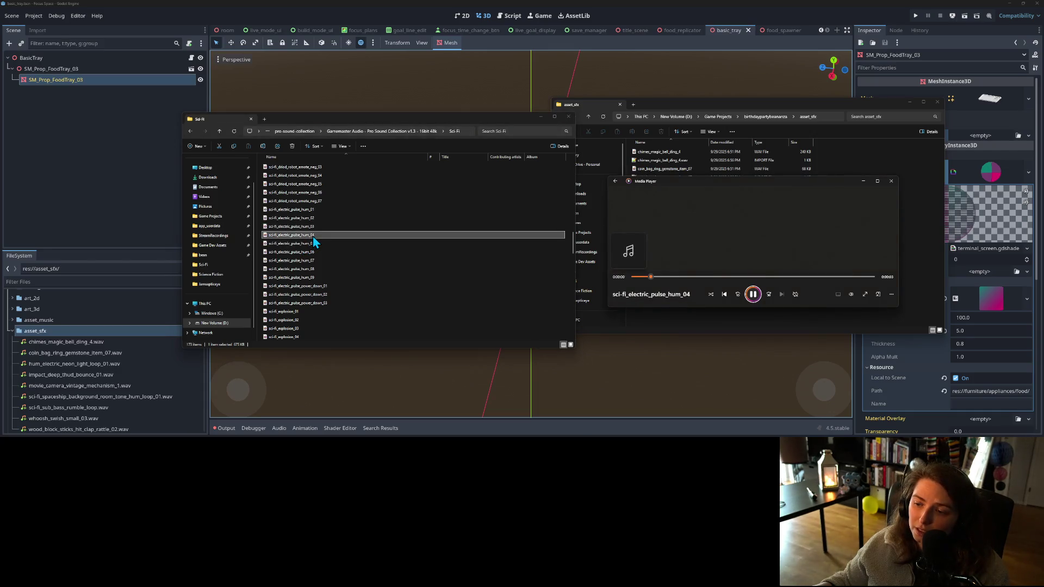
left_click(856, 295)
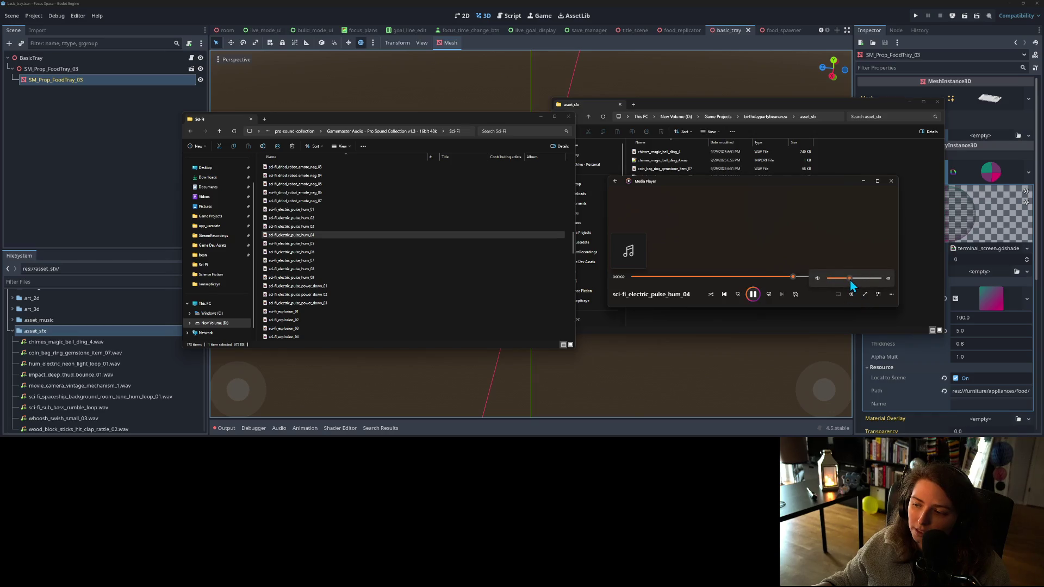
double_click(311, 244)
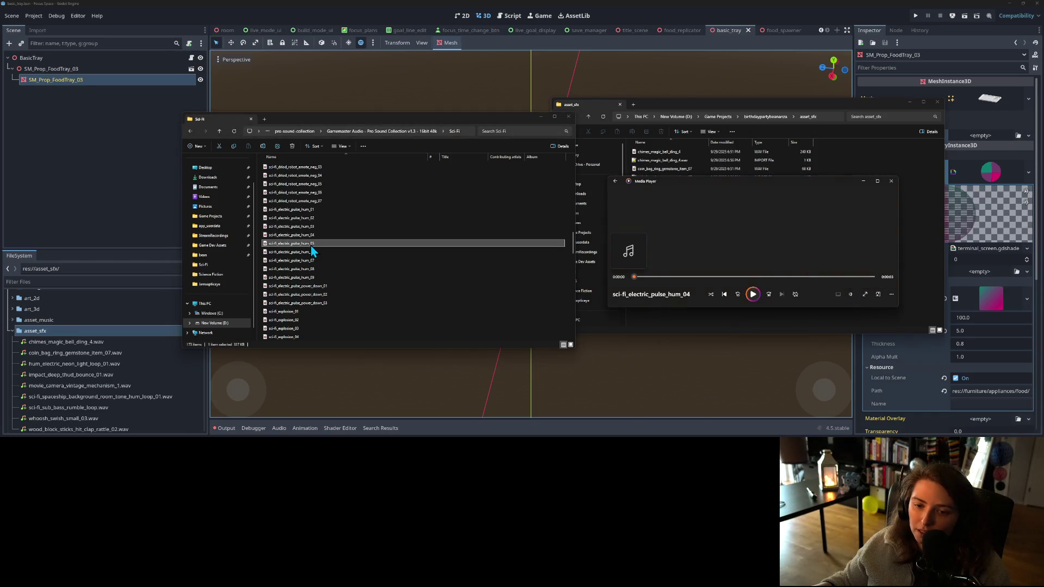
double_click(310, 253)
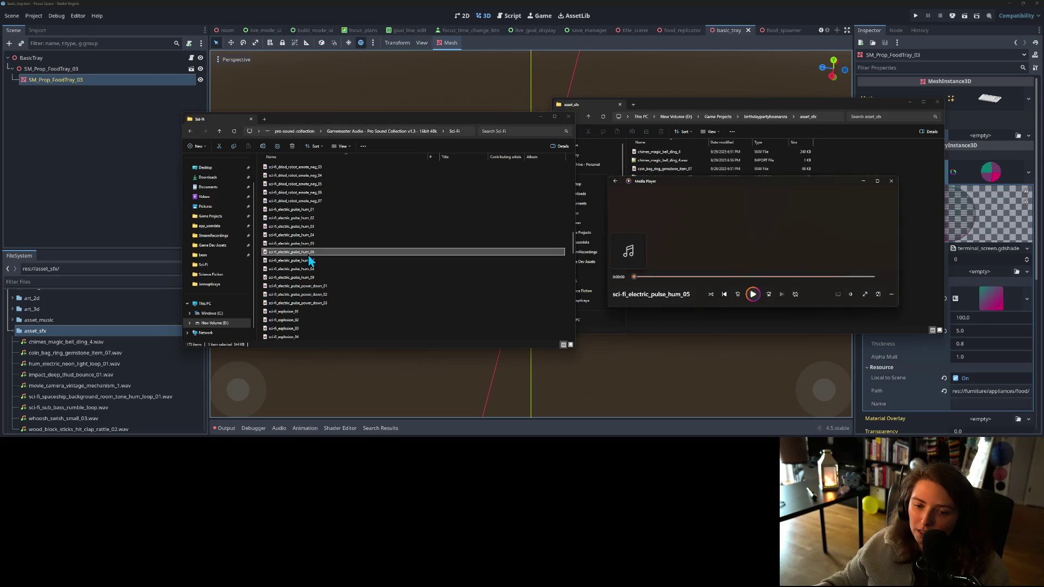
double_click(309, 261)
double_click(307, 269)
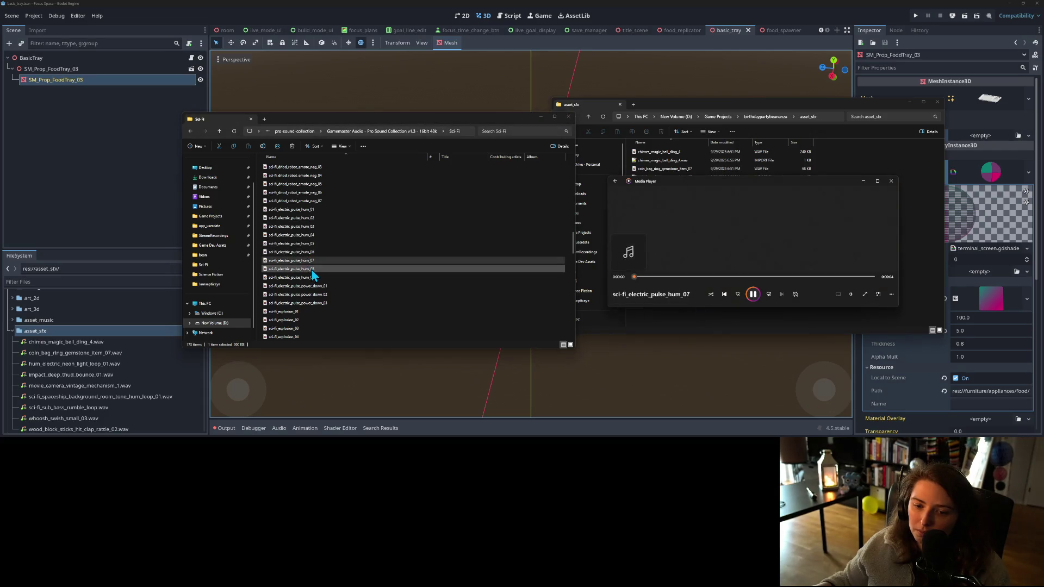
double_click(313, 277)
- Play the electric pulse power-down clips, then sci-fi_power_down_01
scroll(318, 285, "down", 3)
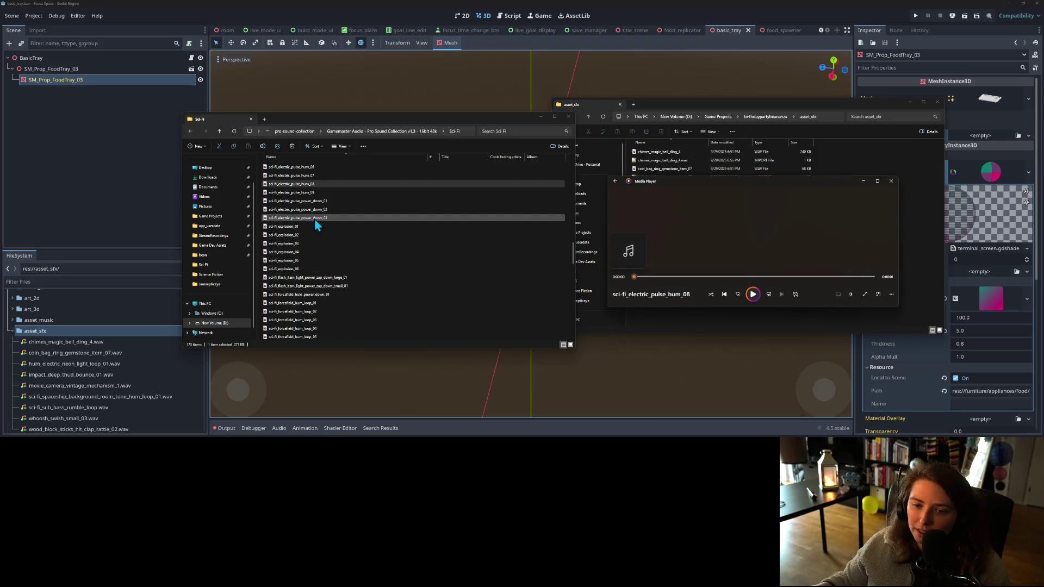
double_click(319, 210)
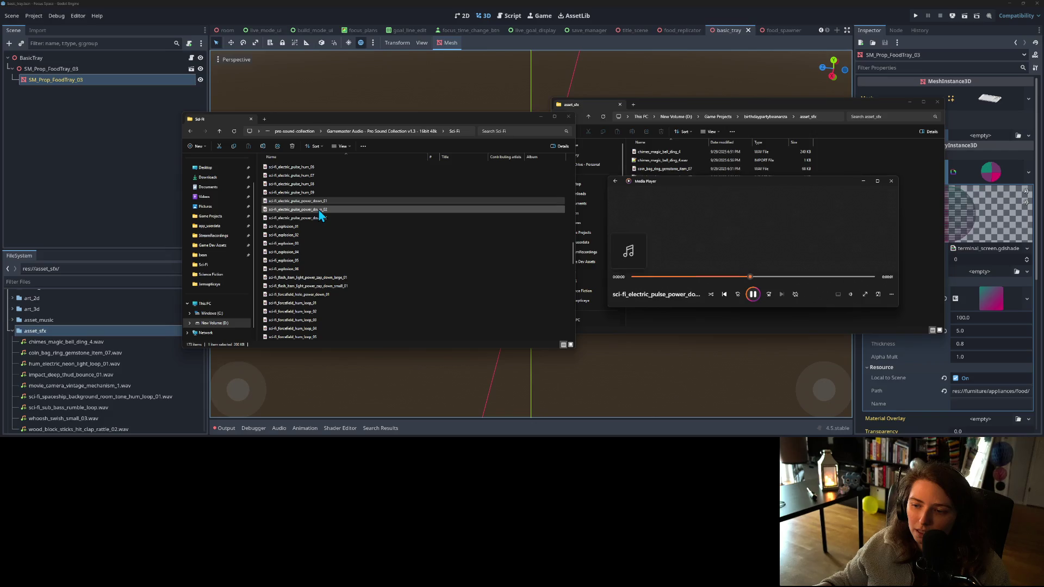
left_click(320, 212)
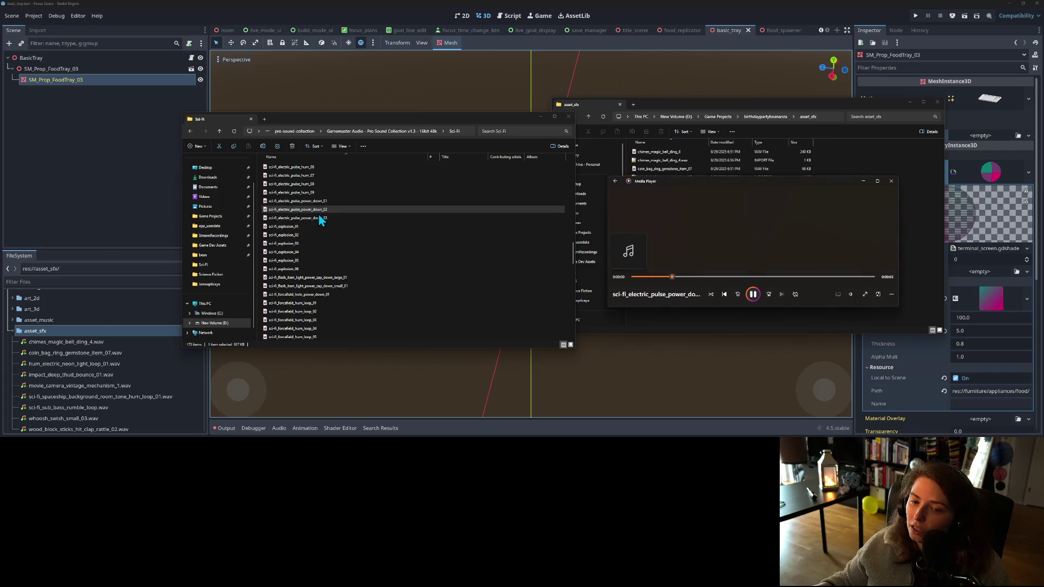
left_click(317, 218)
double_click(318, 218)
scroll(328, 269, "down", 3)
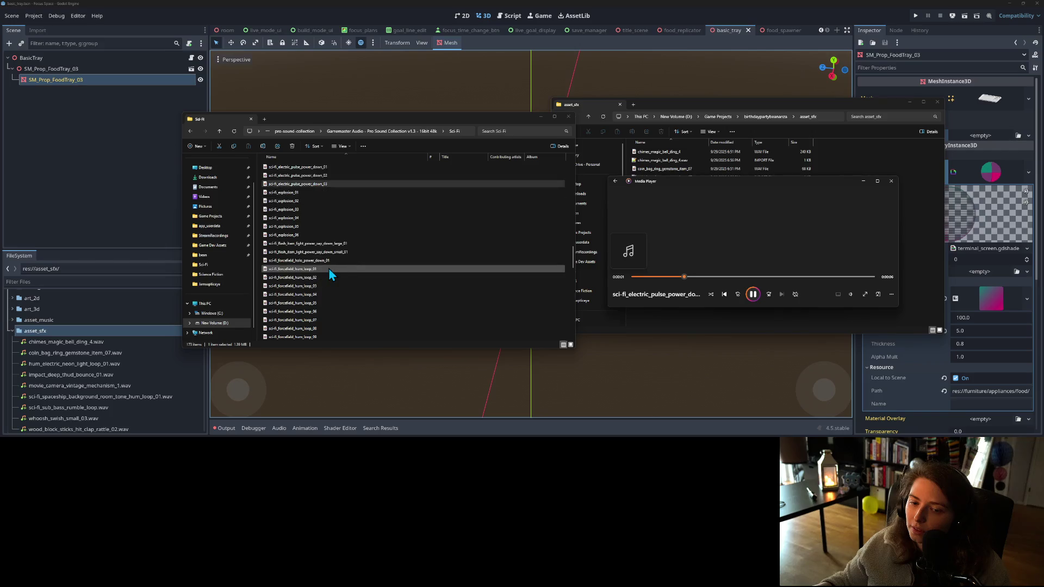
scroll(331, 269, "down", 3)
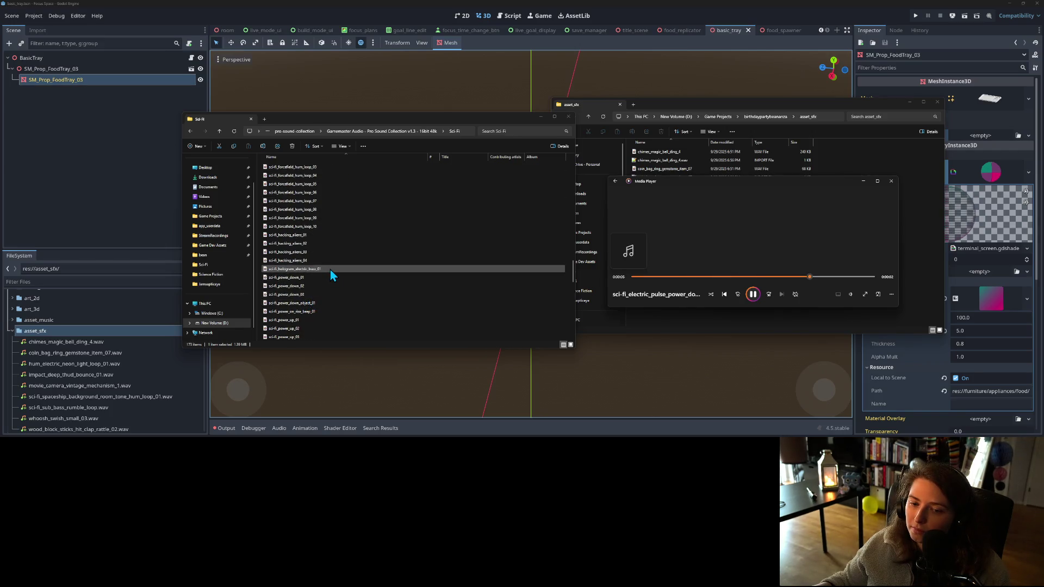
scroll(330, 277, "down", 2)
double_click(294, 244)
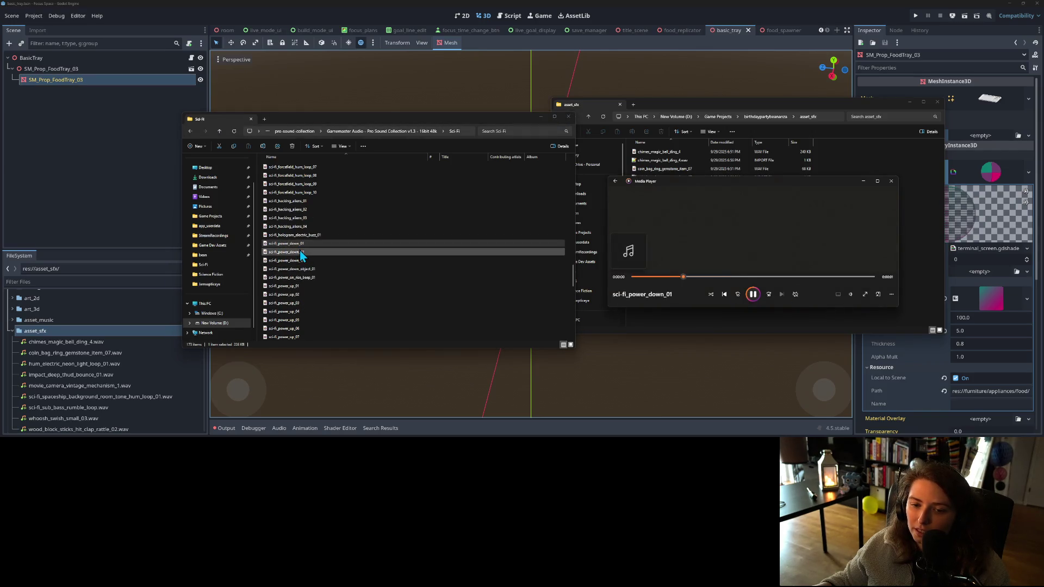
- Audition sci-fi_power_down_02, sci-fi_power_down_03 and sci-fi_power_down_object_01
double_click(302, 253)
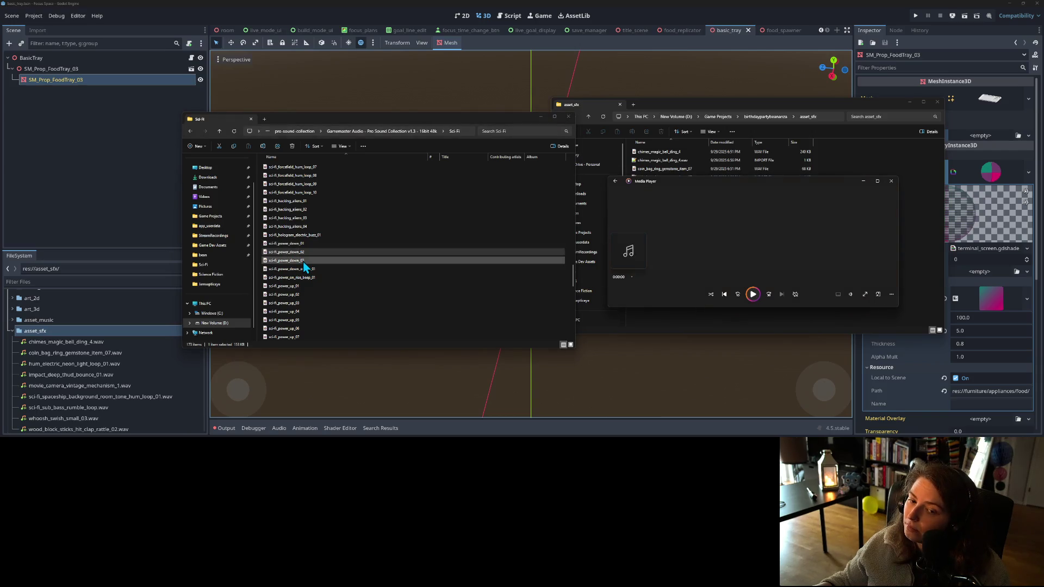
double_click(306, 262)
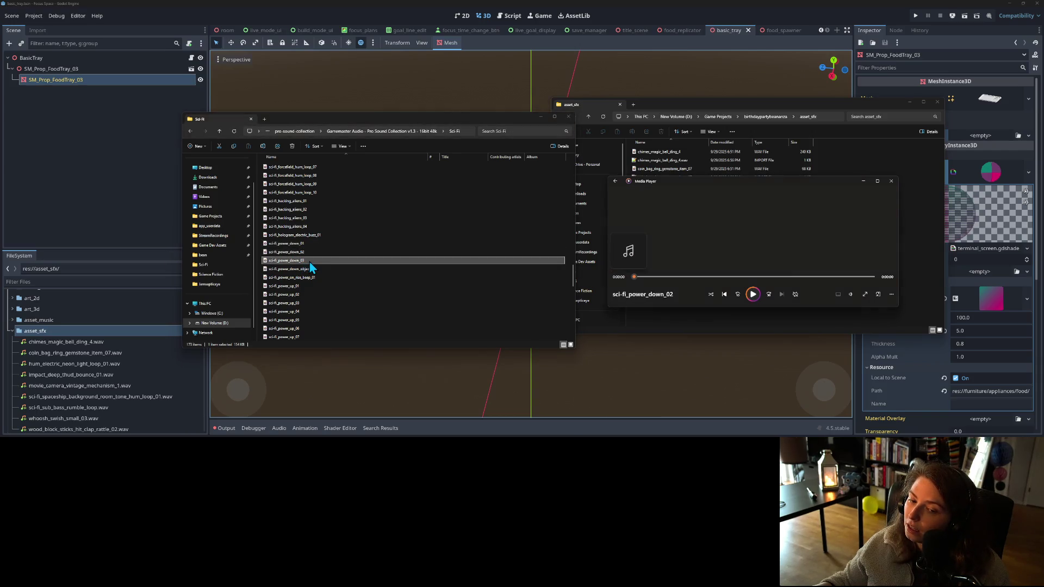
left_click(327, 269)
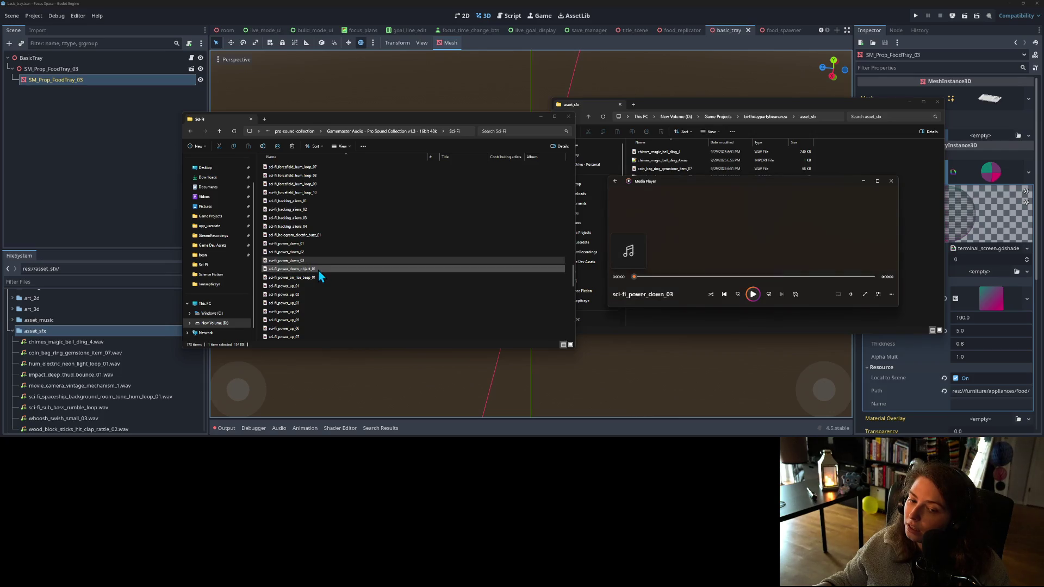
scroll(419, 302, "down", 2)
double_click(308, 263)
scroll(309, 263, "down", 2)
- Audition the sci-fi_power_up clips 02 through 05
left_click(295, 212)
double_click(296, 211)
double_click(298, 218)
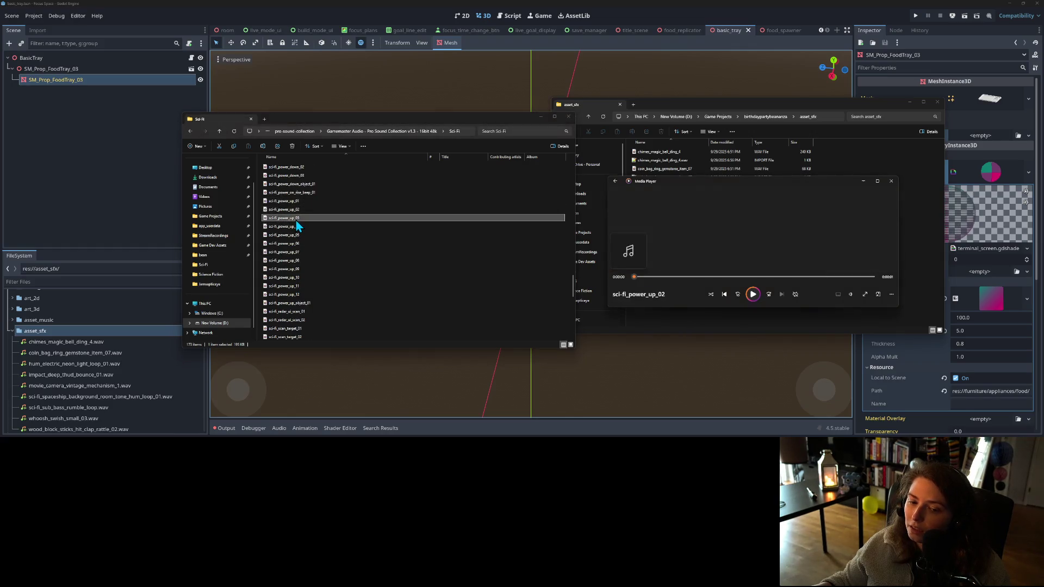
left_click(292, 227)
left_click(297, 236)
left_click(296, 236)
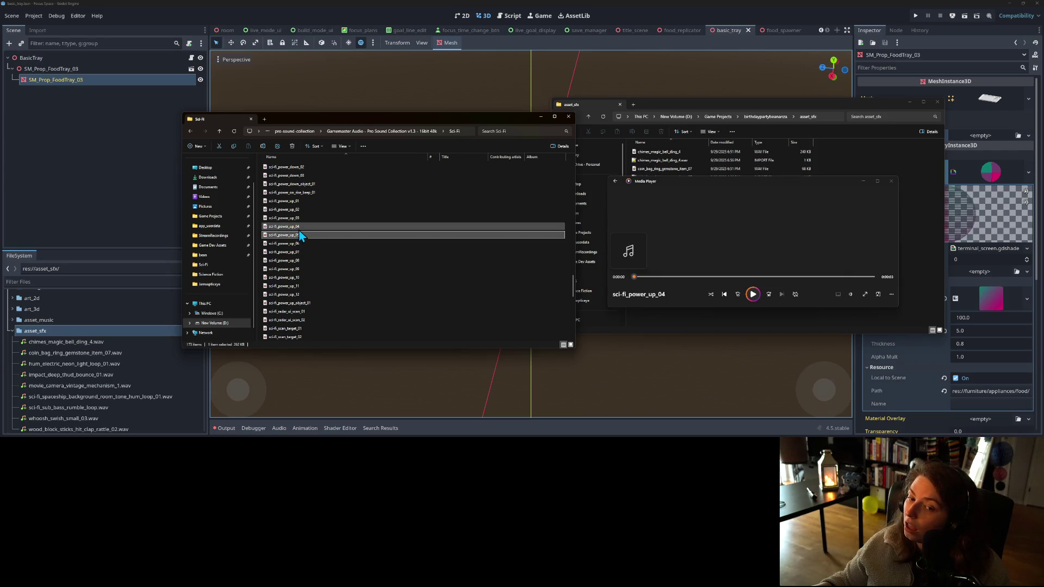
double_click(296, 236)
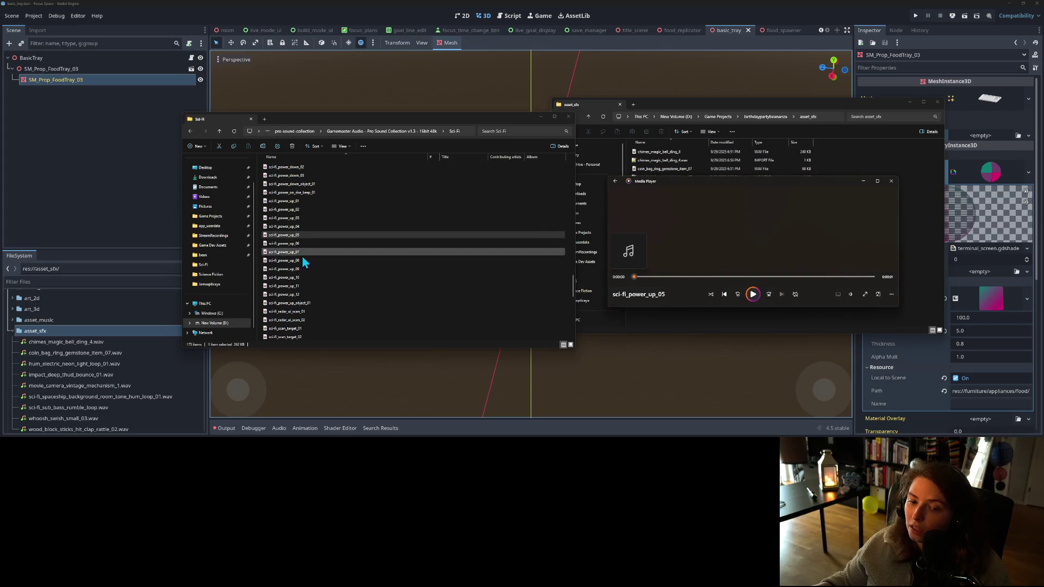
- Play the first and second spaceship background room-tone hum loops, then pause playback
scroll(308, 272, "down", 2)
scroll(308, 271, "down", 5)
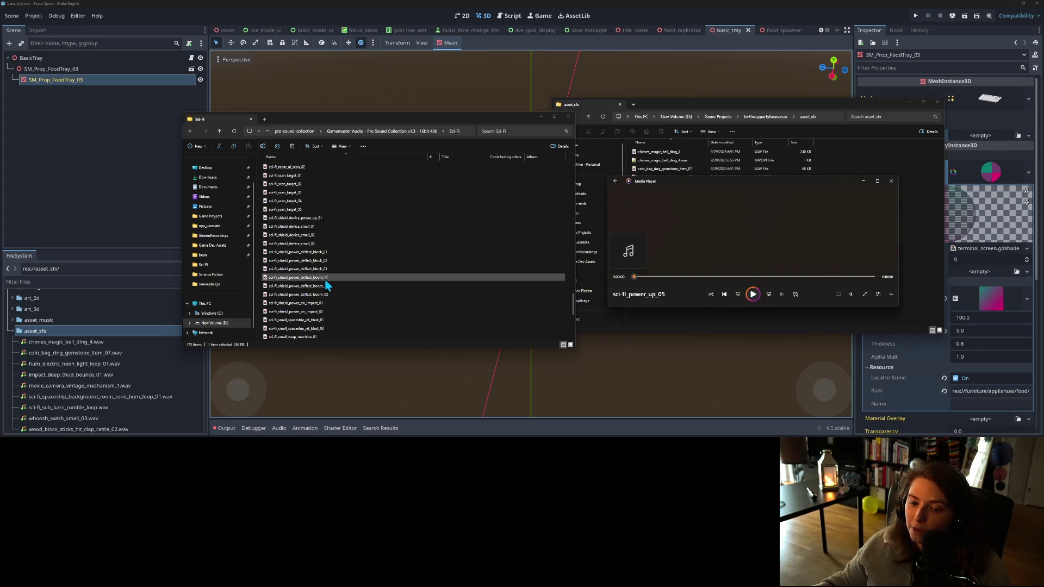
scroll(327, 280, "down", 1)
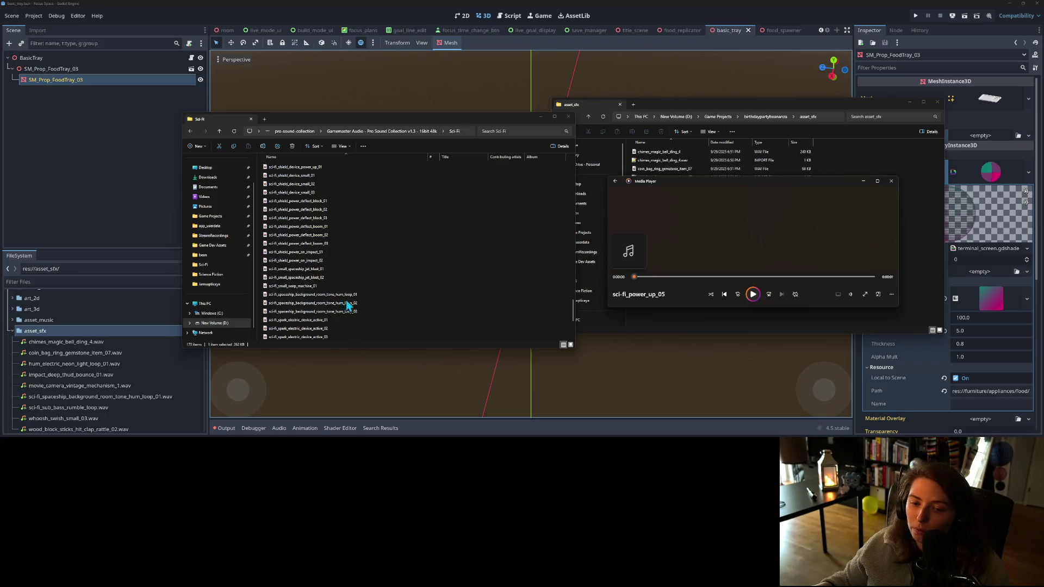
left_click(318, 289)
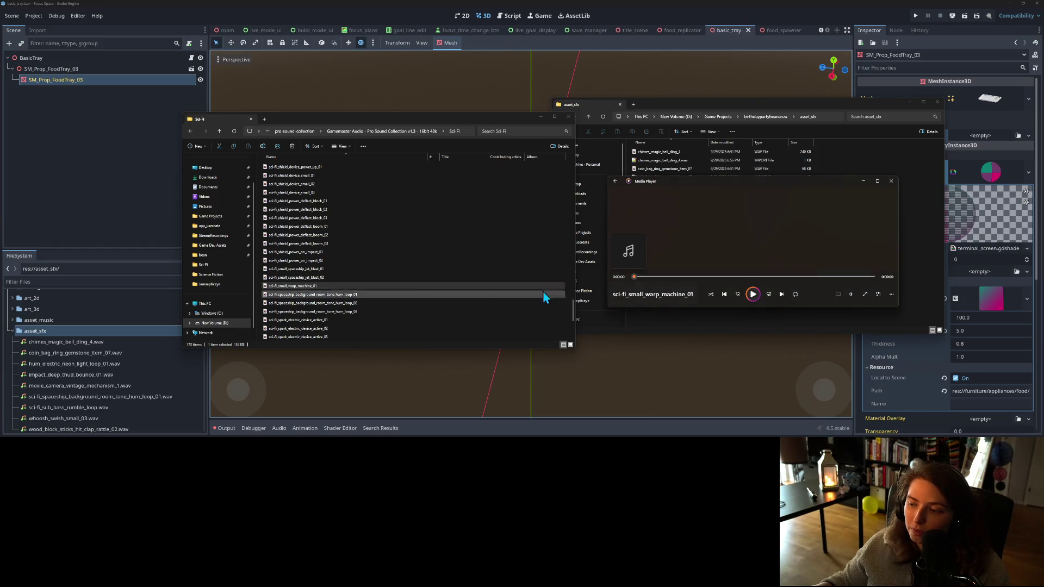
left_click(321, 286)
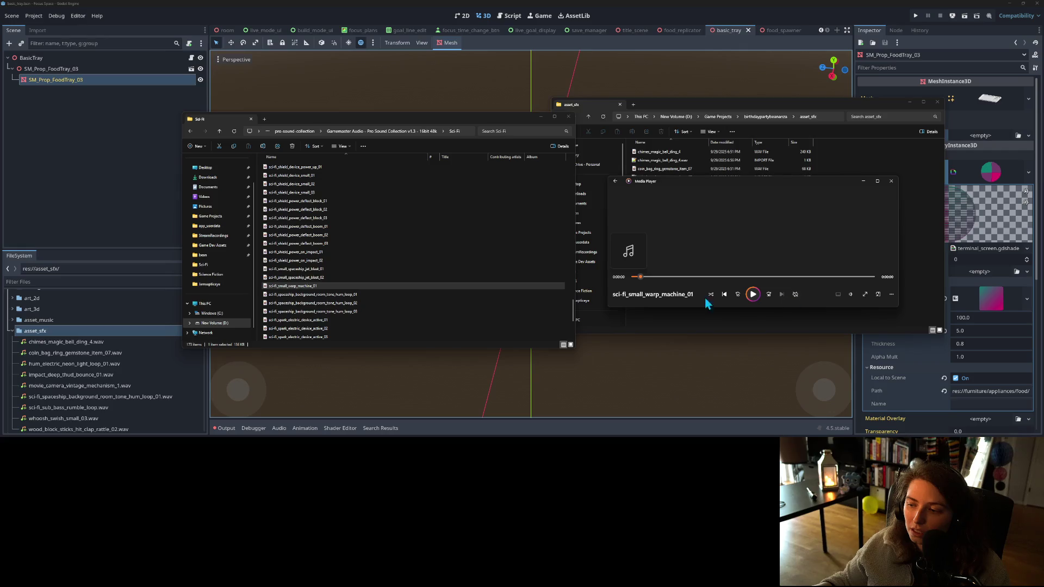
left_click(347, 295)
key("Return")
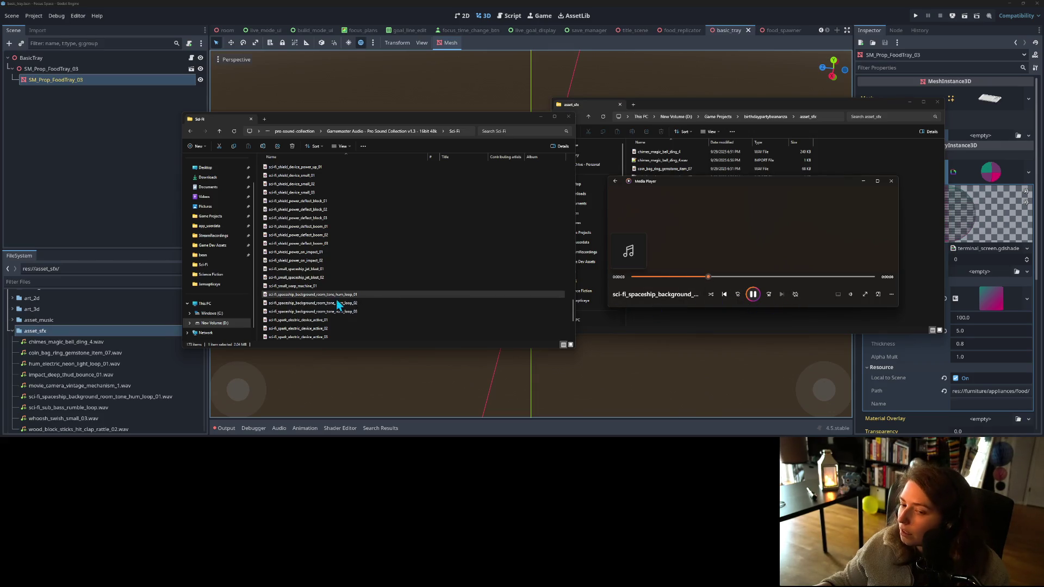
left_click(328, 304)
key("Return")
scroll(349, 314, "down", 3)
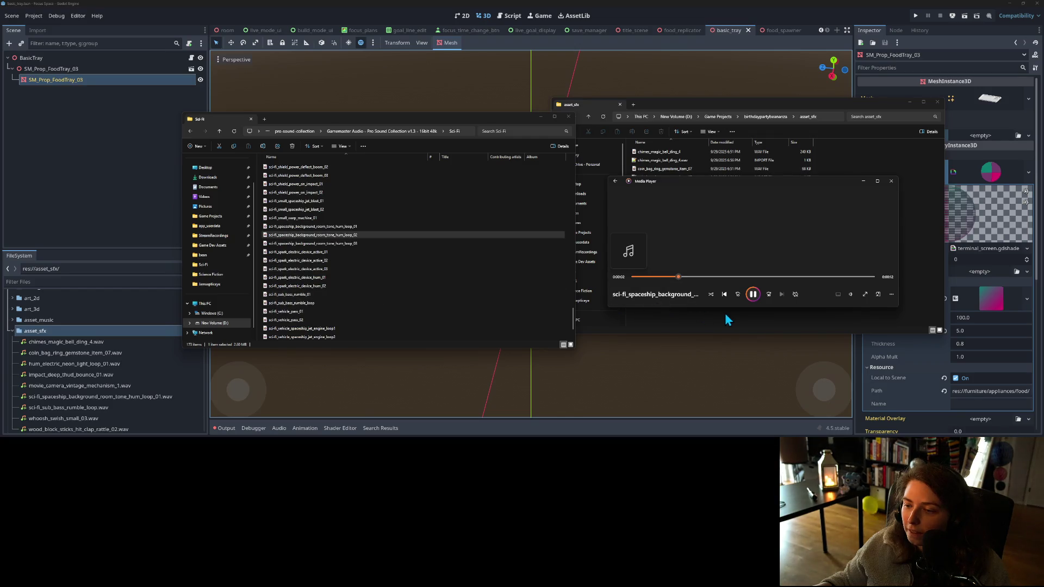
left_click(752, 299)
scroll(316, 299, "down", 2)
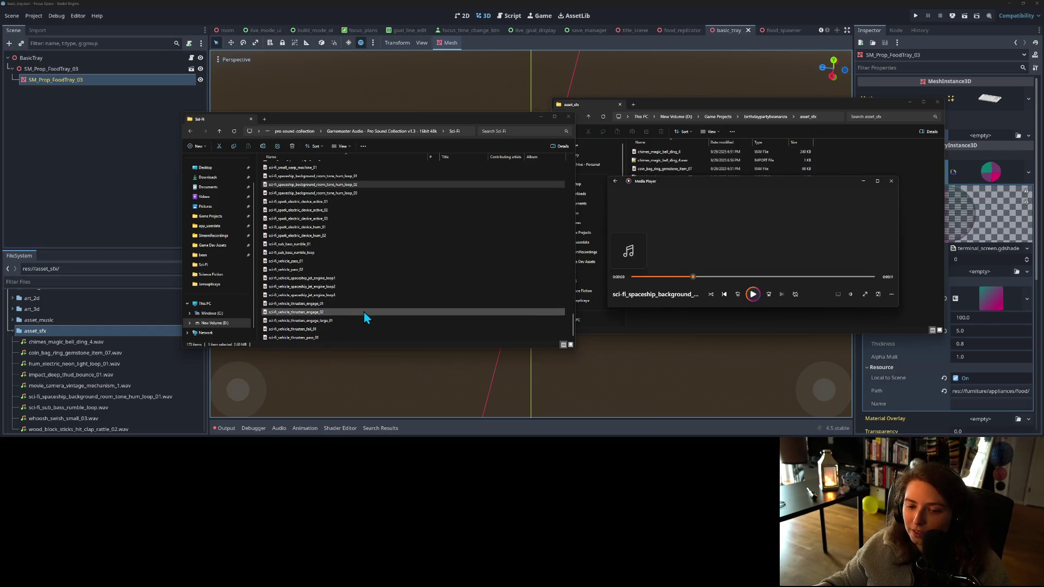
scroll(366, 312, "up", 8)
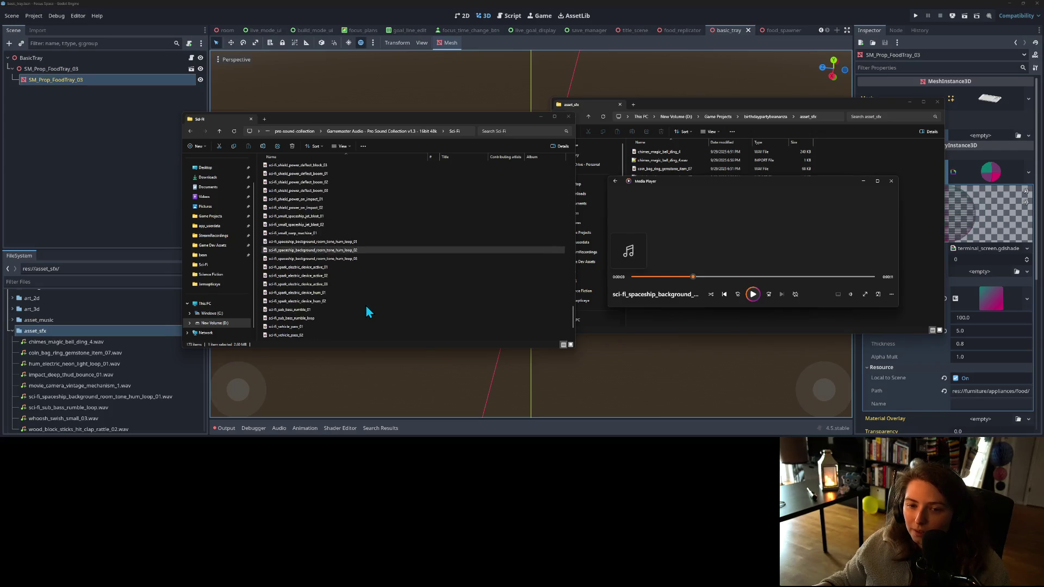
scroll(365, 302, "up", 2)
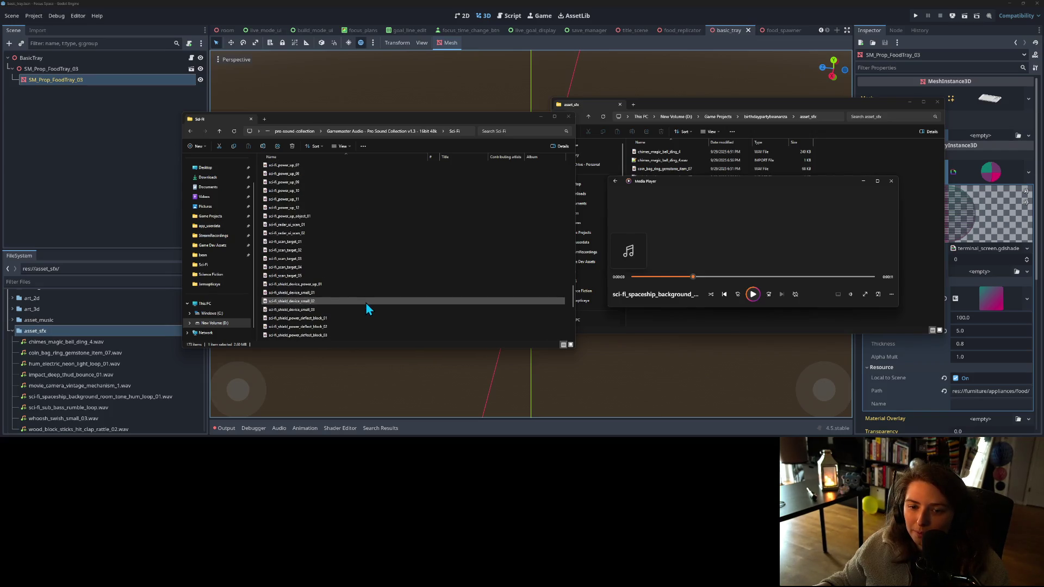
scroll(329, 270, "up", 5)
scroll(329, 270, "up", 4)
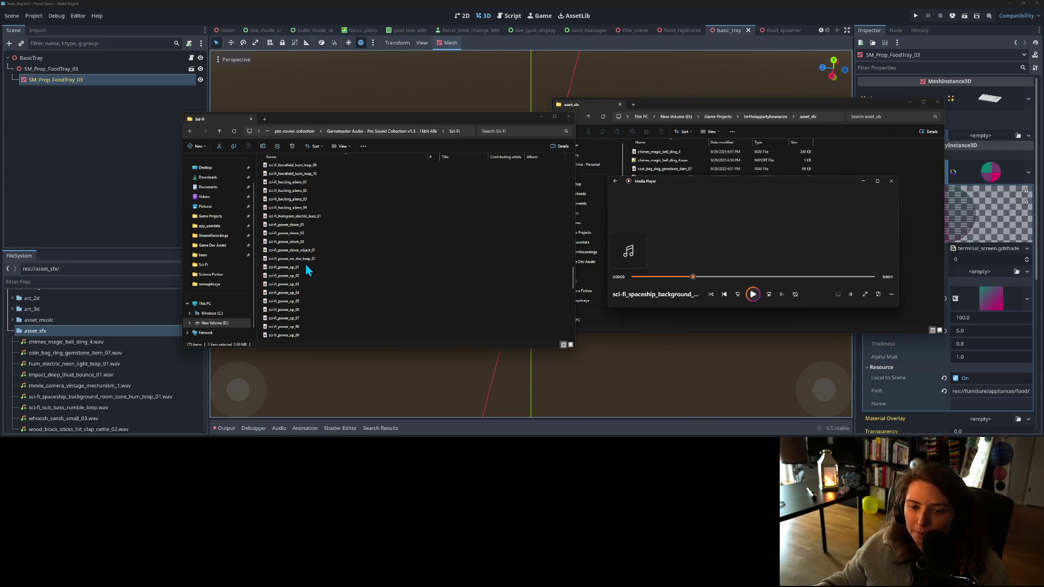
scroll(328, 272, "up", 1)
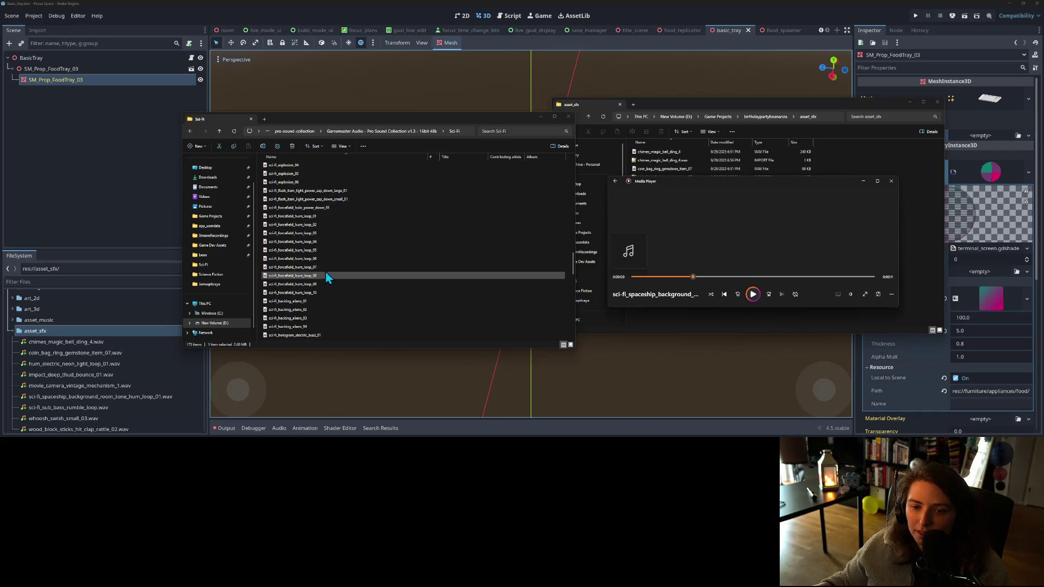
- Play sci-fi_forcefield_hum_loop_01, 02 and 03 in Media Player
double_click(304, 218)
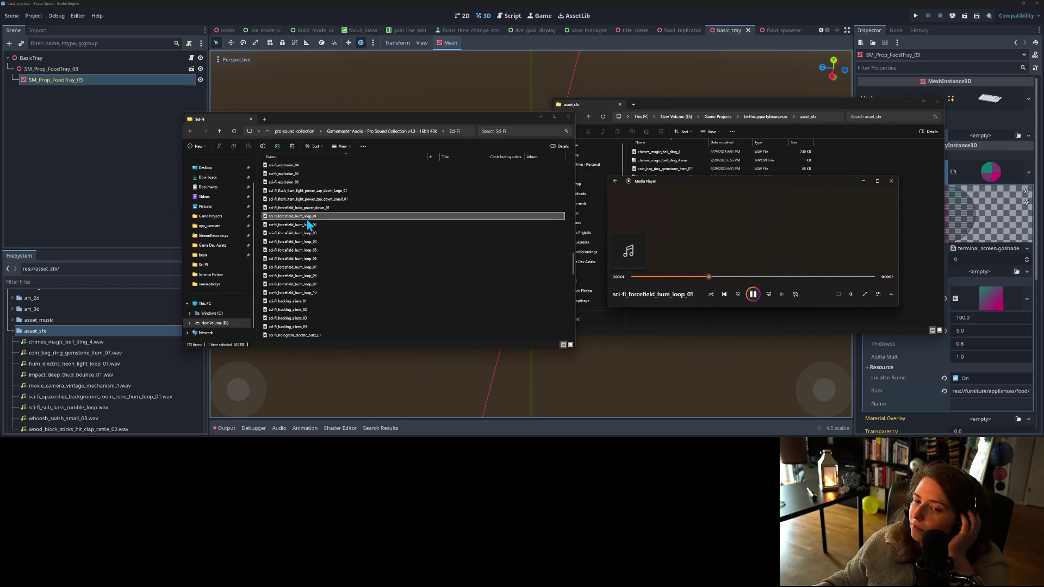
double_click(308, 223)
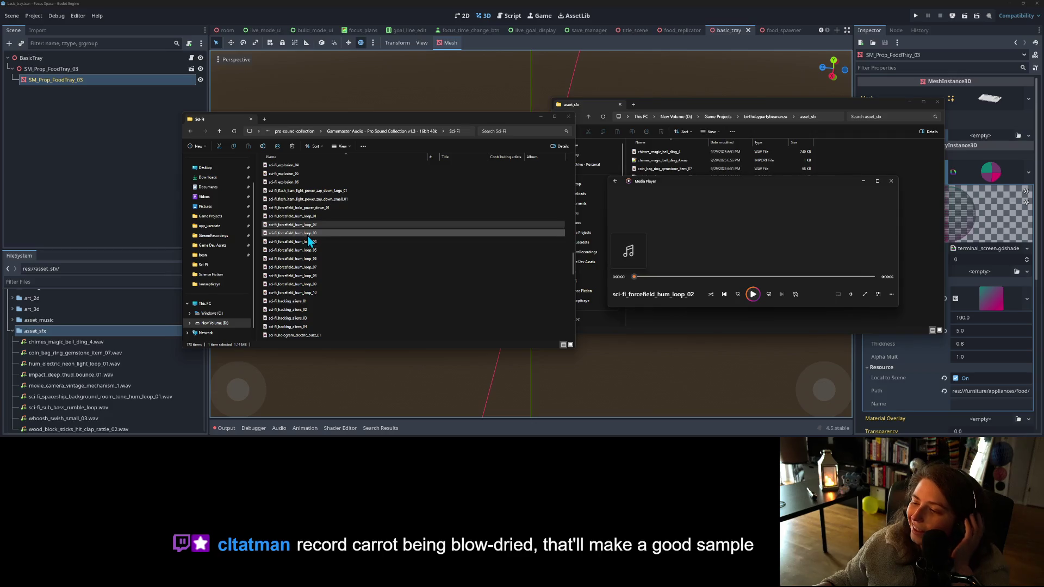
left_click(307, 237)
double_click(306, 237)
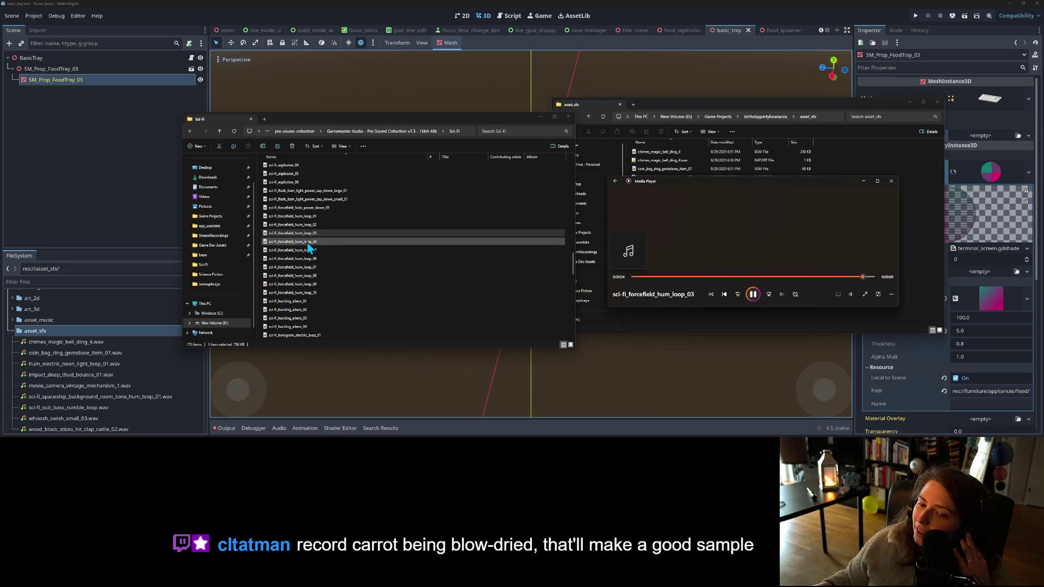
left_click(318, 238)
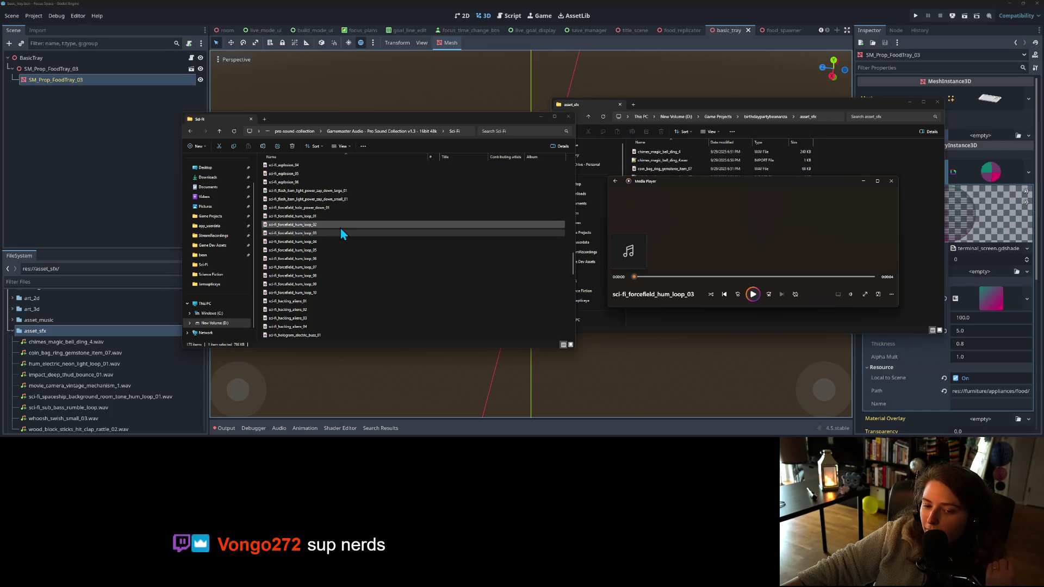
scroll(343, 234, "down", 2)
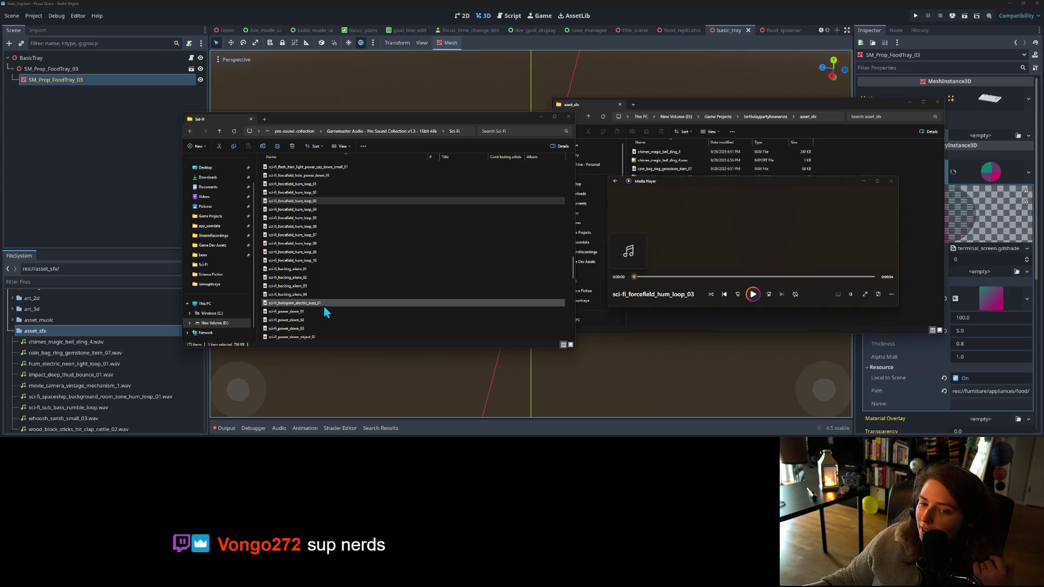
- Play hologram_electric_buzz_01, then forcefield hum loops 03, 04 and 05
double_click(324, 306)
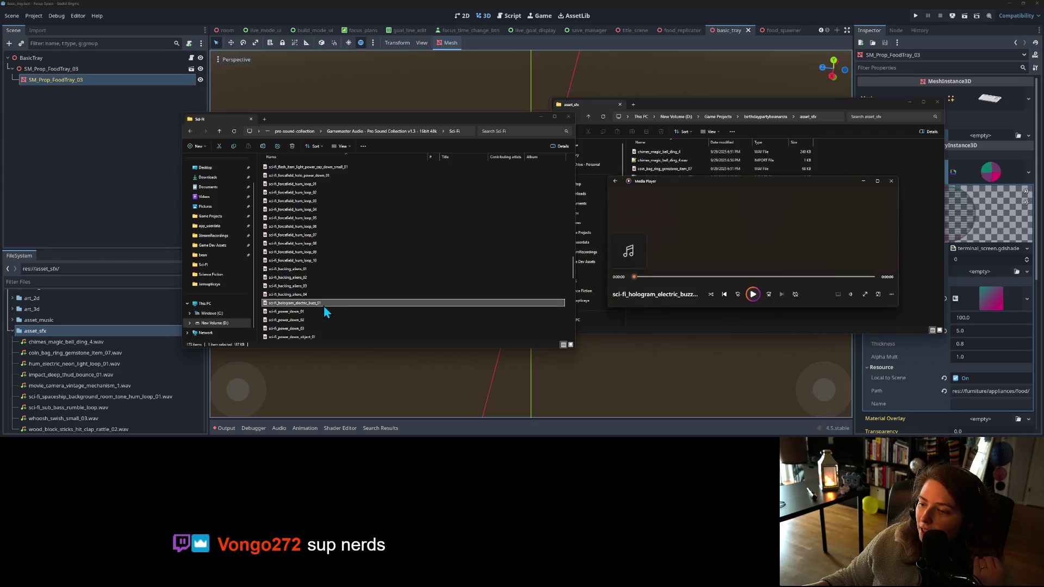
left_click(303, 201)
double_click(305, 204)
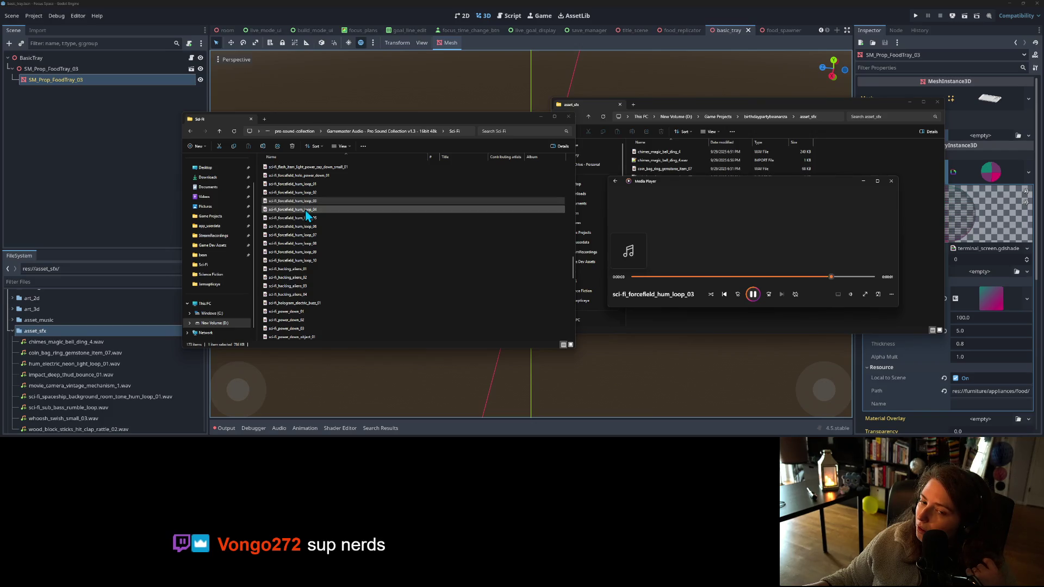
double_click(305, 209)
left_click(312, 218)
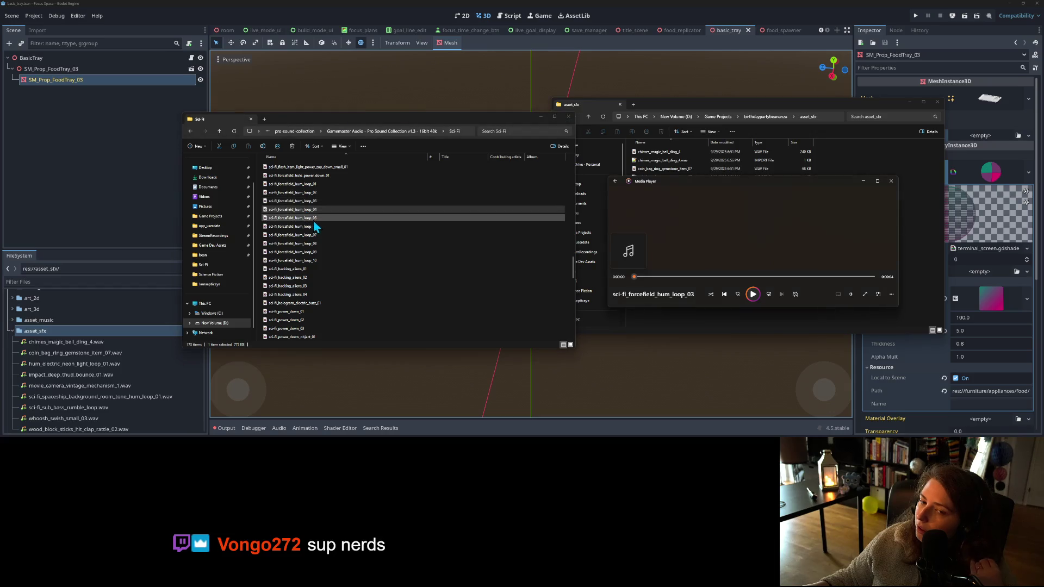
double_click(319, 220)
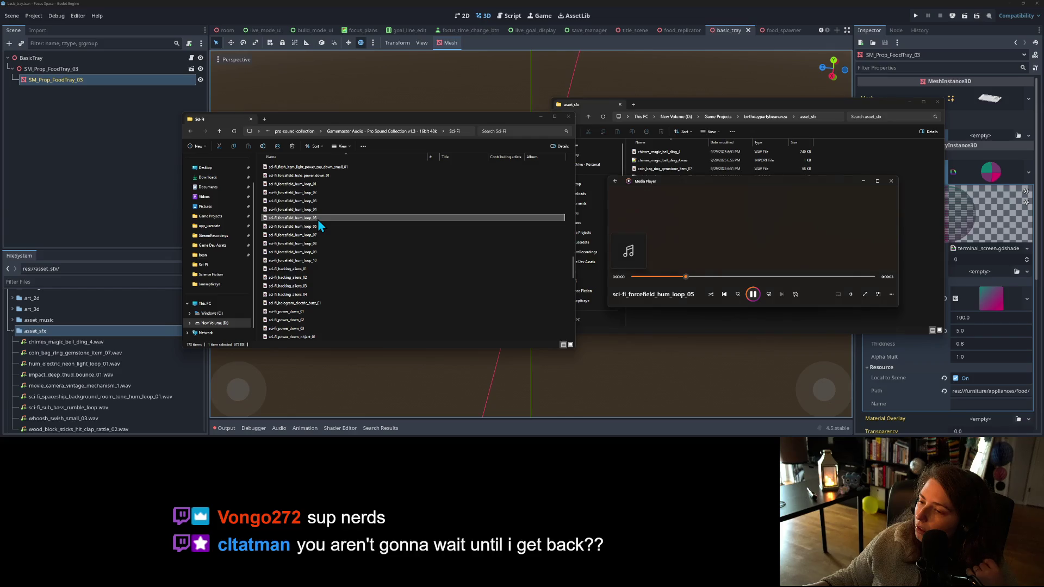
- Play forcefield hum loops 06 through 10 and select loop 06 as the chosen sound
left_click(315, 226)
double_click(315, 227)
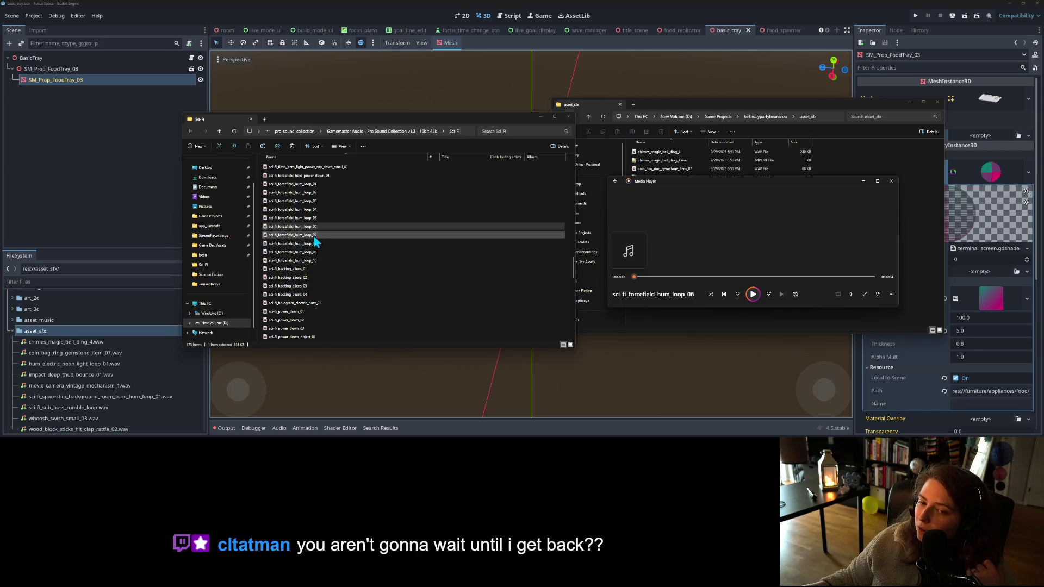
double_click(315, 236)
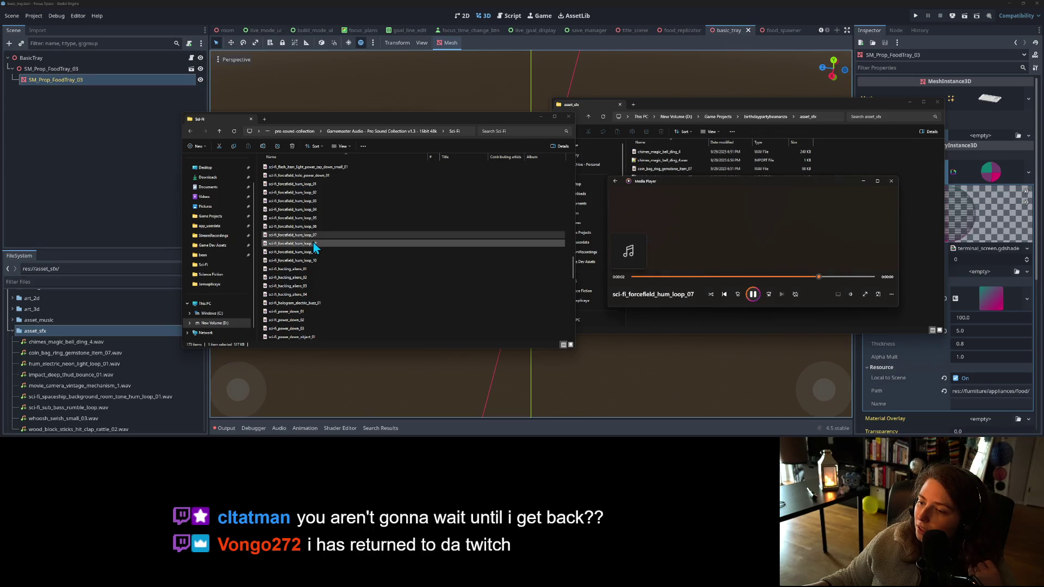
double_click(315, 245)
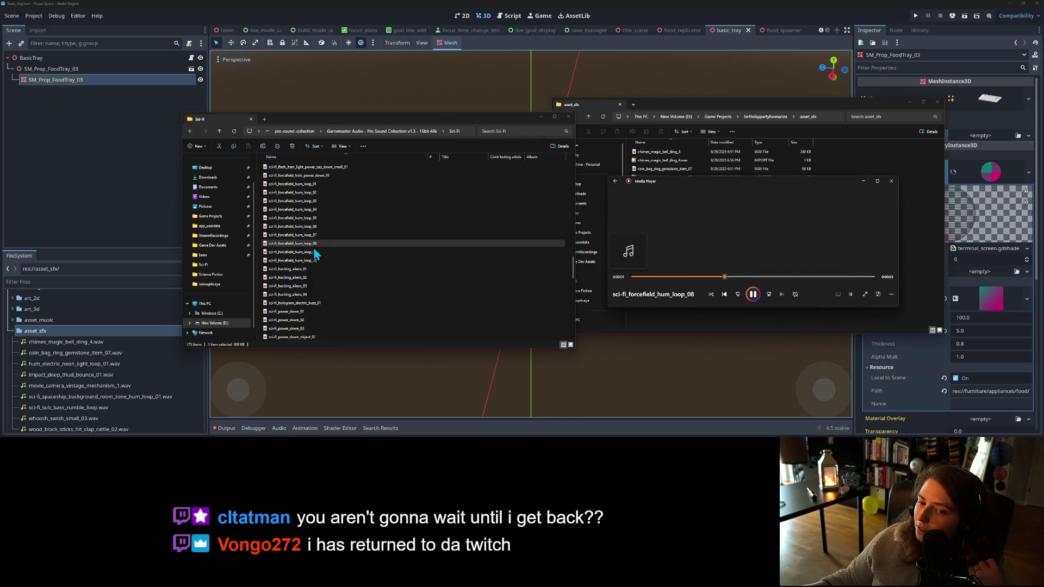
left_click(318, 253)
double_click(317, 253)
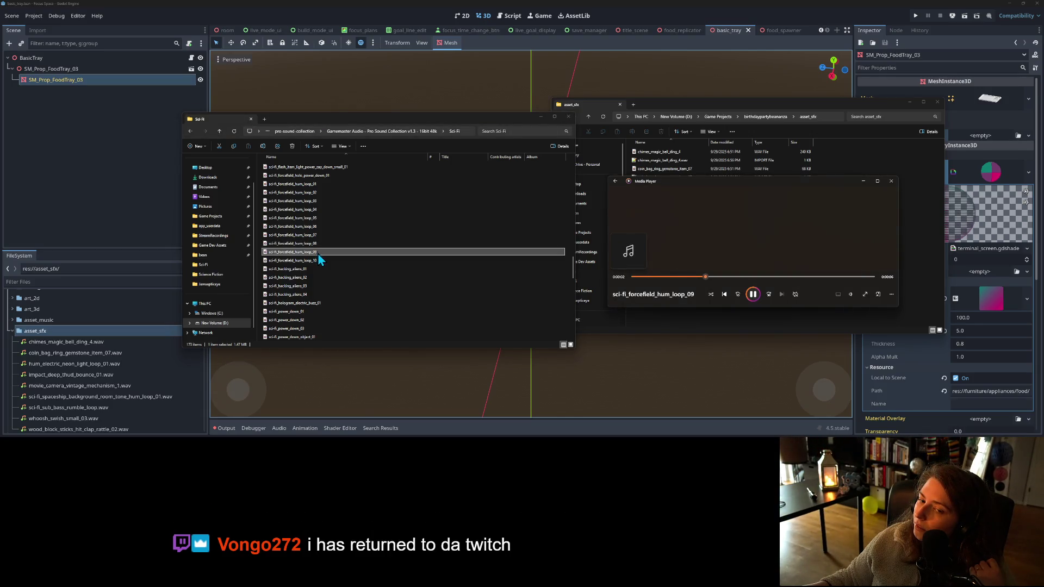
double_click(319, 260)
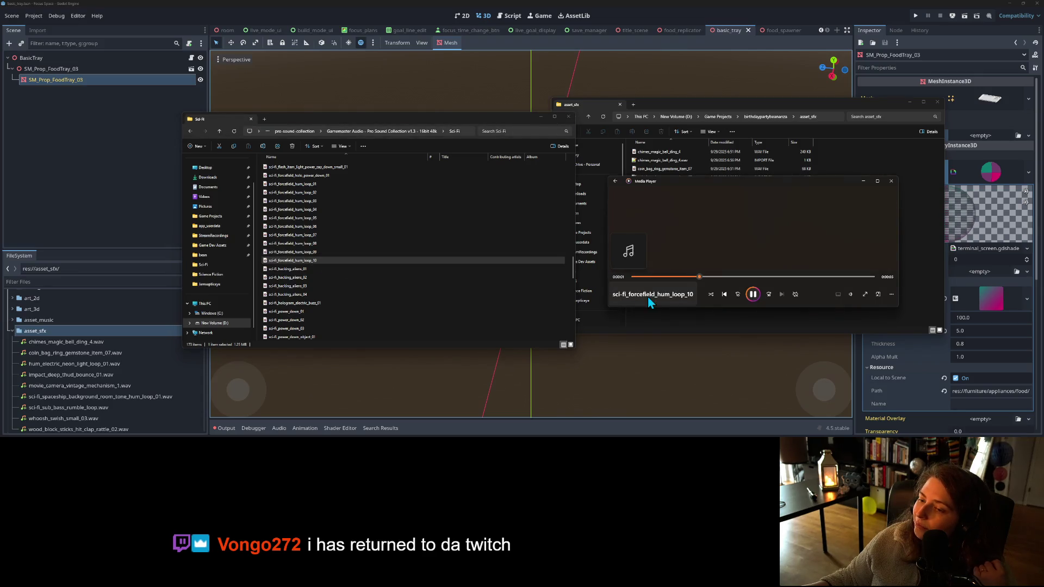
left_click(332, 227)
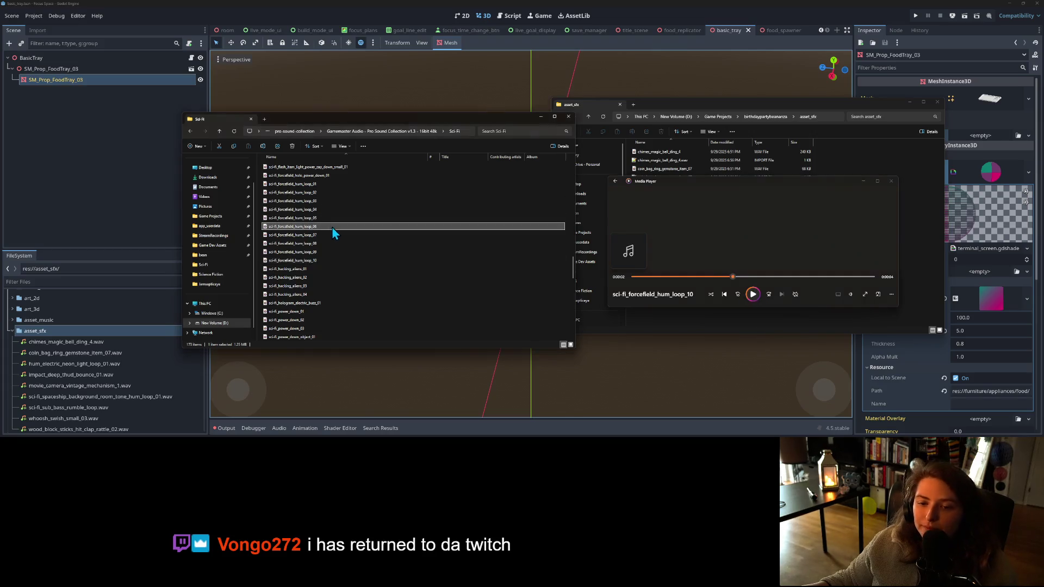
- Paste hum loop 06 into asset_sfx and rename it sci-fi_forcefield_hum_loop_06-replicator
left_click(909, 257)
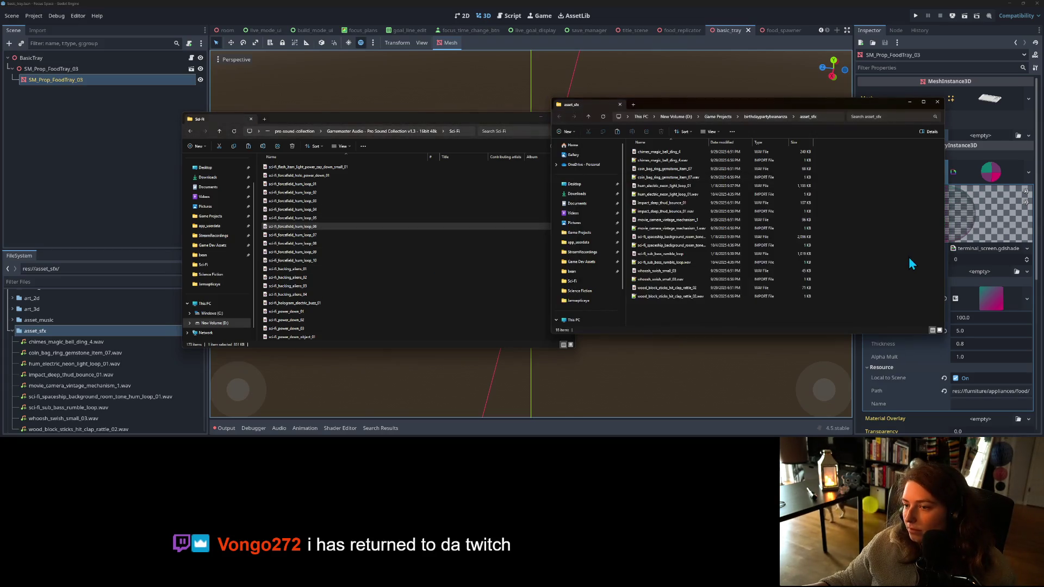
key("ctrl+v")
right_click(668, 309)
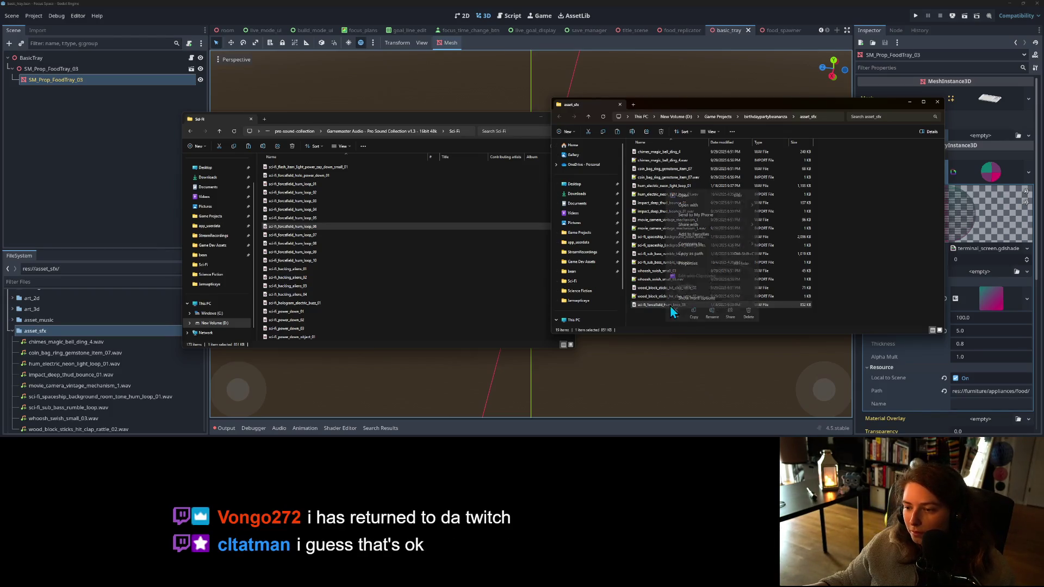
left_click(712, 317)
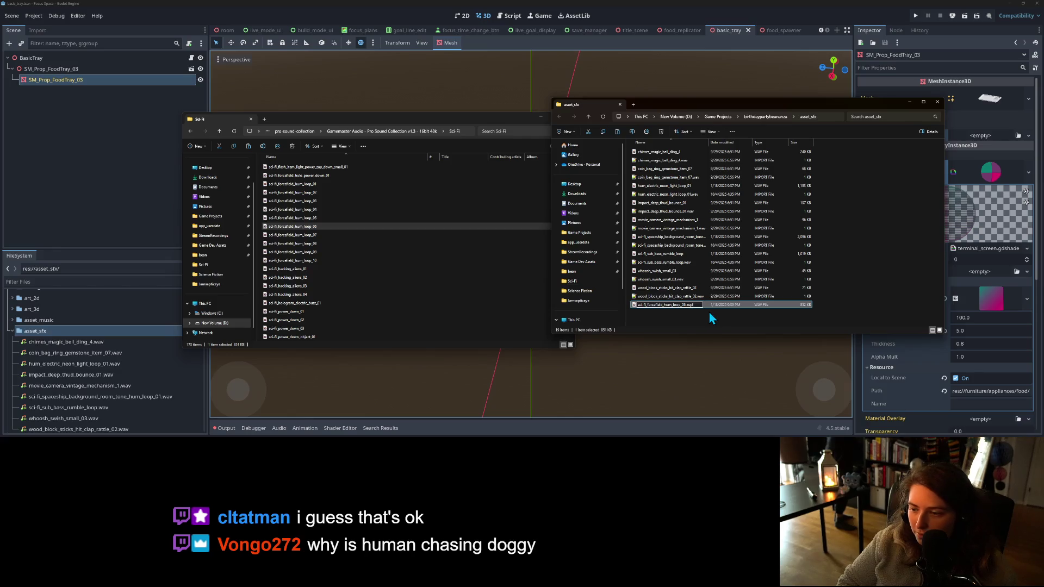
type("icator")
key("Return")
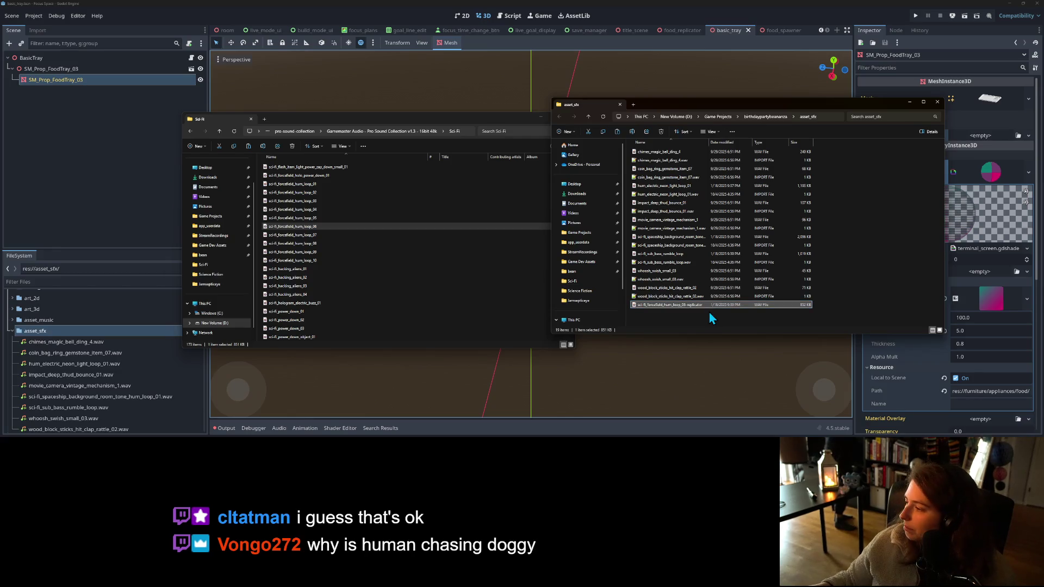
left_click(850, 28)
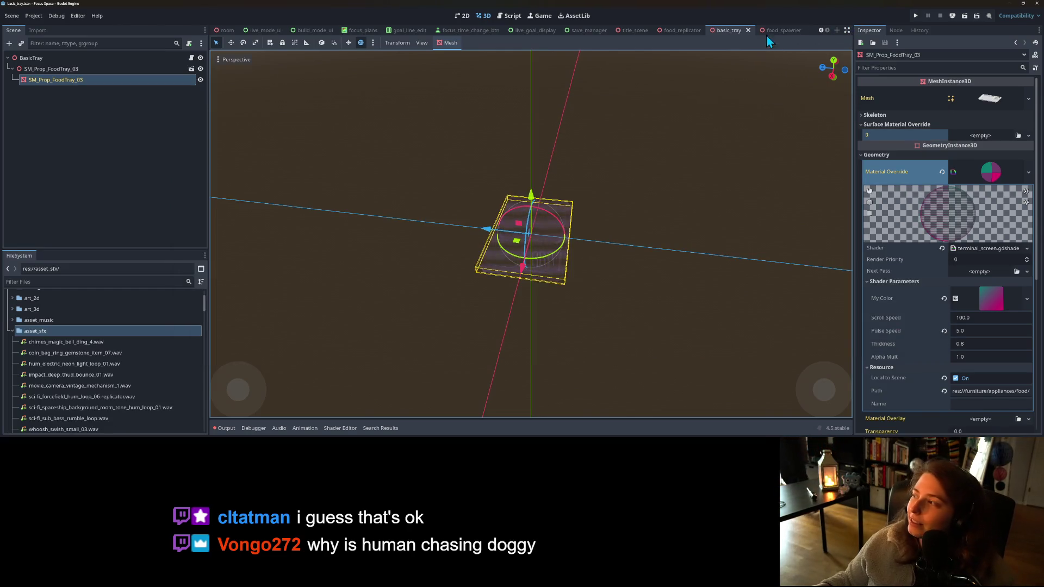
- In the food_spawner scene, add an AudioStreamPlayer child under FoodSpawner via an 'audio' search
left_click(12, 126)
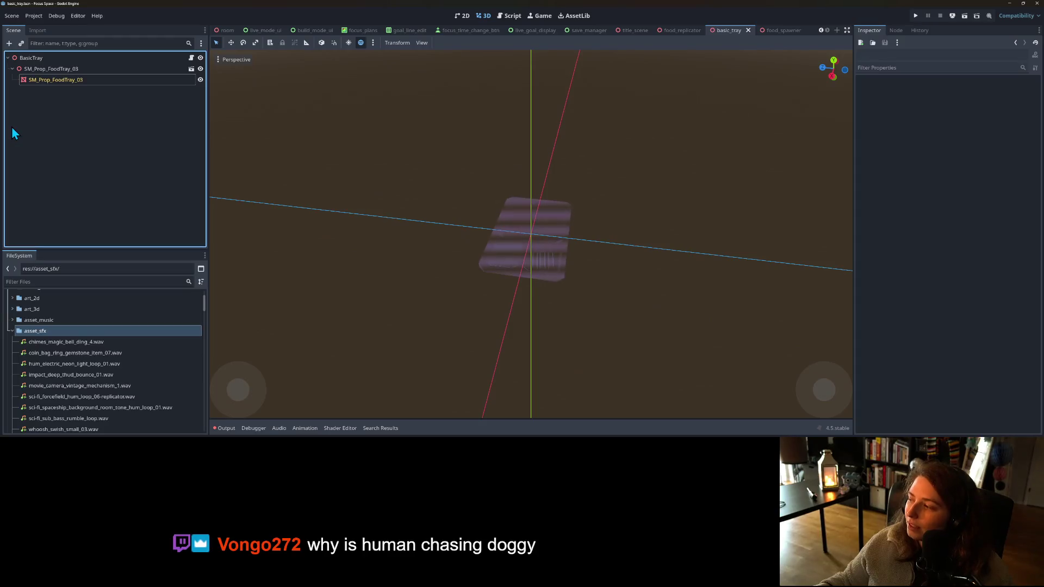
left_click(303, 291)
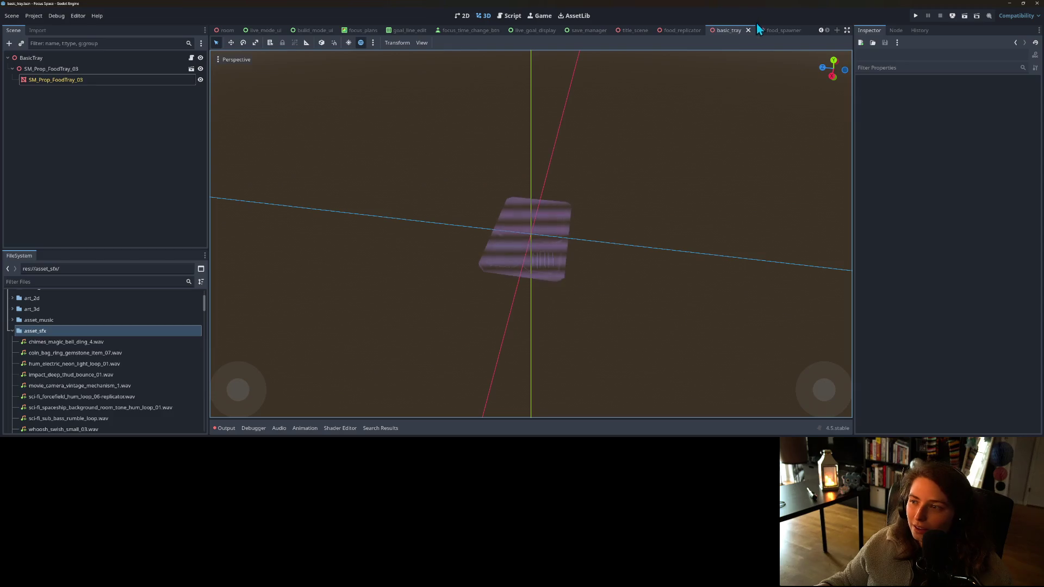
left_click(760, 31)
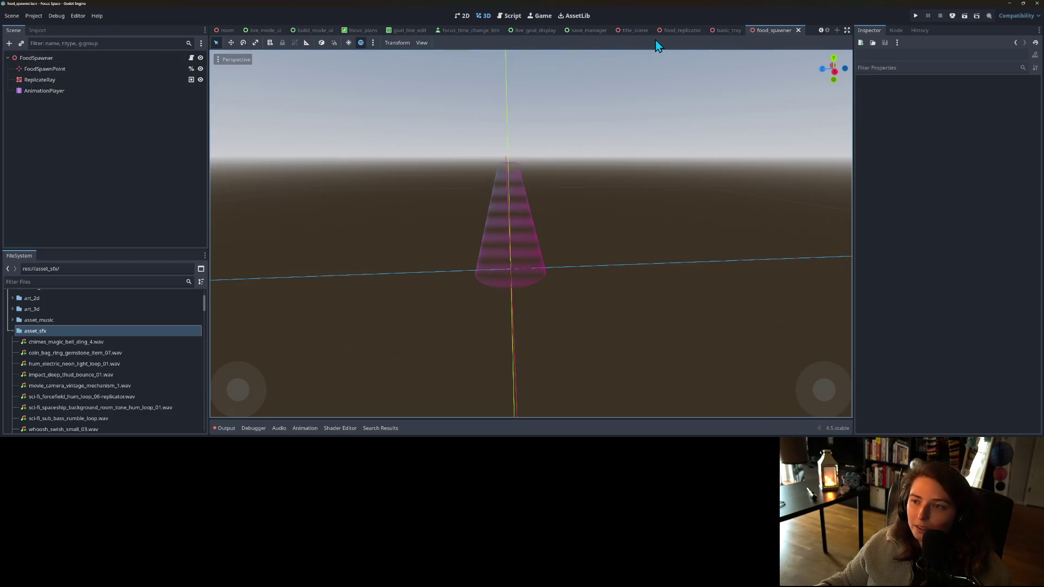
left_click(62, 58)
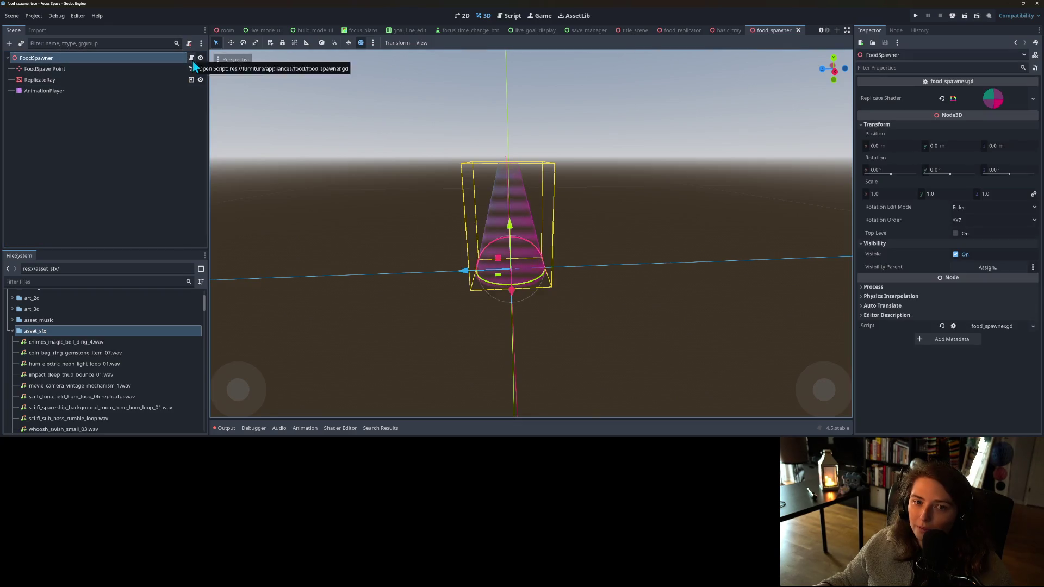
left_click(193, 61)
right_click(165, 60)
left_click(192, 78)
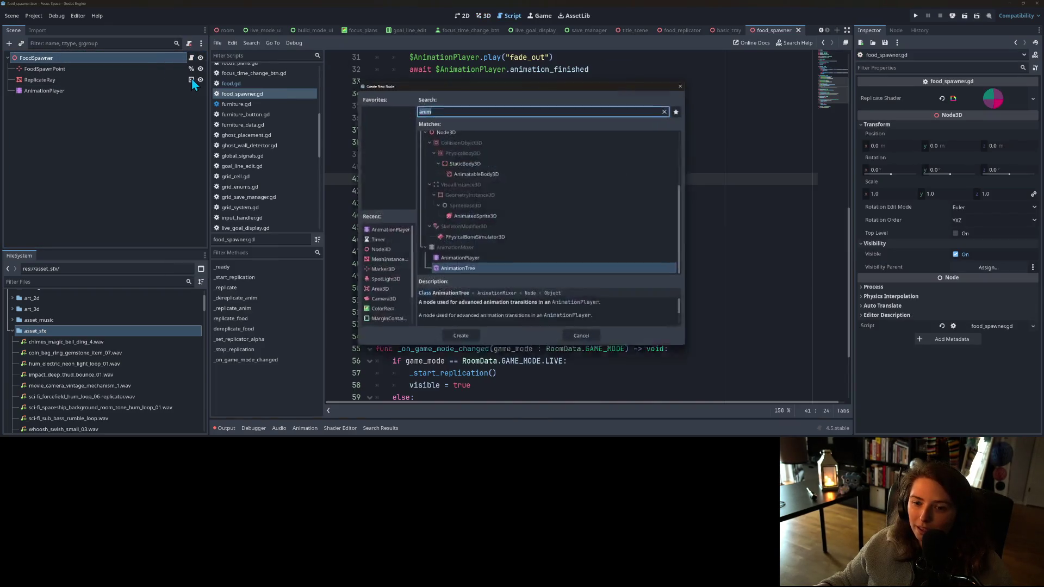
type("aud")
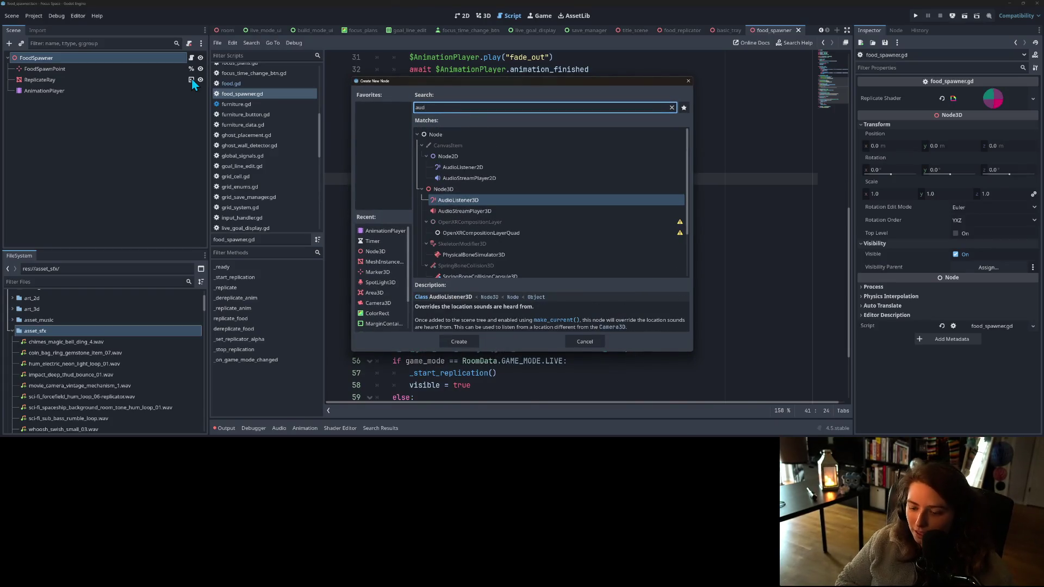
type("io")
double_click(456, 222)
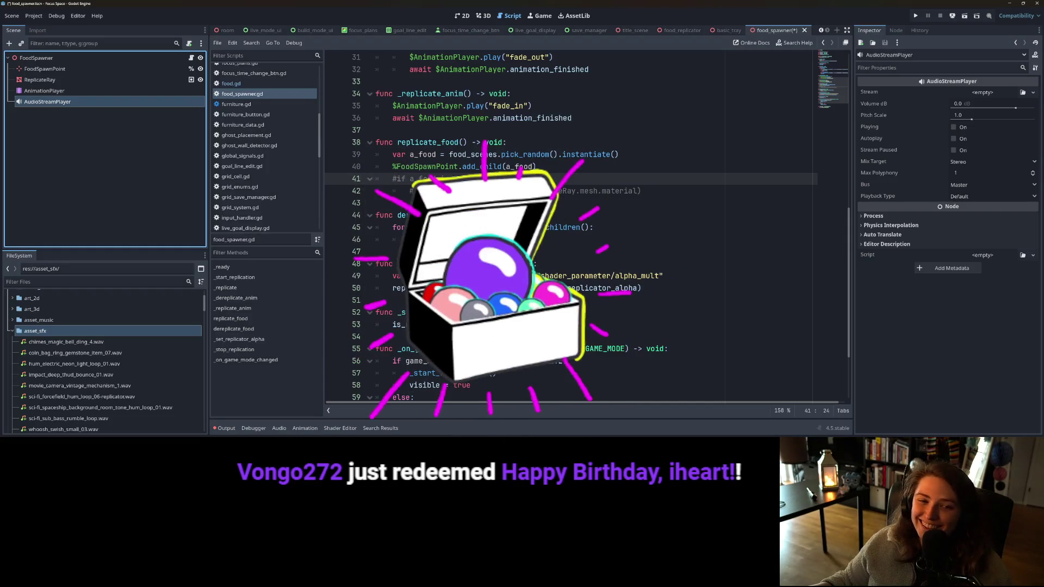
- Start choosing a sound file for the AudioStreamPlayer's Stream
left_click(1023, 92)
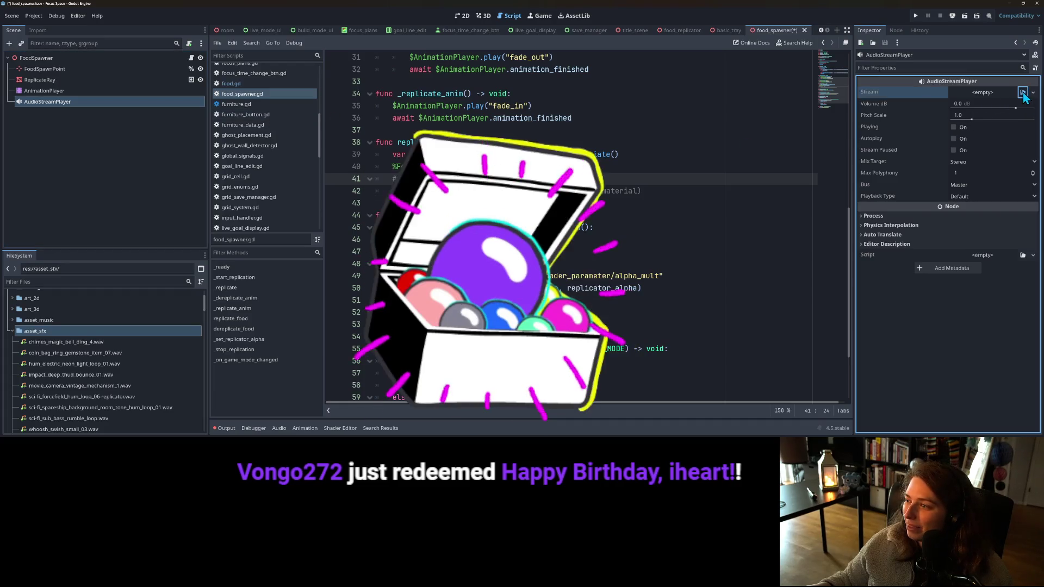
- Load sci-fi_forcefield_hum_loop_06-replicator.wav into the Stream and preview it
type("replicator")
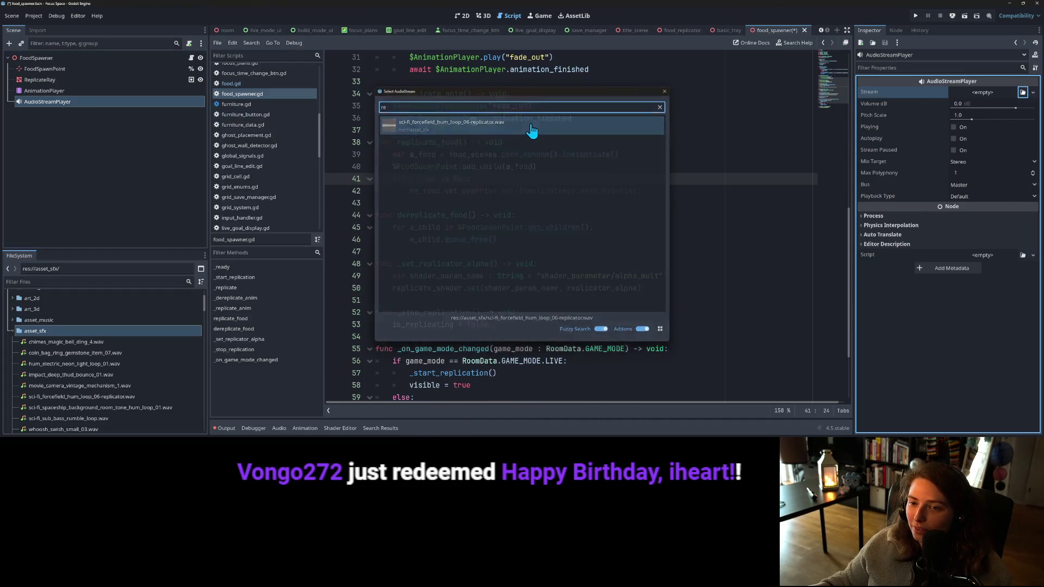
double_click(531, 120)
left_click(658, 239)
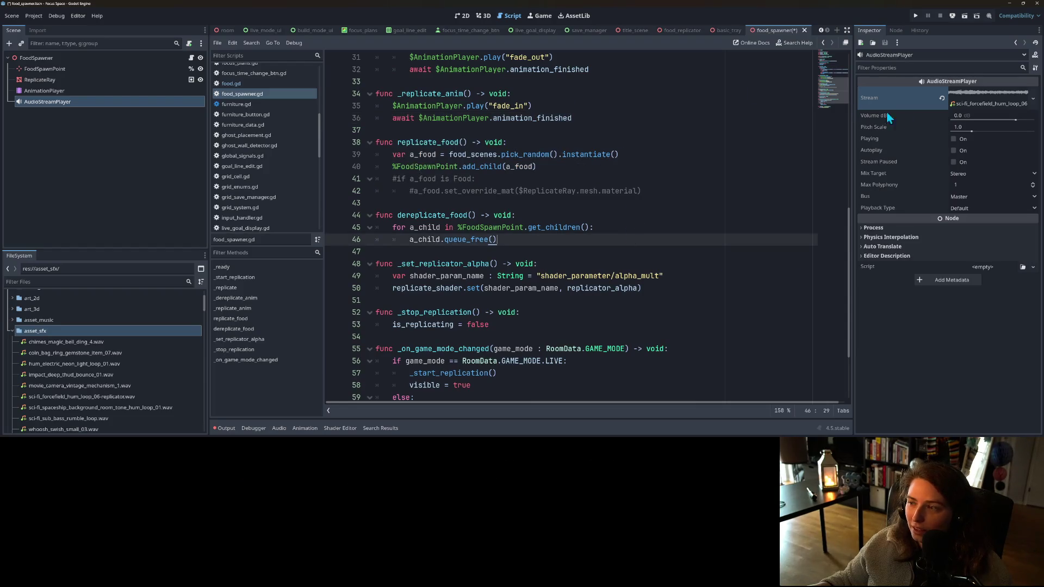
left_click(955, 140)
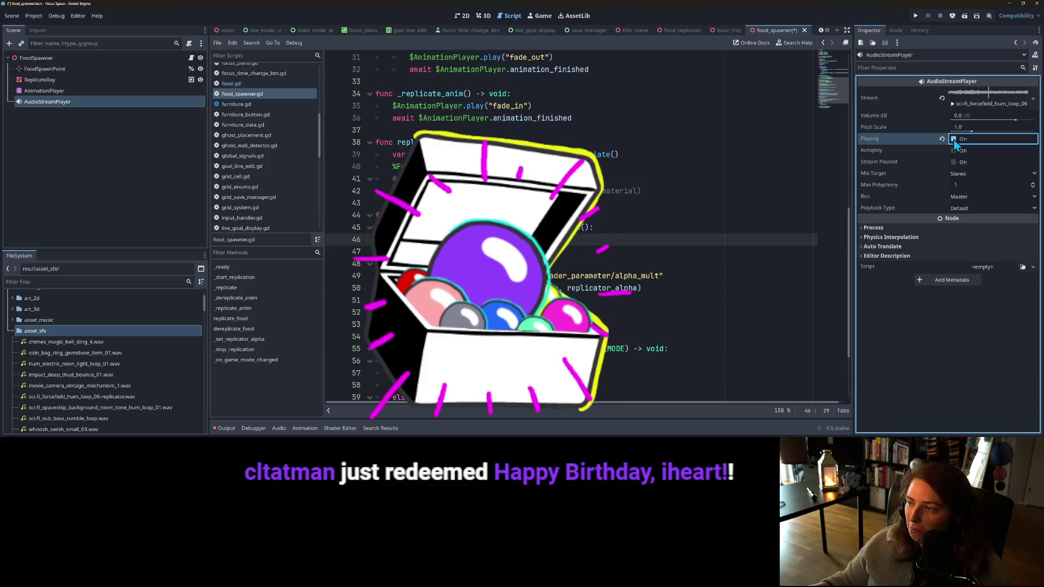
- Set Volume dB to -10, then -15, replaying the preview at each level
left_click(980, 116)
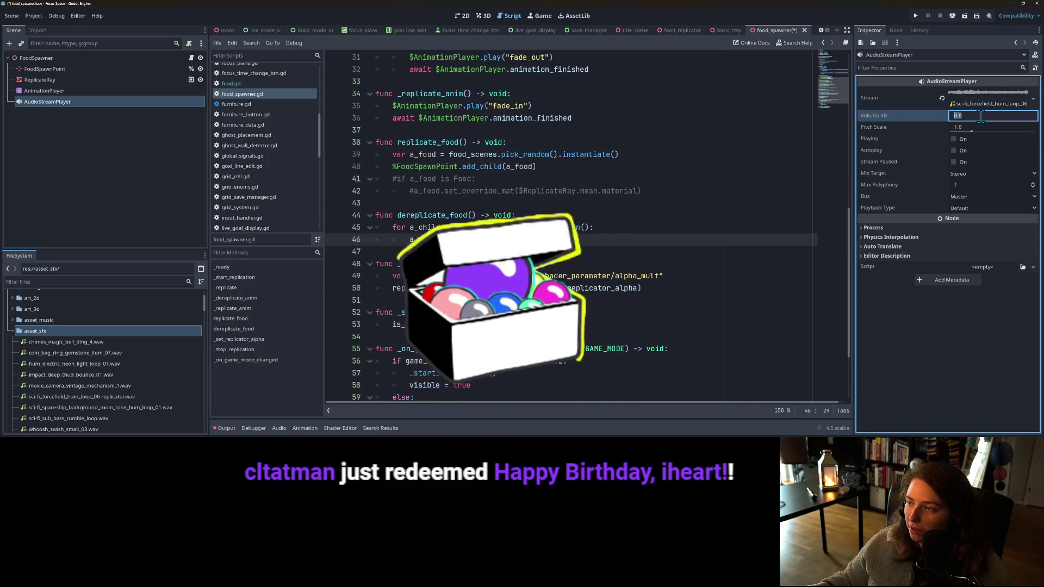
type("-10")
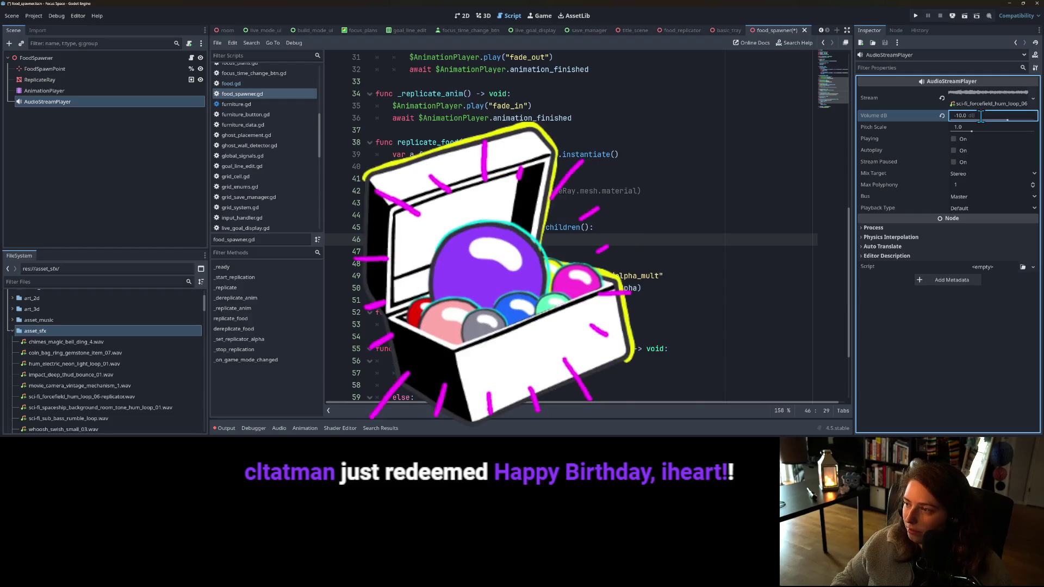
key("Return")
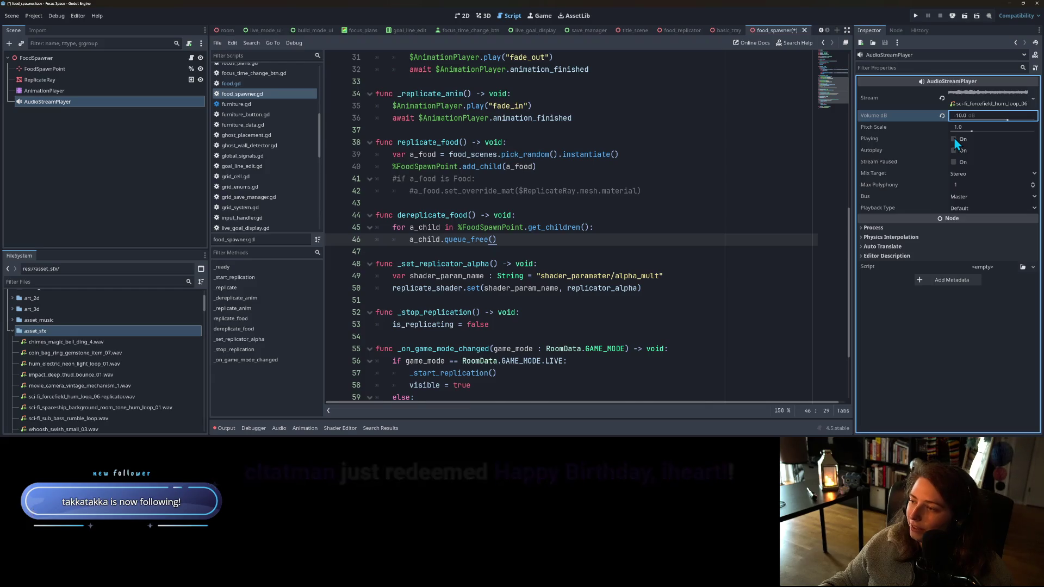
left_click(954, 139)
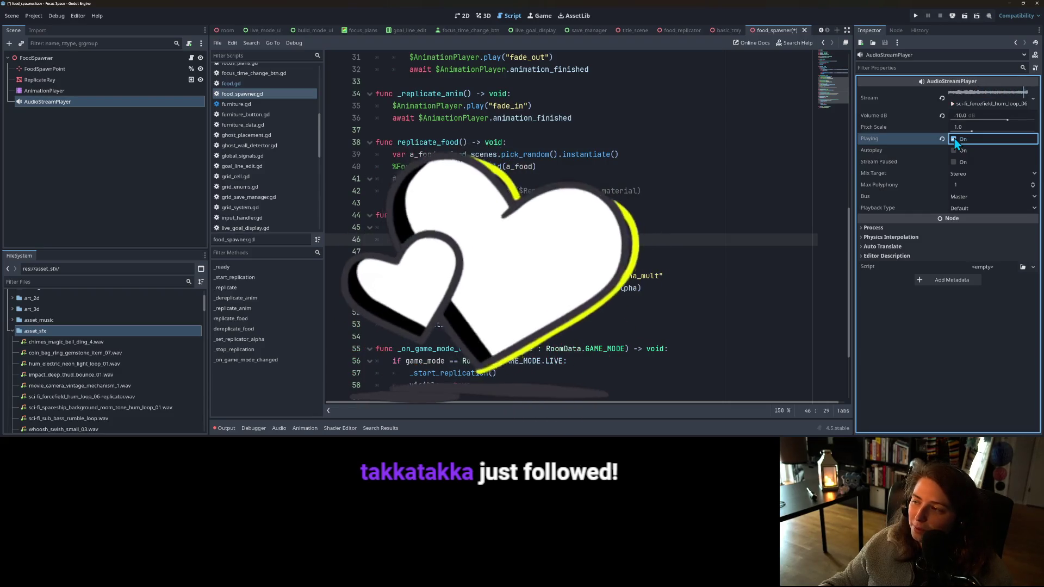
left_click(970, 116)
type("-15")
key("Return")
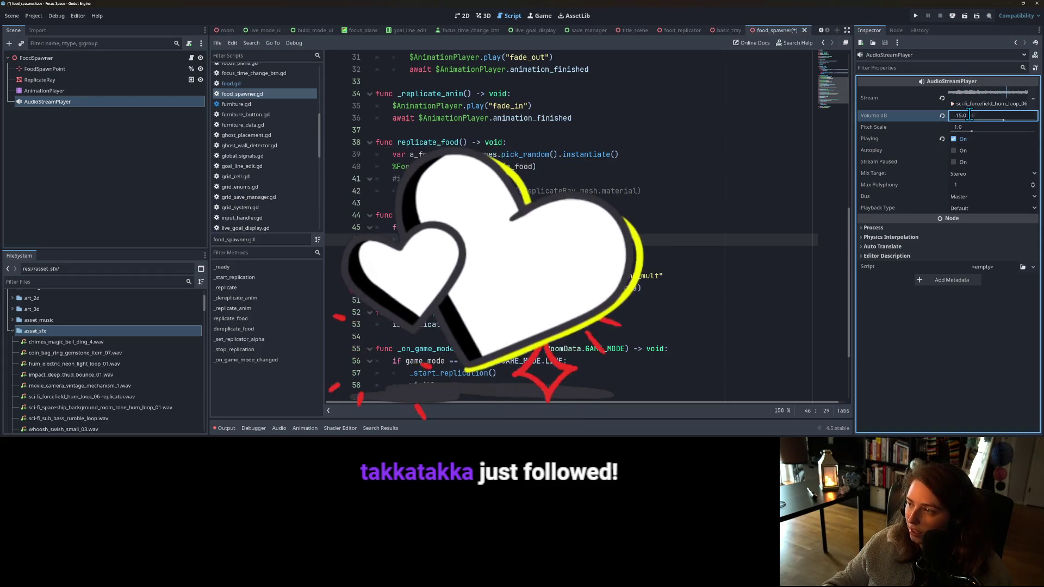
left_click(957, 141)
left_click(955, 140)
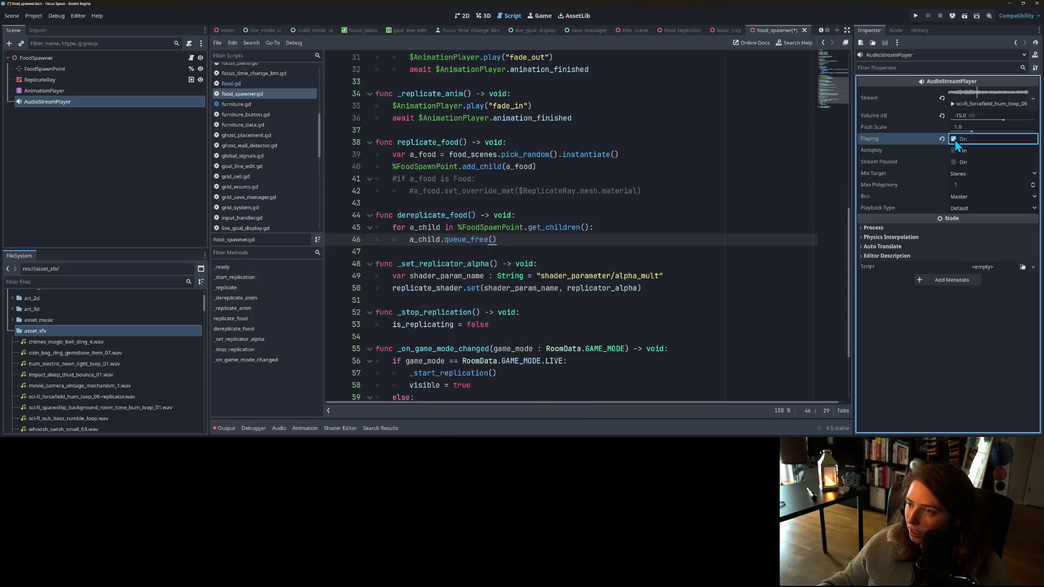
- Reimport sci-fi_forcefield_hum_loop_06-replicator.wav with Loop Mode set to Forward
scroll(81, 370, "down", 3)
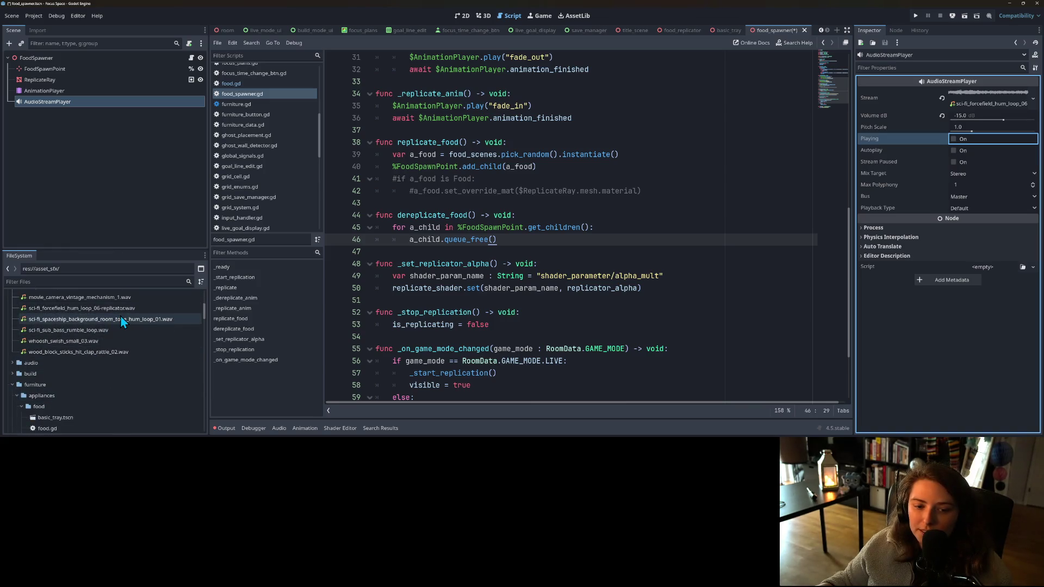
scroll(99, 337, "up", 1)
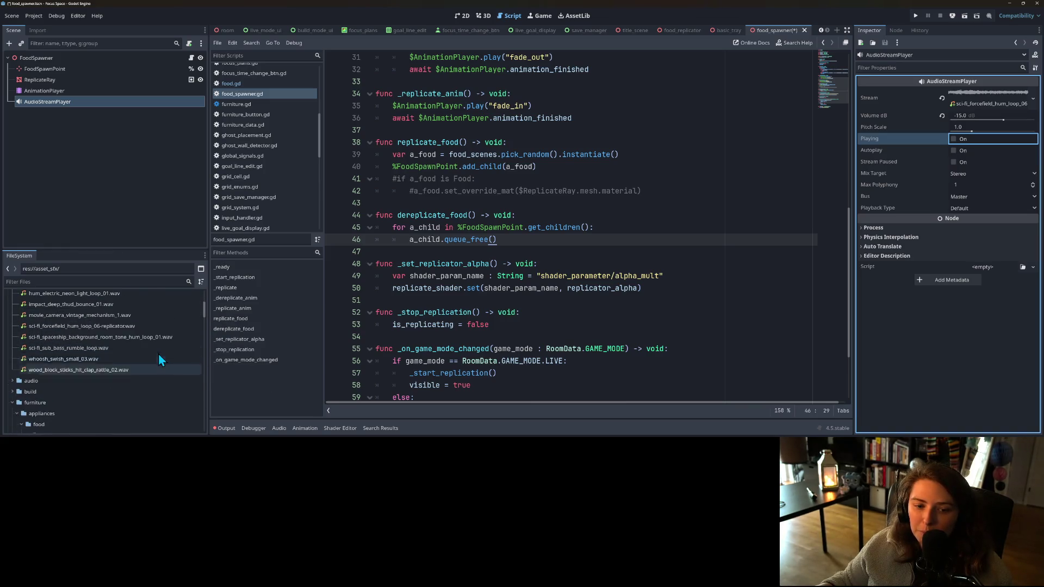
left_click(116, 326)
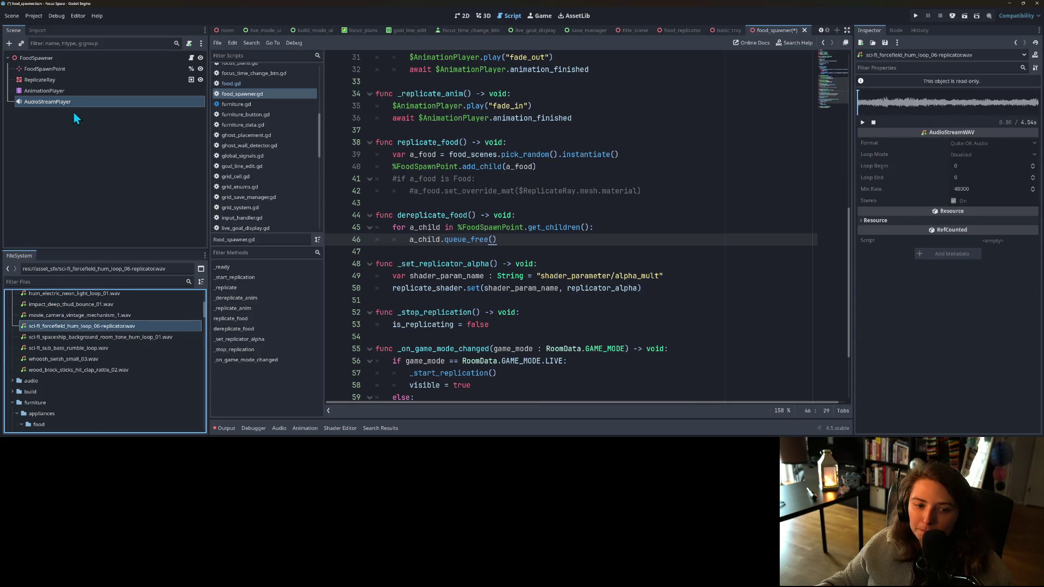
left_click(41, 31)
left_click(136, 170)
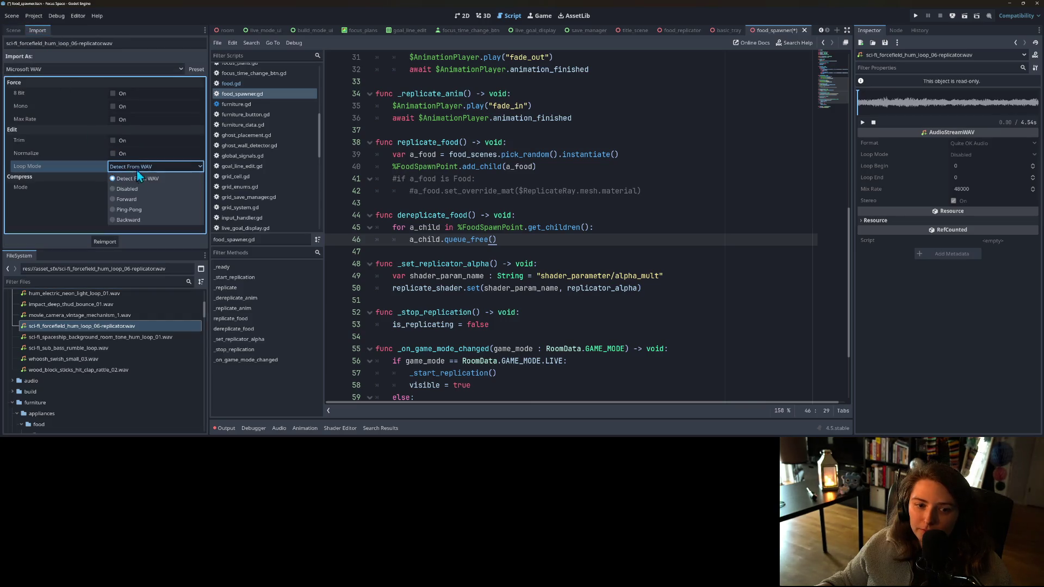
left_click(144, 200)
left_click(105, 242)
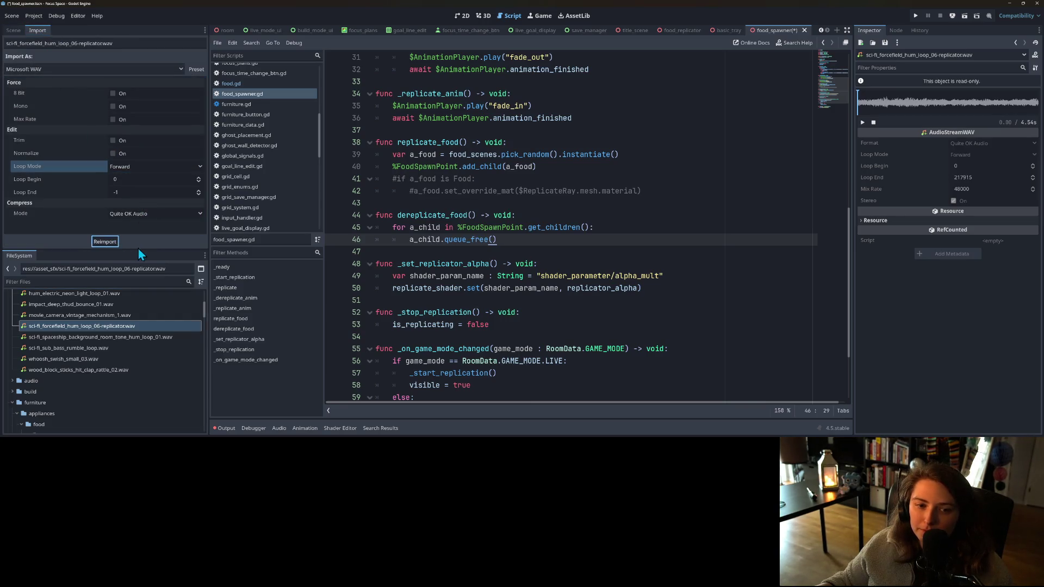
left_click(14, 31)
right_click(116, 102)
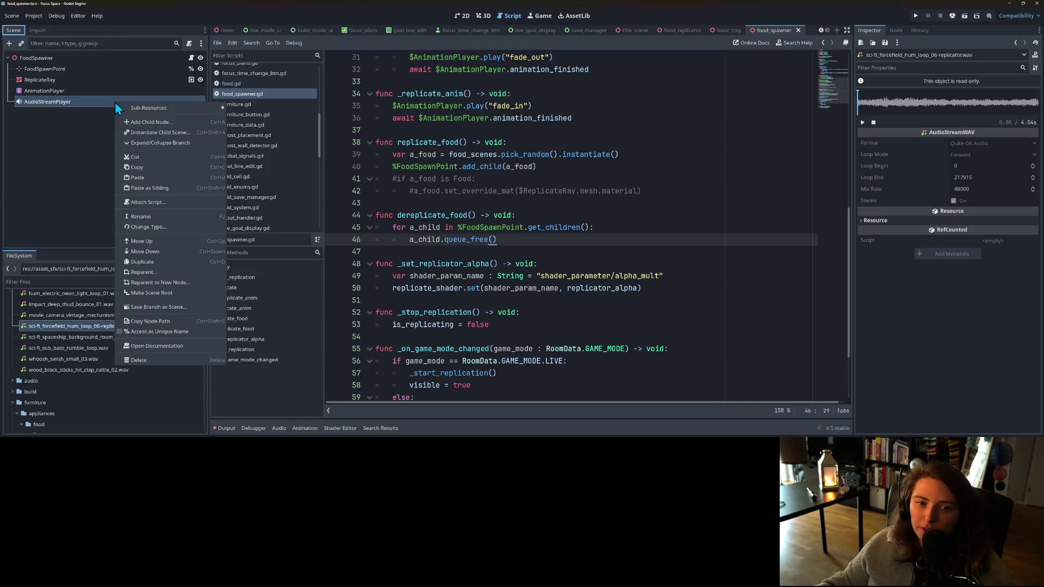
left_click(181, 57)
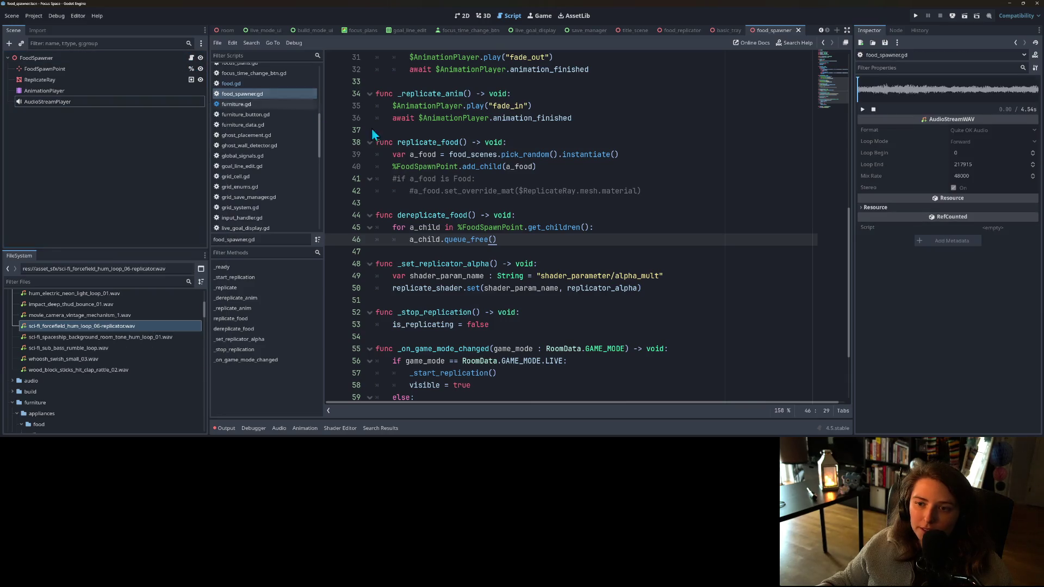
- In food_spawner.gd, put the cursor at the end of line 25 in _replicate
left_click(483, 16)
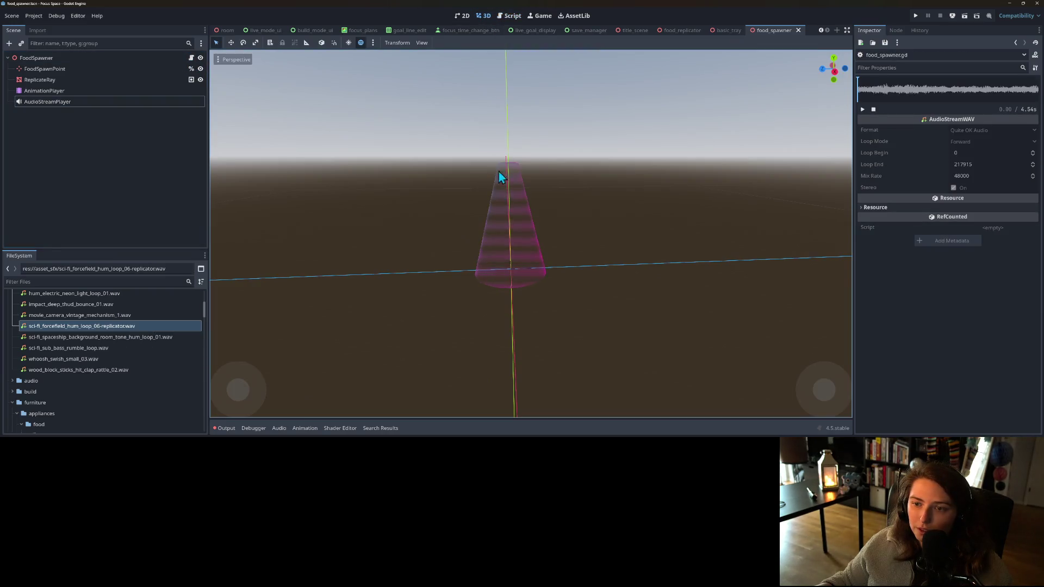
left_click(511, 16)
scroll(507, 61, "up", 3)
scroll(453, 185, "down", 6)
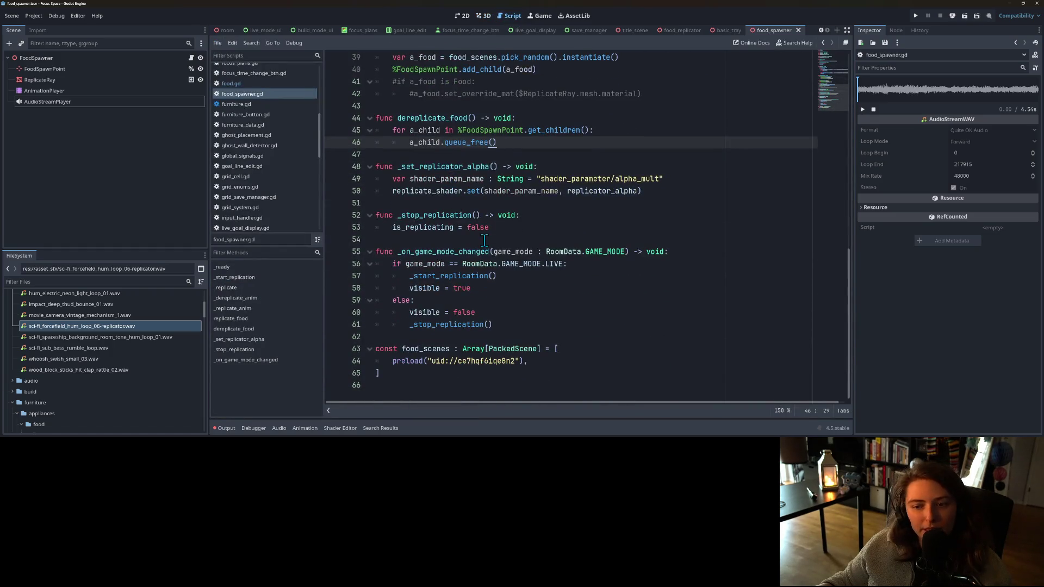
scroll(491, 259, "up", 9)
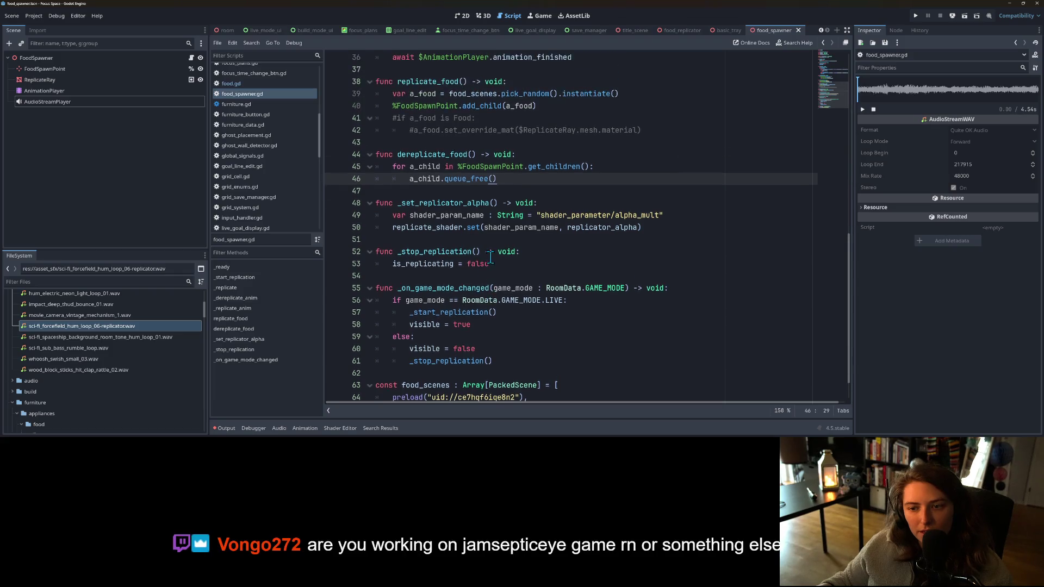
scroll(490, 256, "up", 1)
left_click(477, 215)
left_click(506, 228)
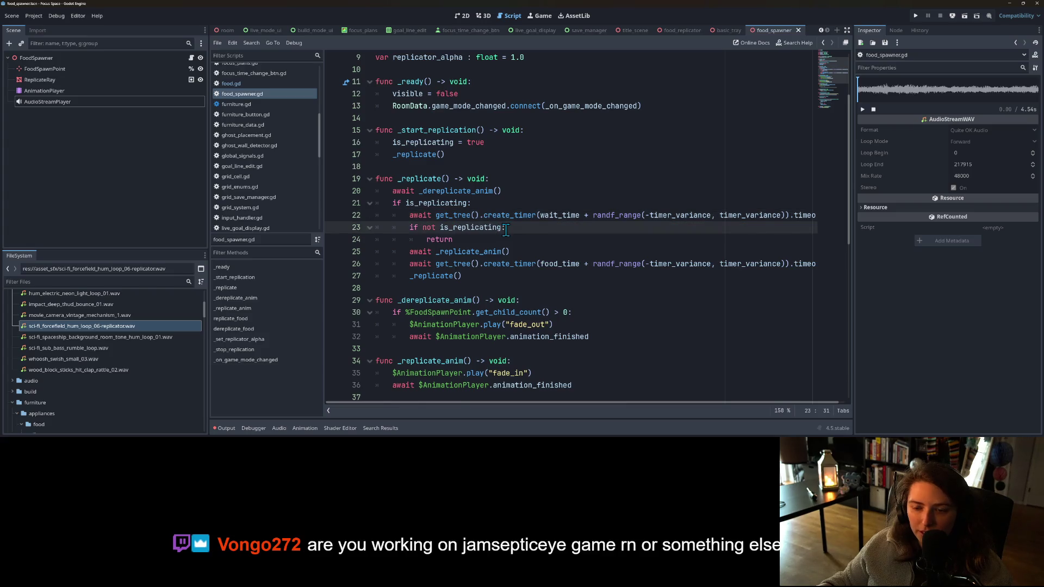
left_click(506, 239)
scroll(515, 243, "down", 1)
left_click(540, 213)
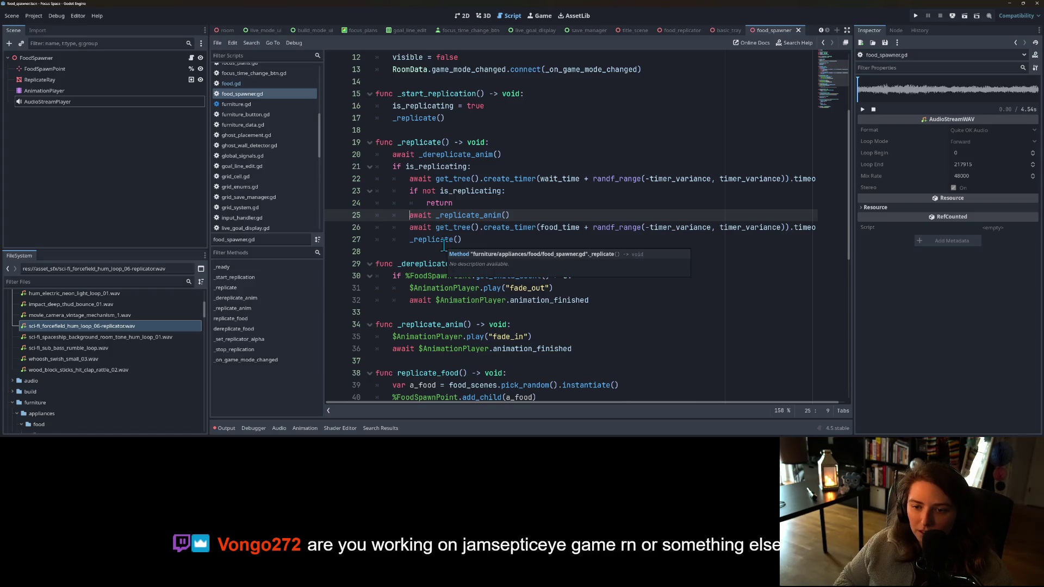
- Clear the stray blank line after return, save the script, and open the 3D view's Animation panel
key("Return")
key("Up")
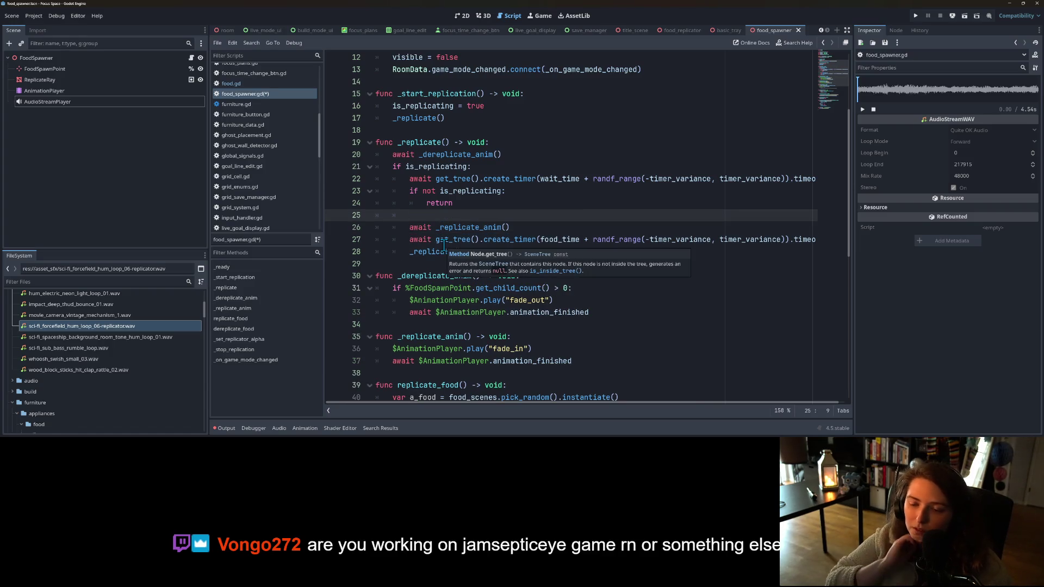
key("BackSpace")
key("BackSpace")
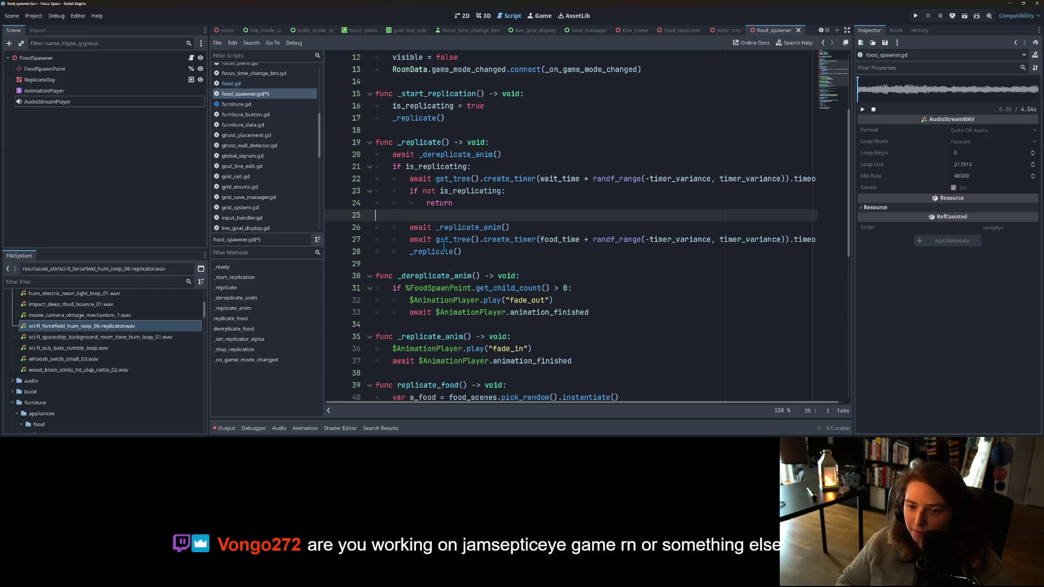
key("BackSpace")
key("ctrl+s")
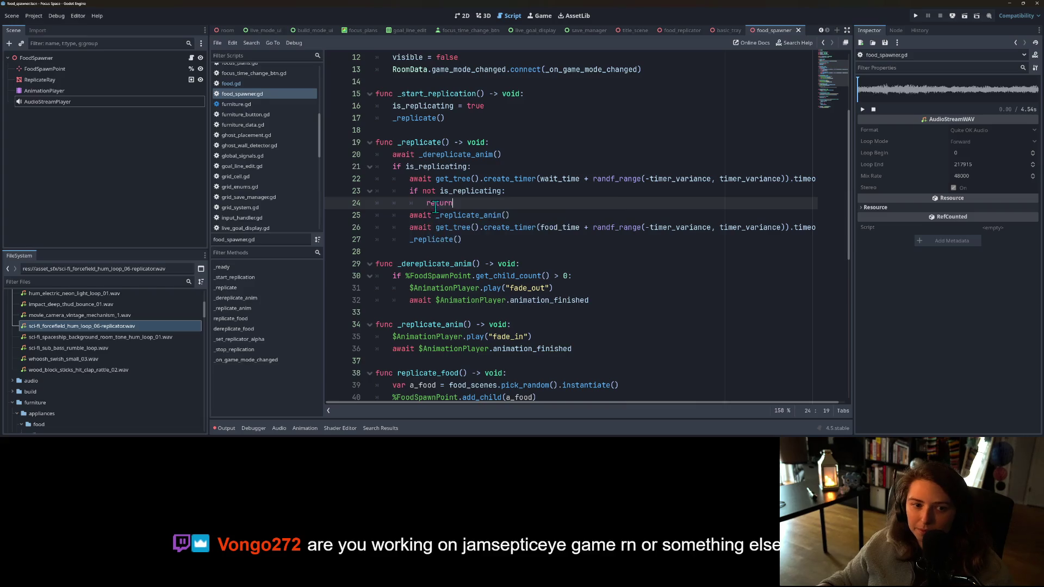
left_click(479, 15)
left_click(297, 429)
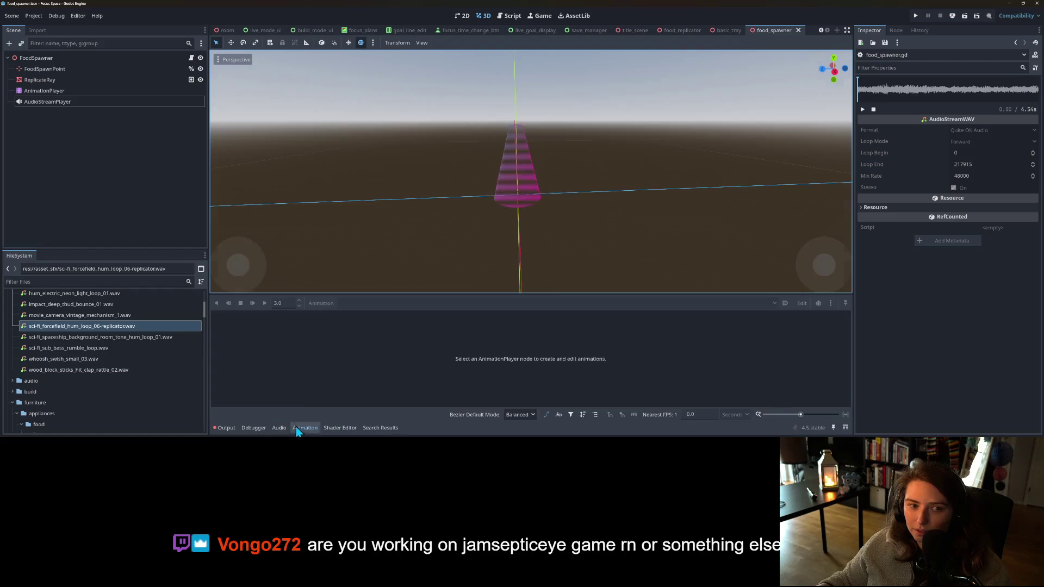
- In fade_in, add an AudioStreamPlayer Call Method track with a play(0.0) key
left_click(85, 92)
left_click(295, 322)
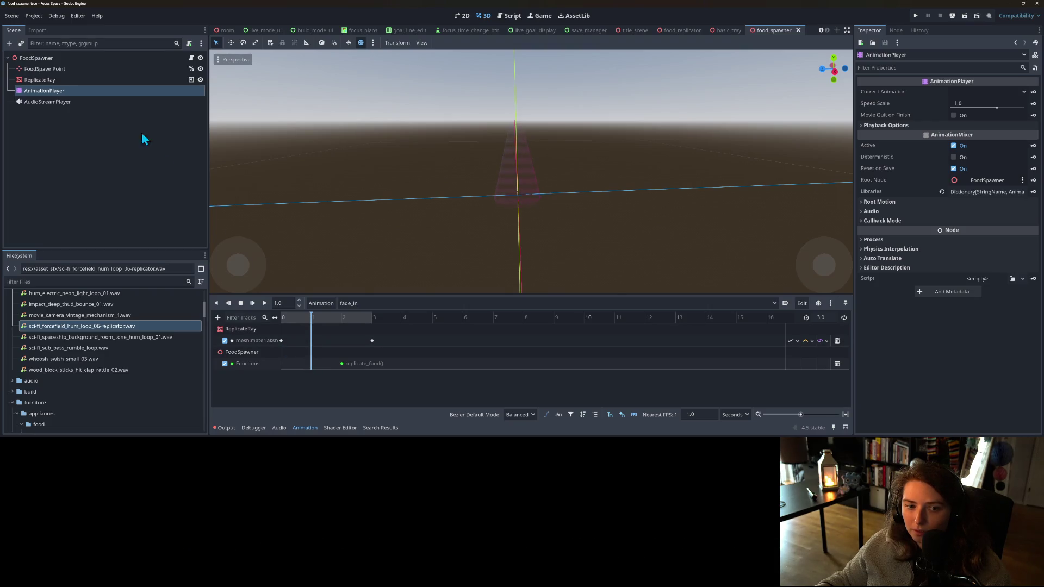
left_click(221, 330)
left_click(218, 317)
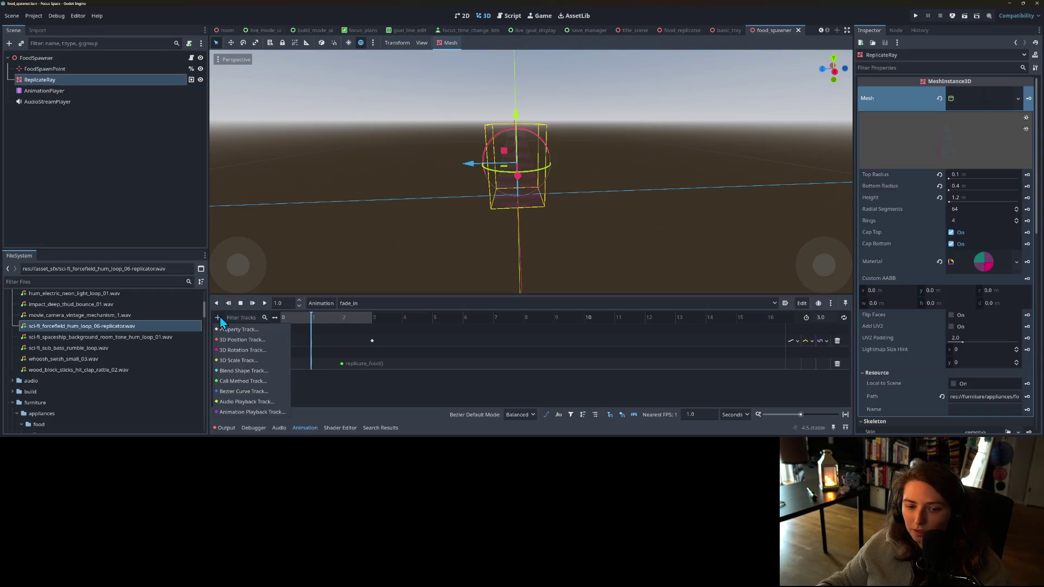
left_click(238, 382)
left_click(494, 154)
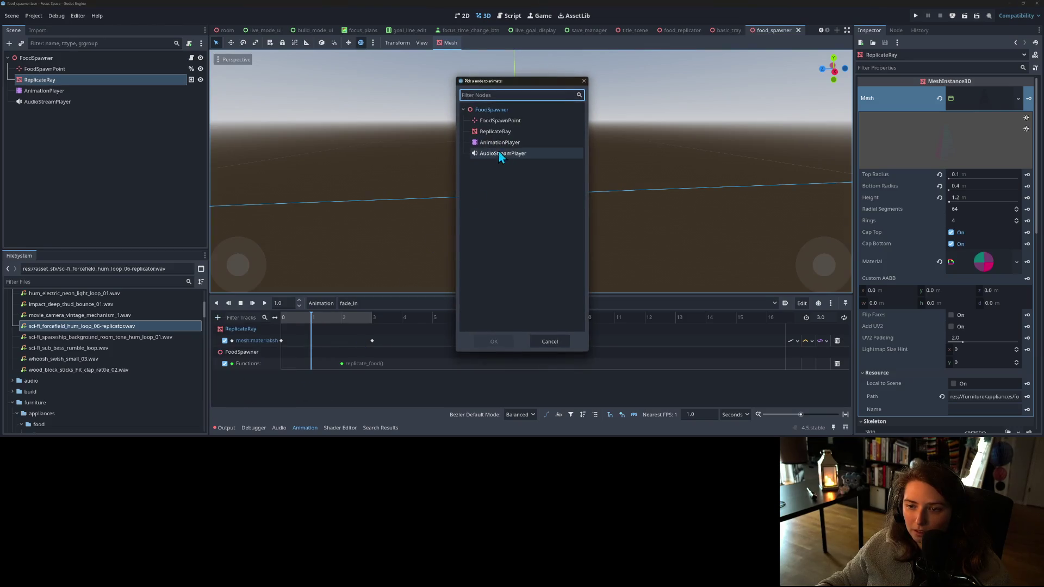
left_click(494, 341)
right_click(311, 391)
left_click(323, 396)
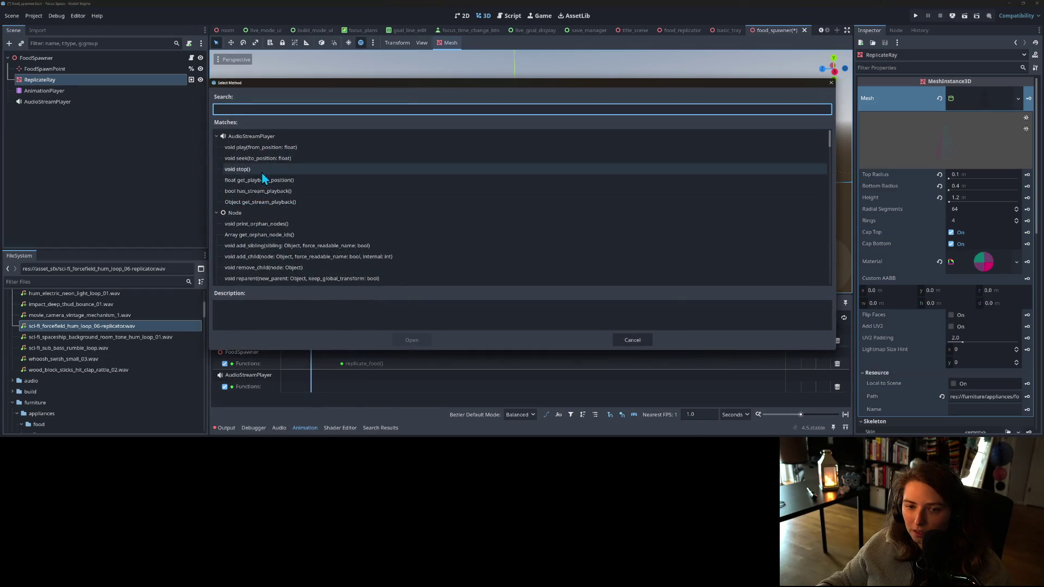
left_click(252, 147)
left_click(406, 340)
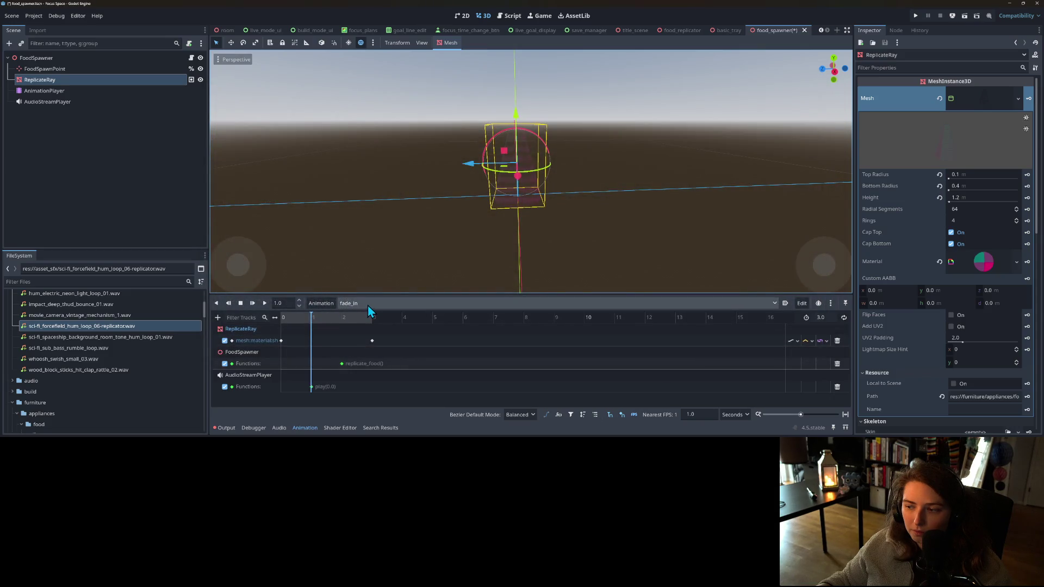
- In fade_out, add an AudioStreamPlayer Call Method track calling stop() at 2.8 seconds, and save
left_click(367, 305)
left_click(371, 335)
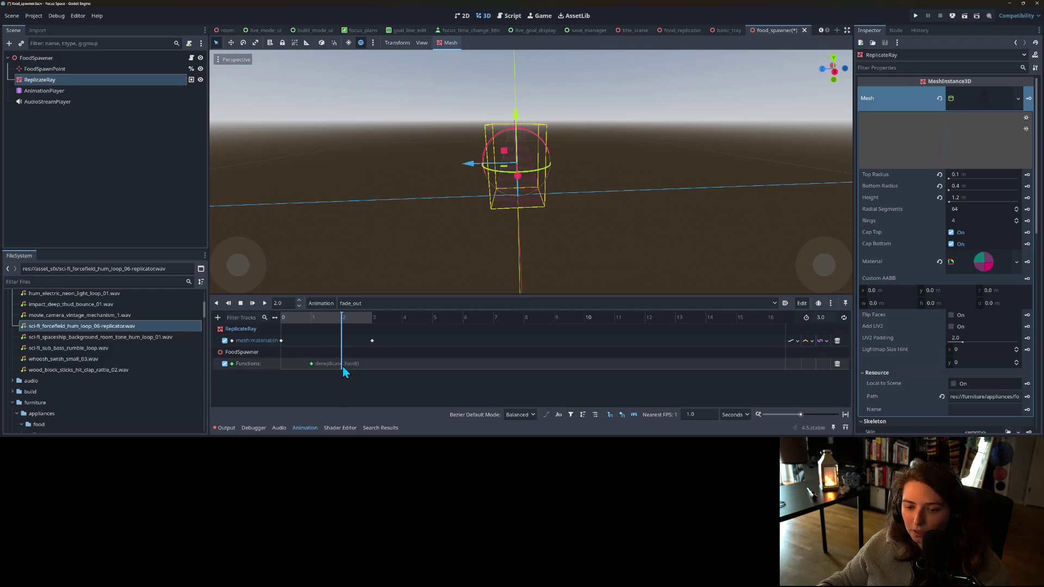
left_click(218, 317)
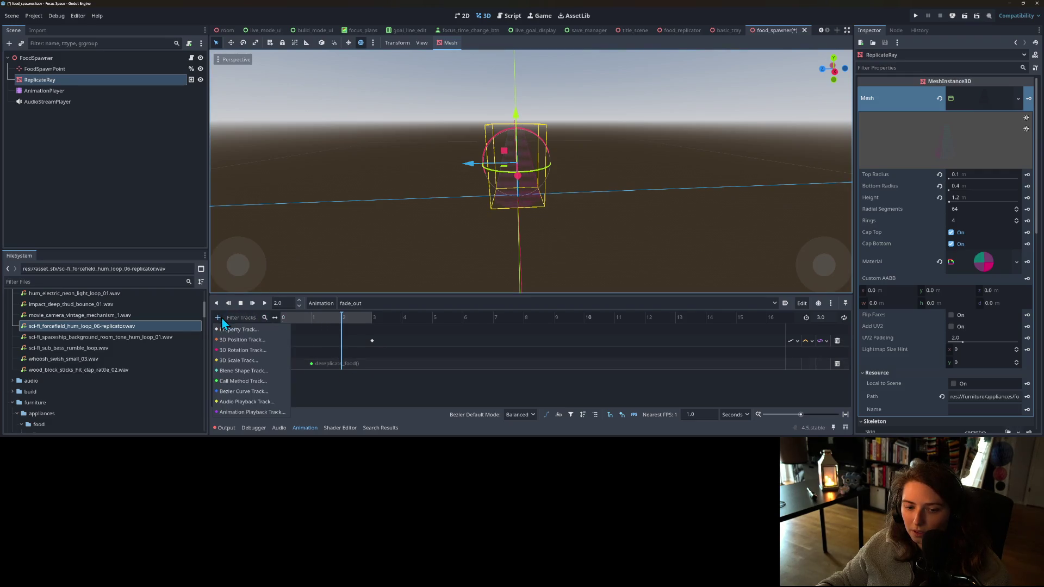
left_click(244, 382)
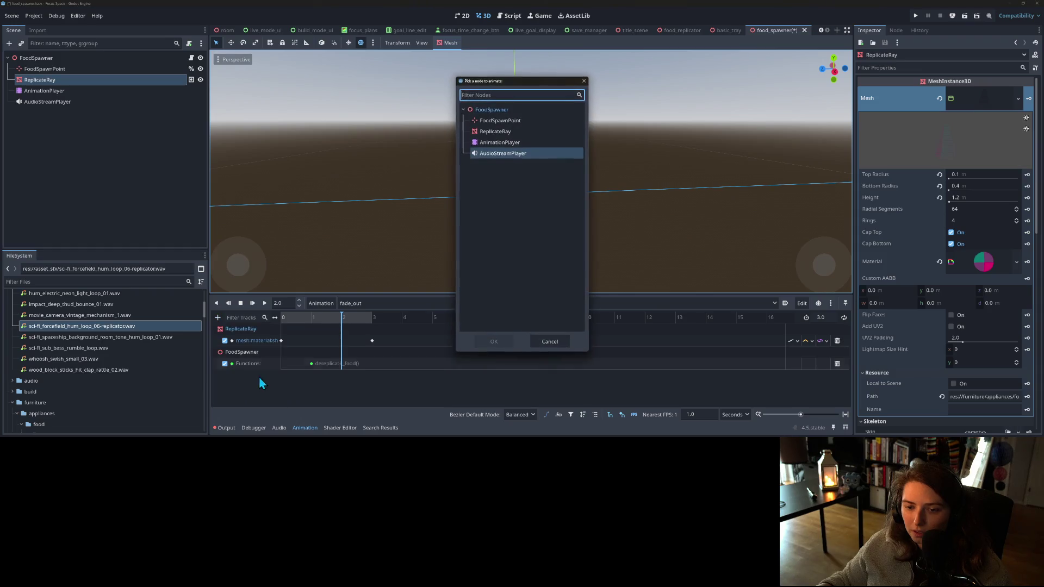
left_click(507, 160)
left_click(493, 341)
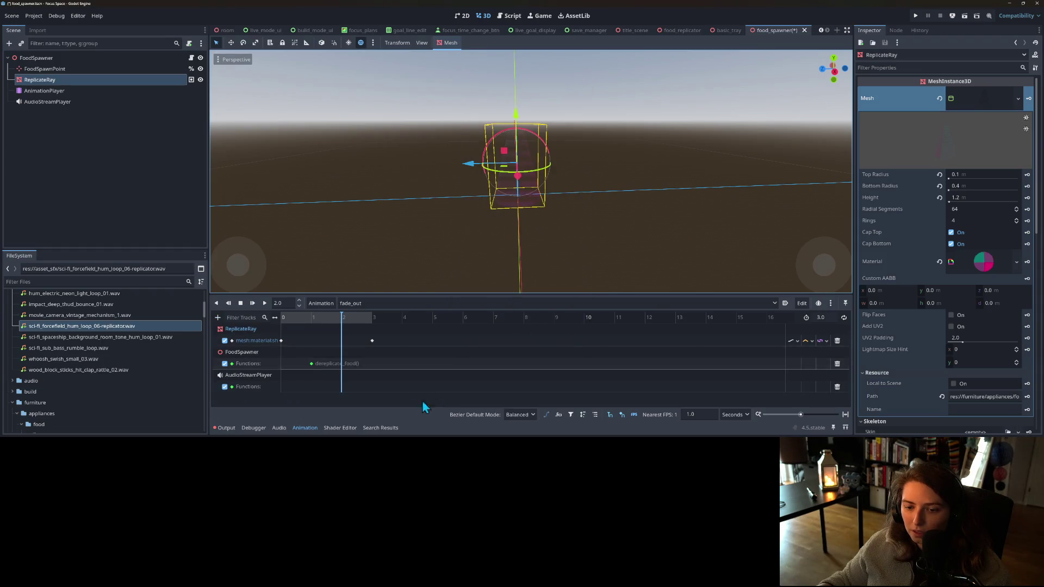
right_click(347, 389)
left_click(361, 396)
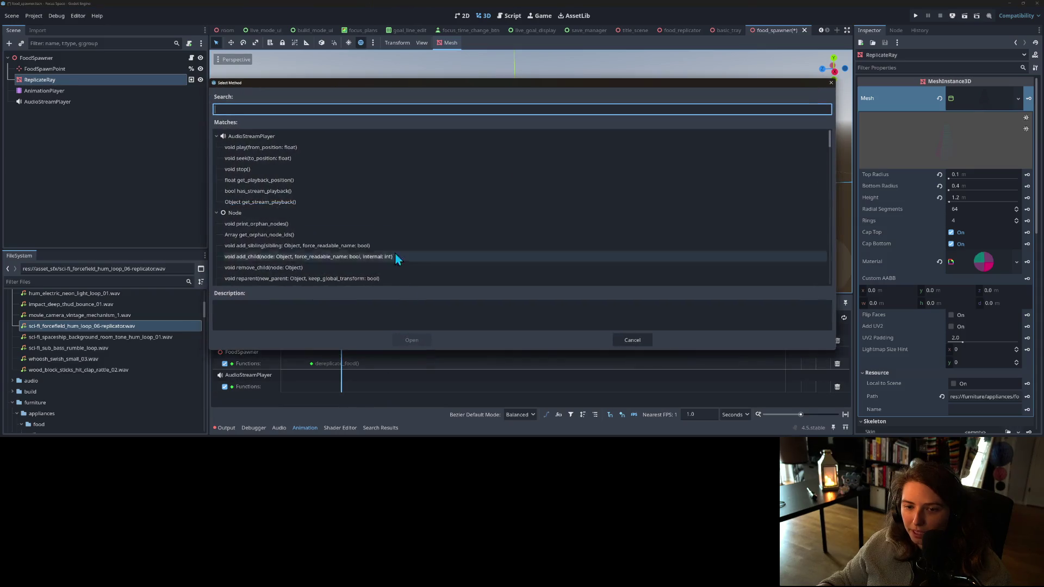
left_click(237, 169)
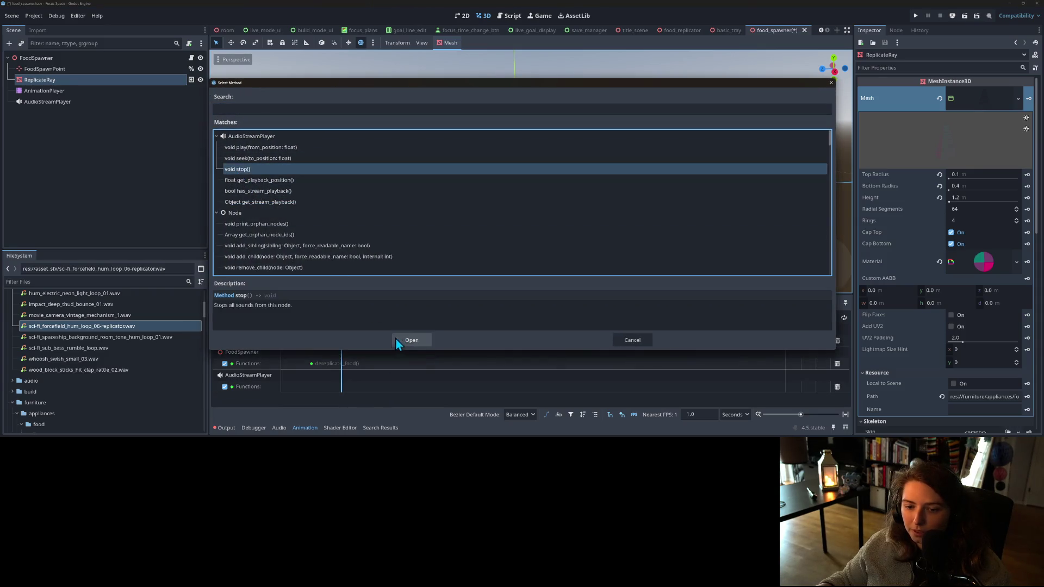
left_click(402, 340)
left_click_drag(342, 387, 360, 388)
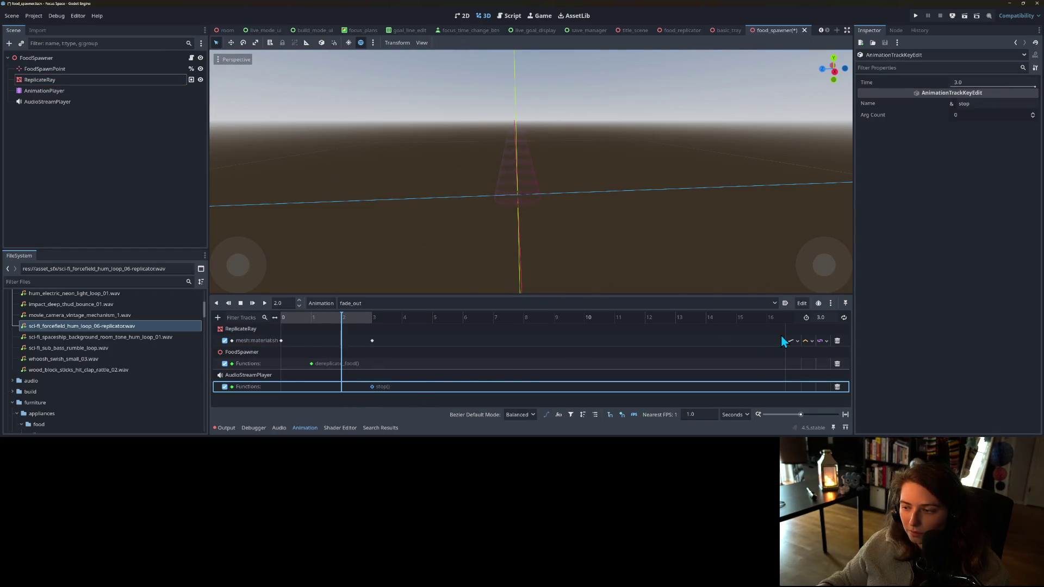
left_click(977, 84)
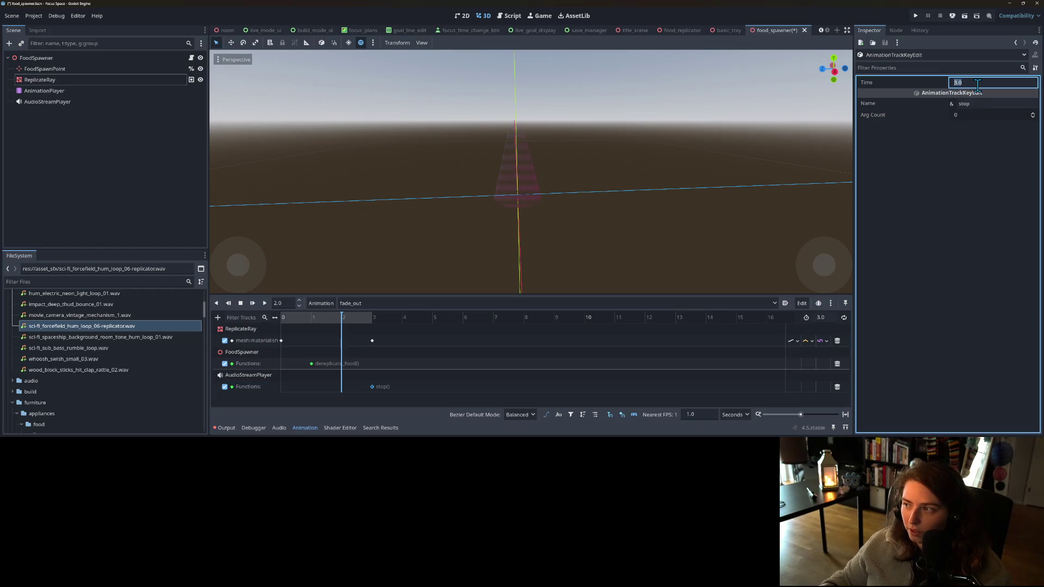
type("2.8")
key("Return")
key("ctrl+s")
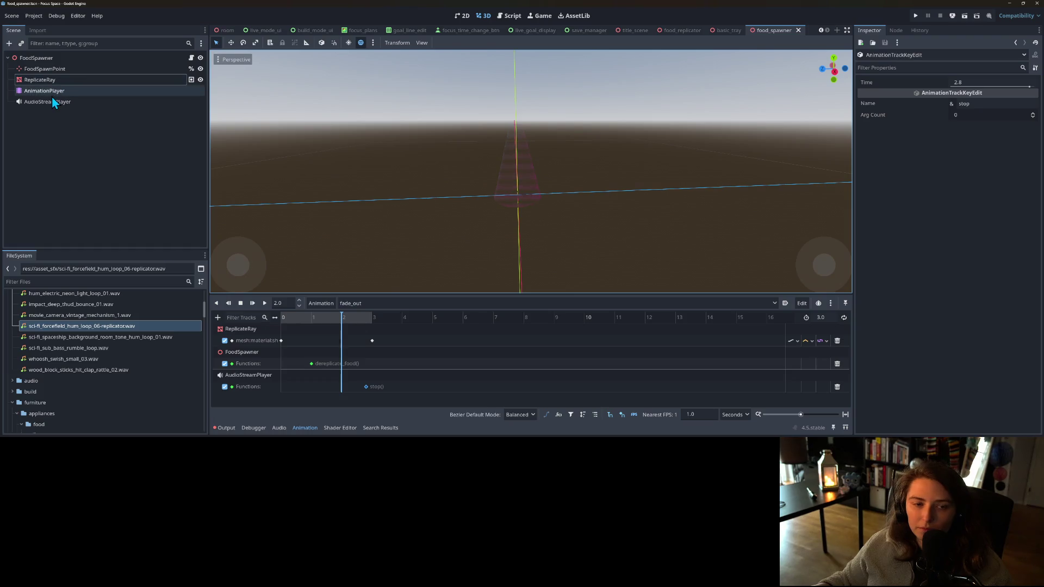
- Retime the AudioStreamPlayer play() key in fade_in from 0.0 to 0.2 seconds
left_click(387, 303)
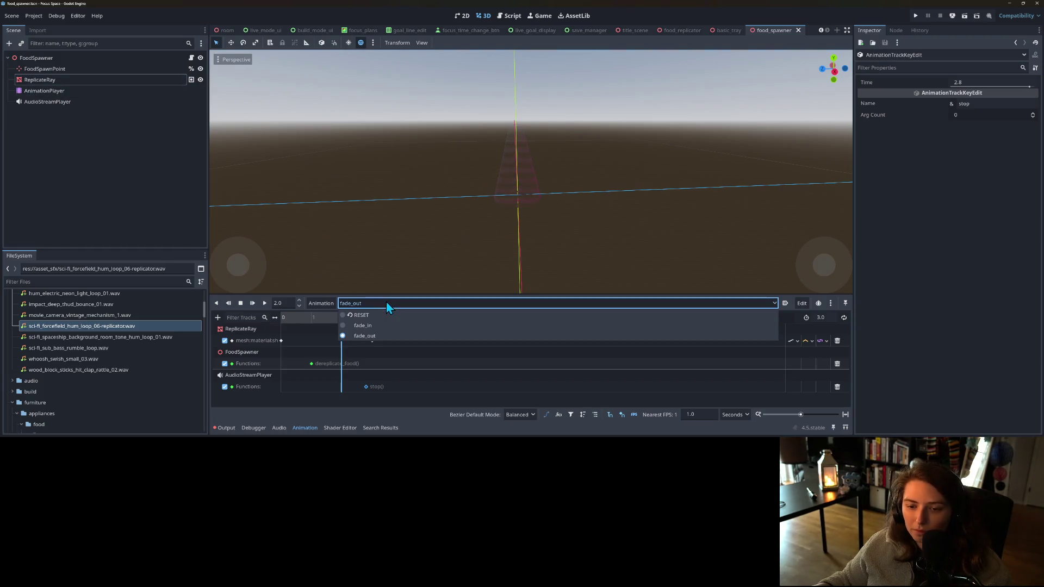
left_click(364, 326)
left_click(310, 387)
left_click(972, 82)
type("2")
key("Return")
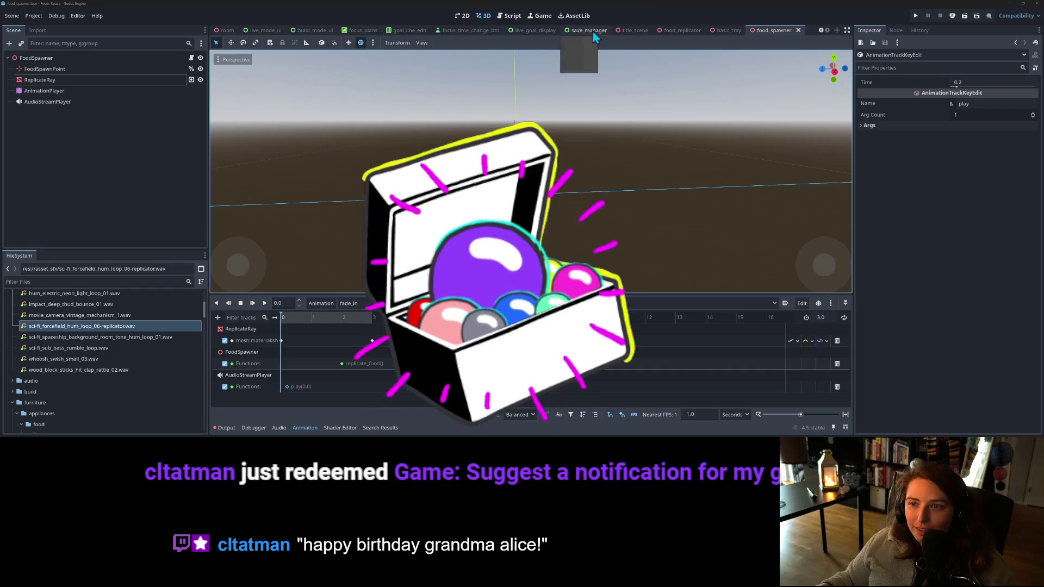
left_click(511, 15)
- Add a birthday greeting as a fifth message in notification_strings.gd, save, and return to 3D
scroll(265, 94, "down", 10)
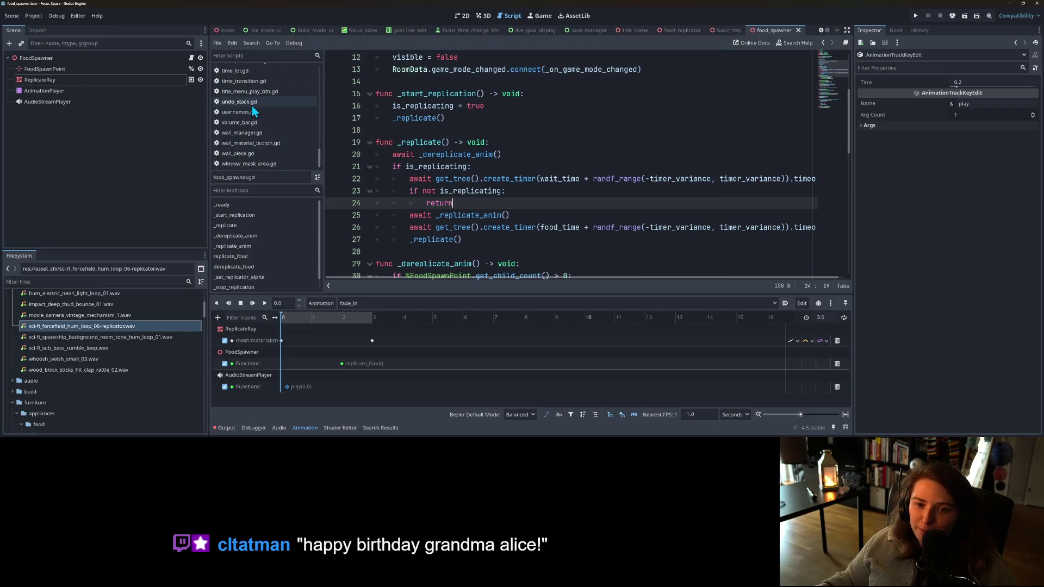
scroll(270, 146, "up", 2)
scroll(274, 162, "up", 4)
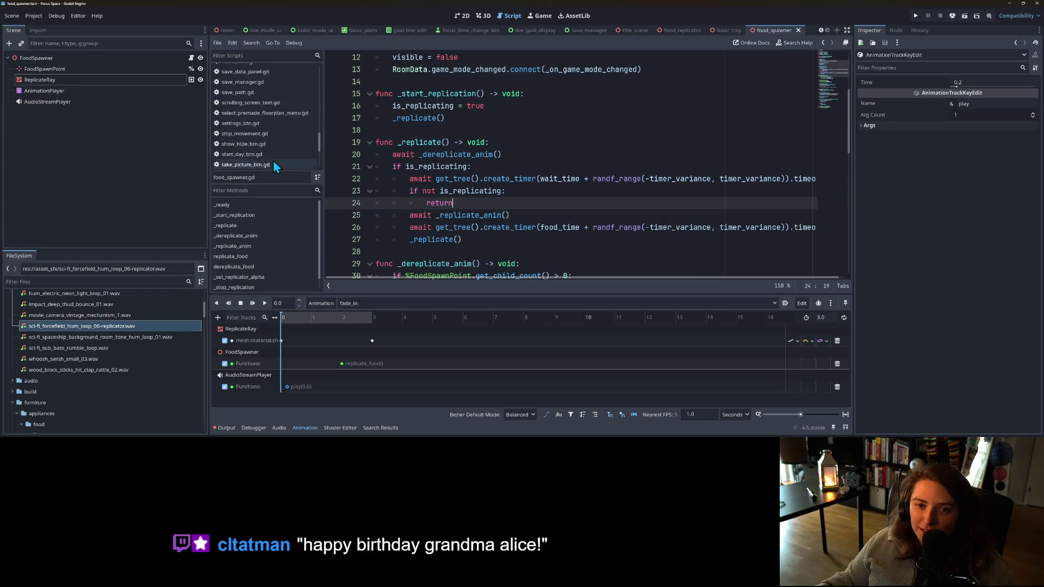
left_click(258, 127)
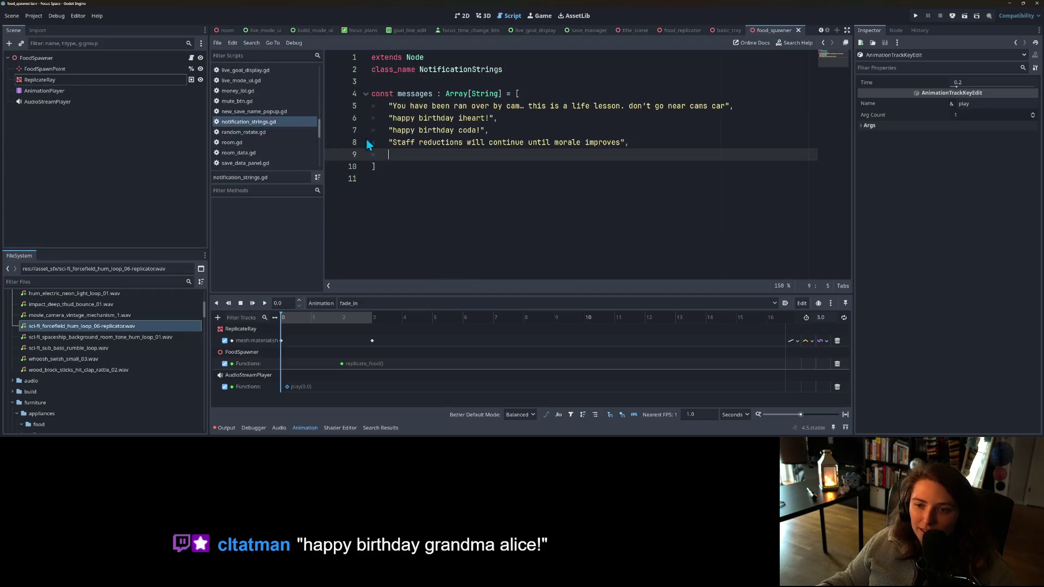
type("\"happy birthday grandma alice!")
key("ctrl+s")
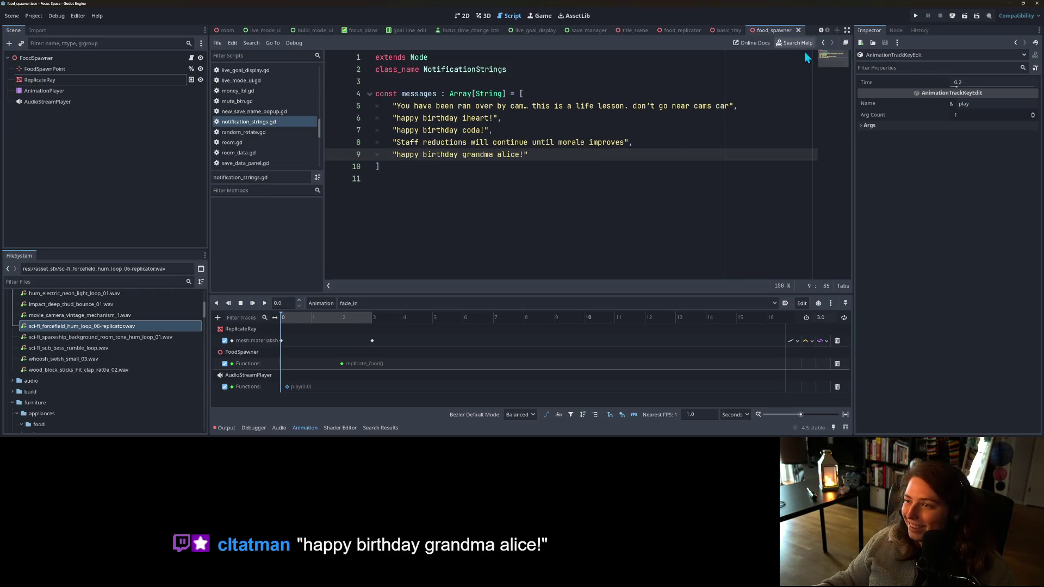
left_click(99, 128)
left_click(482, 17)
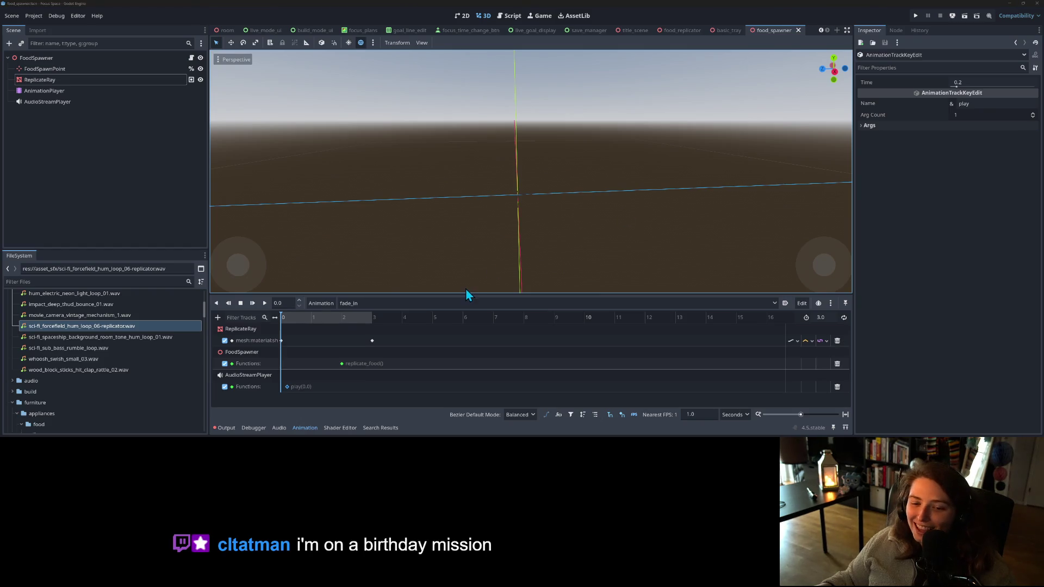
- Run the game and load the my_living_room room
left_click(917, 16)
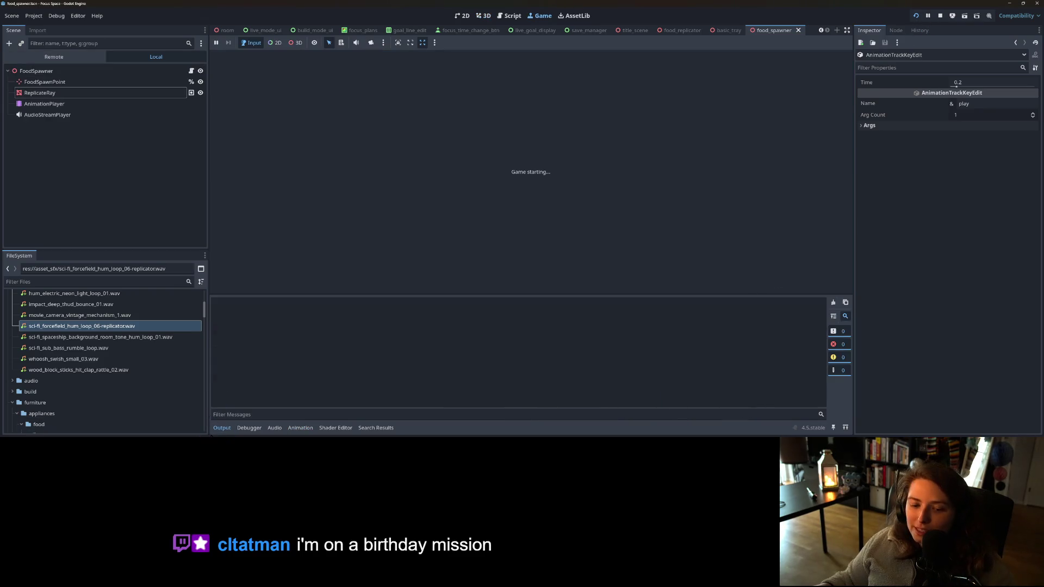
left_click(228, 434)
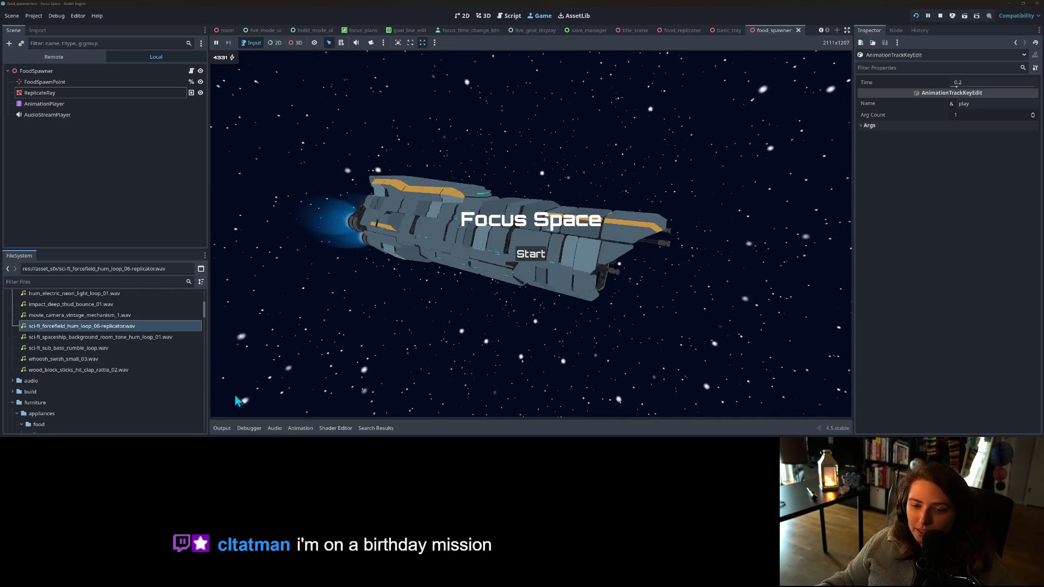
left_click(531, 254)
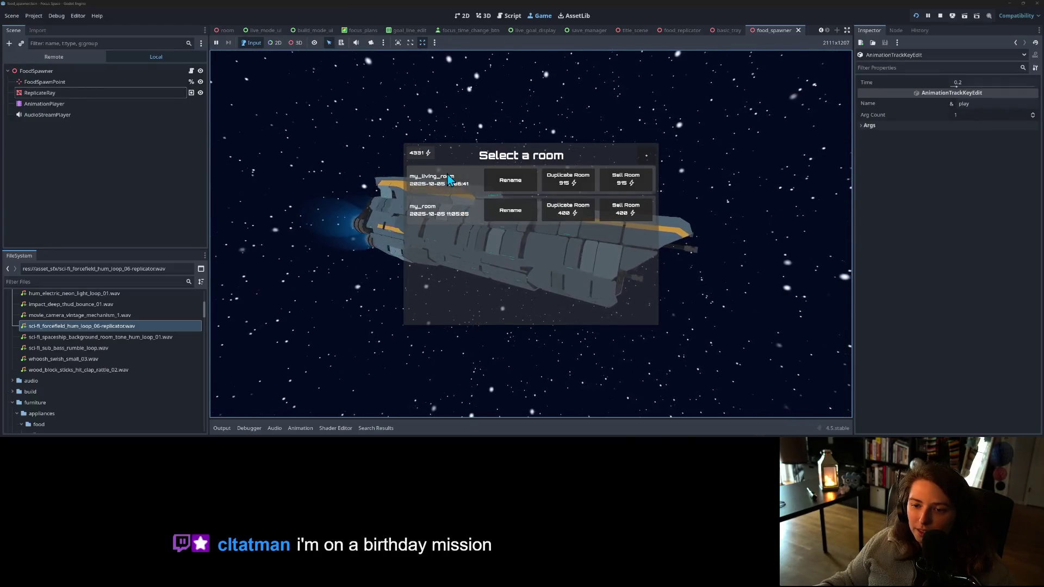
left_click(438, 180)
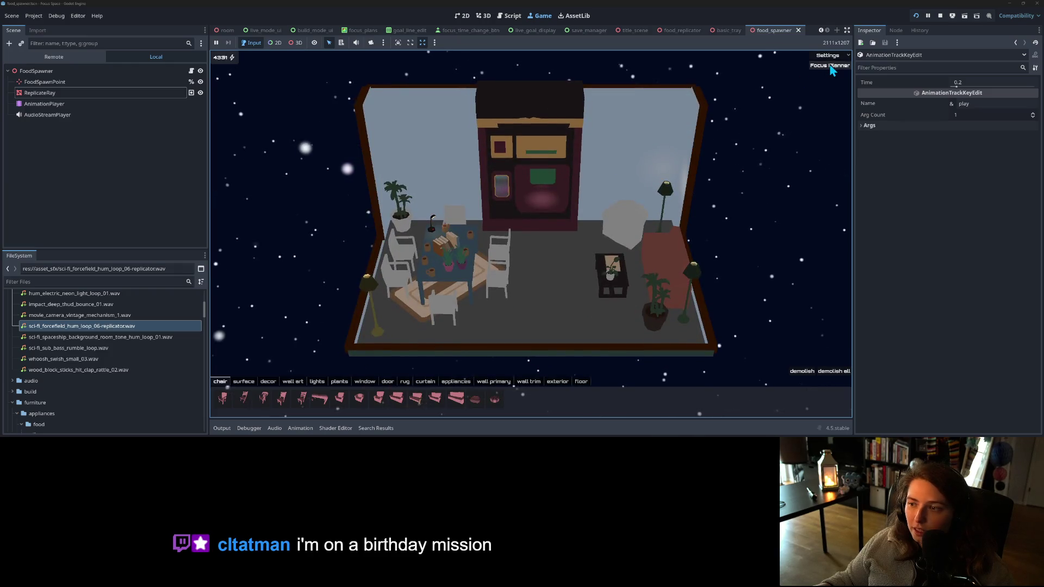
- Start a focus session from the Focus Planner, then stop the running game
left_click(830, 66)
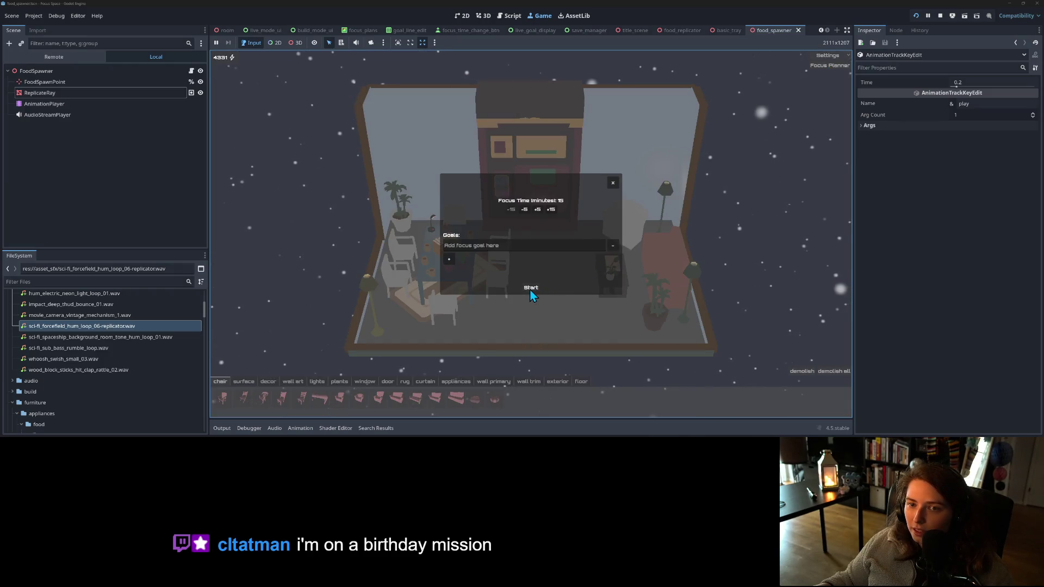
left_click(612, 184)
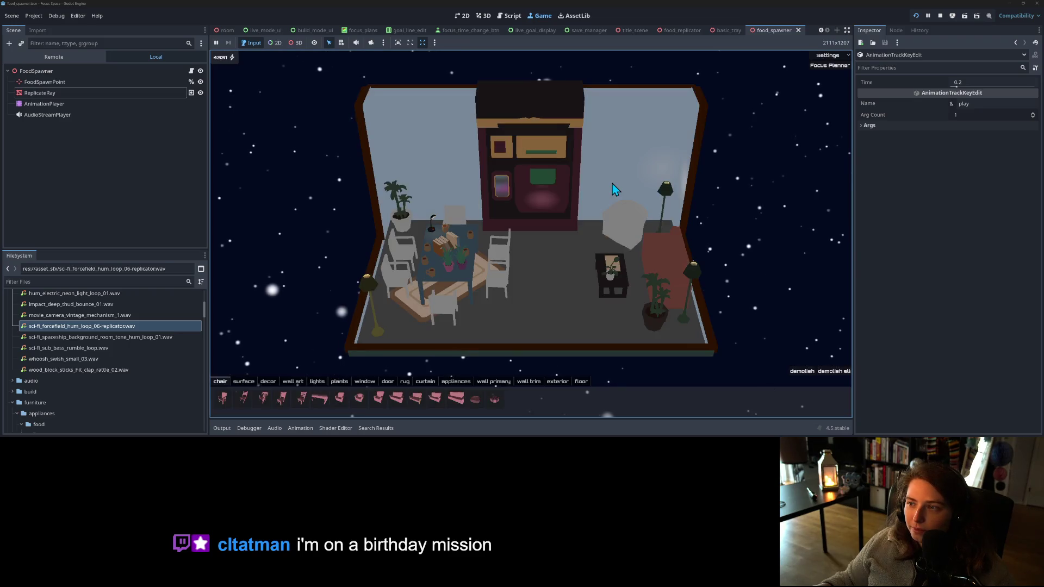
left_click(828, 67)
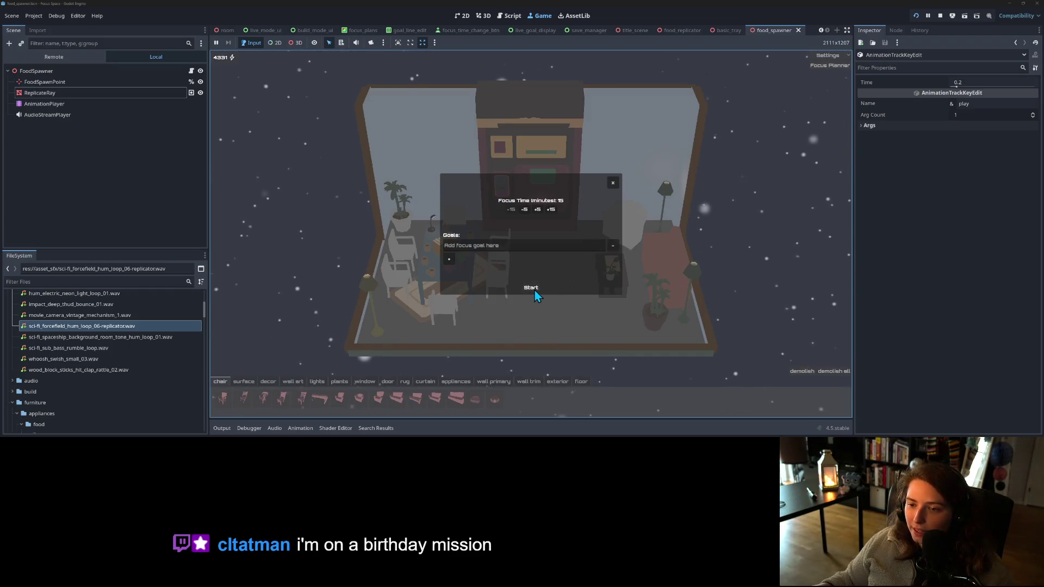
left_click(533, 289)
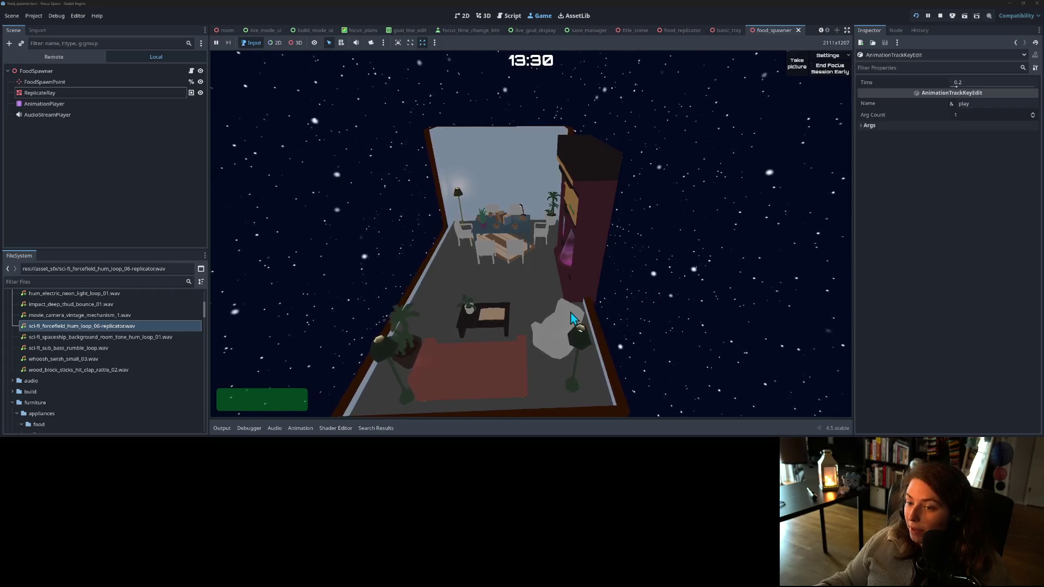
left_click(941, 19)
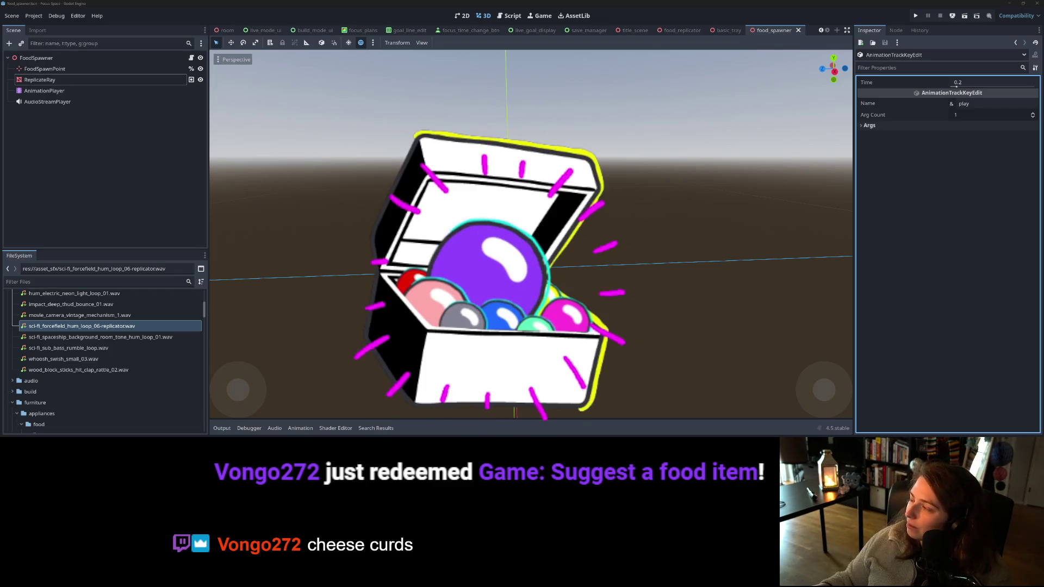
scroll(604, 305, "up", 3)
- Preview the forcefield hum loop 10 and holo power down sounds in the Sci-Fi folder
mouse_move(604, 305)
left_mouse_down()
mouse_move(692, 312)
mouse_move(629, 312)
mouse_move(645, 243)
mouse_move(627, 275)
left_mouse_up()
scroll(645, 243, "up", 5)
scroll(632, 273, "down", 3)
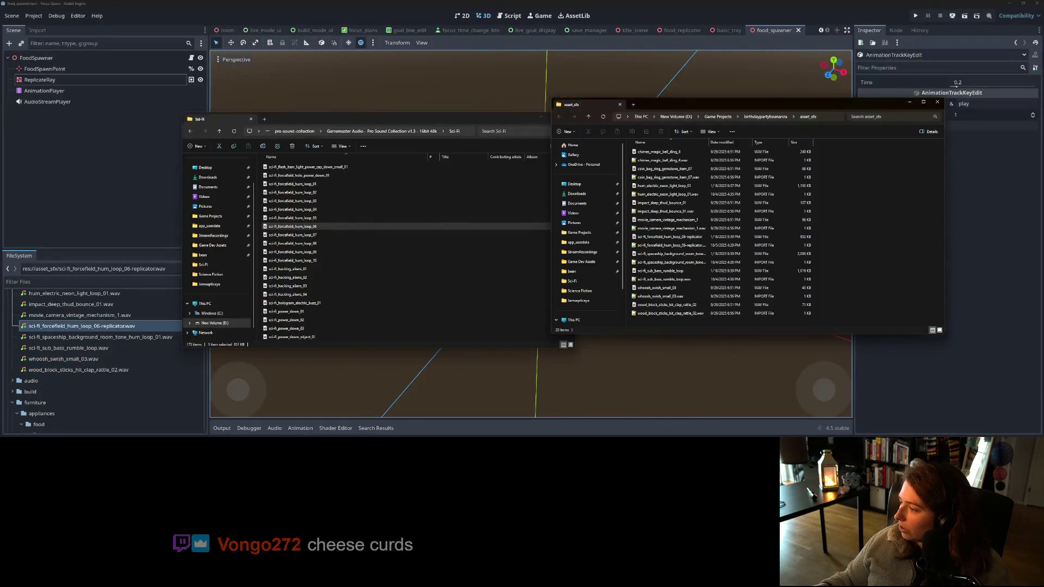
left_click_drag(455, 122, 396, 112)
double_click(261, 250)
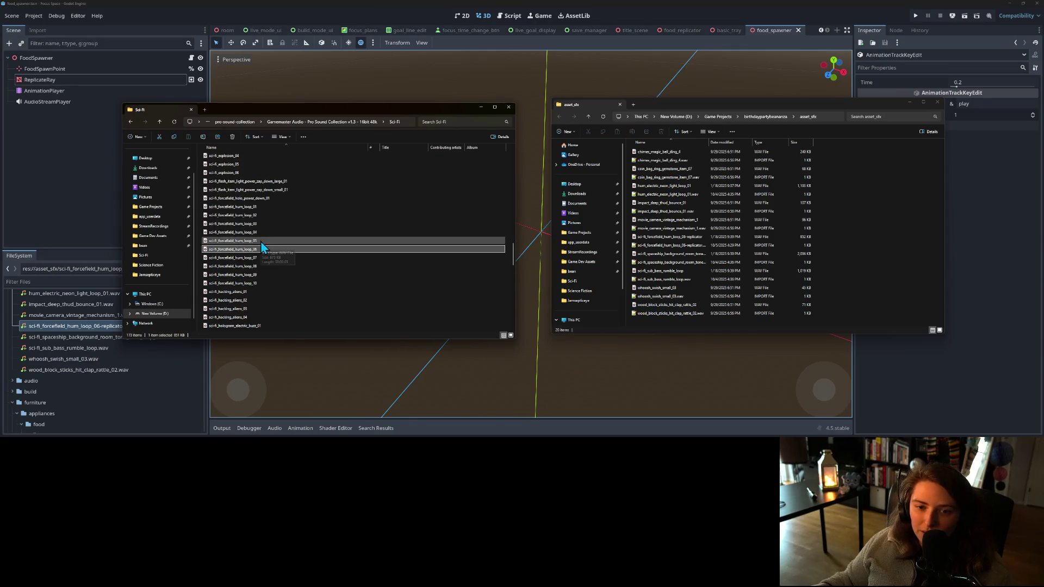
scroll(266, 240, "up", 3)
left_click(267, 233)
double_click(266, 234)
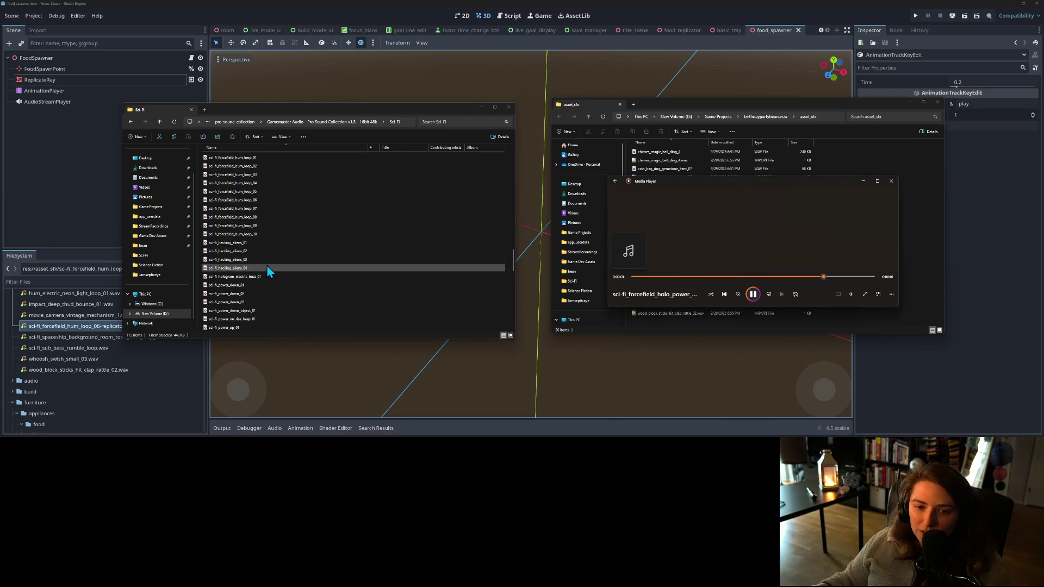
scroll(270, 277, "down", 5)
scroll(267, 261, "down", 5)
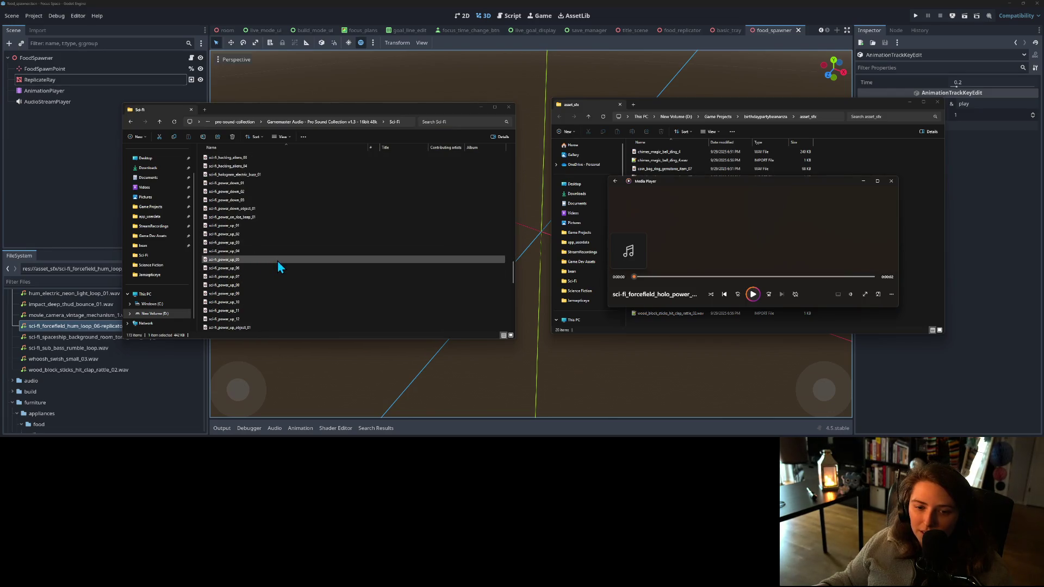
scroll(266, 253, "down", 7)
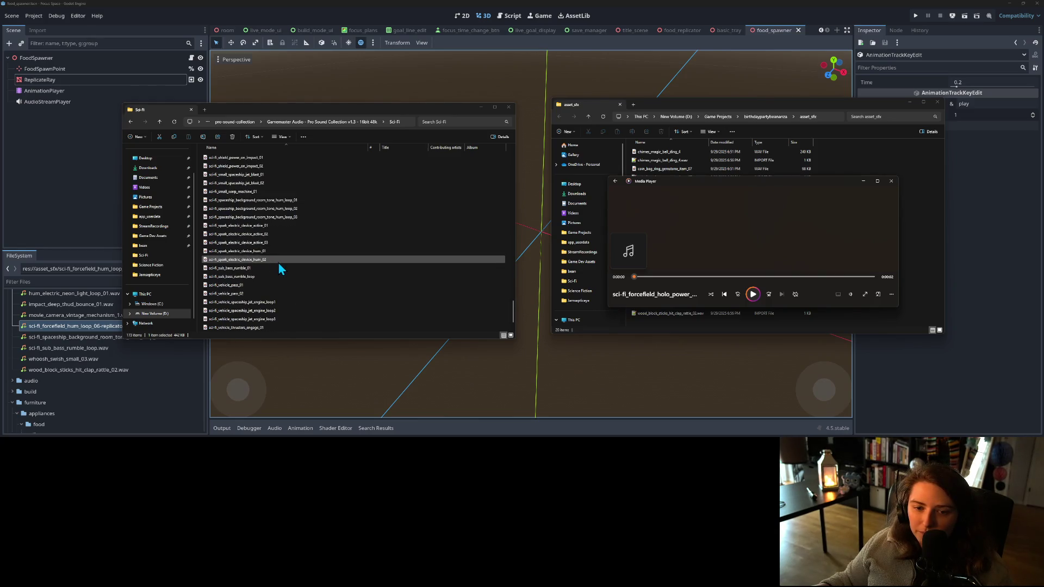
- Audition spaceship room tone hum loops 01, 02 and 03
double_click(264, 201)
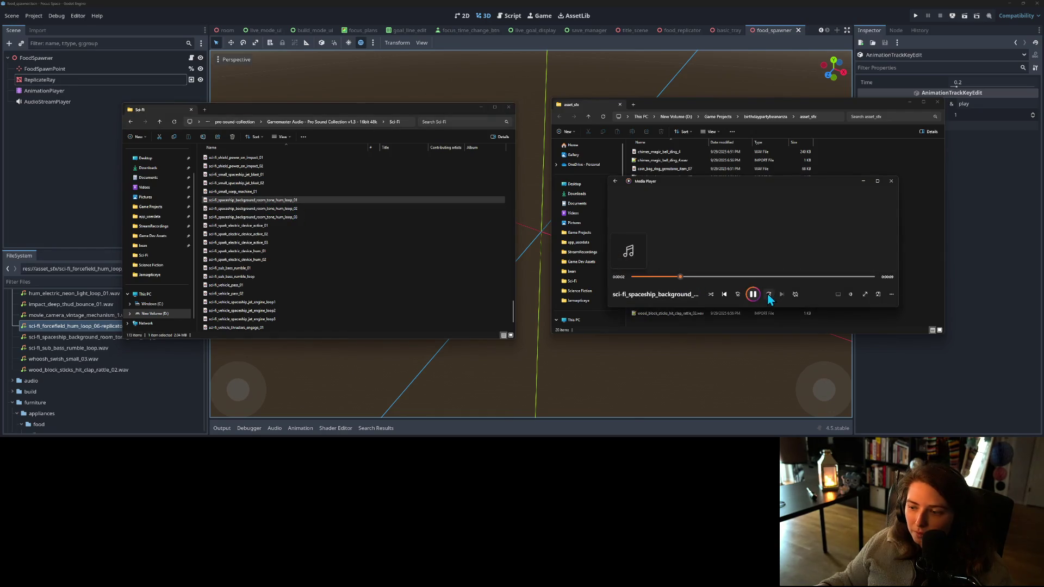
left_click(336, 211)
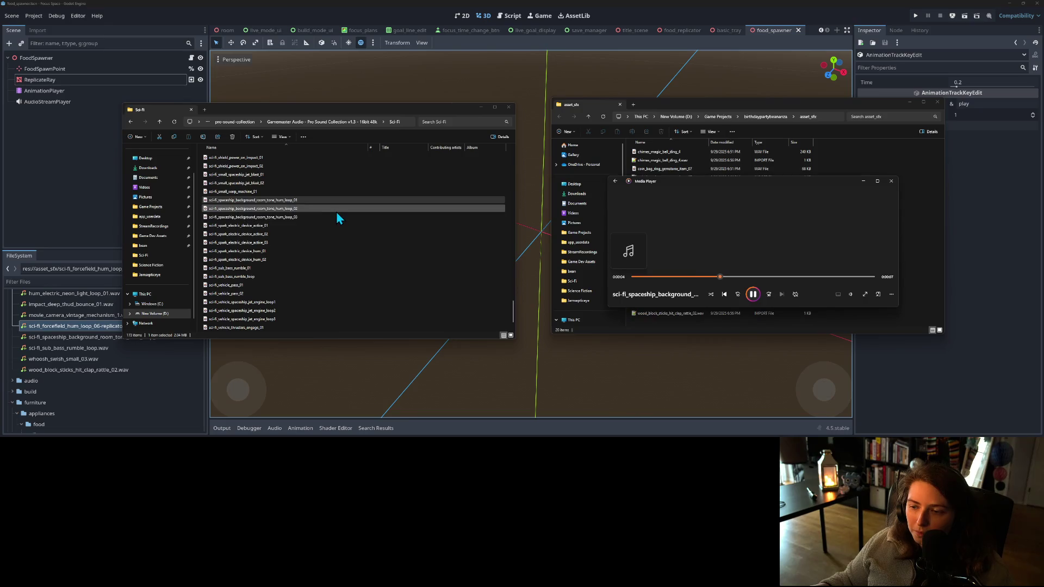
double_click(336, 211)
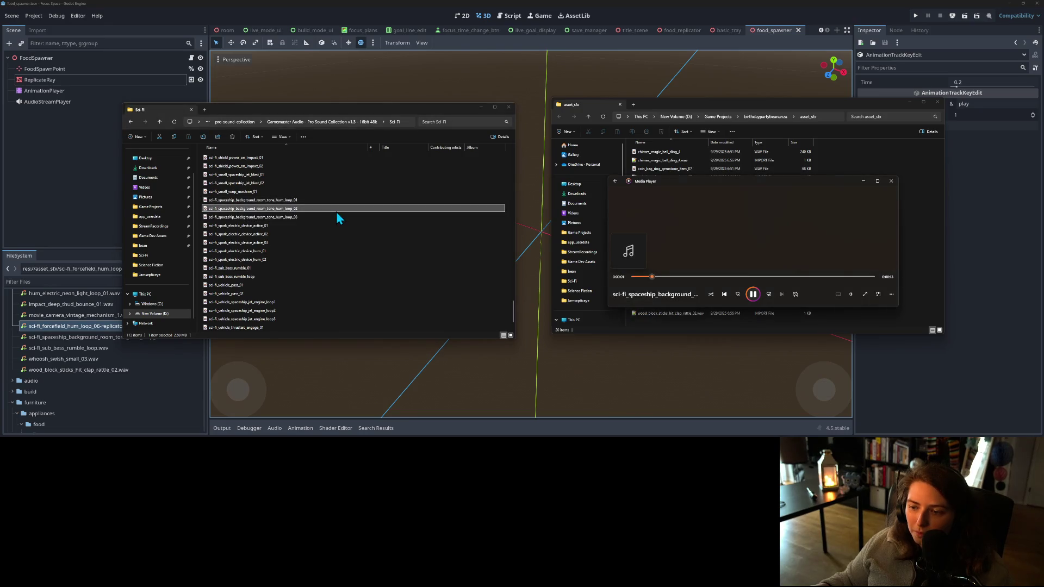
left_click(852, 294)
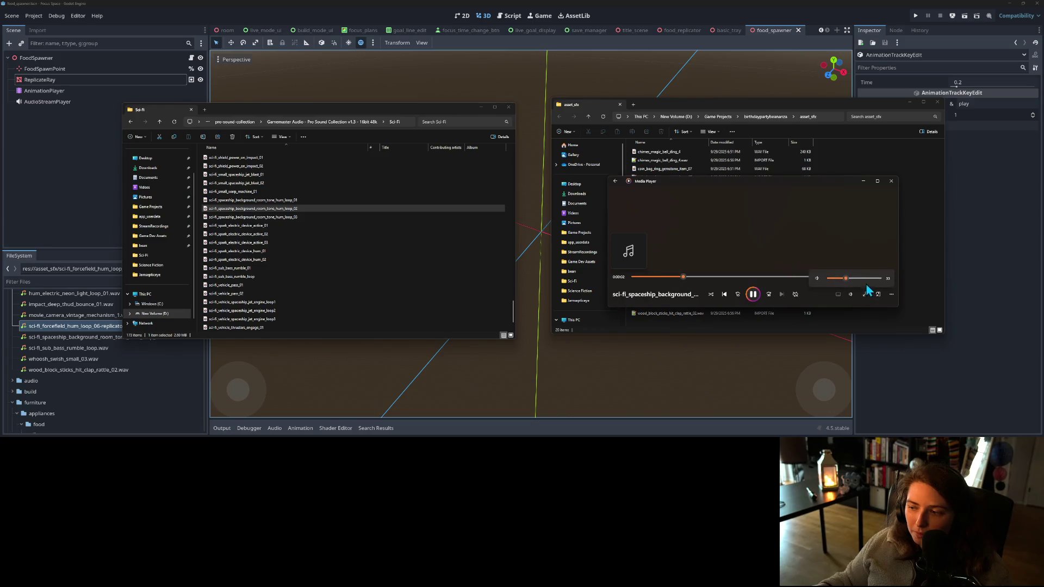
double_click(305, 217)
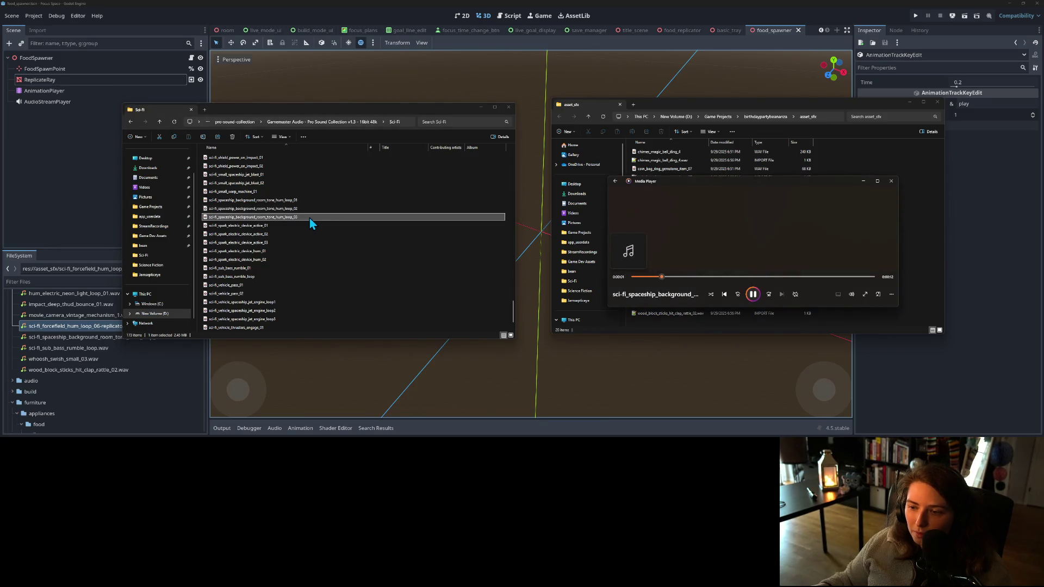
left_click(753, 295)
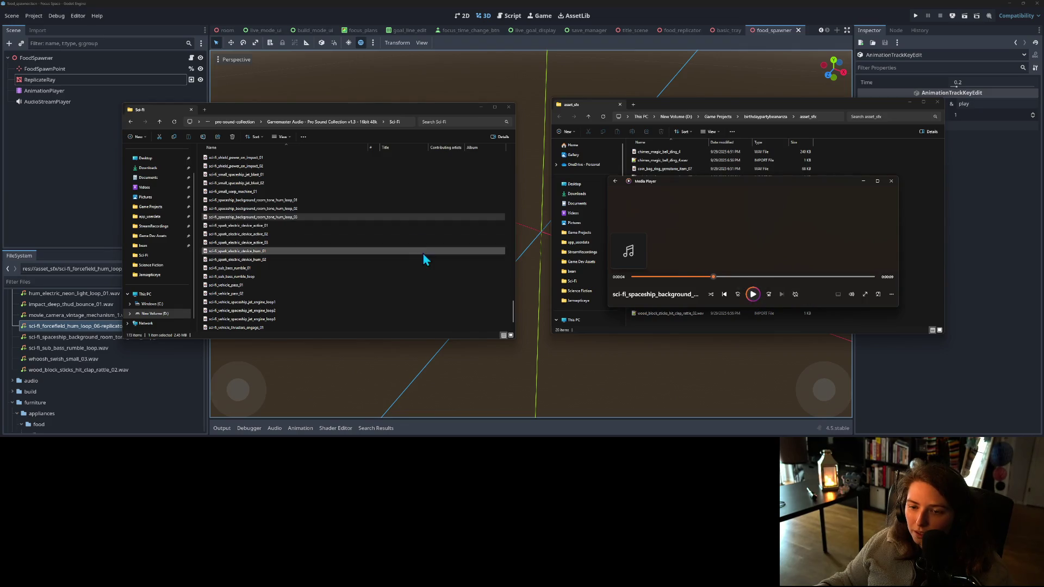
- Copy room tone hum loop 03 into the asset_sfx folder
left_click(384, 112)
left_click(681, 105)
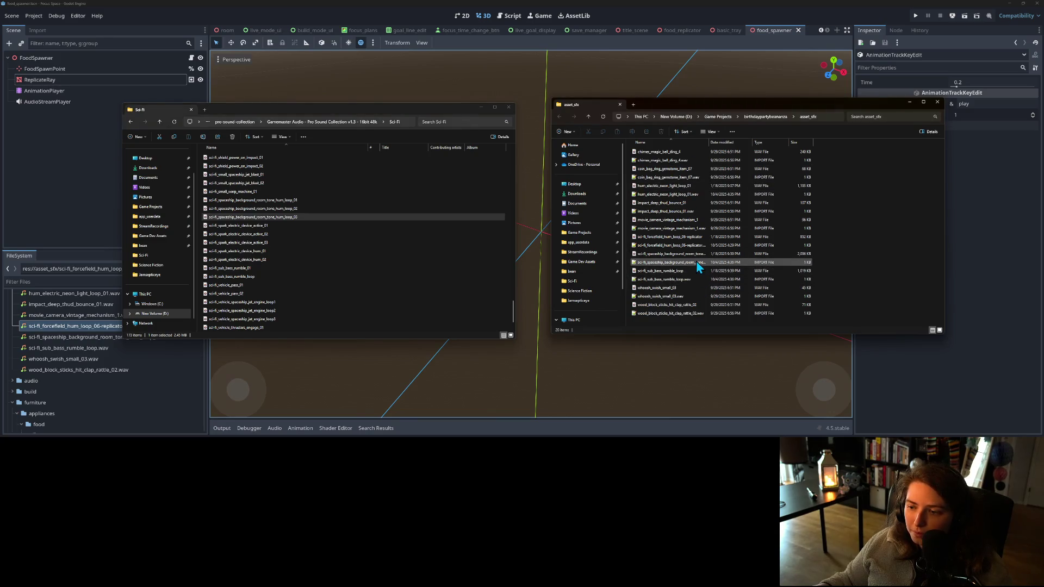
left_click_drag(709, 142, 809, 142)
left_click(292, 218)
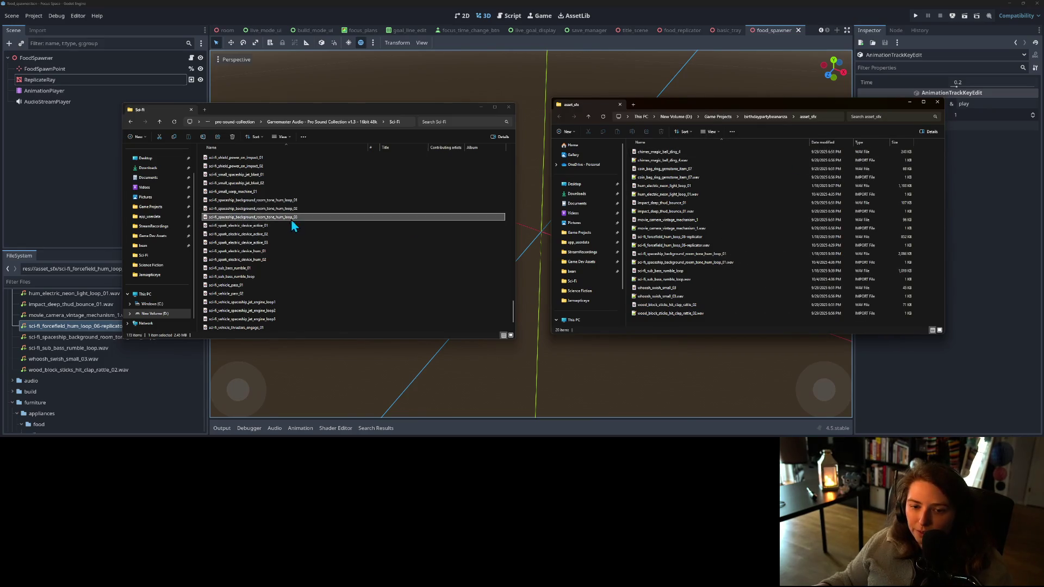
left_click(919, 267)
key("ctrl+v")
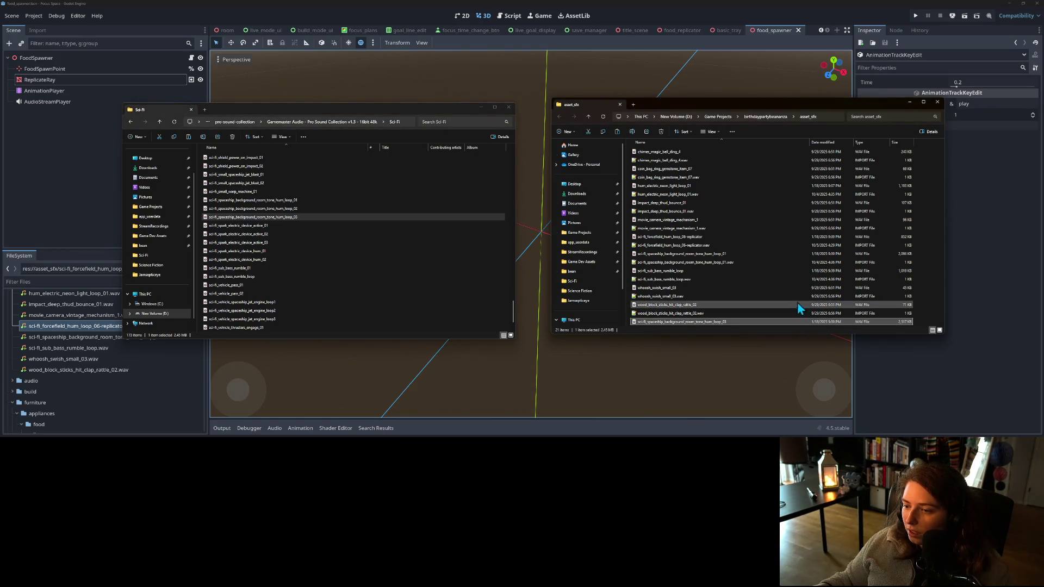
left_click(995, 214)
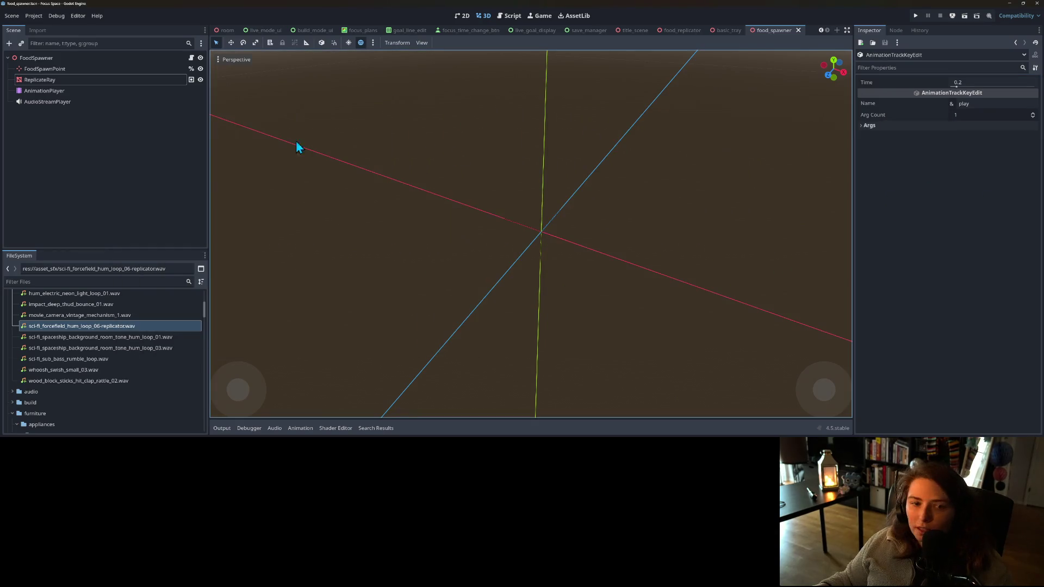
- Assign room tone hum loop 03 as the AudioStreamPlayer stream and reimport it with Forward looping
left_click(57, 101)
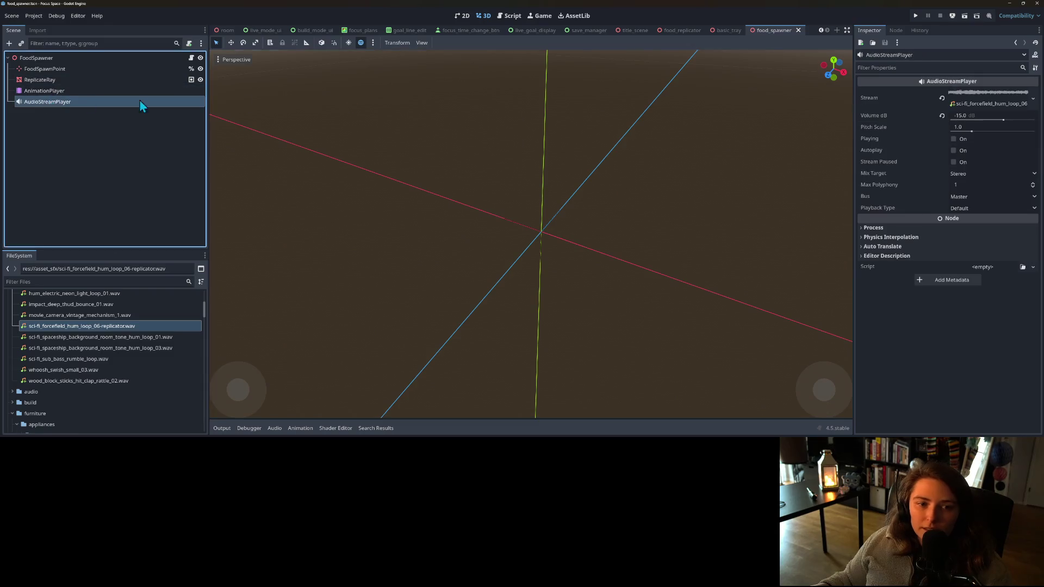
left_click(1033, 99)
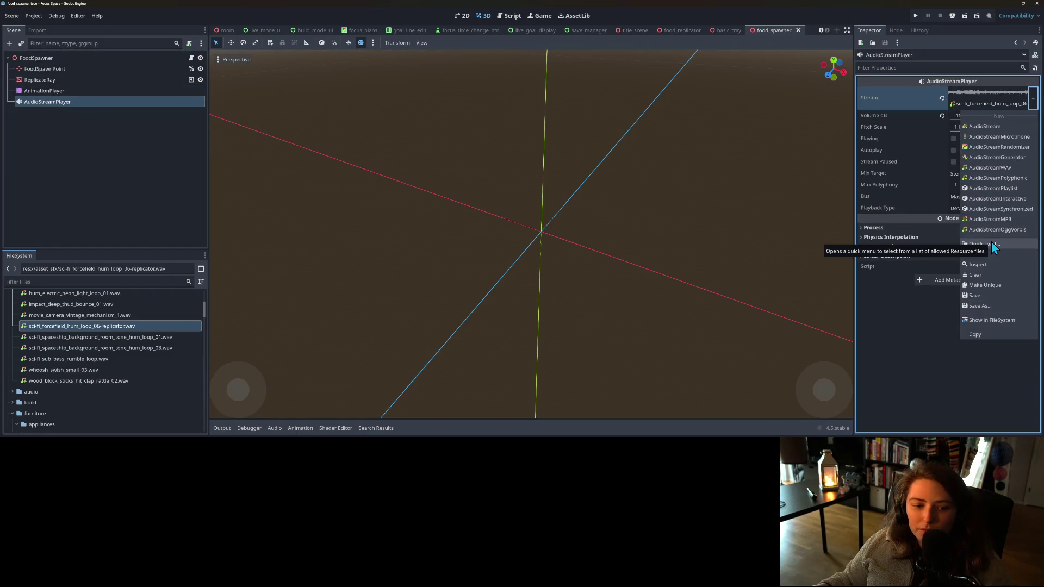
left_click(991, 243)
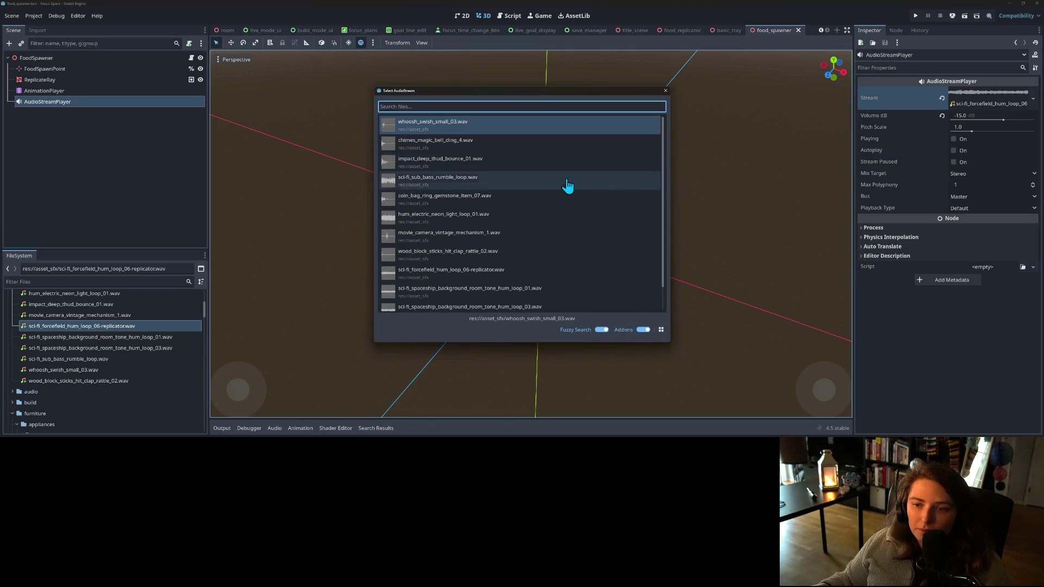
double_click(553, 308)
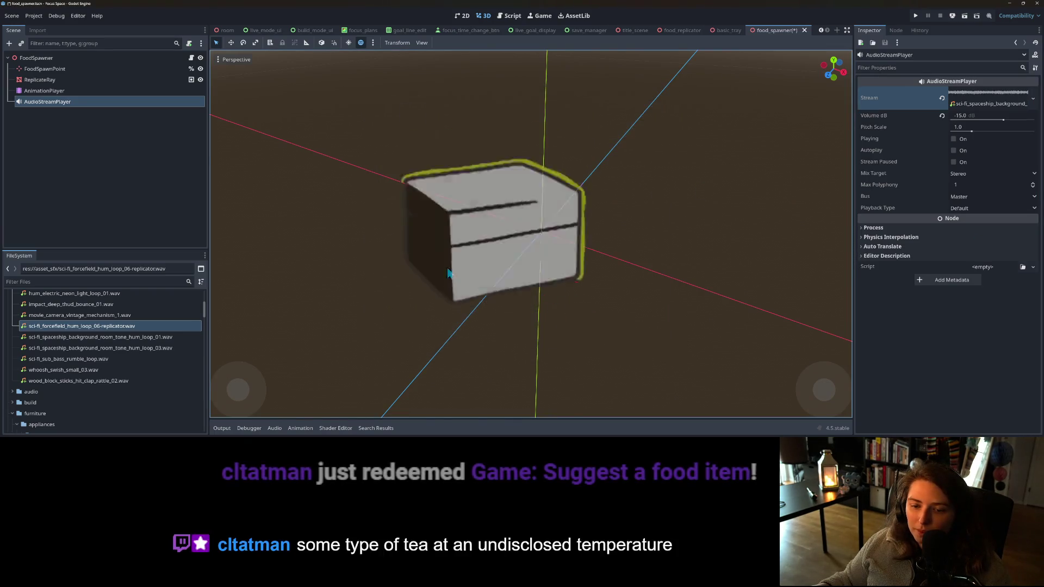
left_click(37, 30)
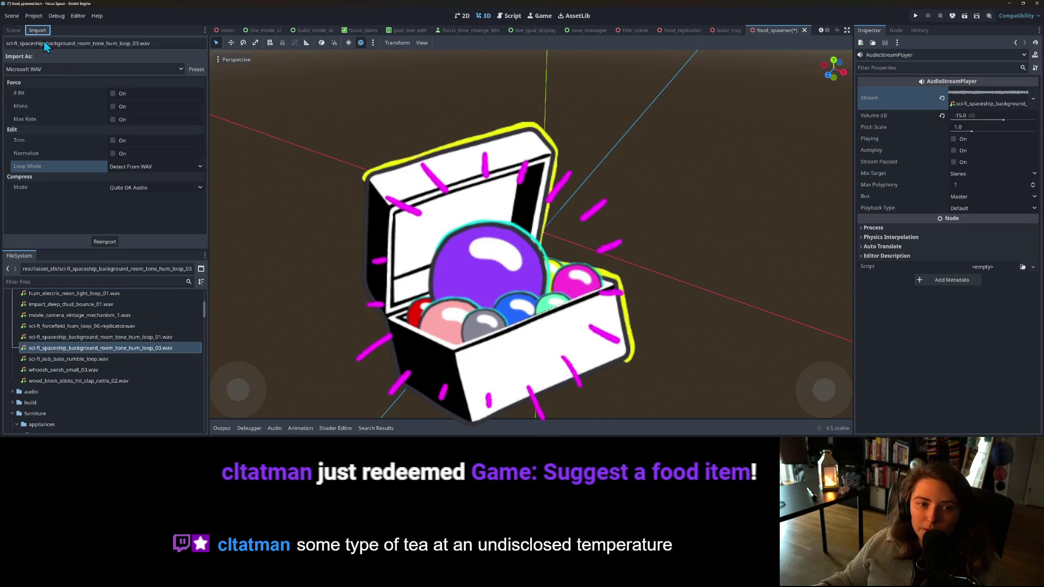
left_click(151, 167)
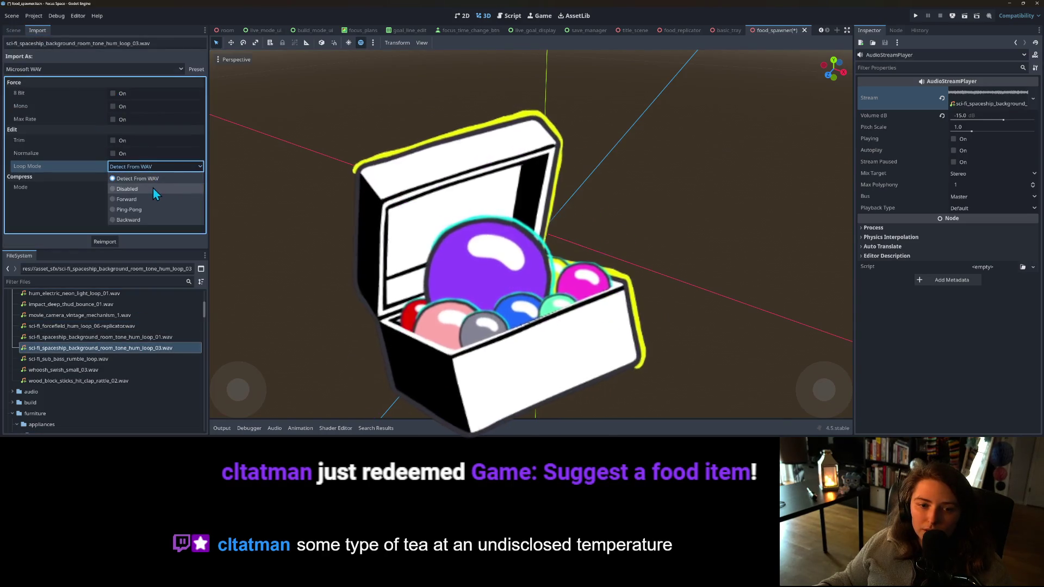
left_click(142, 198)
left_click(105, 241)
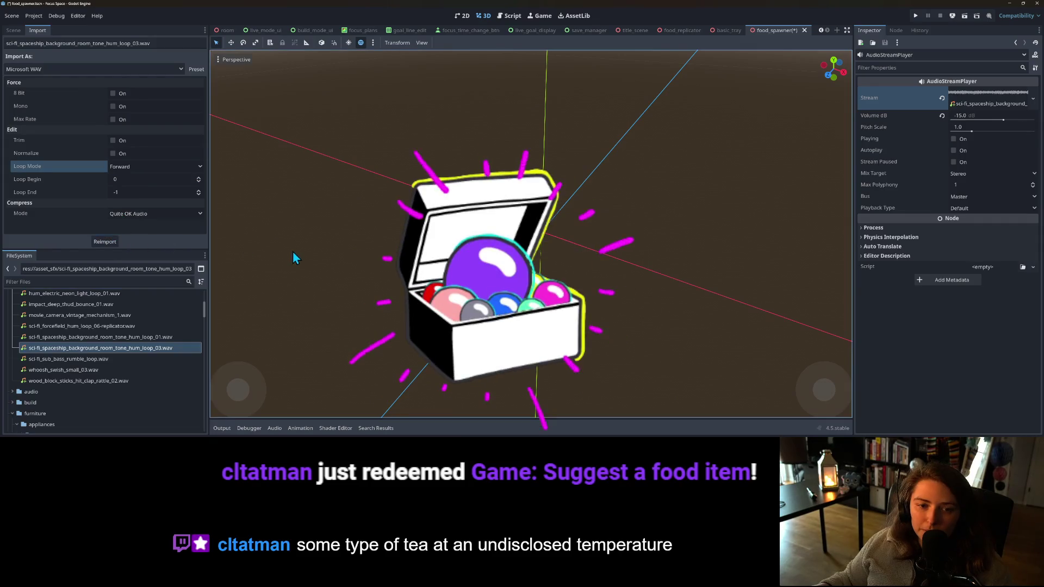
- Preview the hum in the editor and set the AudioStreamPlayer volume to -5 dB
left_click(954, 139)
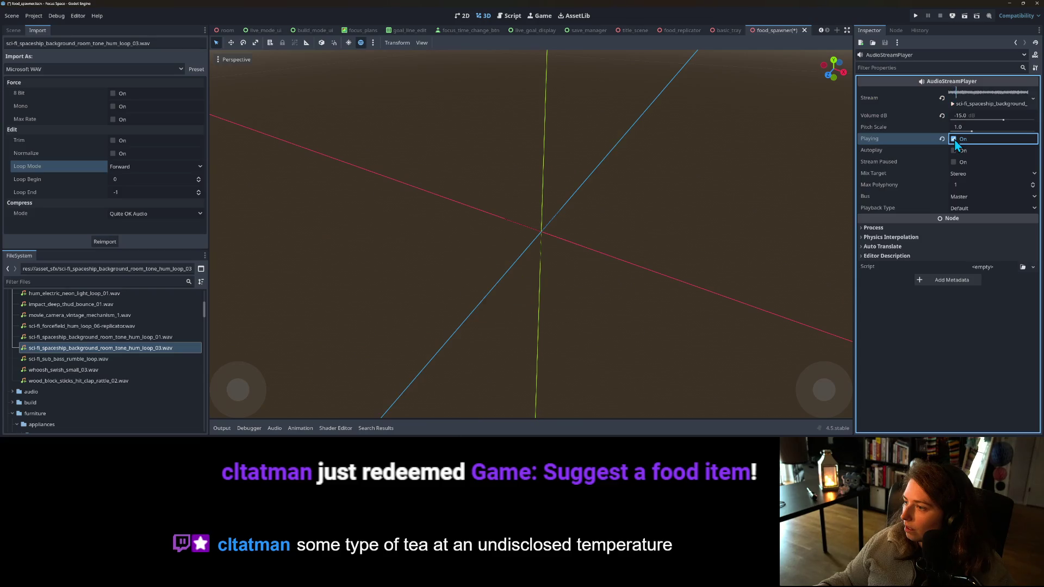
left_click(942, 115)
left_click(955, 139)
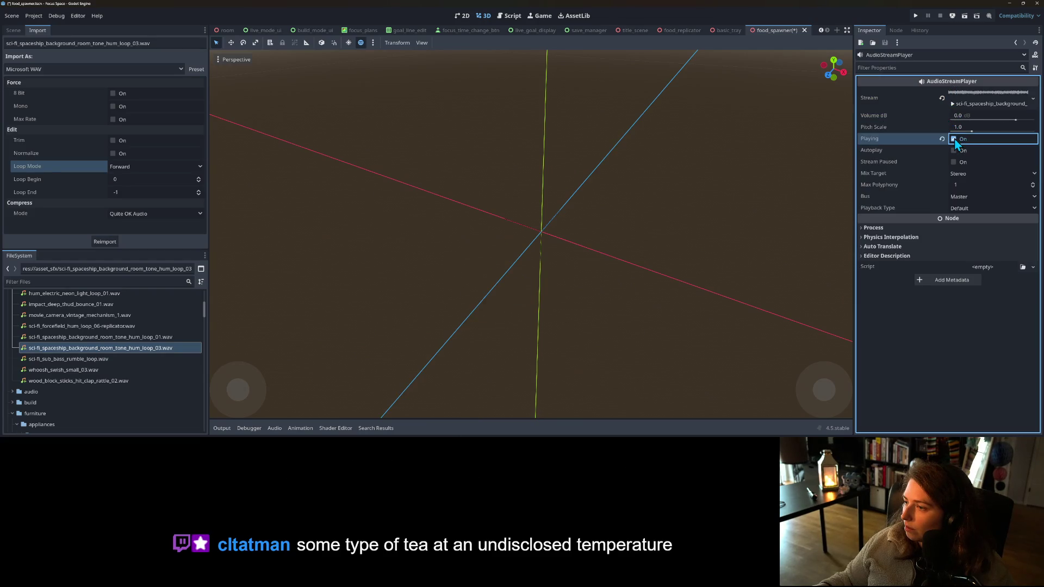
key("ctrl+s")
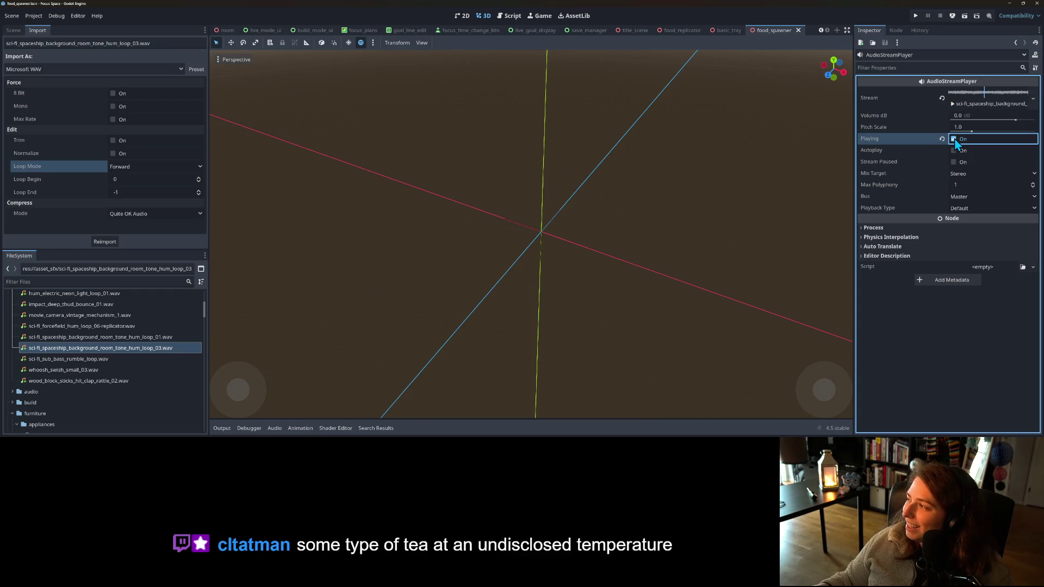
left_click(954, 139)
left_click(964, 116)
type("-5")
key("Return")
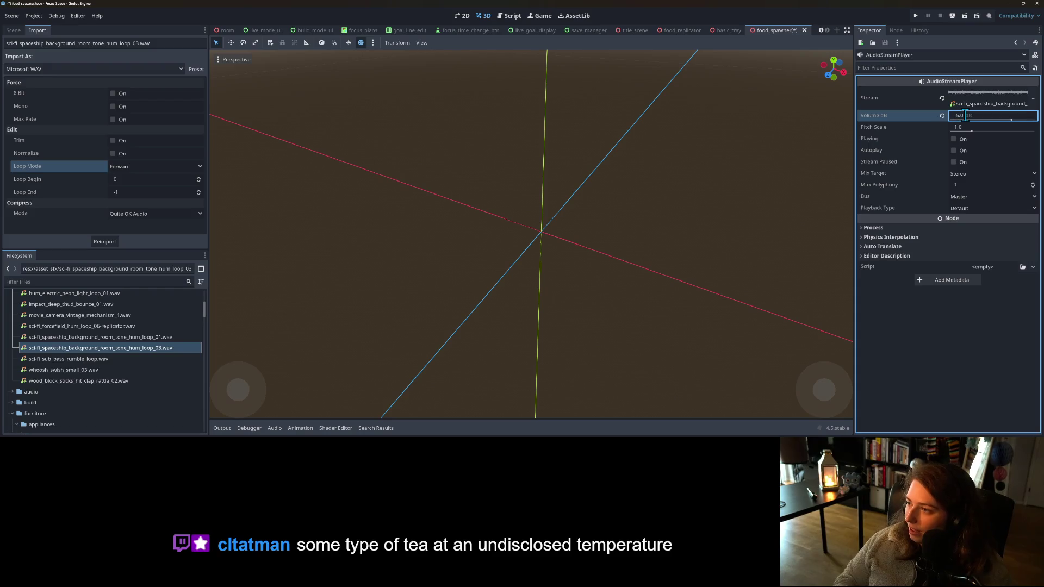
- Audition the hum at -5 dB, leave playback stopped, and save the food_spawner scene
left_click(955, 140)
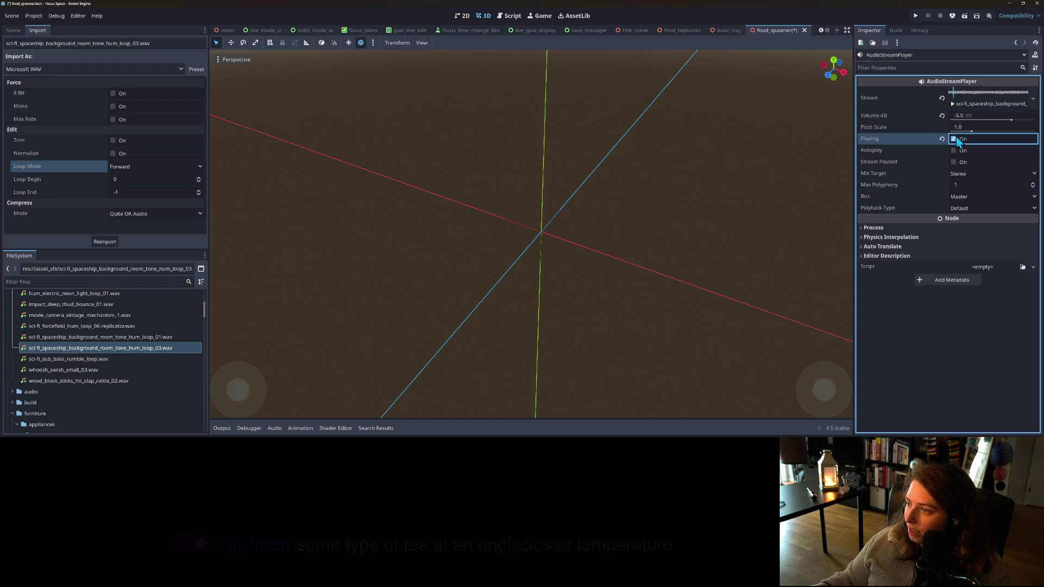
key("ctrl+s")
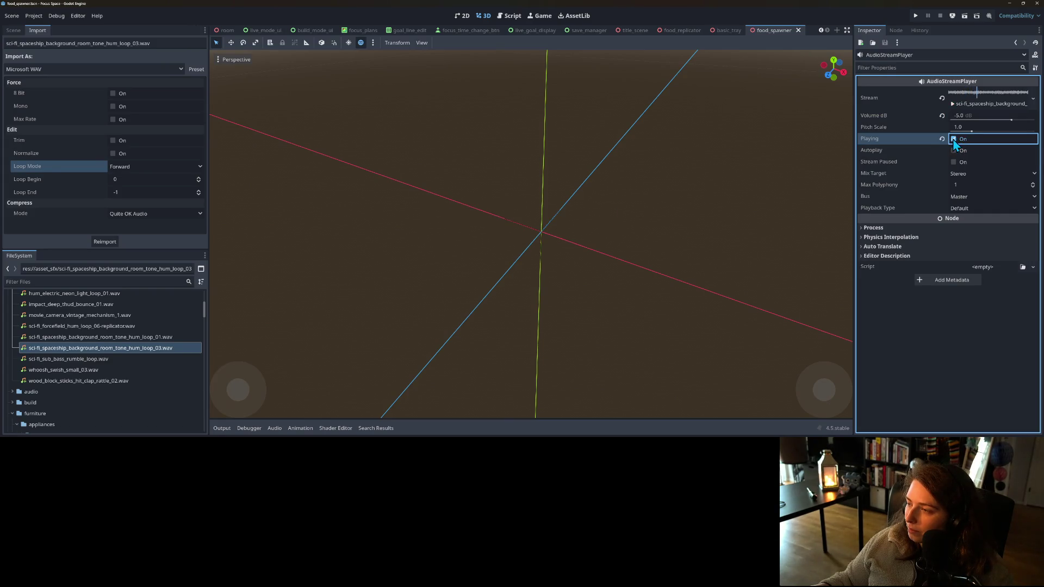
left_click(954, 139)
key("ctrl+s")
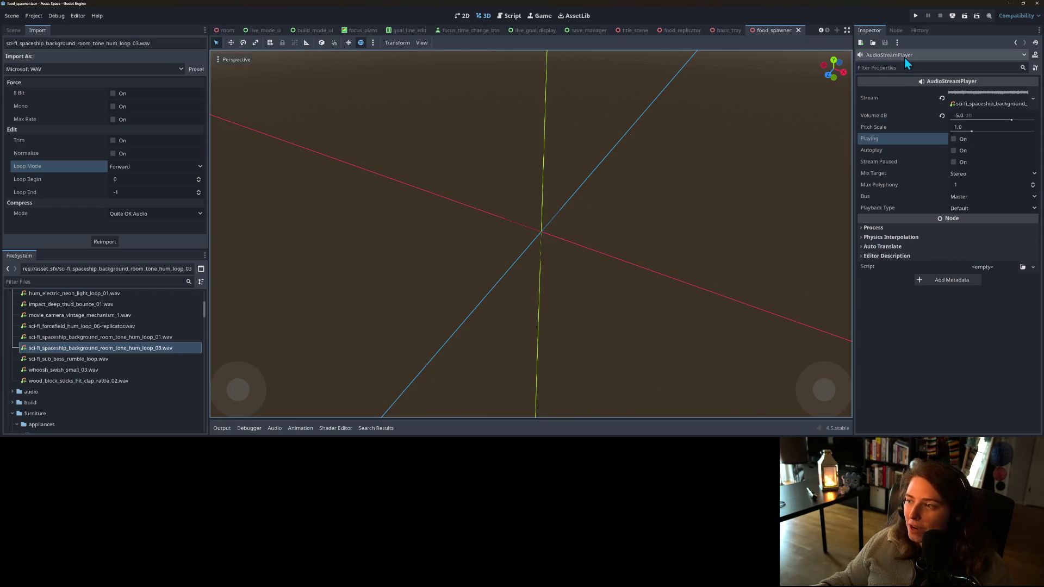
key("alt+Tab")
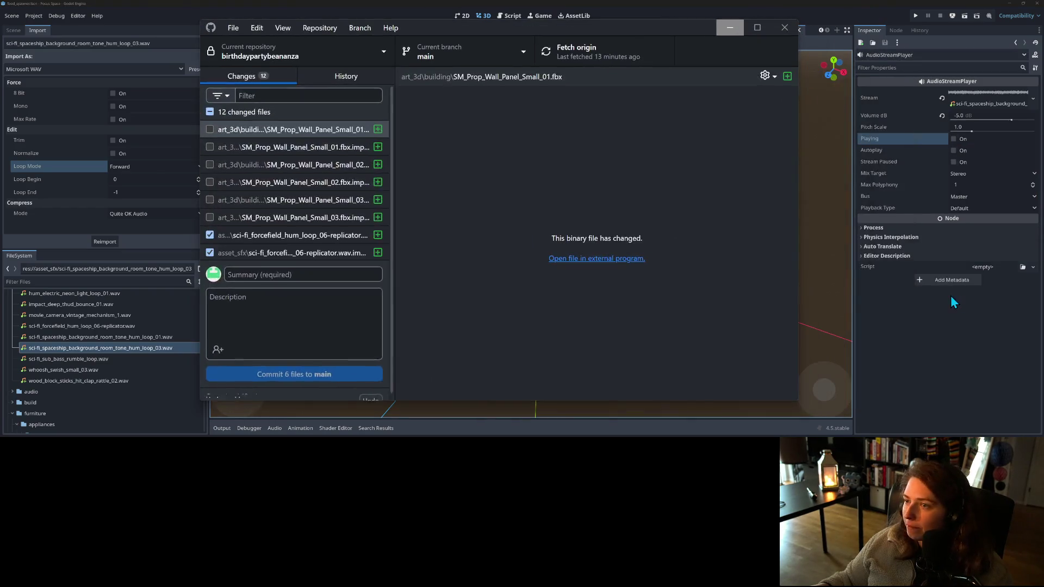
- Exclude notification_strings.gd from the commit and review the food_spawner.tscn and sound file diffs
scroll(288, 245, "down", 3)
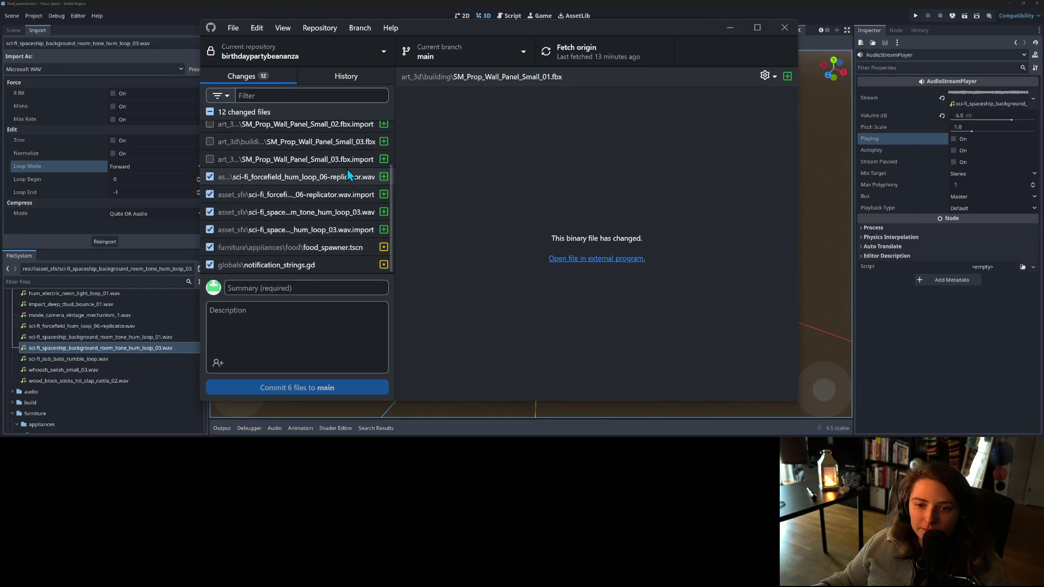
left_click(292, 265)
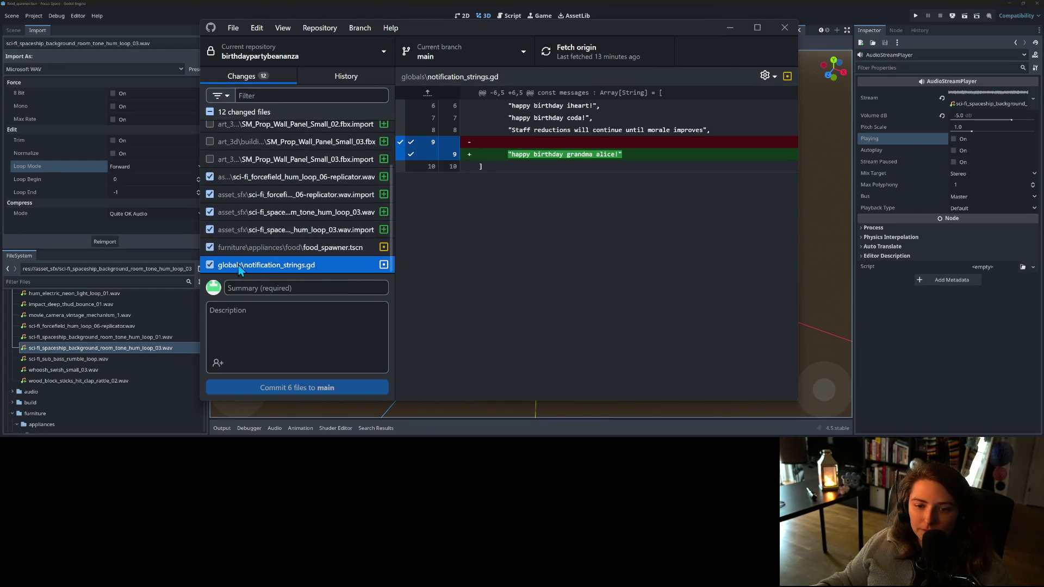
left_click(210, 265)
left_click(313, 246)
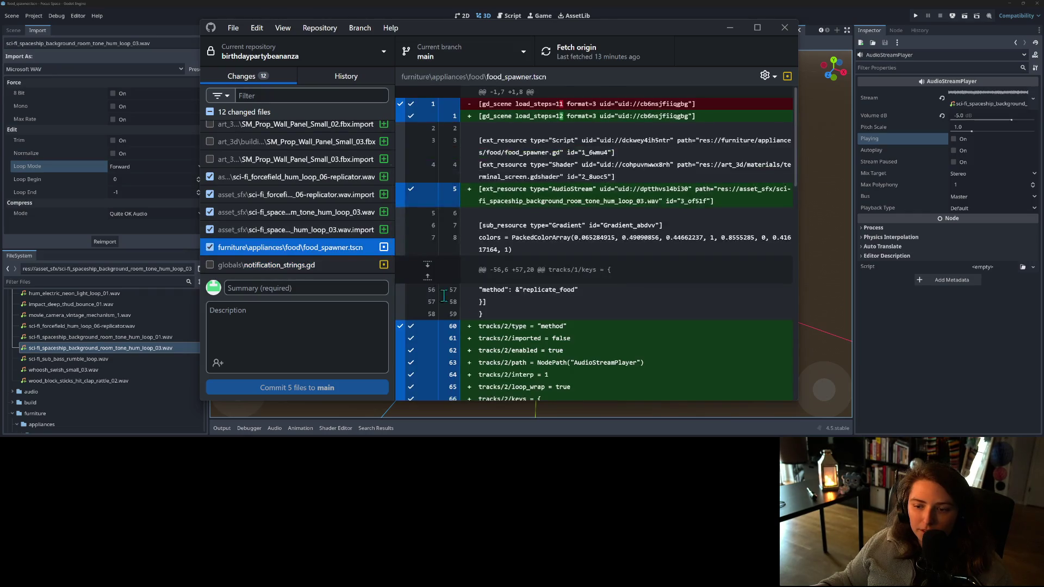
scroll(444, 297, "down", 1)
left_click(342, 229)
left_click(342, 213)
left_click(342, 196)
left_click(338, 178)
scroll(343, 250, "up", 1)
scroll(338, 252, "down", 1)
- Enter 'adds replicator hum sfx' as the commit summary
left_click(317, 288)
type("adds")
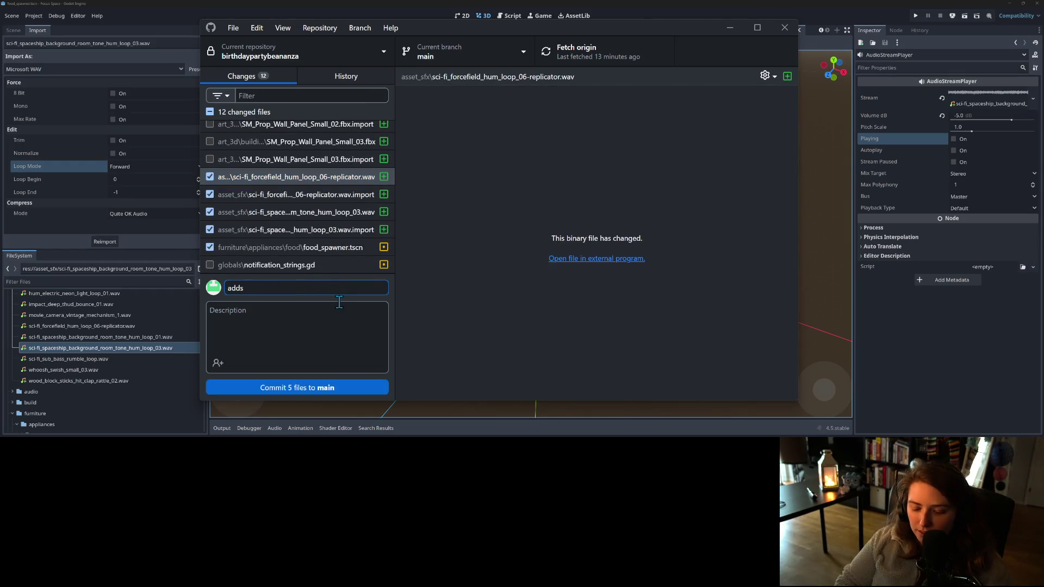
type(" replicator h")
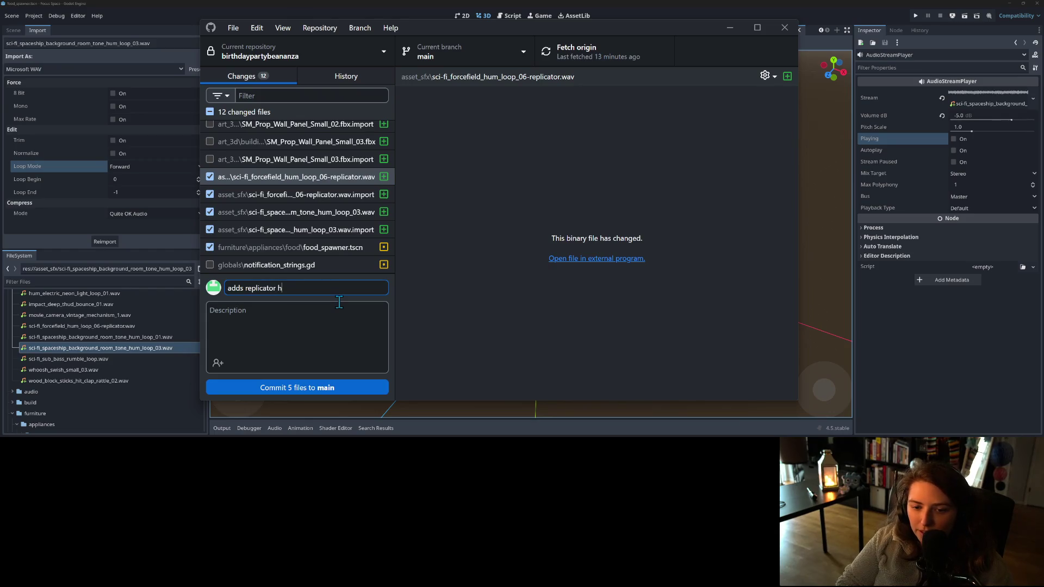
type("um sfx")
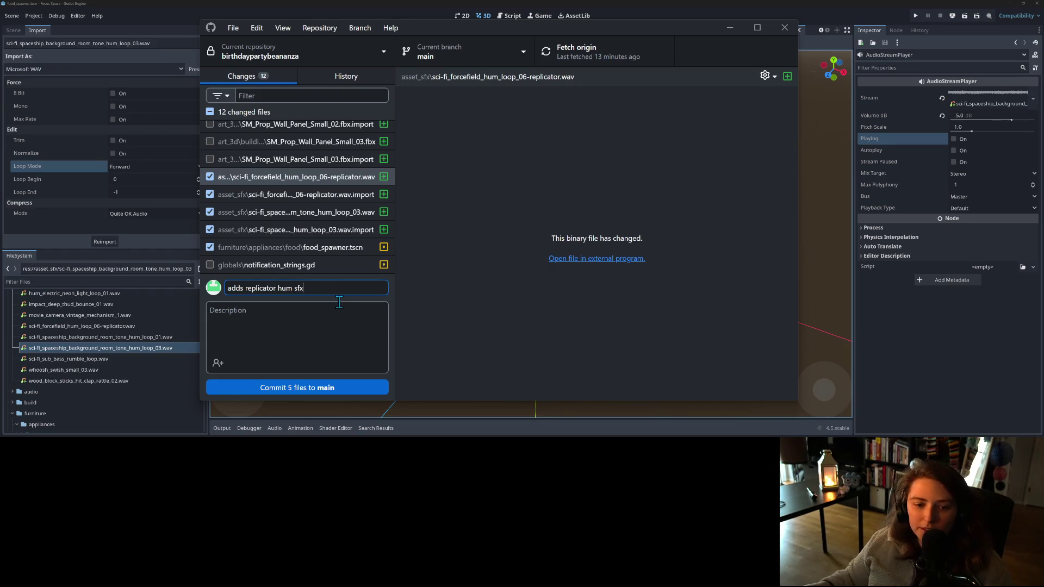
left_click(158, 327)
- Delete the forcefield hum loop .wav from asset_sfx and show the FoodSpawner scene tree
right_click(122, 327)
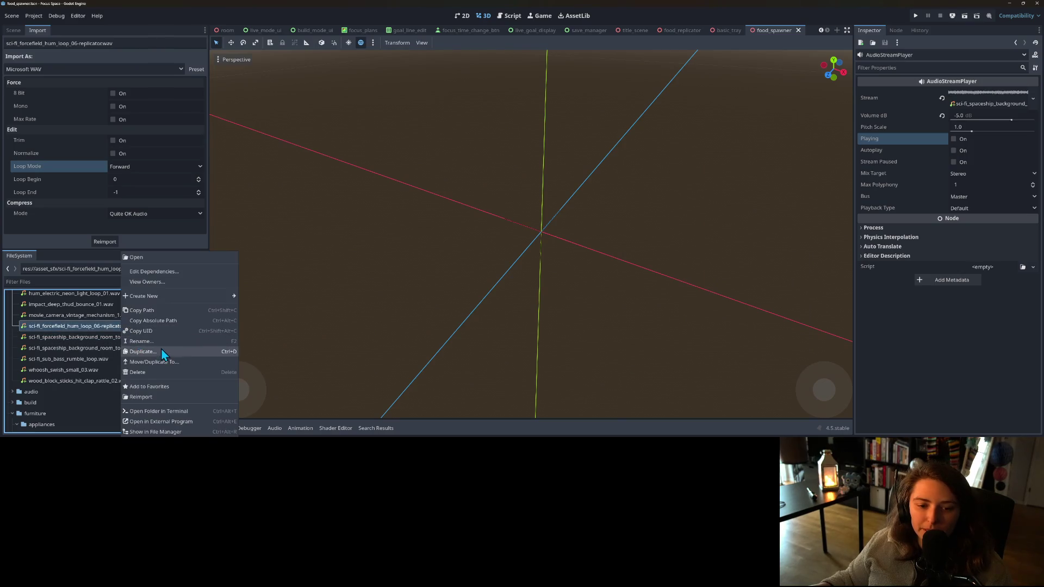
left_click(162, 351)
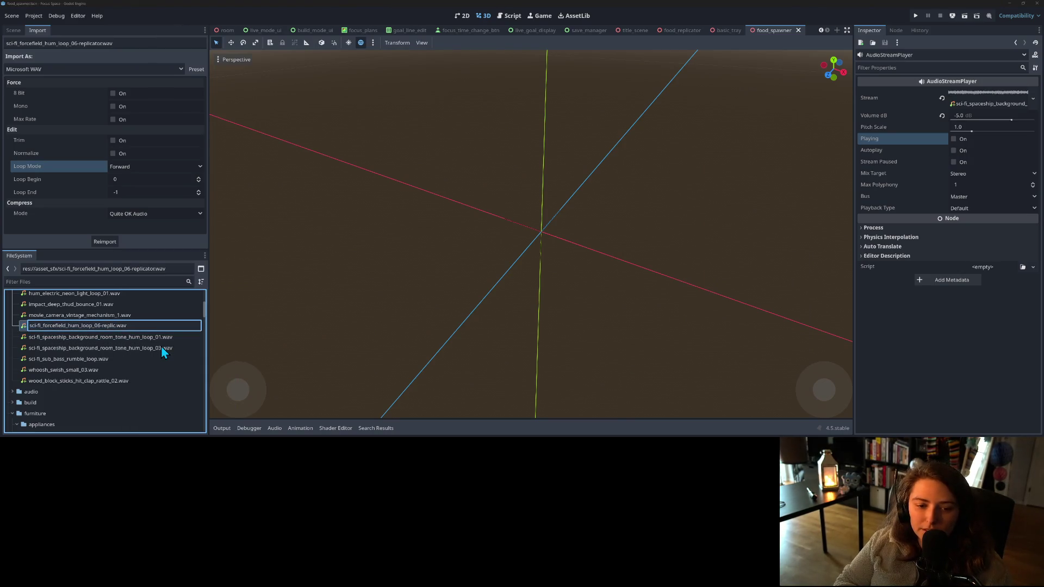
key("BackSpace")
key("BackSpace")
key("BackSpace")
key("Return")
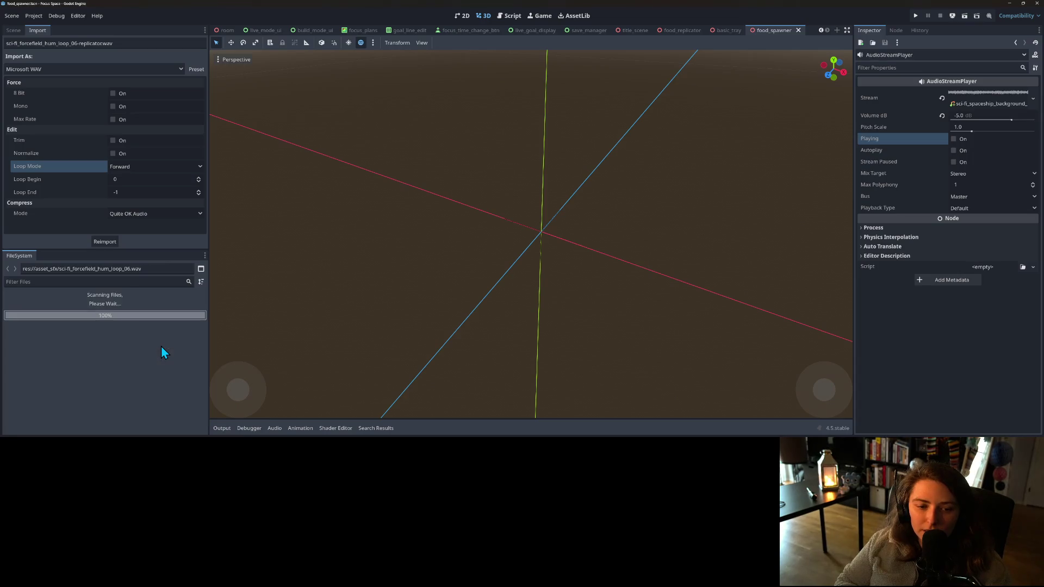
key("Delete")
key("Return")
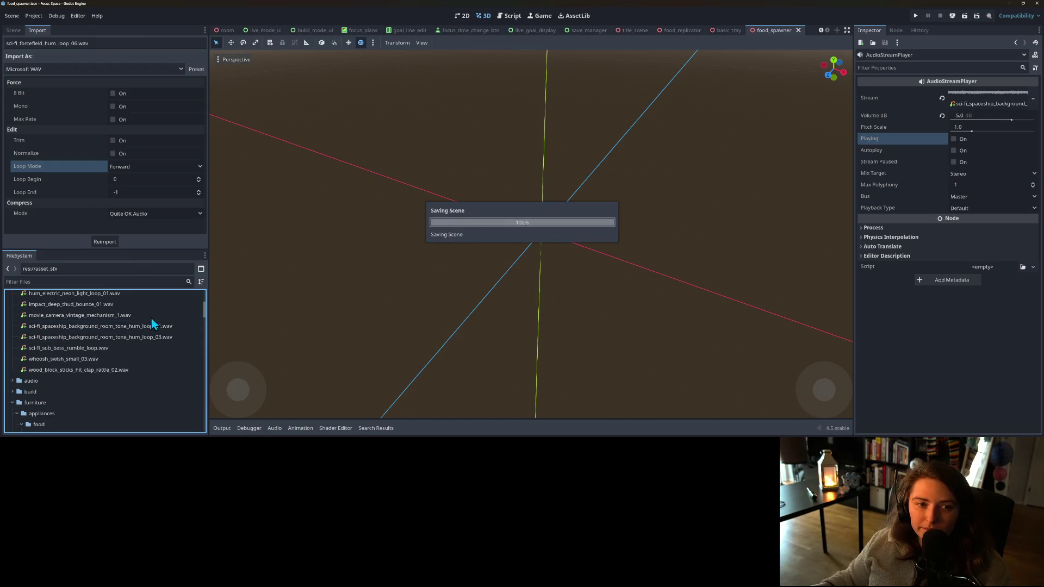
left_click(13, 30)
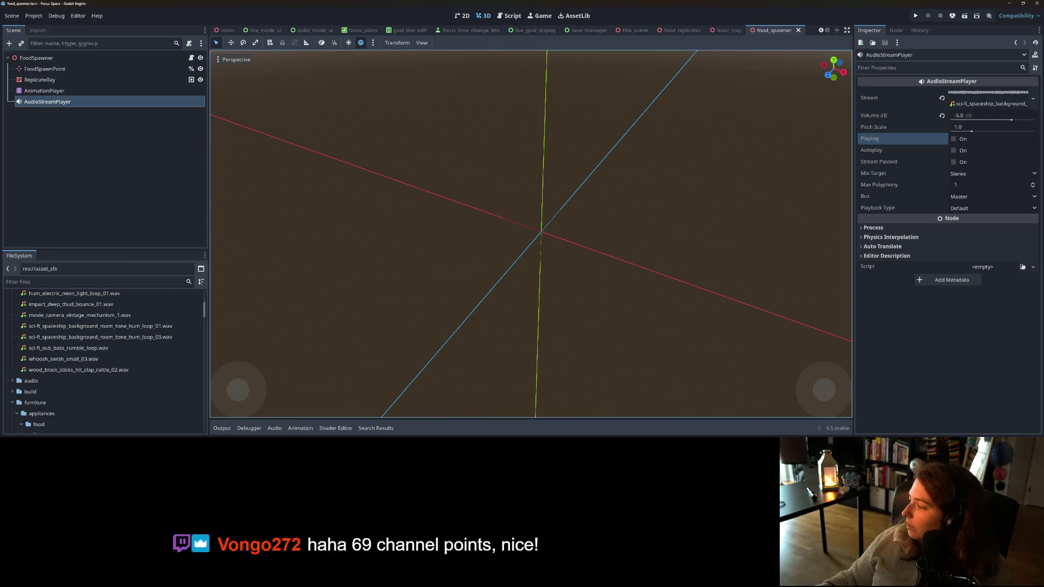
key("alt+Tab")
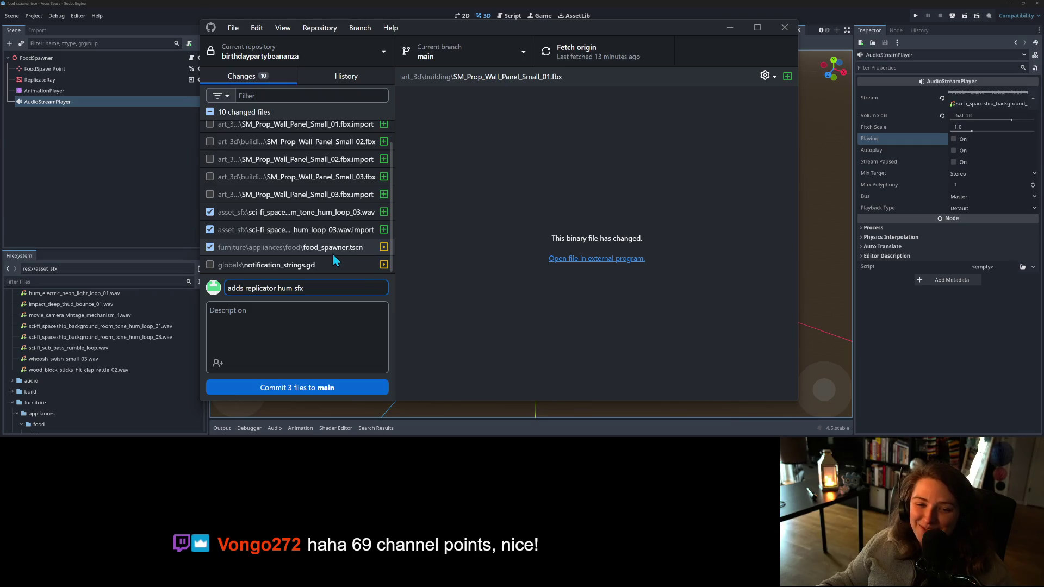
- Commit the replicator hum sfx files to main
scroll(332, 254, "up", 1)
scroll(332, 253, "down", 1)
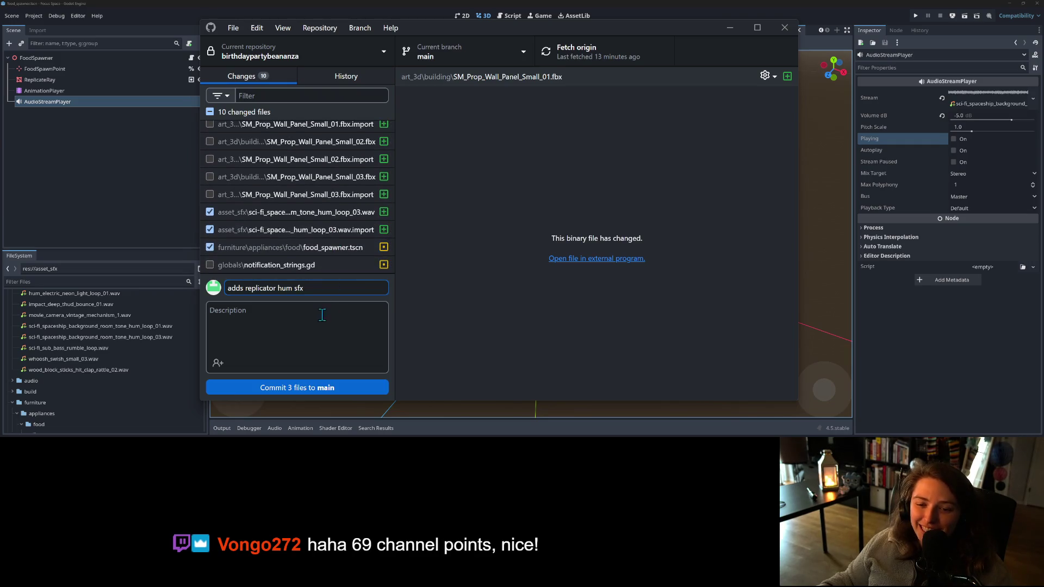
left_click(323, 389)
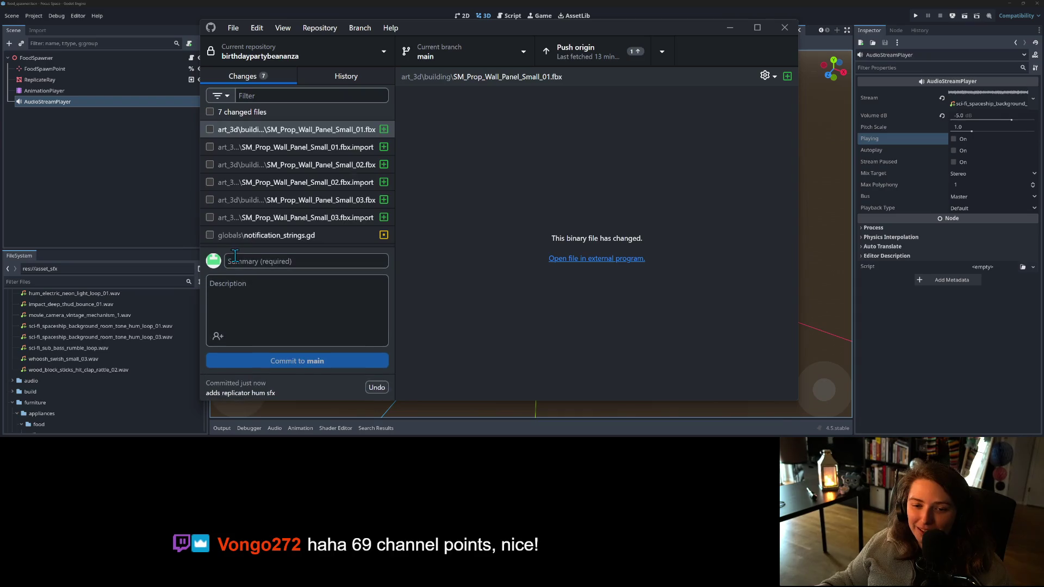
- Commit notification_strings.gd as 'adds notification string' and push both commits to origin
left_click(210, 235)
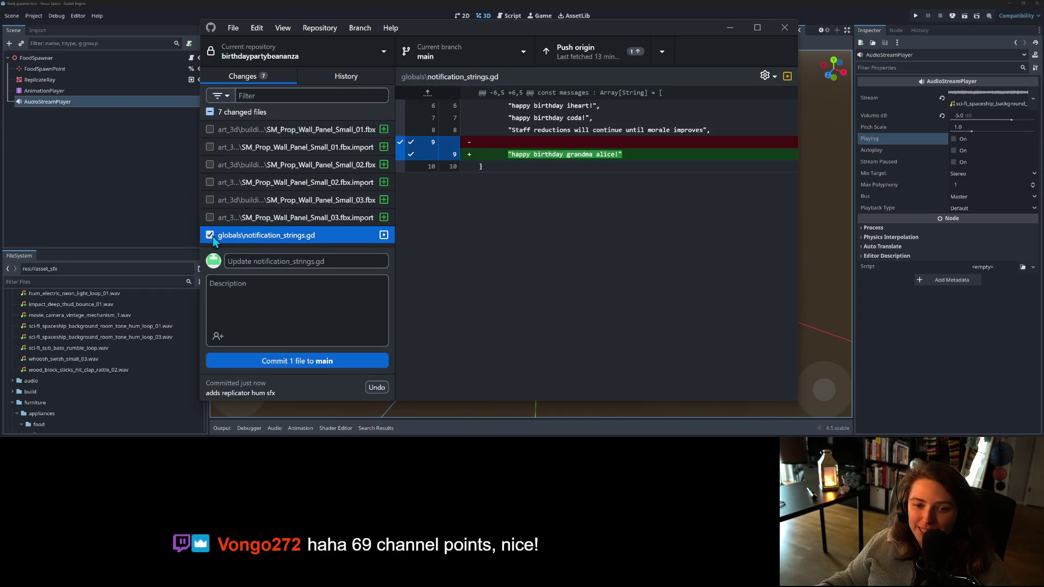
left_click(322, 263)
type("adds notification string")
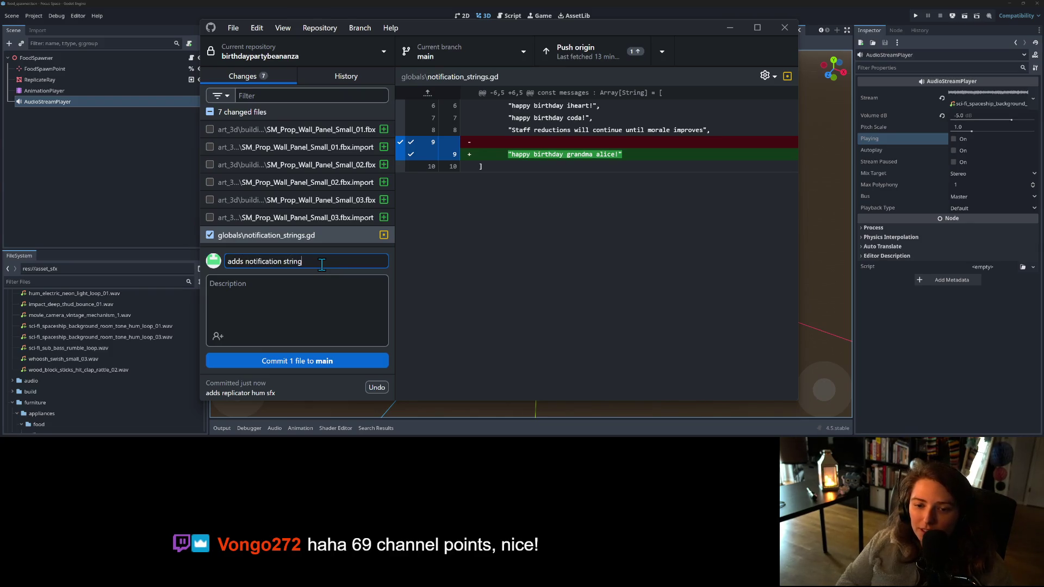
left_click(329, 361)
left_click(647, 60)
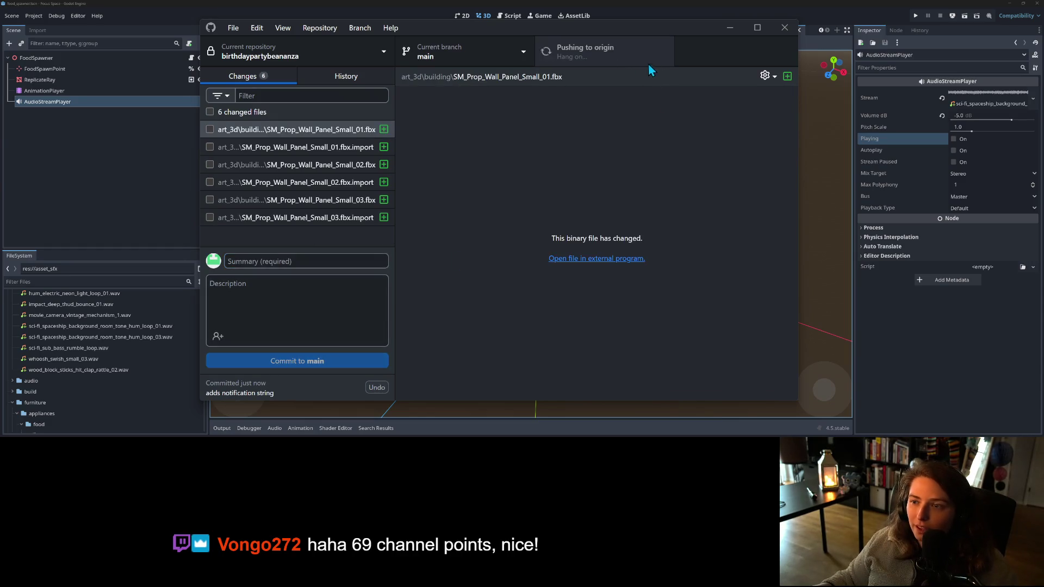
left_click(827, 8)
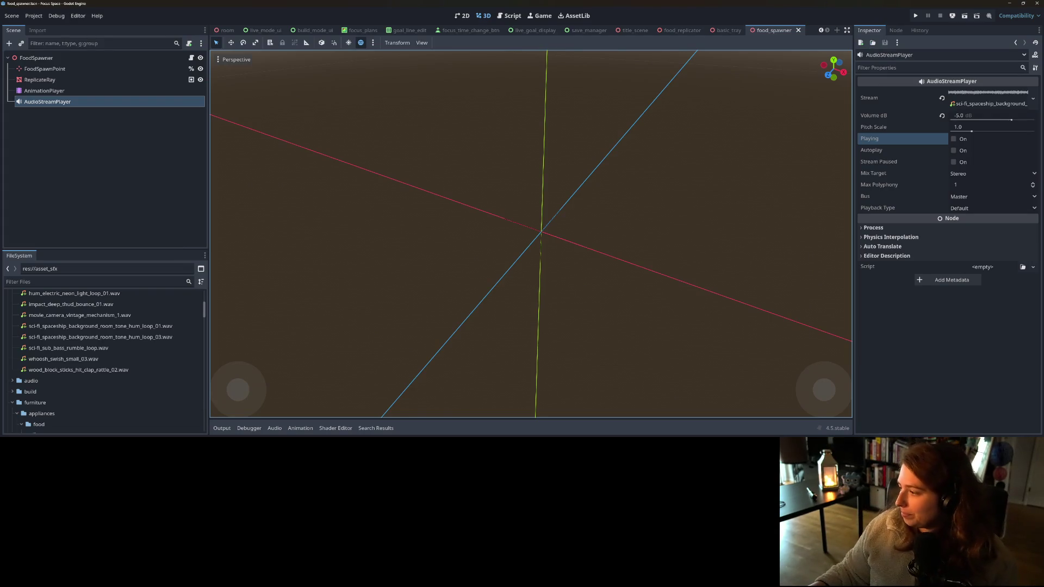
- Expand art_3d and open its food_and_replicators folder in Windows File Explorer
scroll(50, 384, "up", 1)
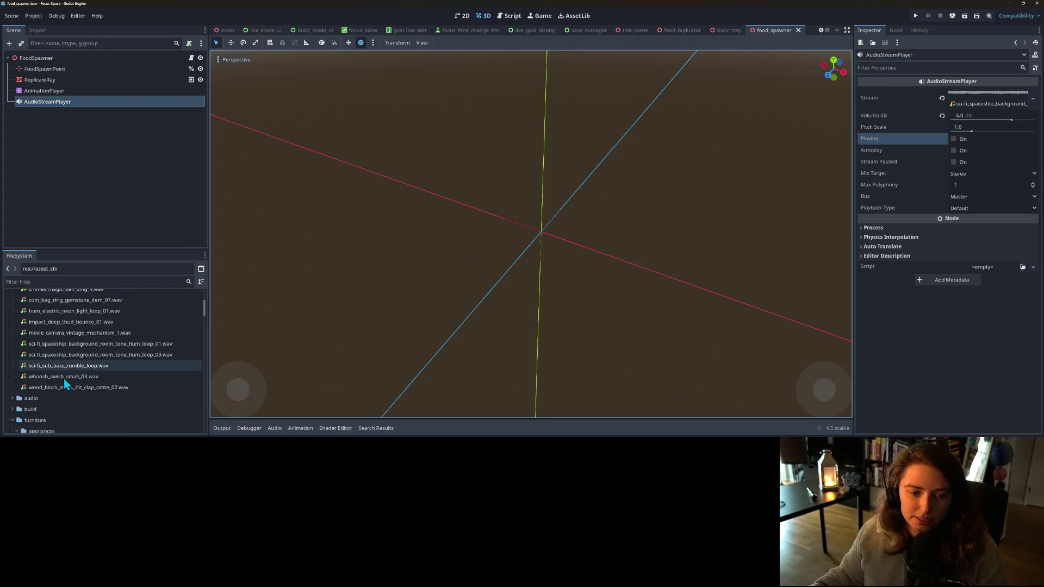
scroll(20, 395, "up", 5)
left_click(13, 346)
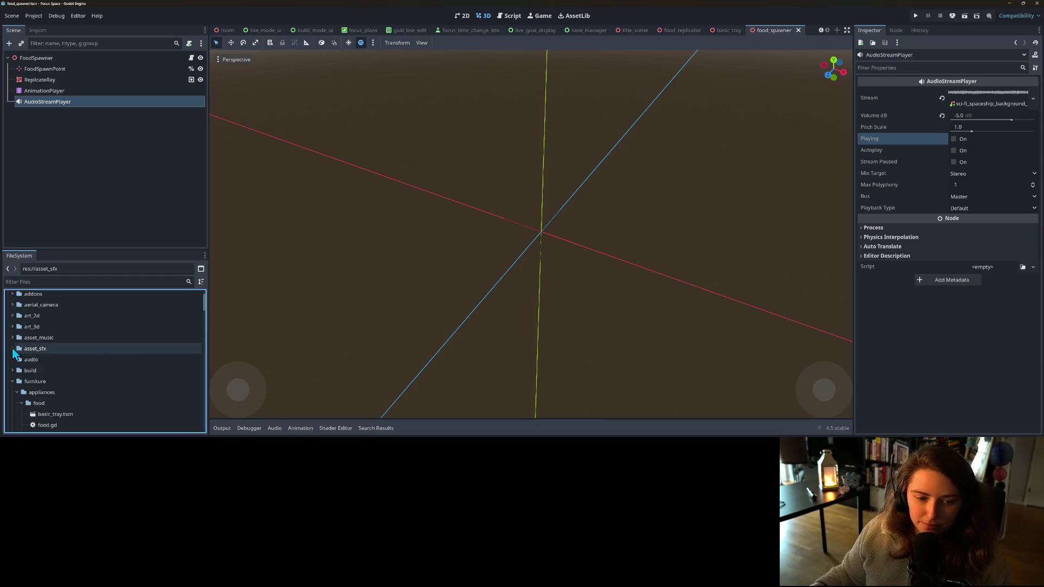
left_click(13, 326)
left_click(15, 370)
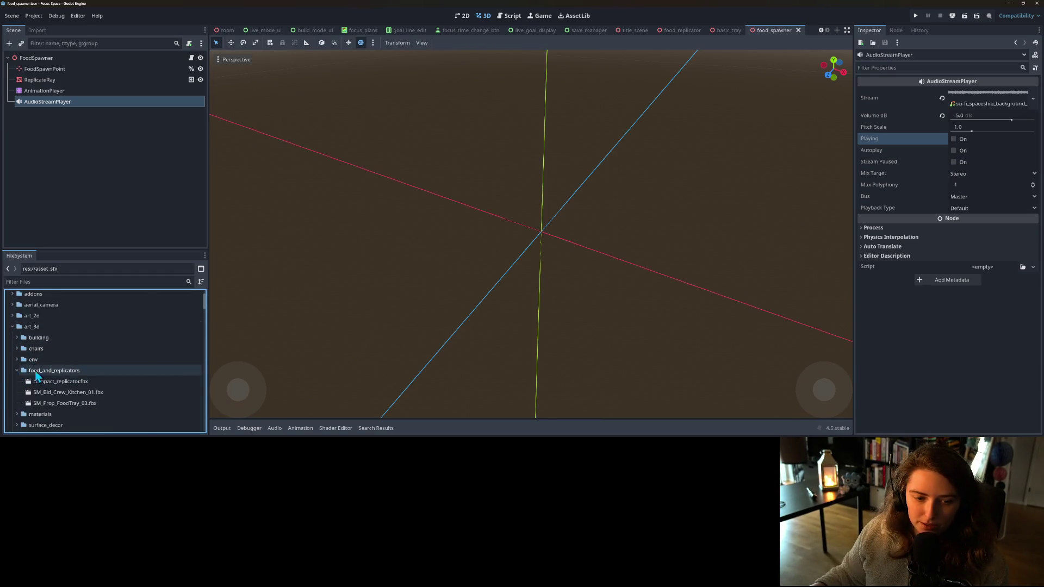
right_click(51, 371)
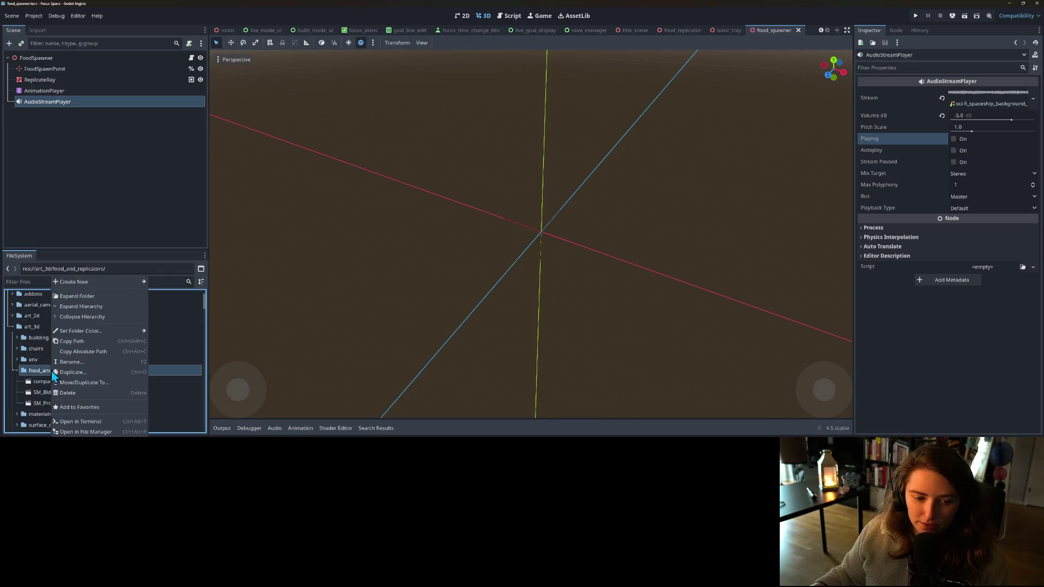
left_click(93, 432)
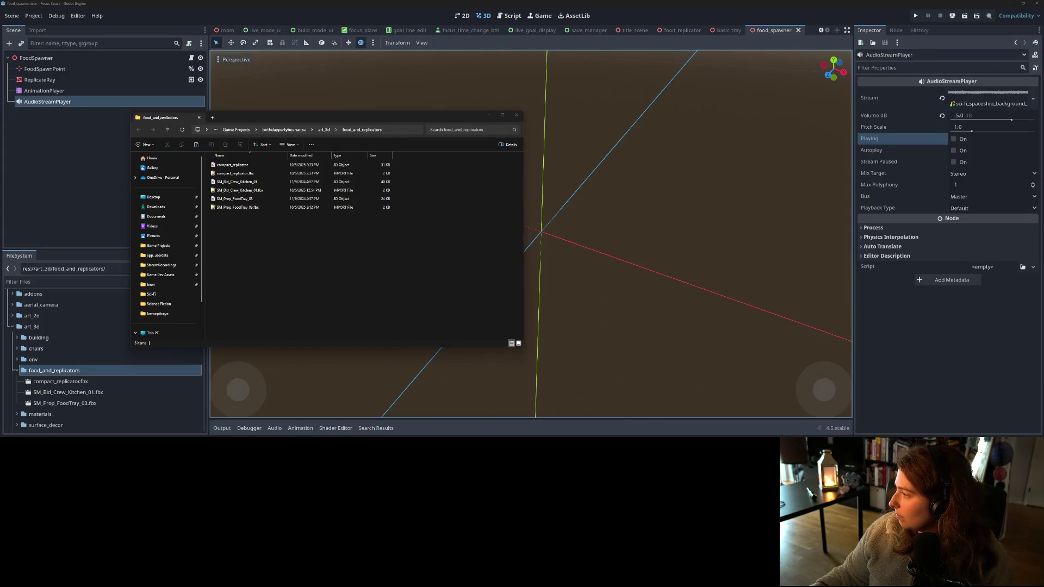
- Lower the Media Player volume slightly and play all ten Science Fiction tracks
mouse_move(1041, 130)
left_mouse_down()
mouse_move(925, 139)
mouse_move(526, 112)
left_mouse_up()
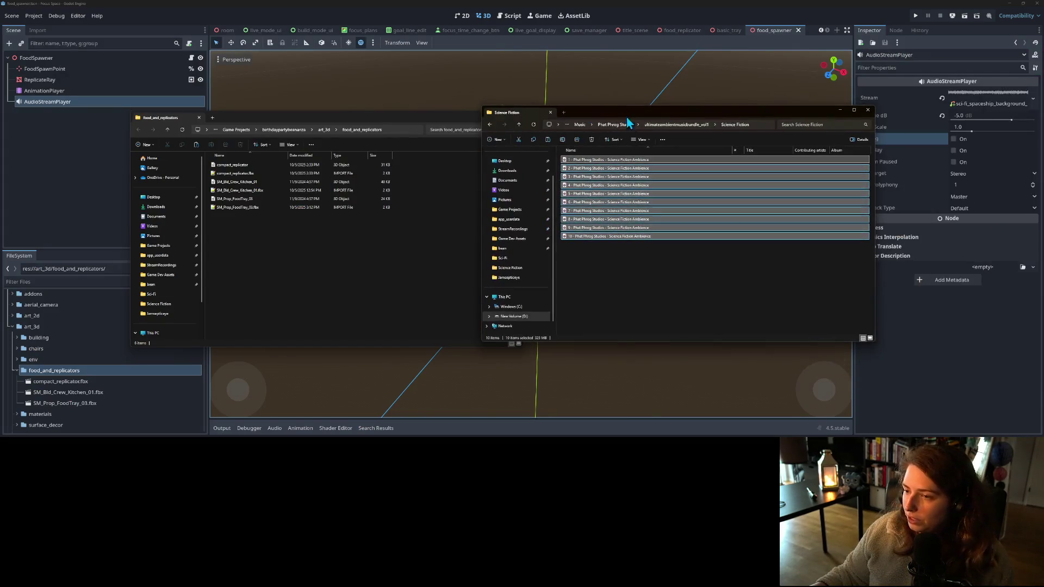
key("alt+Tab")
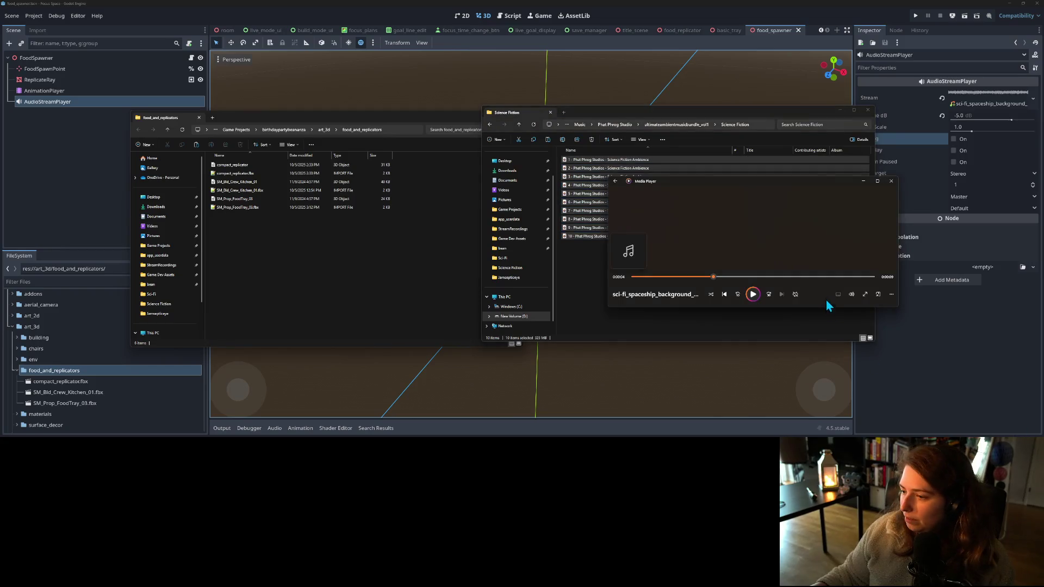
left_click(852, 294)
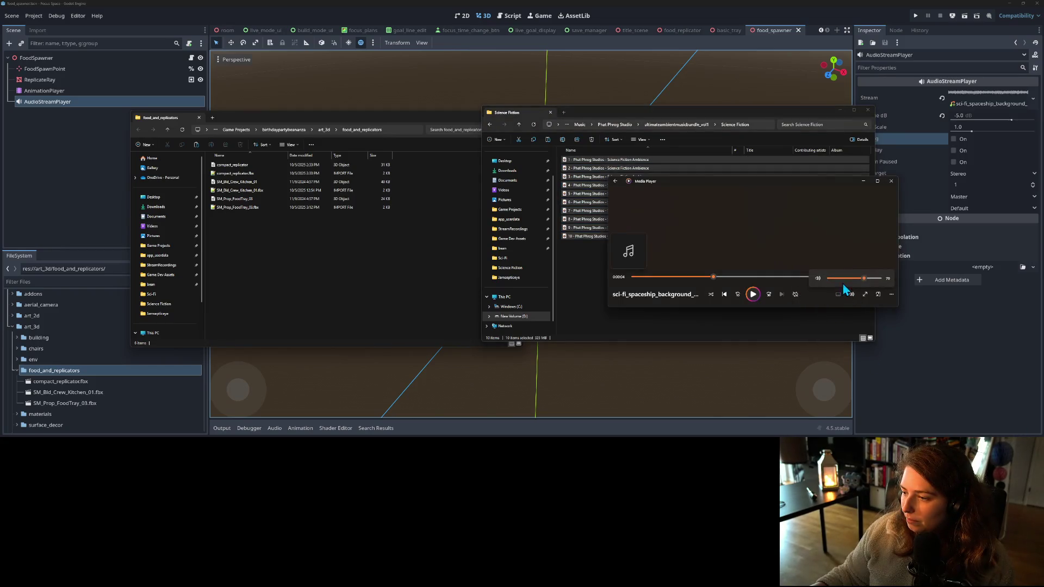
left_click_drag(846, 278, 844, 281)
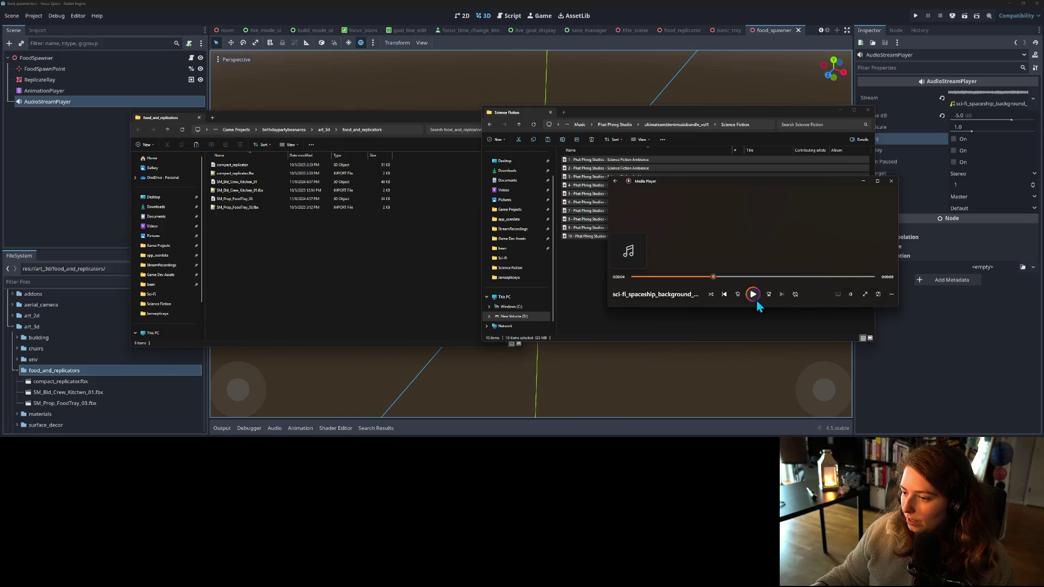
left_click(582, 259)
left_click_drag(605, 269, 613, 162)
double_click(614, 162)
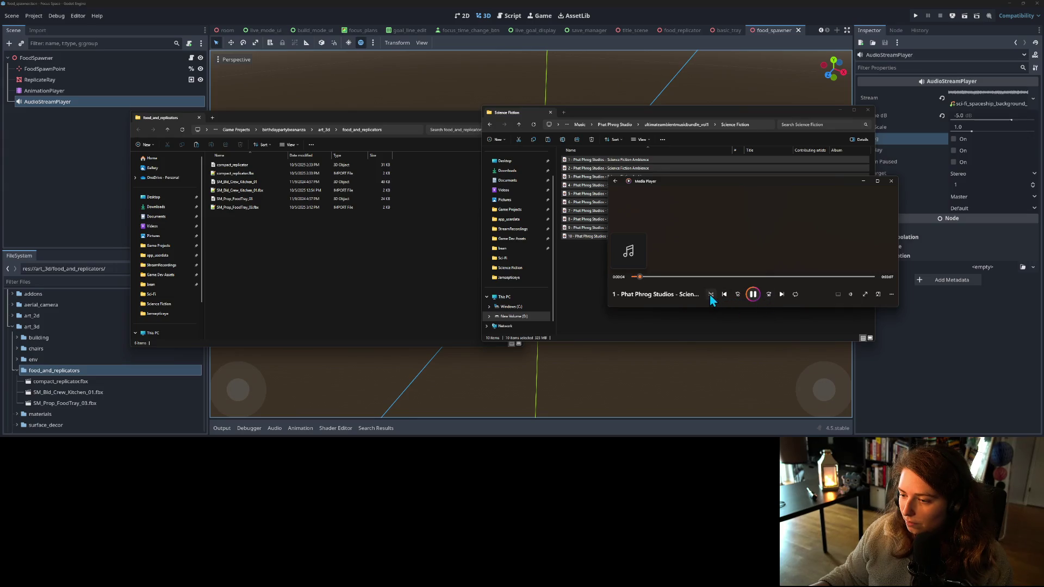
- Minimize the Science Fiction folder and Media Player, returning to the Godot editor
left_click(804, 329)
left_click(841, 110)
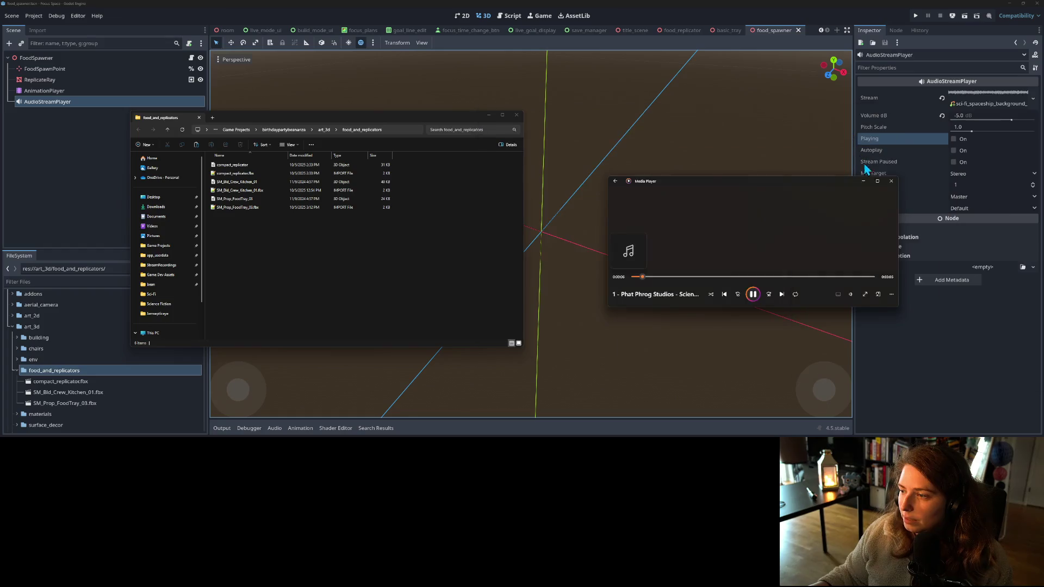
left_click(863, 181)
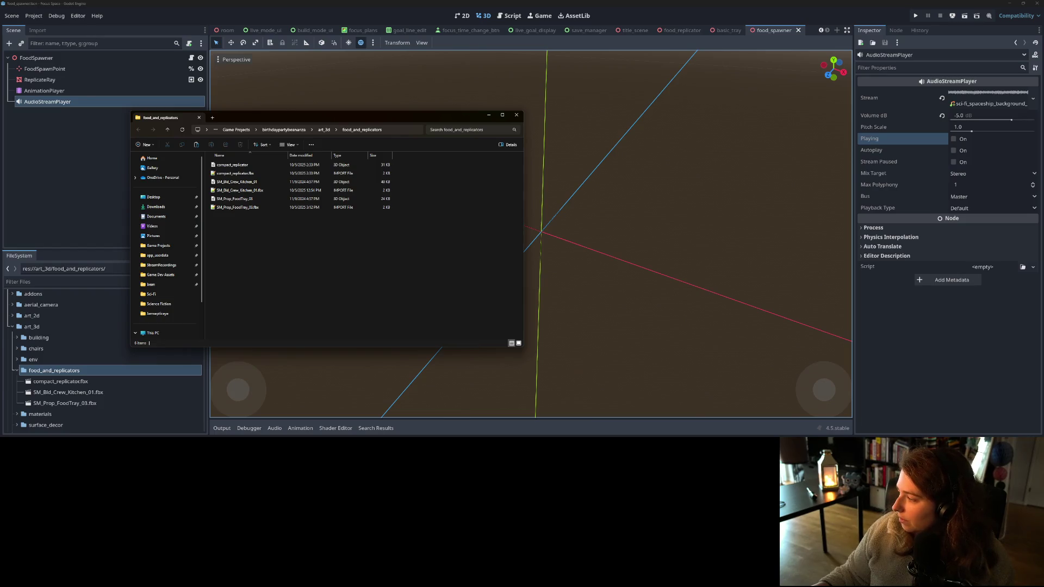
key("alt+Tab")
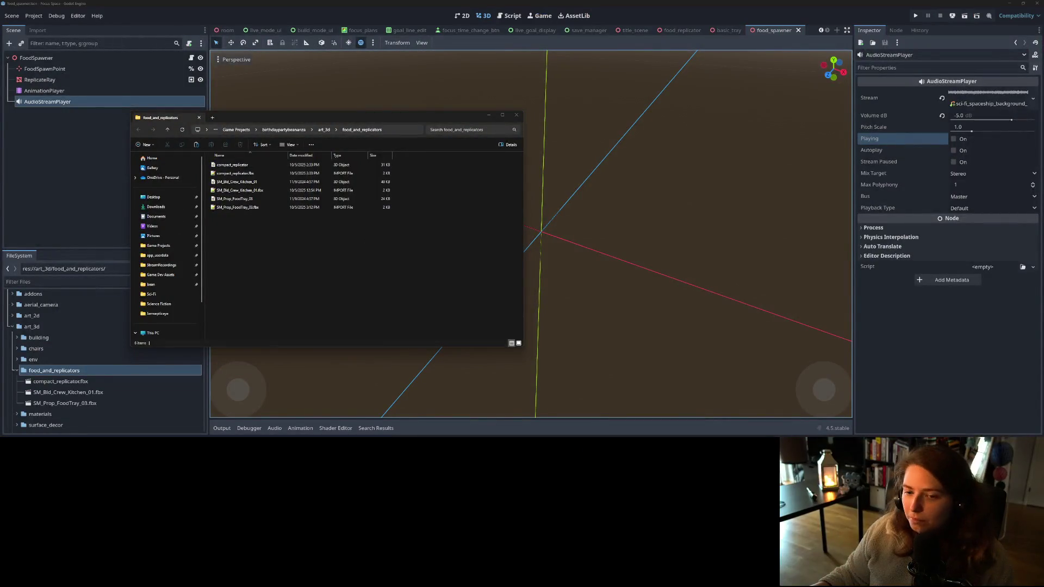
- Open the Synty folder under Game Dev Assets > Art3D in File Explorer
key("alt+Tab")
double_click(717, 161)
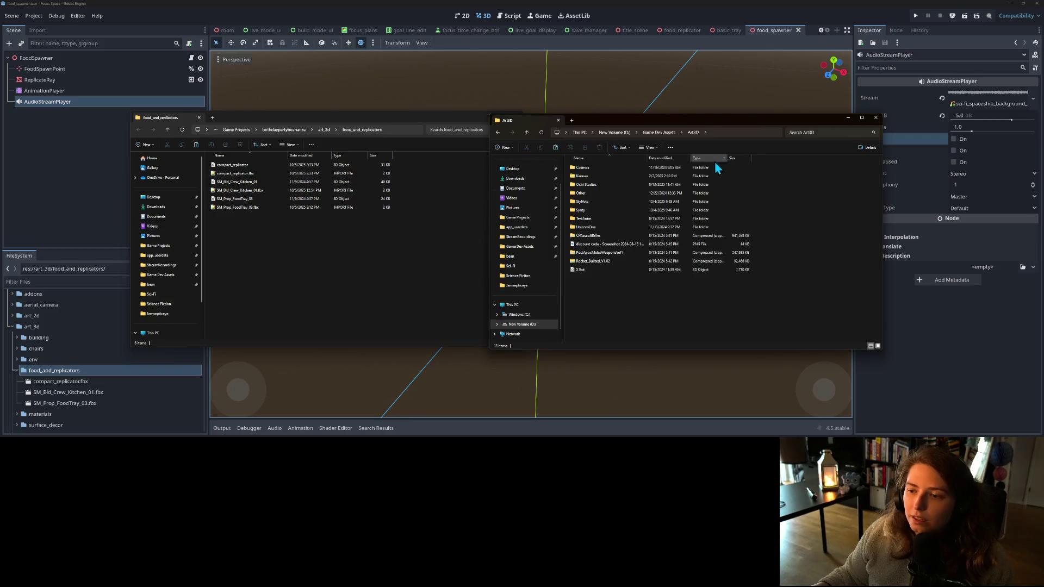
double_click(589, 210)
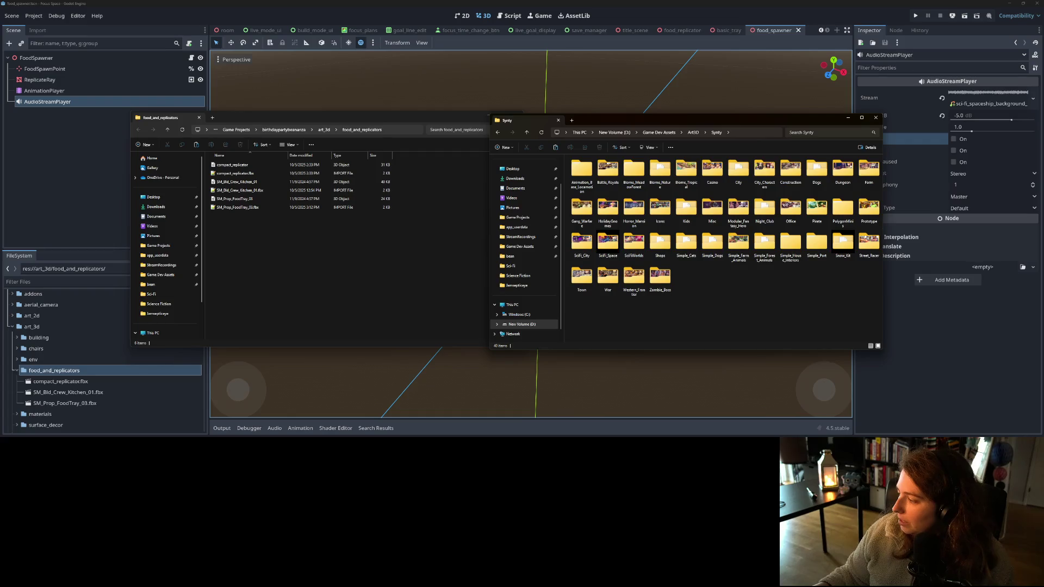
key("alt+Tab")
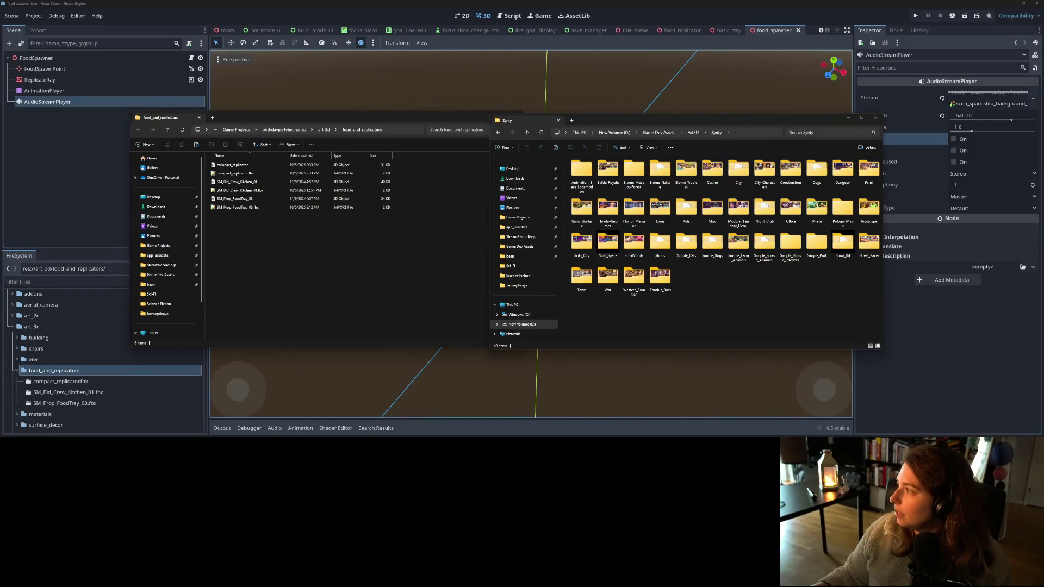
key("alt+Tab")
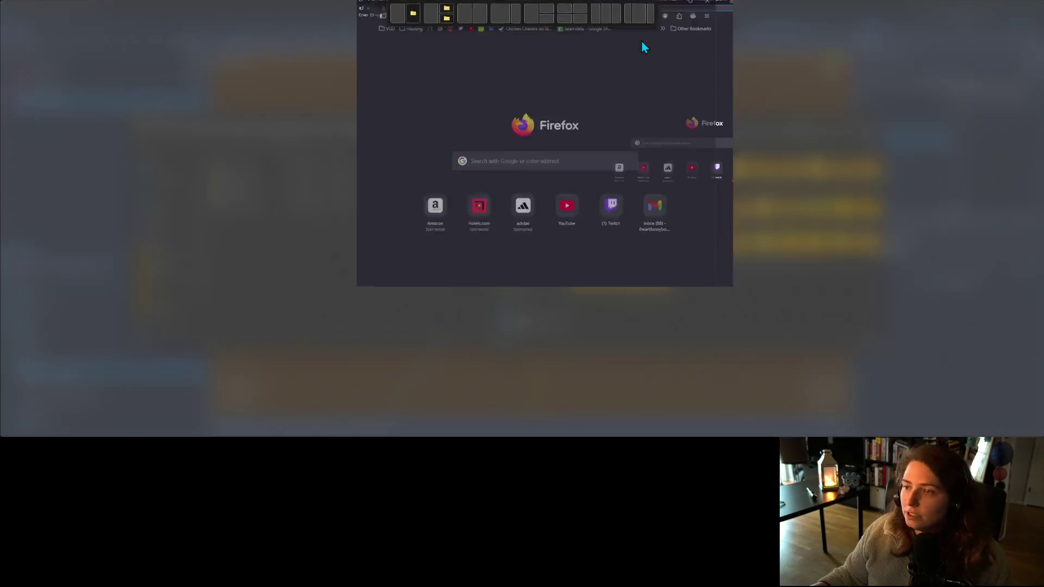
- Go to the Synty store, open the POLYGON - Shops Pack page and scroll to its gallery
type("syntystore.com/")
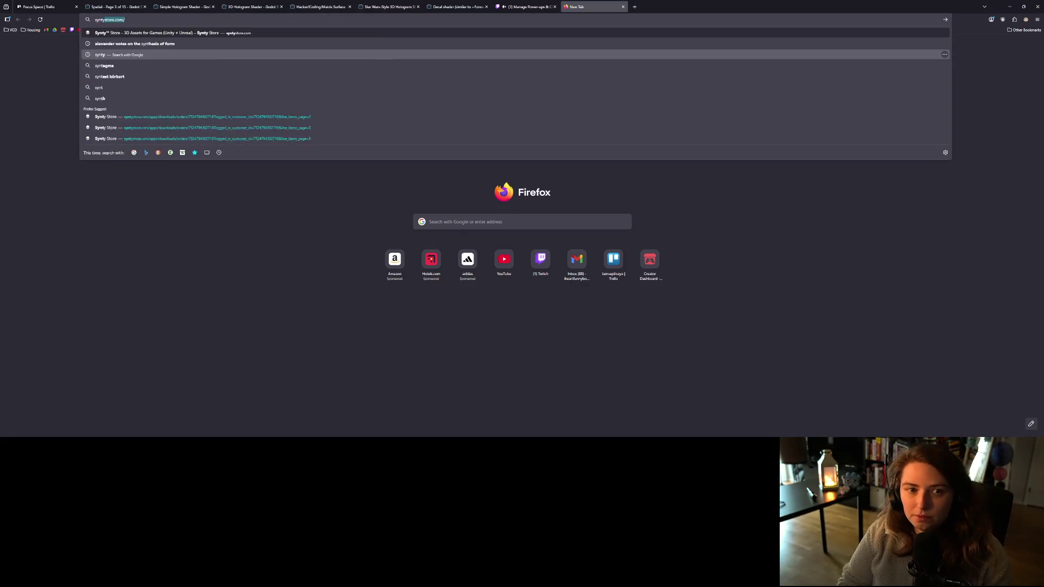
key("Return")
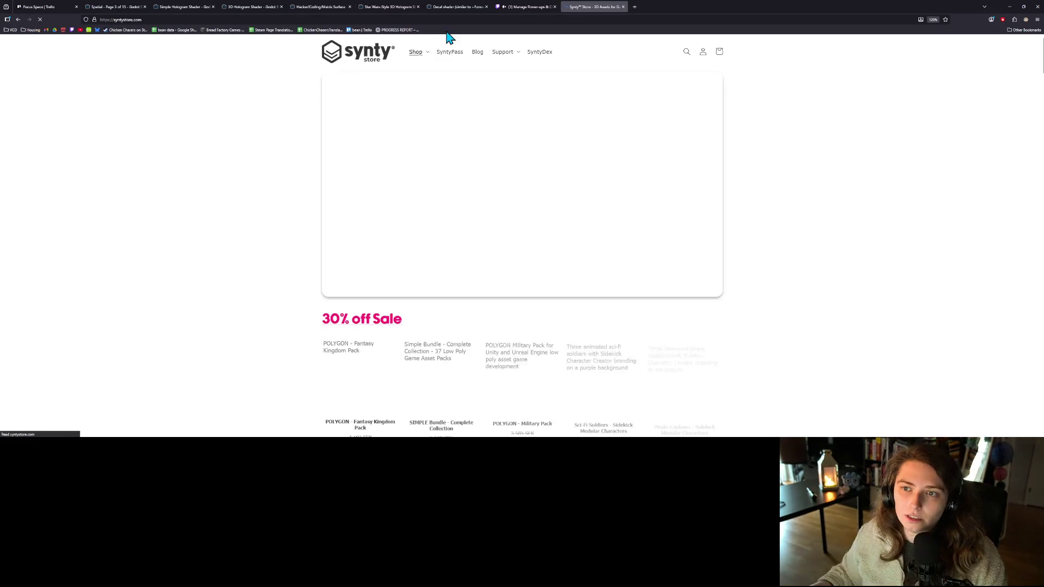
left_click(687, 52)
type("shop")
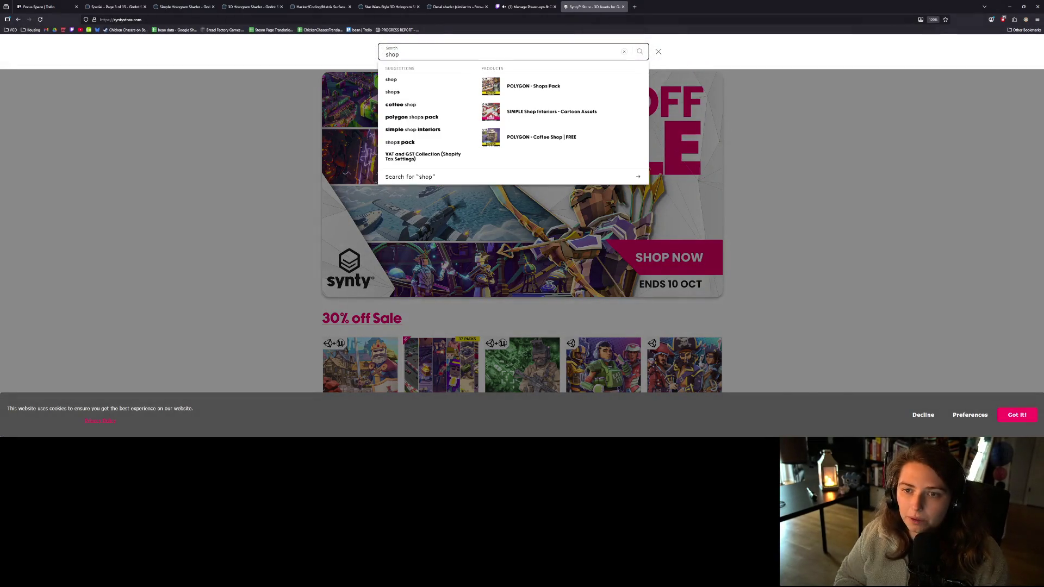
left_click(592, 94)
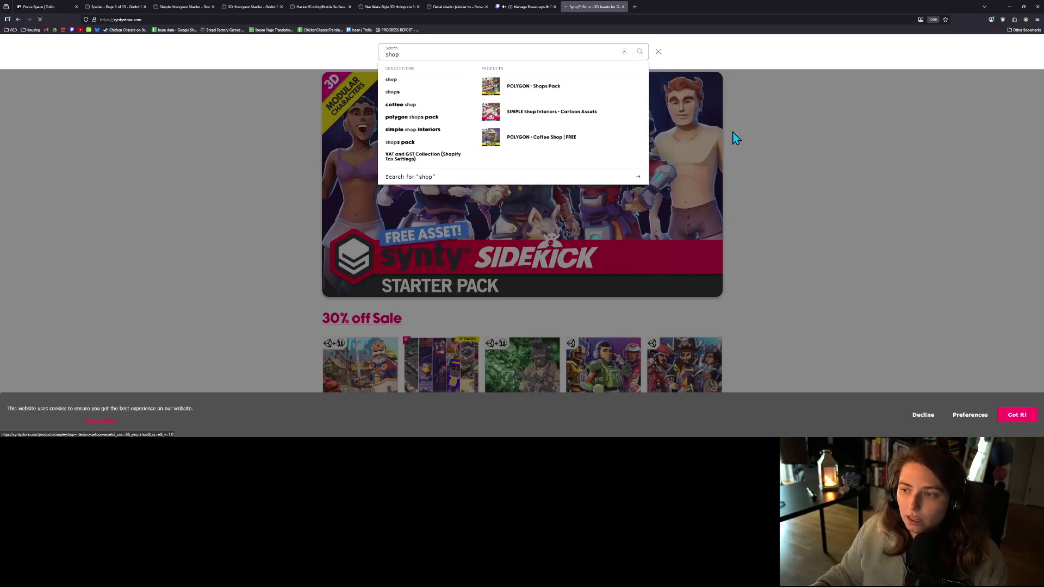
scroll(490, 255, "down", 4)
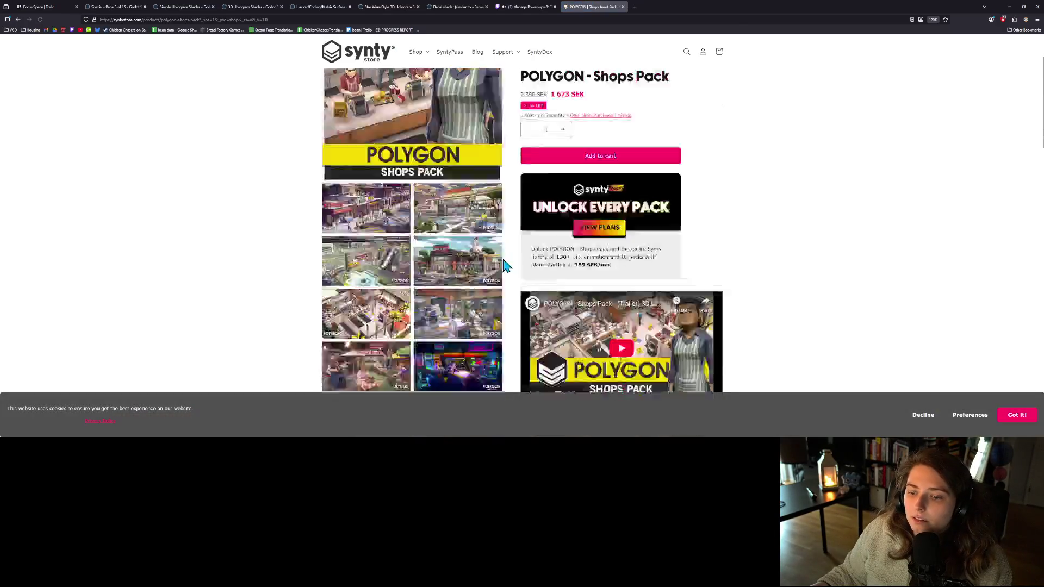
scroll(474, 252, "down", 8)
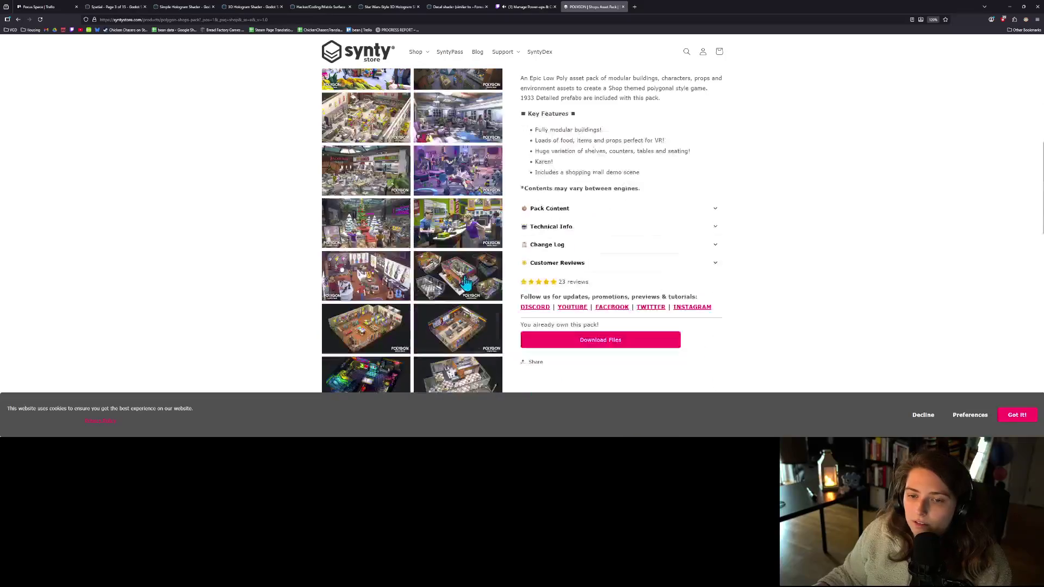
scroll(458, 279, "down", 8)
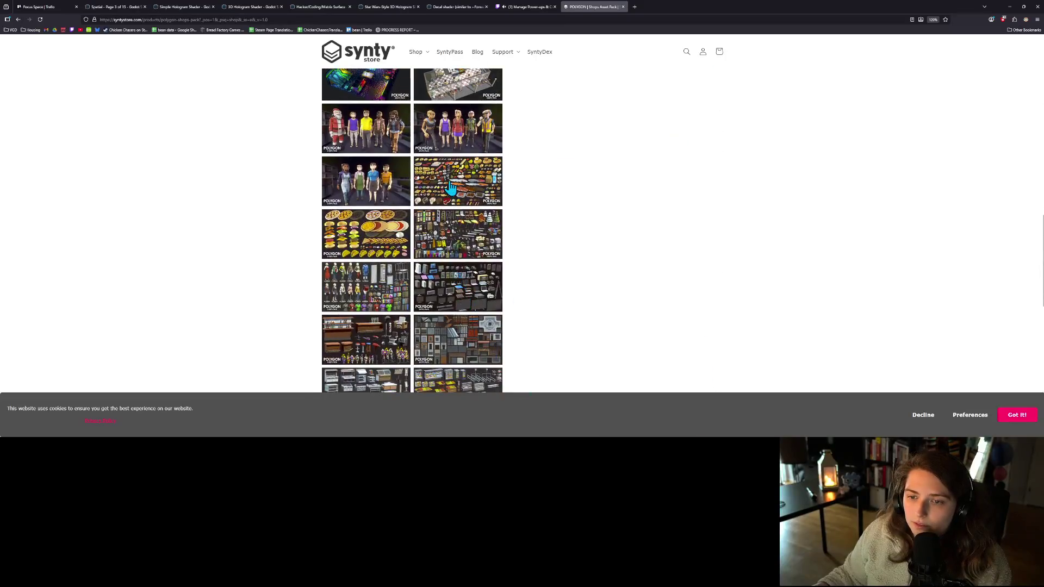
- Enlarge the food props image, browse three images ahead, then return to the pizzas, burgers and tacos image
left_click(451, 187)
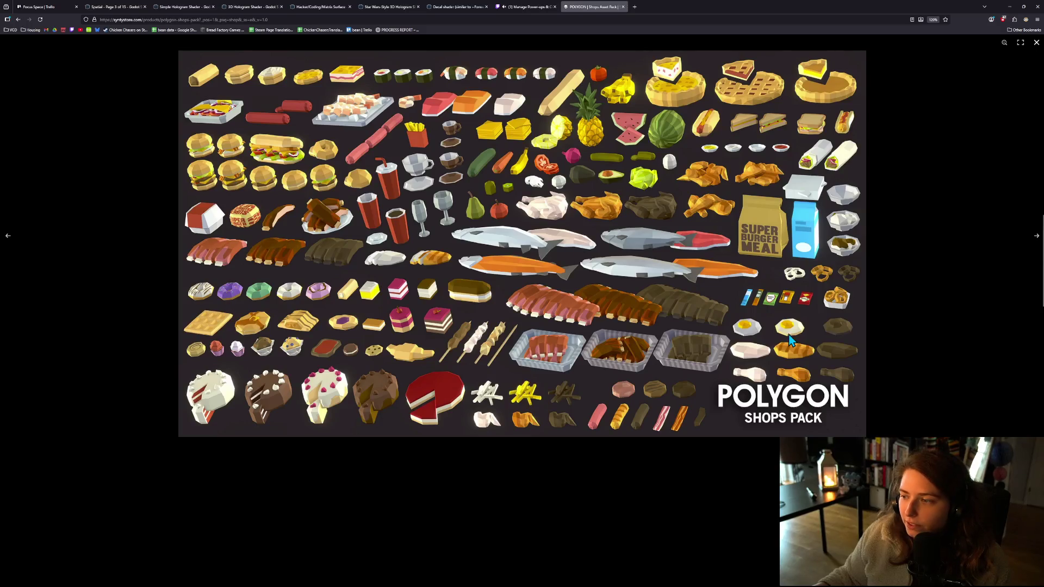
left_click(1032, 243)
left_click(1032, 242)
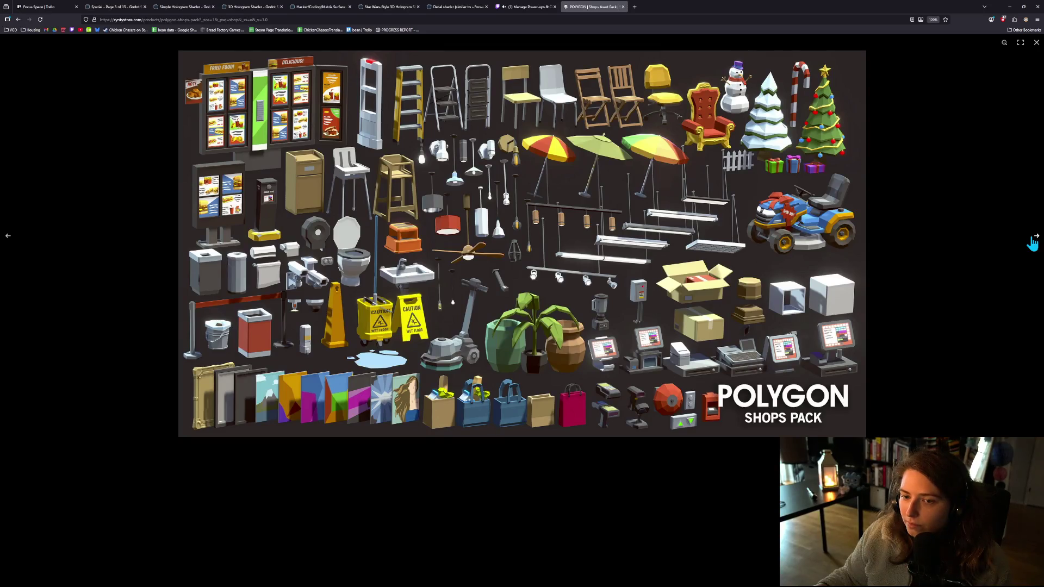
left_click(1032, 243)
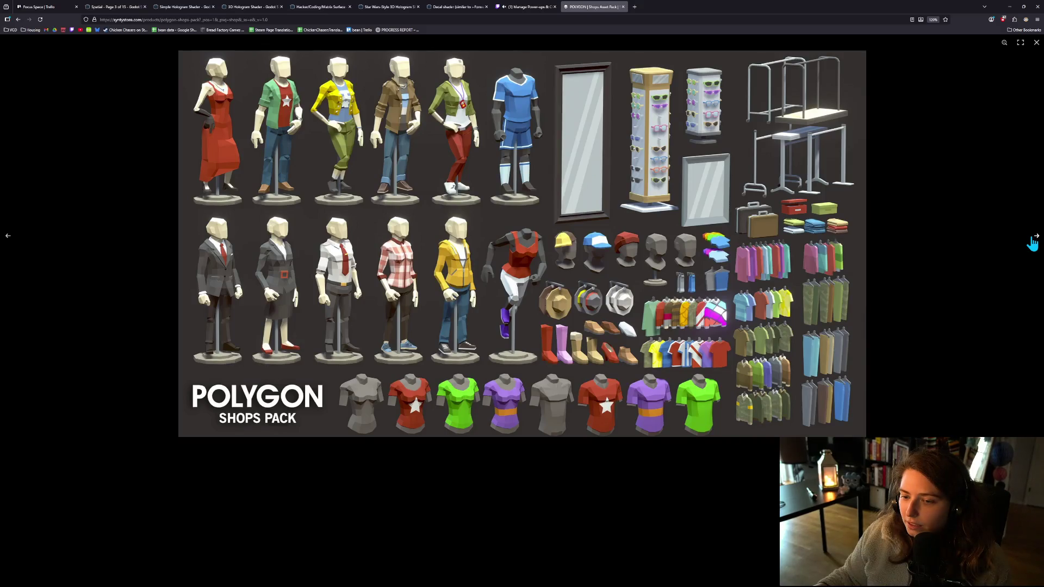
left_click(9, 242)
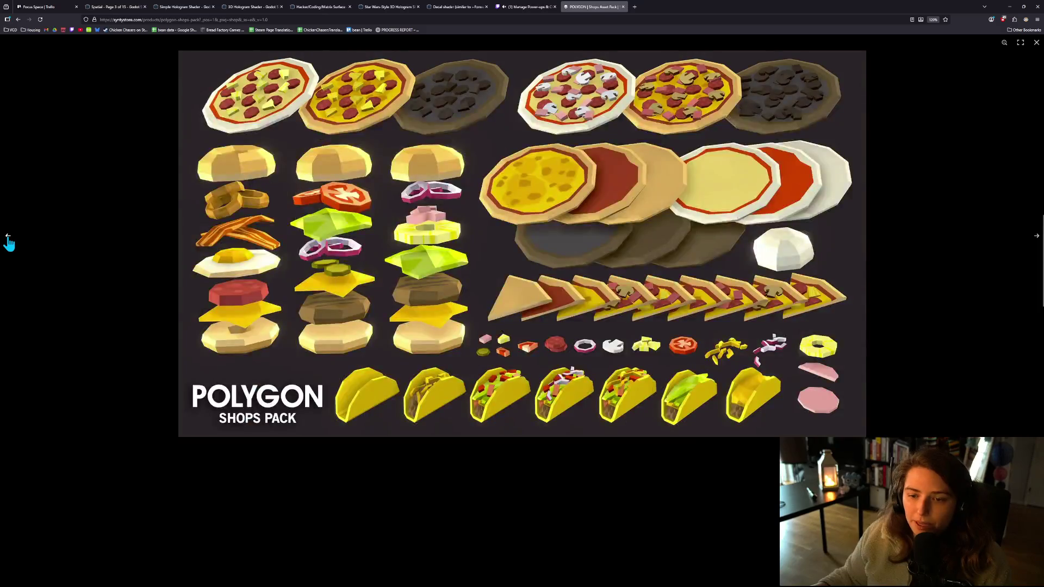
left_click(9, 243)
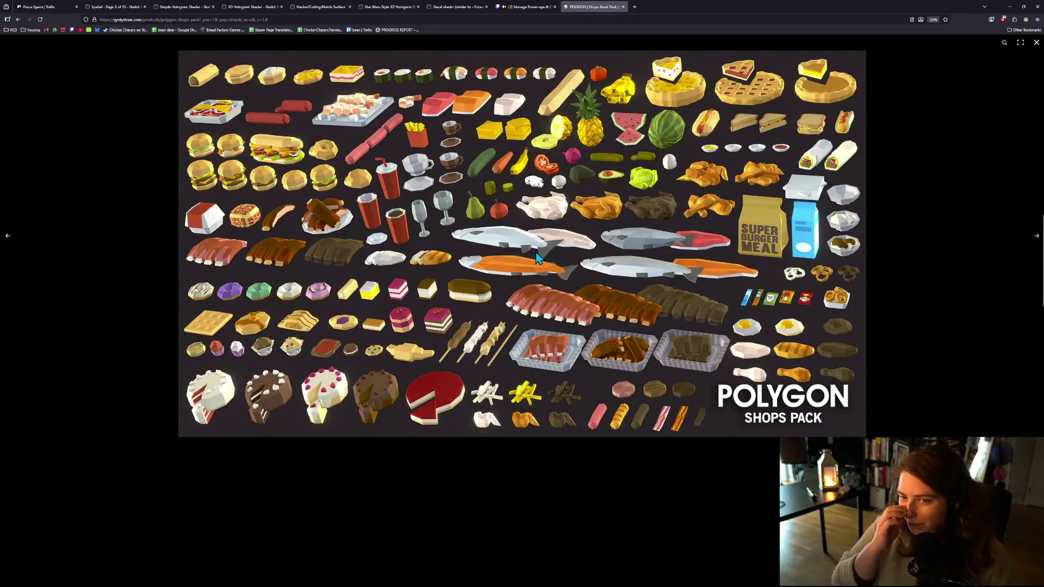
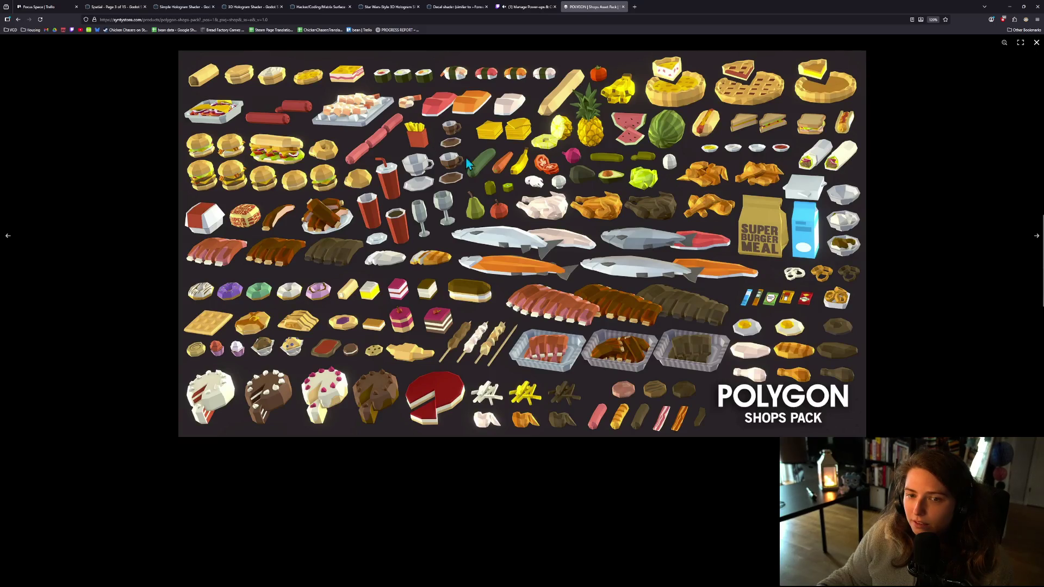
- Browse the POLYGON Shops Pack gallery images to the gym equipment image, then close the lightbox
left_click(1036, 239)
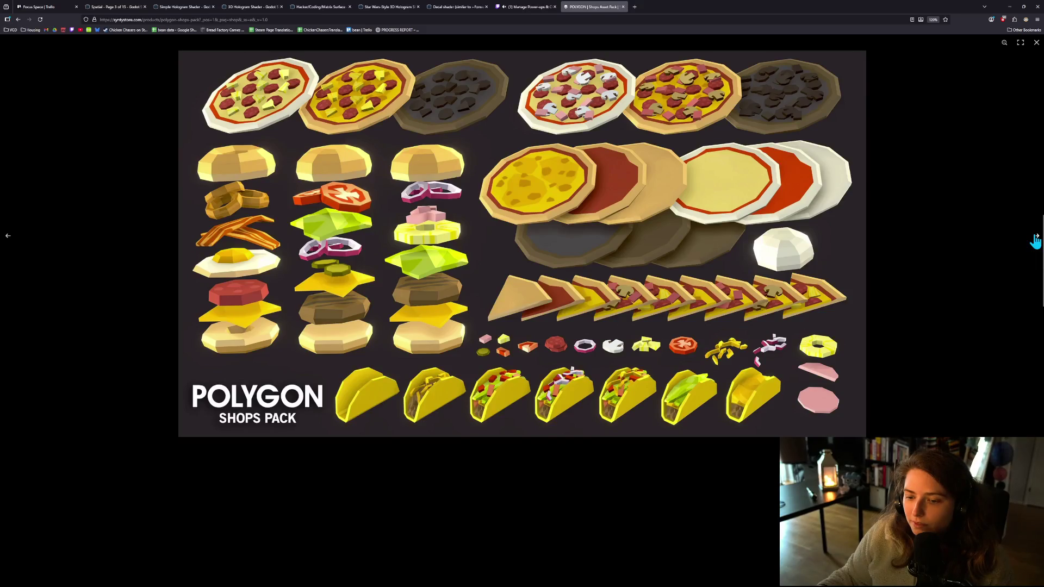
left_click(1035, 238)
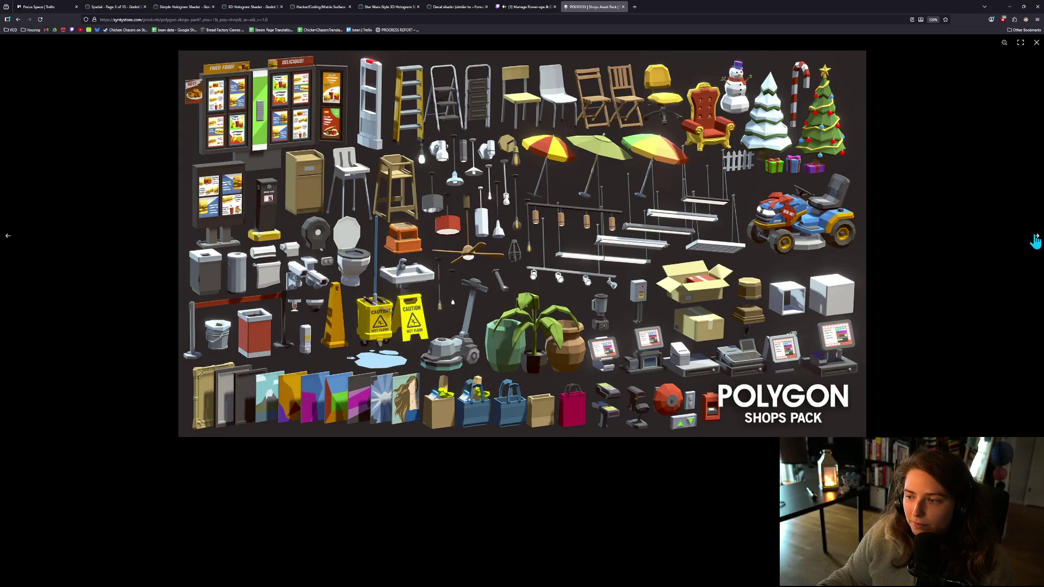
left_click(1035, 240)
left_click(1035, 240)
left_click(1035, 240)
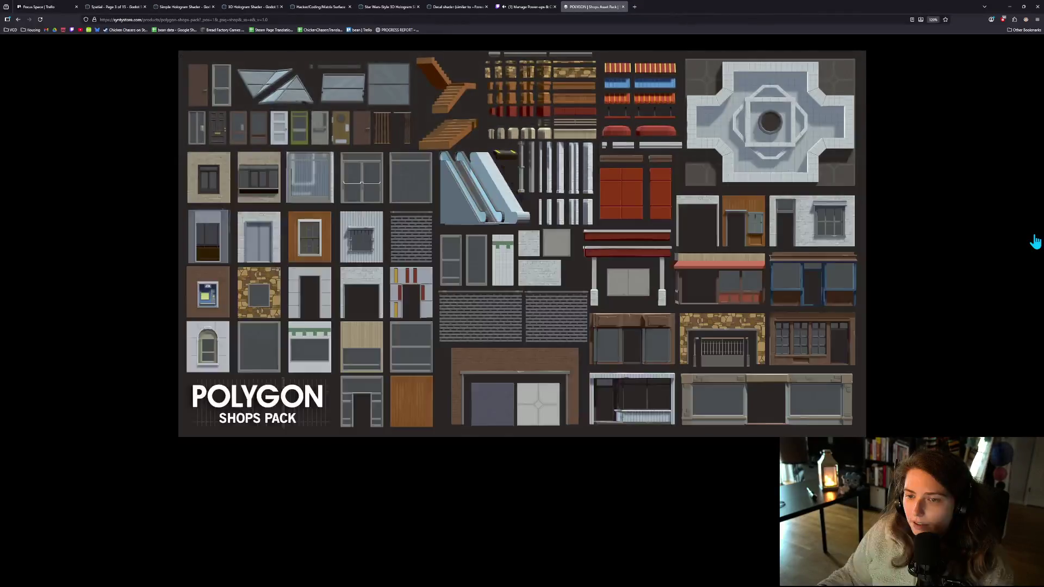
left_click(1035, 240)
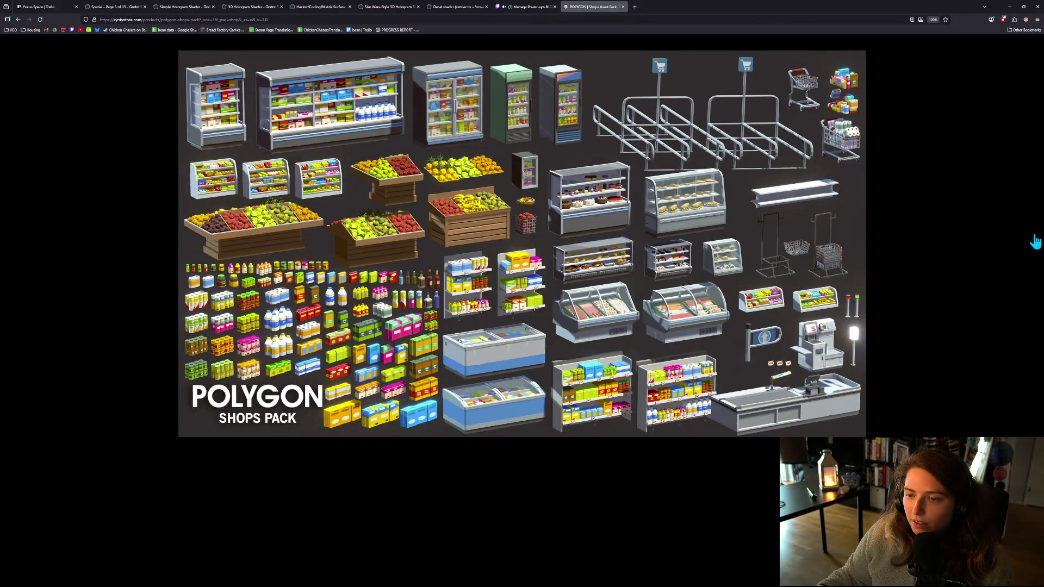
left_click(1035, 239)
left_click(1035, 240)
left_click(1035, 240)
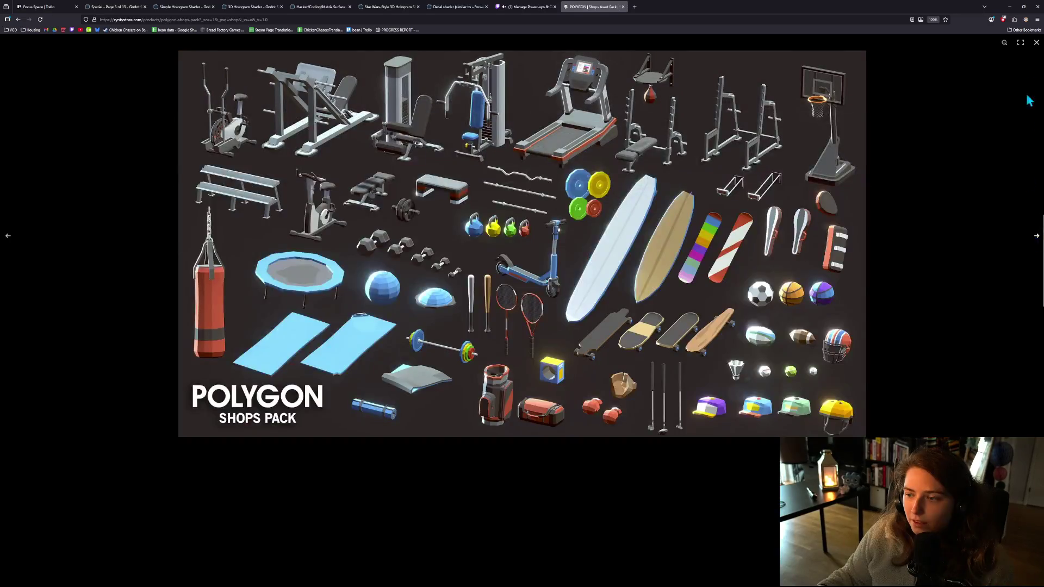
left_click(1036, 43)
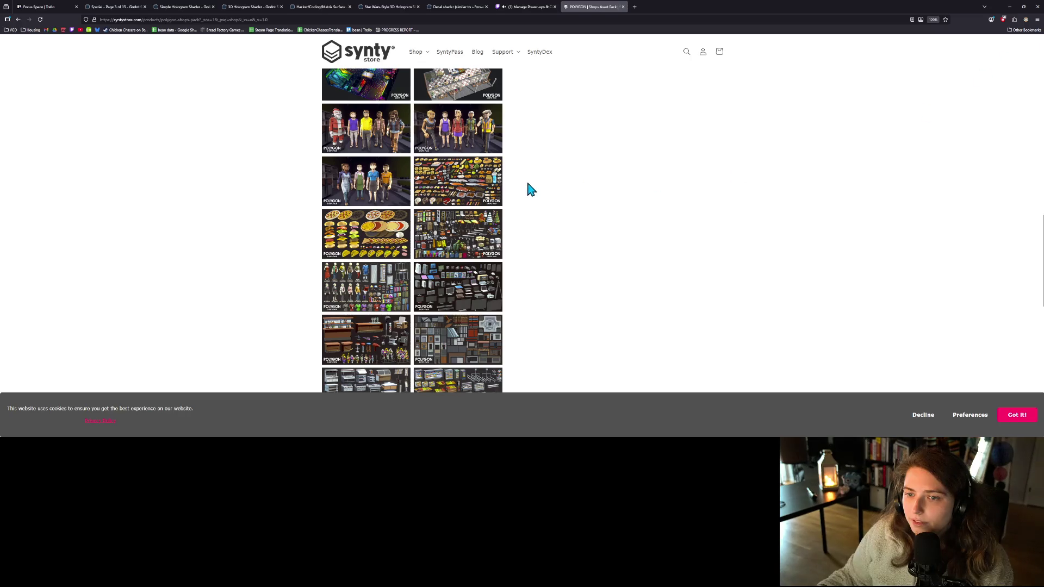
- Search the Synty Store for 'carnival' and open the POLYGON - Horror Carnival product page
scroll(585, 254, "down", 5)
scroll(585, 254, "up", 3)
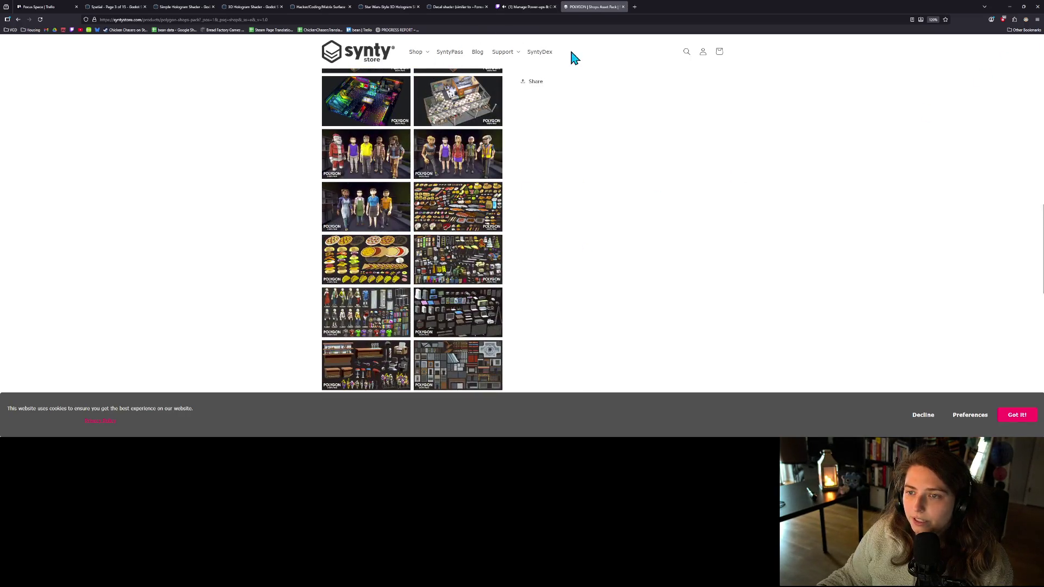
left_click(686, 52)
type("haun")
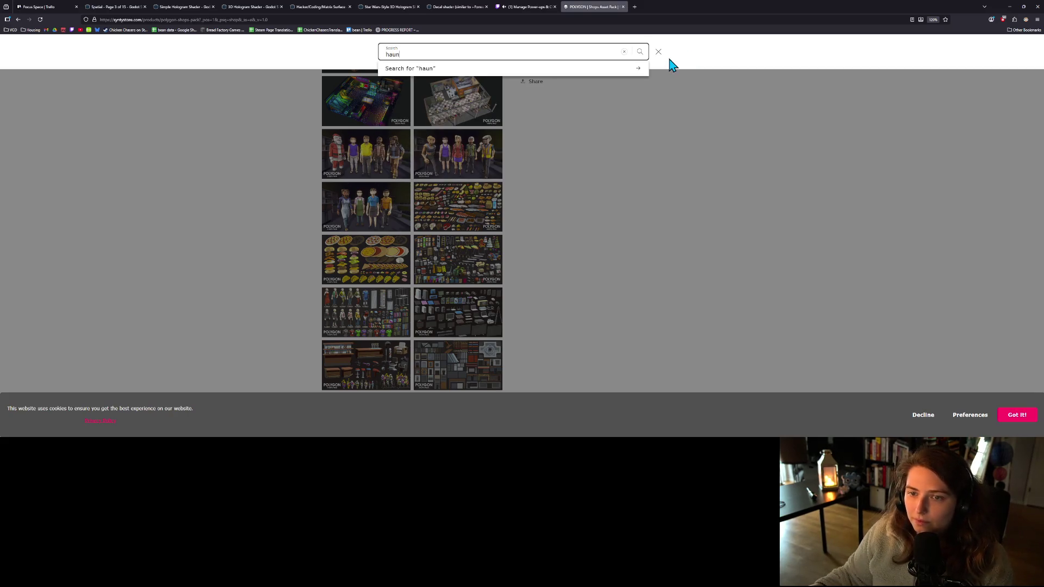
key("BackSpace")
key("BackSpace")
key("BackSpace")
key("BackSpace")
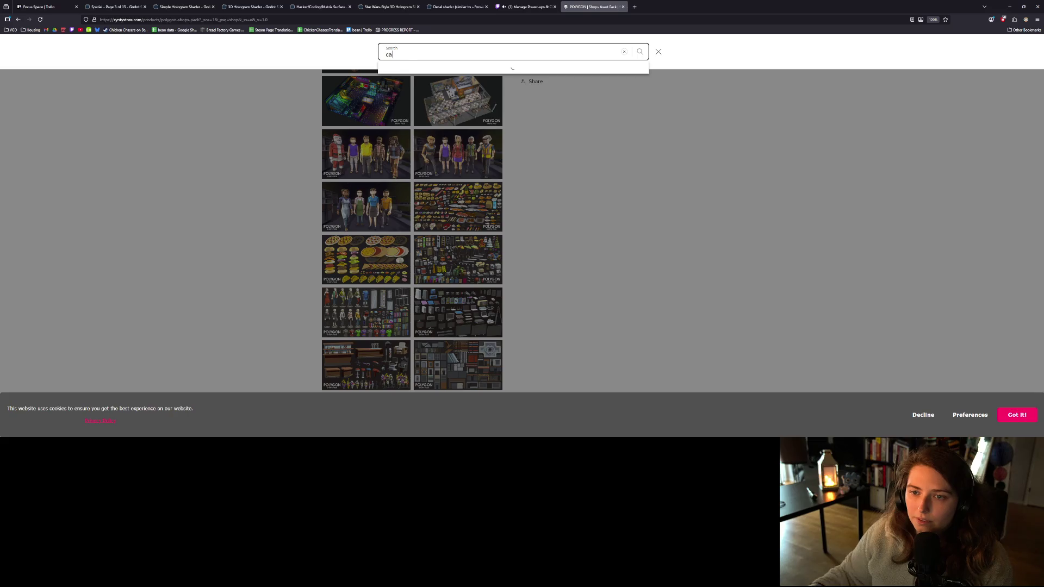
type("car")
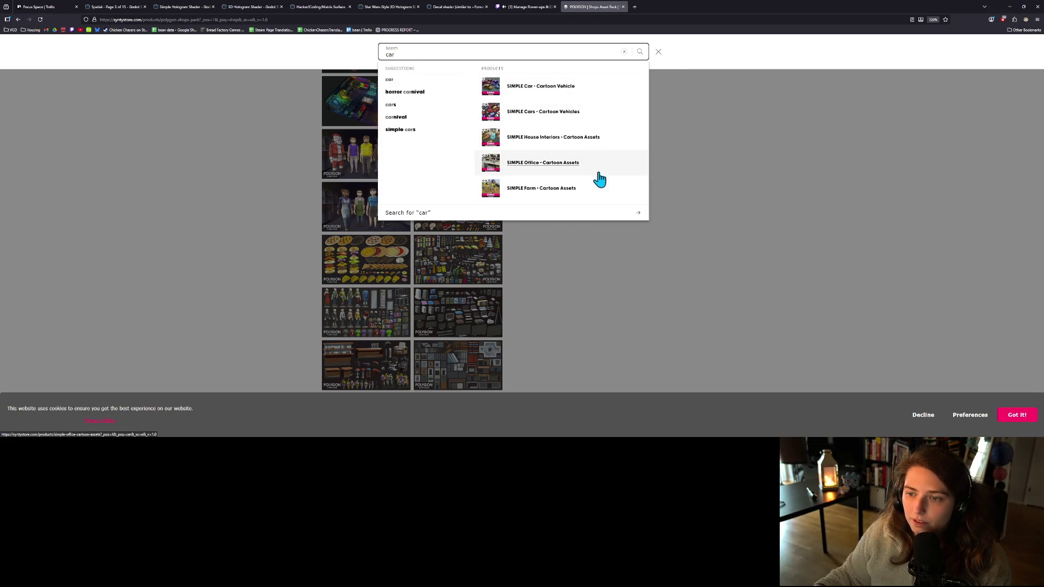
type("nival")
left_click(568, 90)
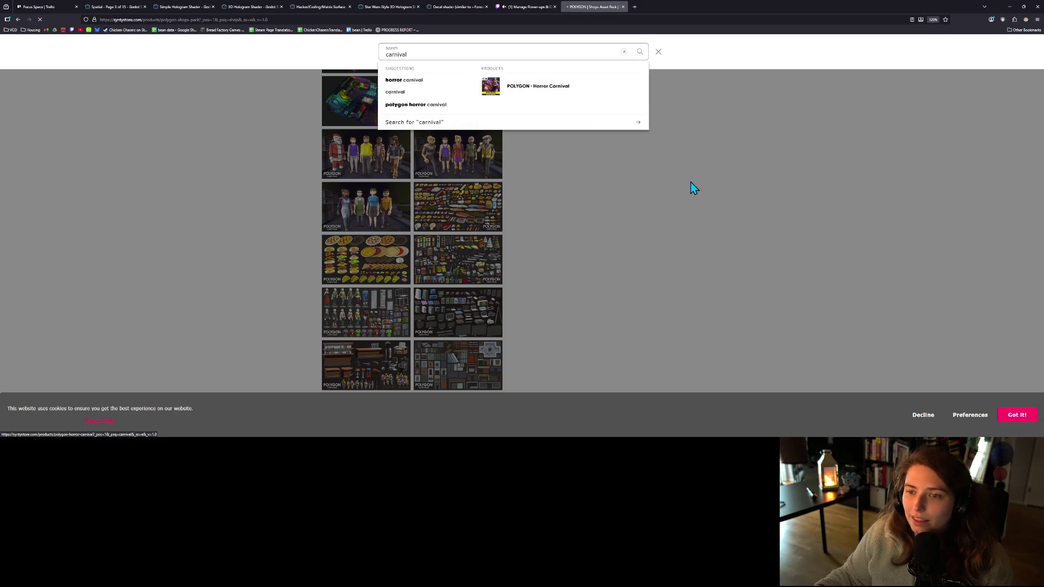
- Scroll down and enlarge the Horror Carnival props overview image
scroll(401, 305, "down", 2)
scroll(401, 305, "down", 10)
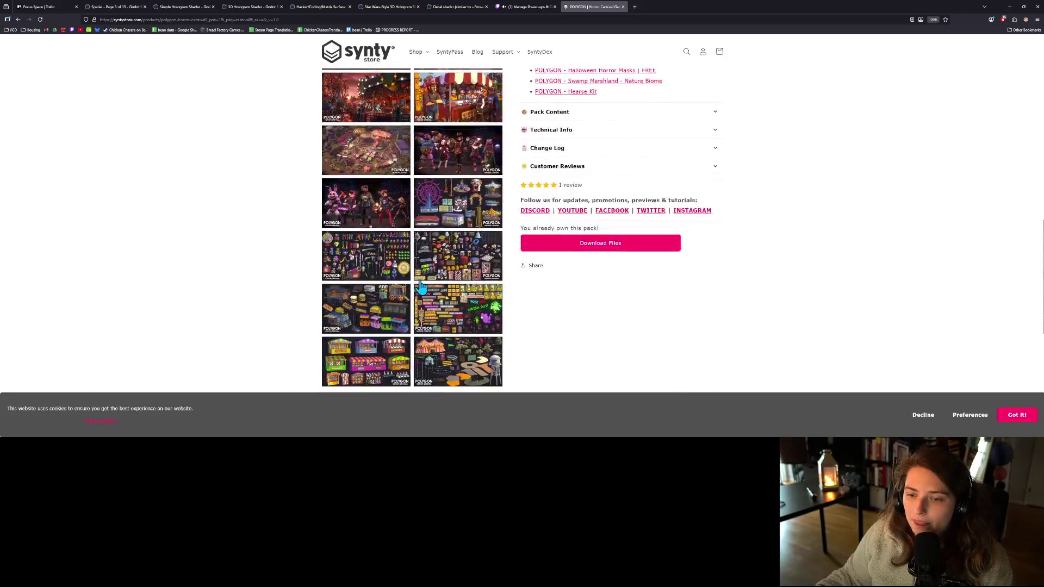
left_click(460, 254)
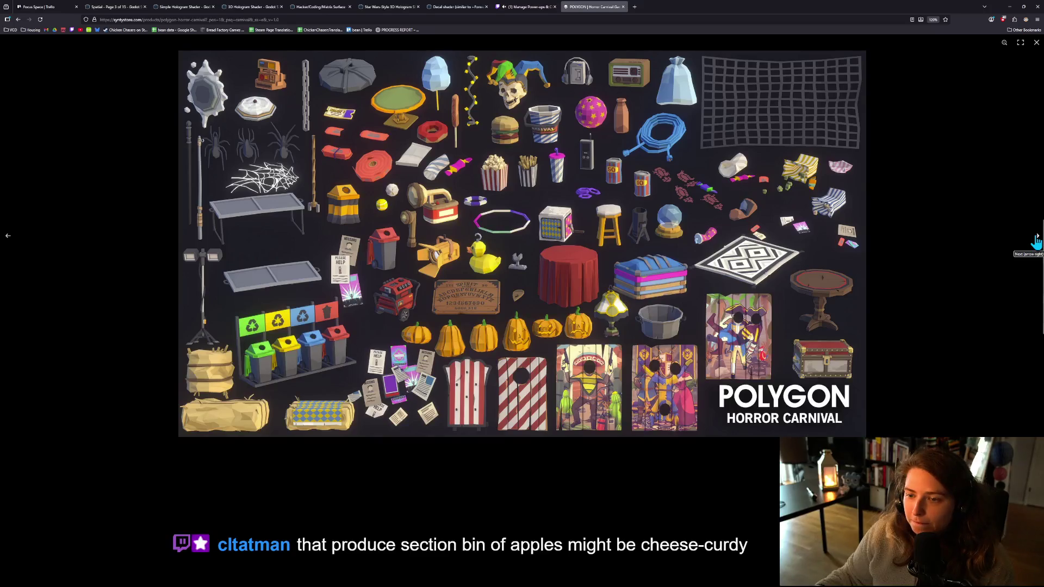
left_click(1036, 240)
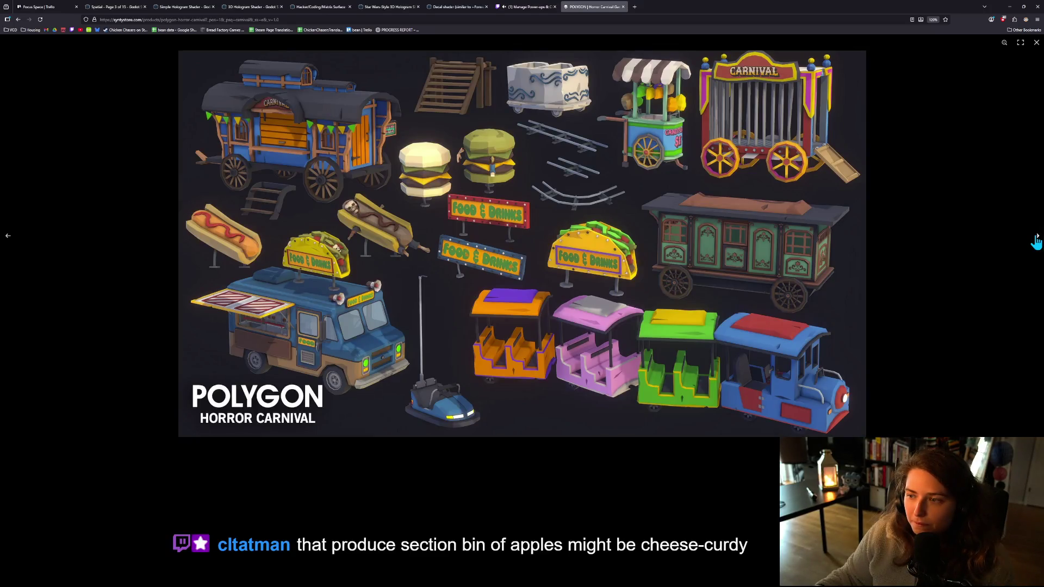
left_click(6, 239)
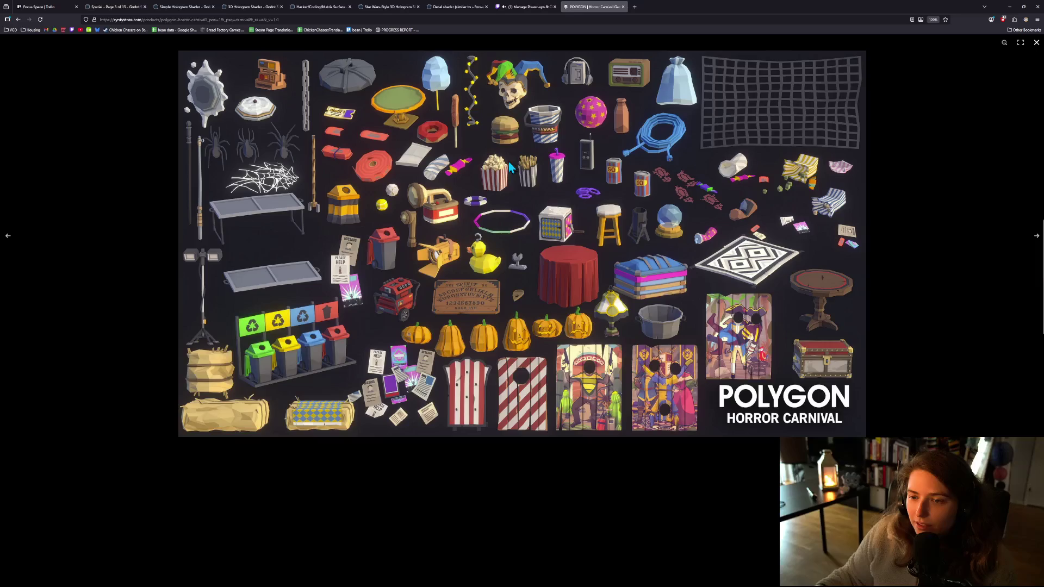
left_click(953, 132)
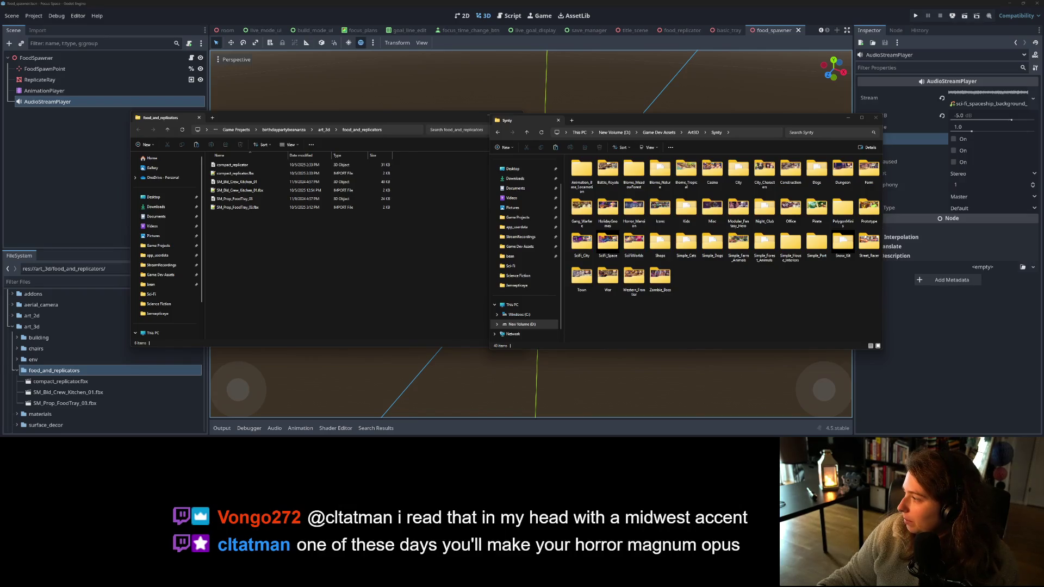
- Copy SM_Prop_Sign_Popcorn_01 from the Horror Carnival Props folder into food_and_replicators
key("alt+Tab")
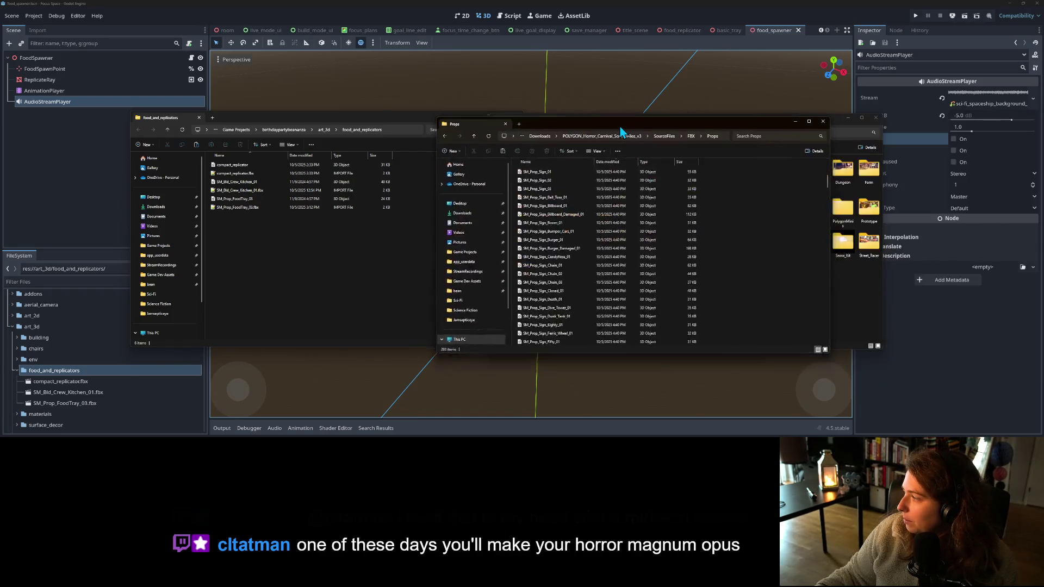
scroll(572, 244, "down", 1)
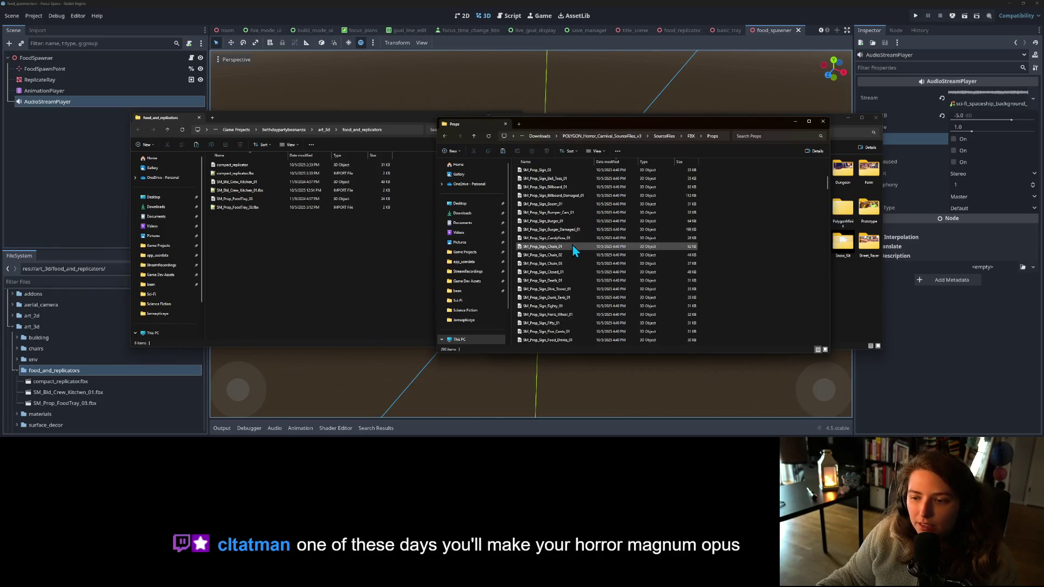
scroll(579, 250, "down", 10)
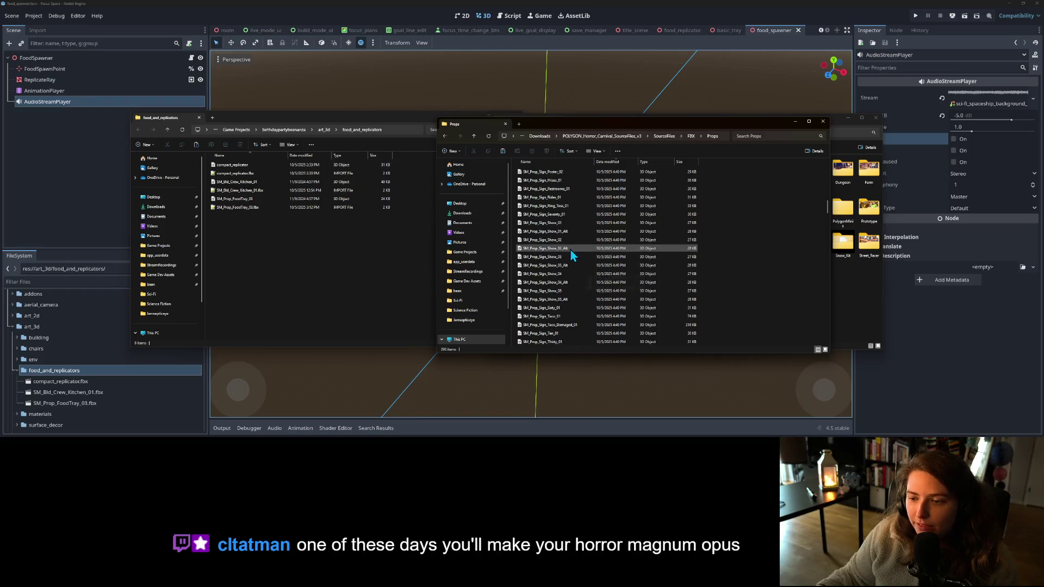
scroll(574, 254, "down", 2)
scroll(576, 258, "up", 1)
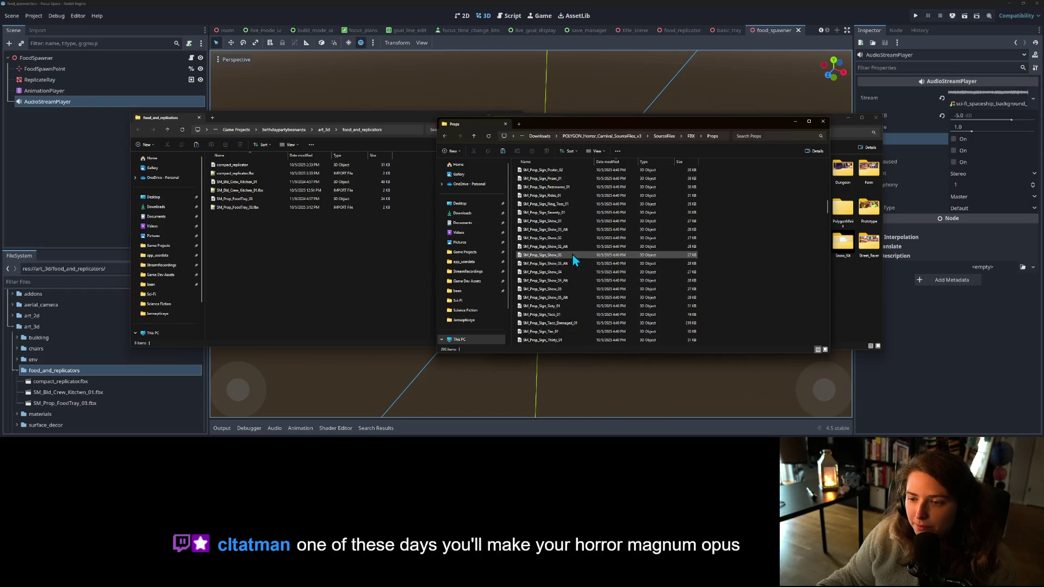
left_click(565, 204)
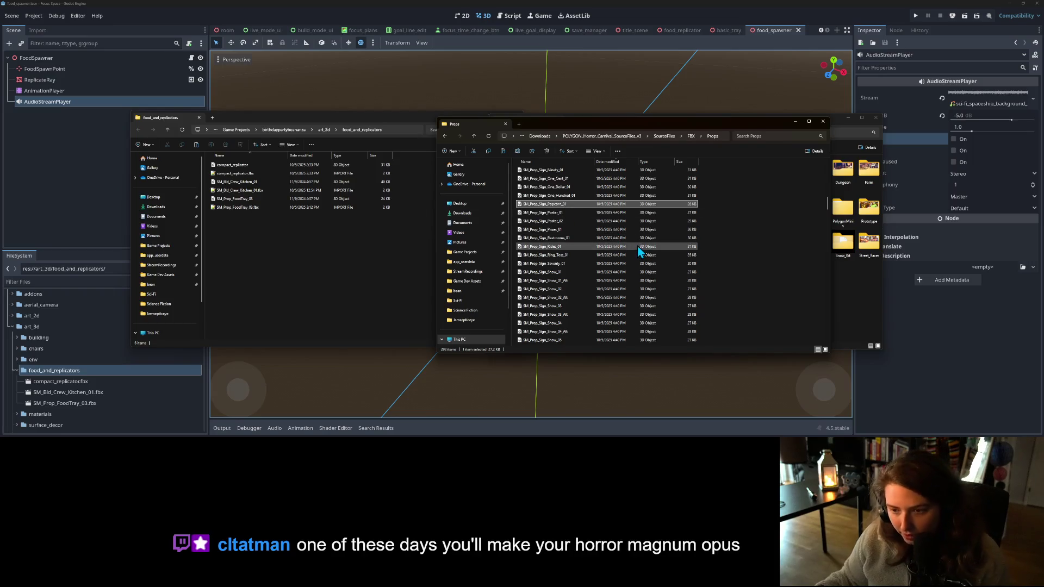
left_click(801, 122)
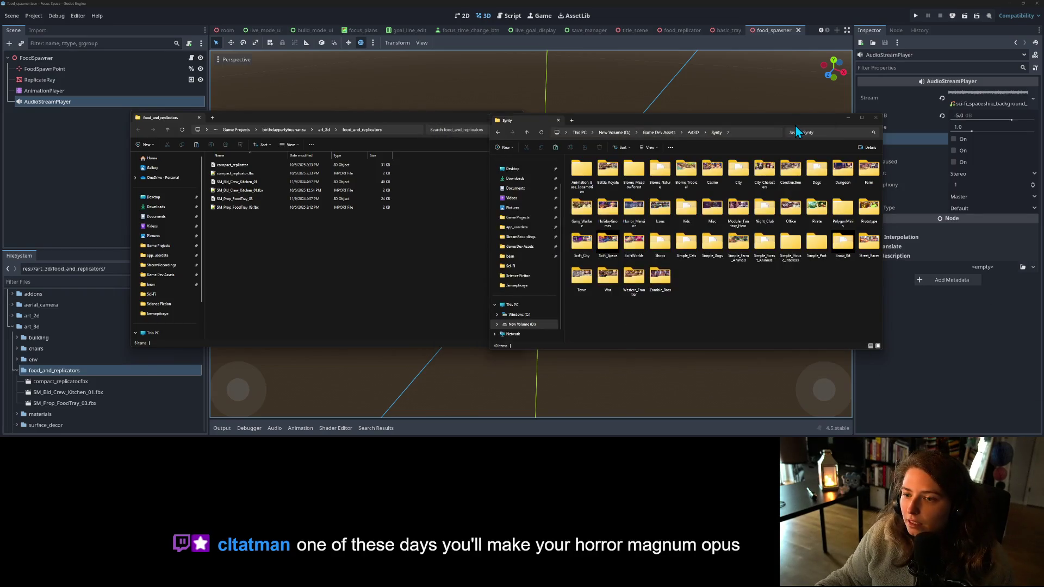
left_click(348, 256)
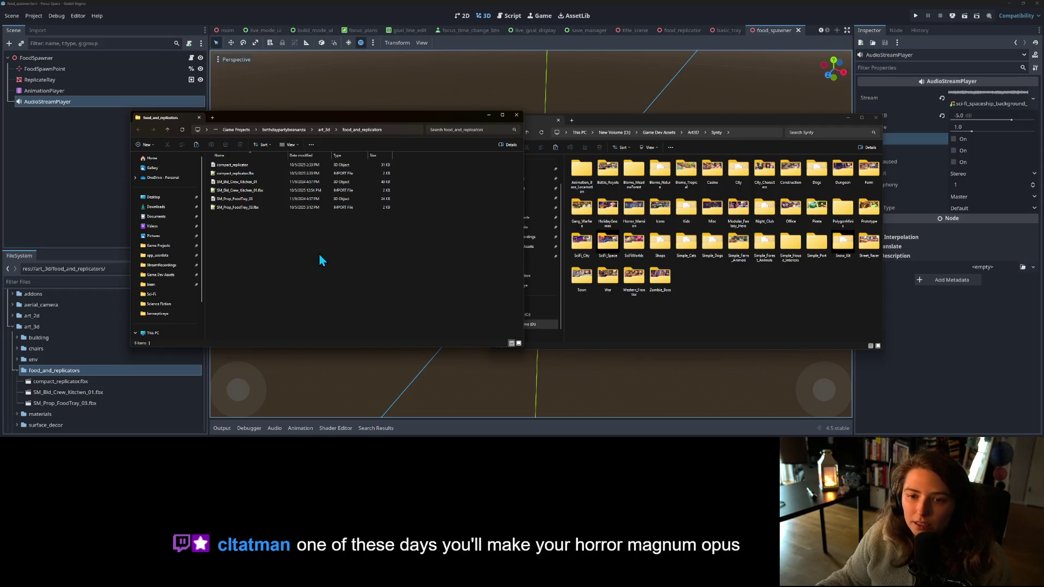
key("ctrl+v")
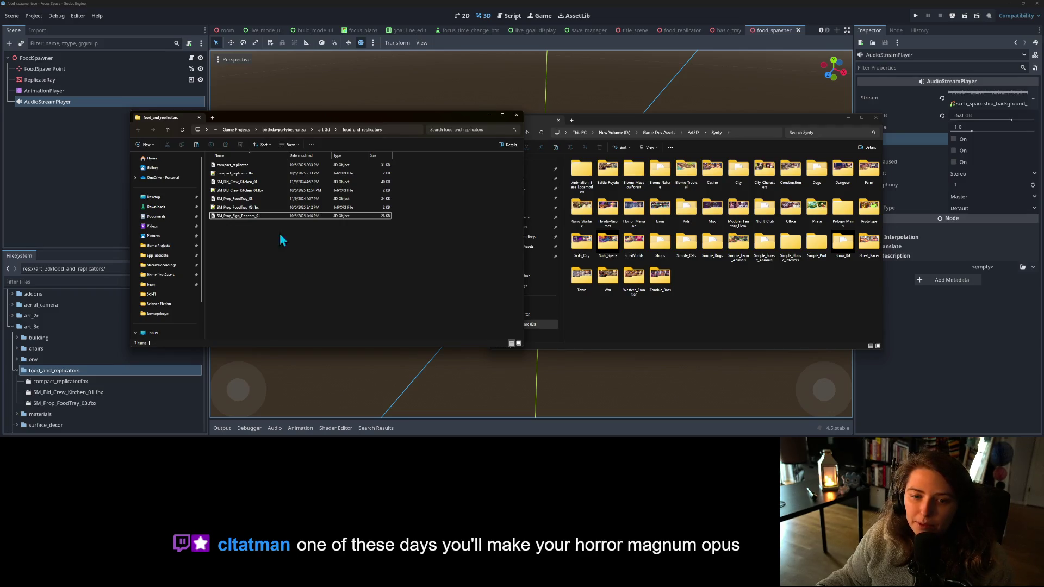
left_click(74, 156)
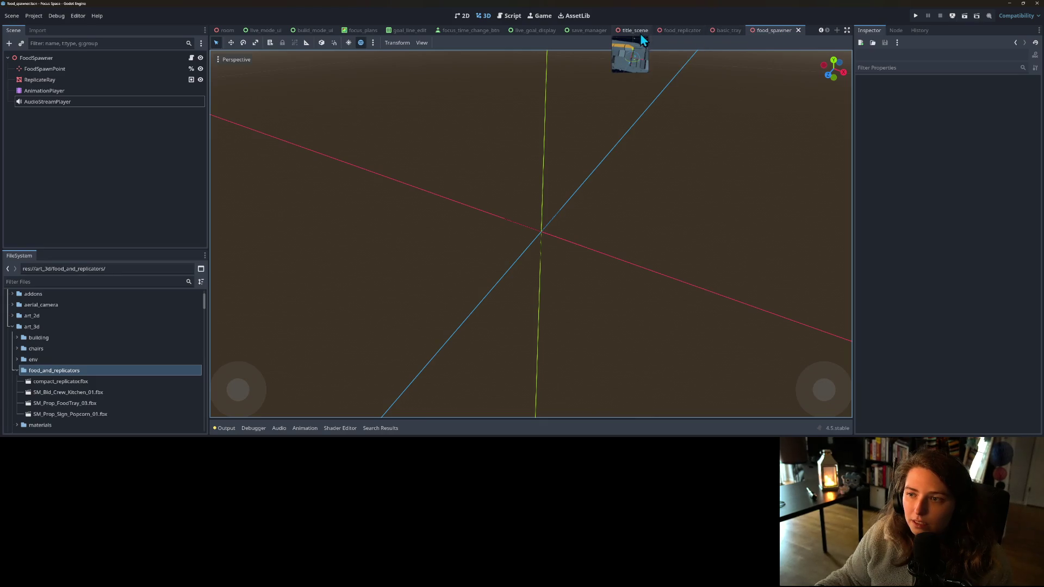
- Open food.gd from the BasicTray node in basic_tray, then start a new empty scene
left_click(714, 33)
left_click(119, 116)
left_click(141, 77)
left_click(181, 57)
left_click(190, 59)
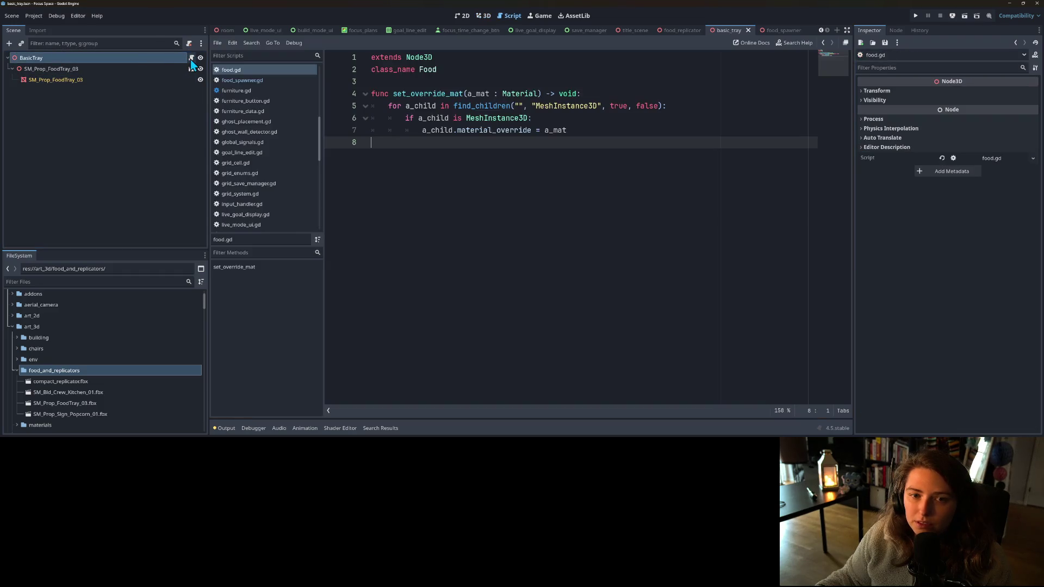
left_click(155, 89)
scroll(117, 300, "up", 2)
scroll(114, 318, "down", 3)
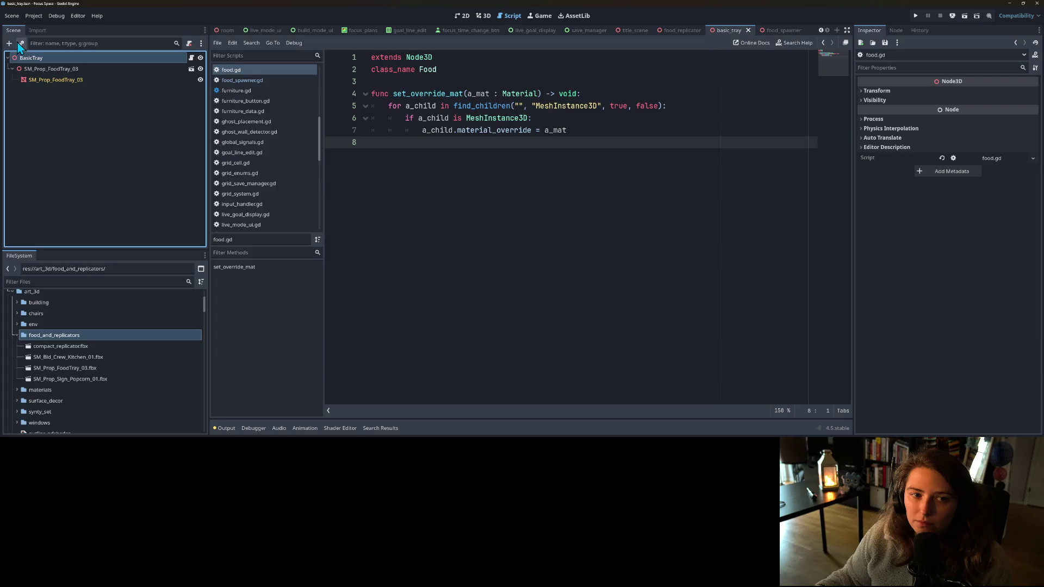
left_click(836, 31)
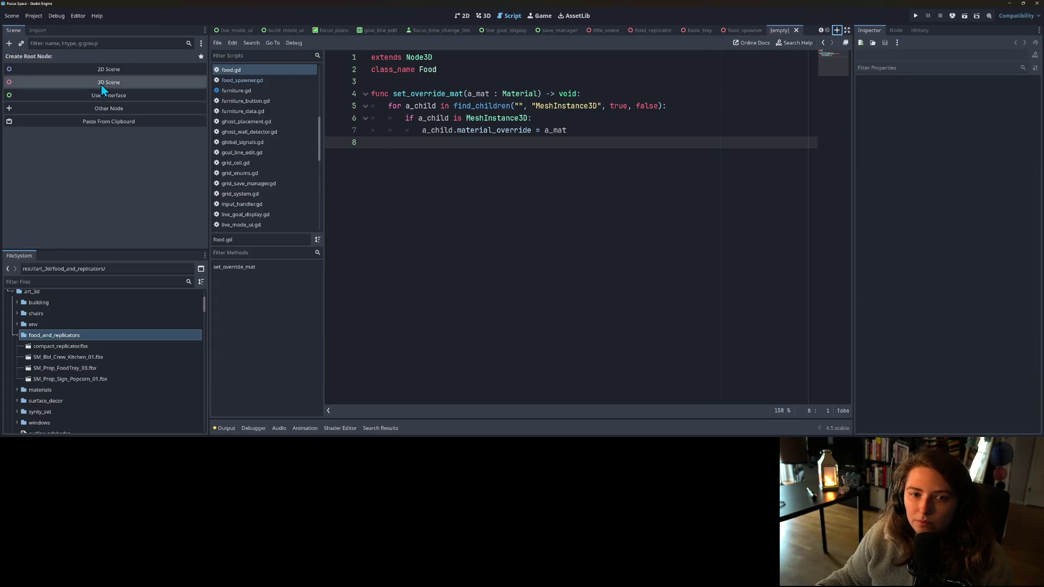
- Give the new scene a Node3D root and attach food.gd to it
left_click(102, 87)
left_click_drag(228, 69, 152, 59)
right_click(152, 60)
left_click(119, 66)
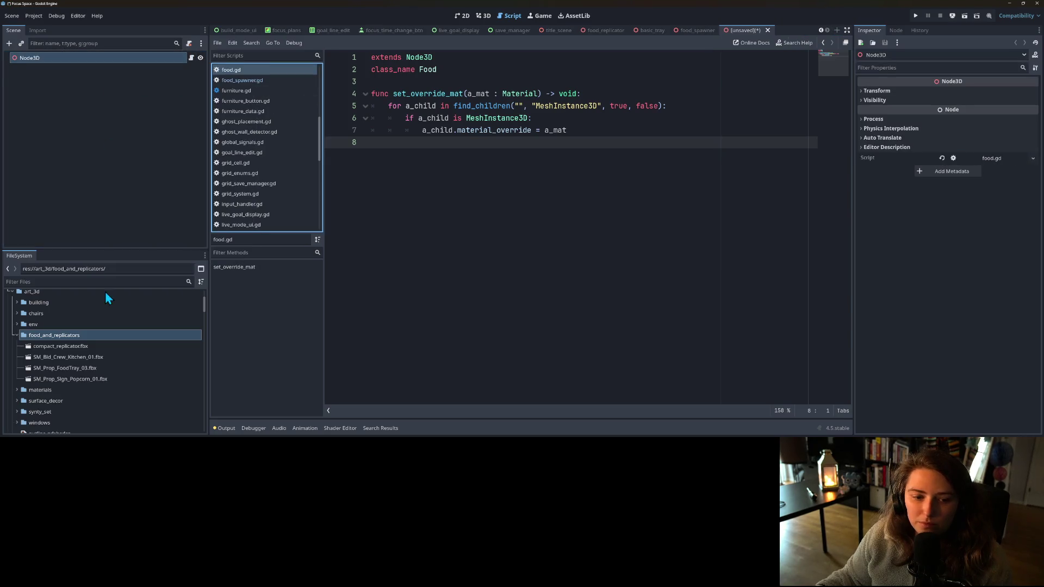
- Add the popcorn sign model, inspect it in 3D, then delete its node and .fbx file
left_click_drag(85, 380, 130, 60)
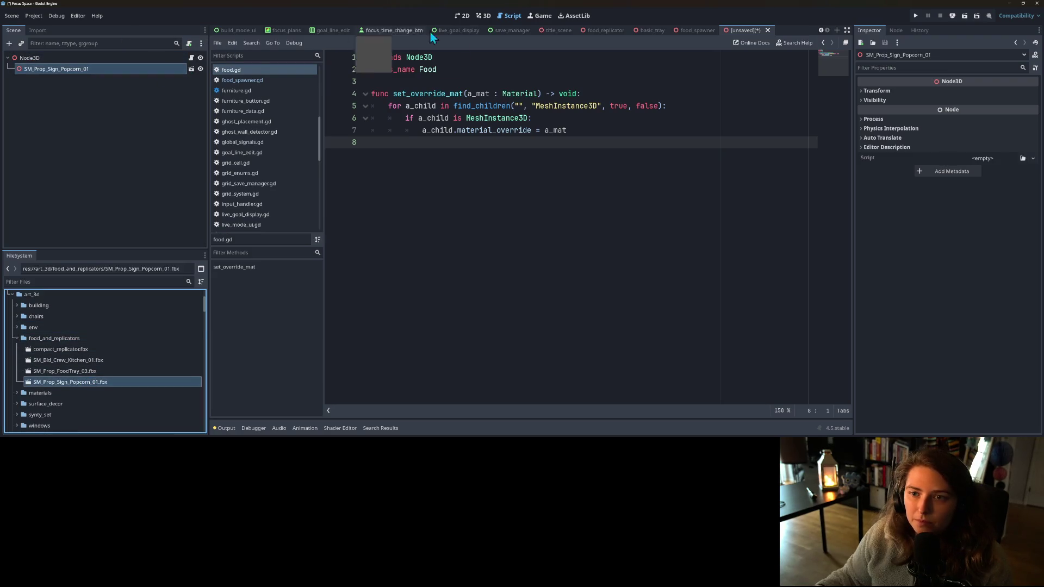
left_click(485, 16)
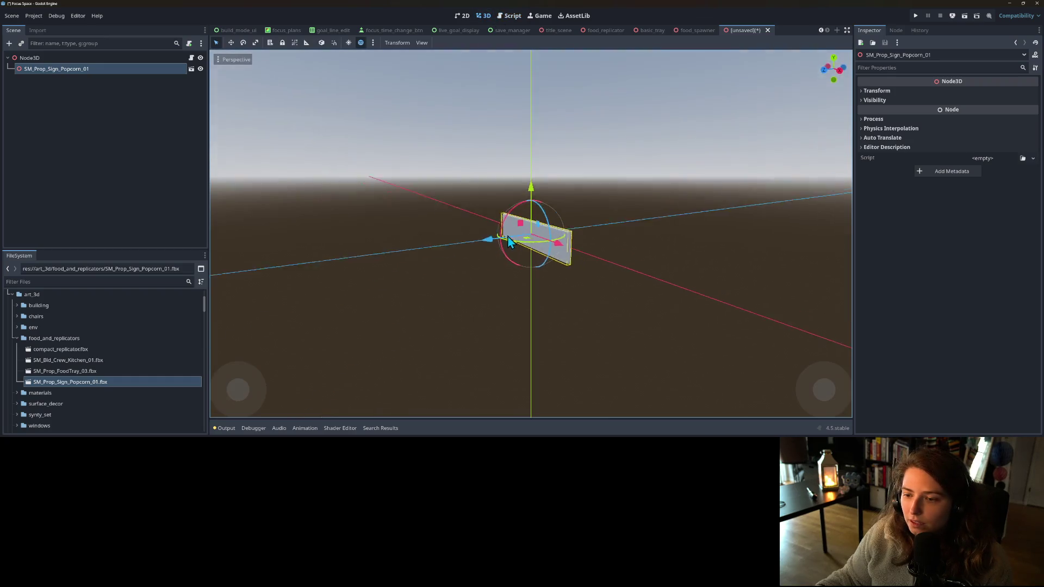
left_click_drag(445, 226, 596, 241)
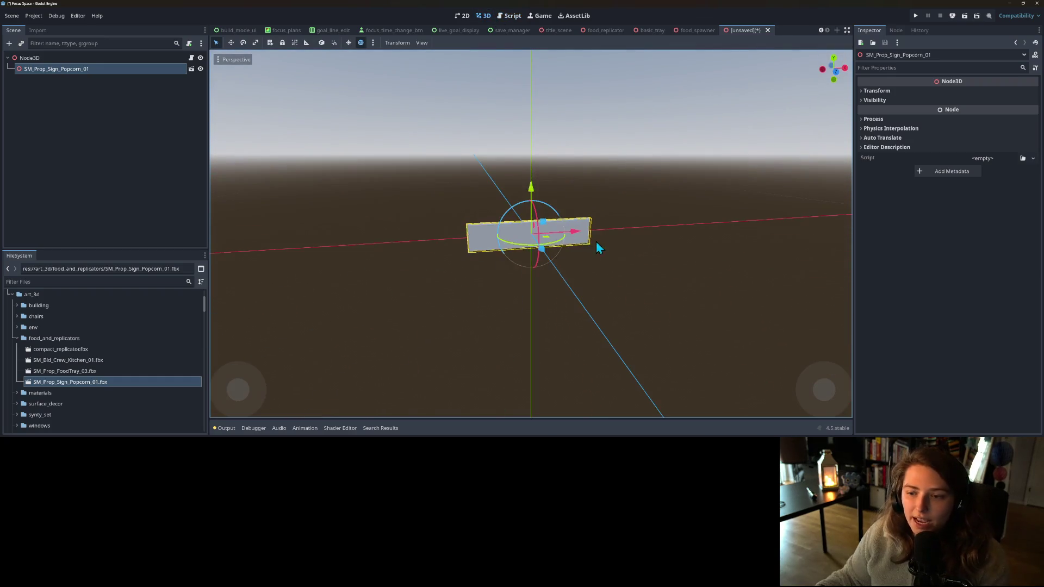
left_click(64, 185)
left_click(66, 69)
key("Delete")
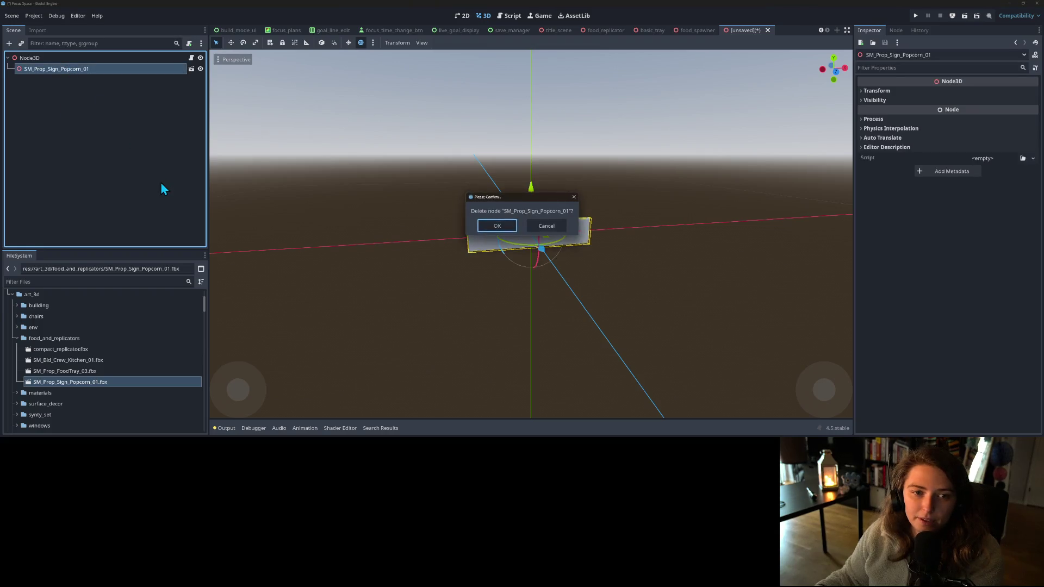
key("Return")
left_click(97, 372)
left_click(92, 383)
key("Delete")
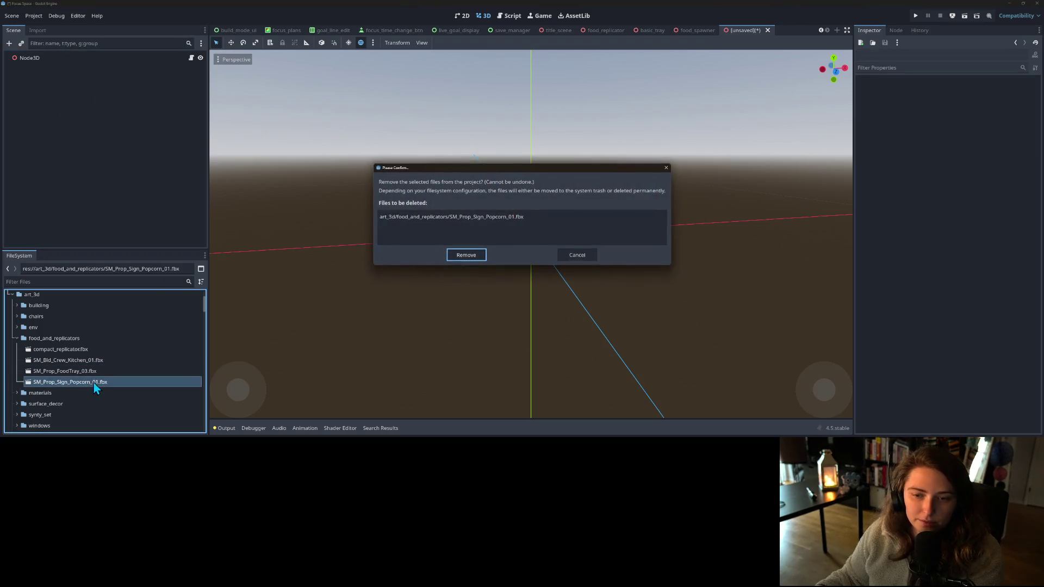
key("Return")
left_click(128, 197)
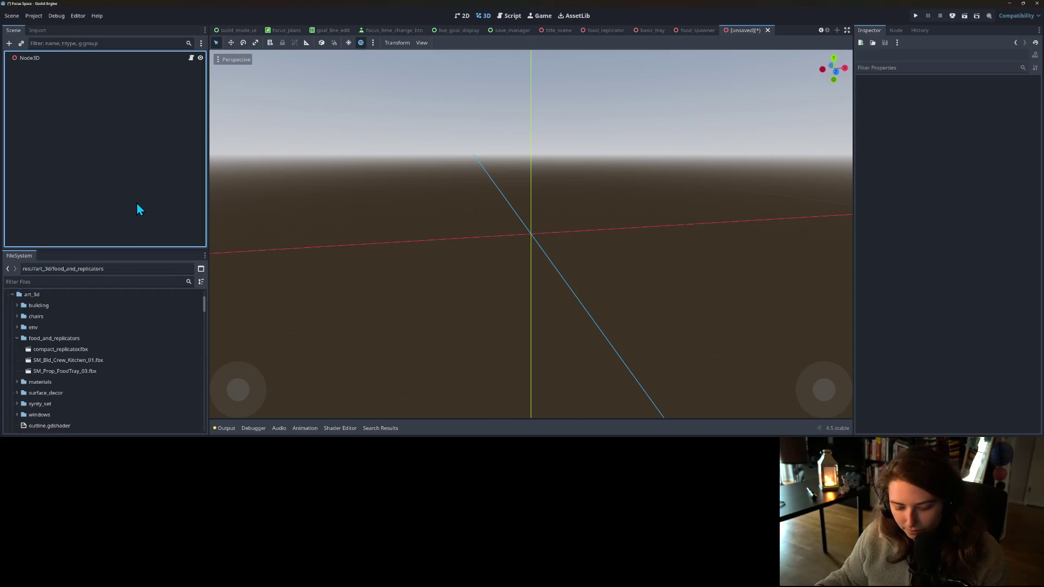
- Rename the root Node3D to CheeseCurds
right_click(61, 60)
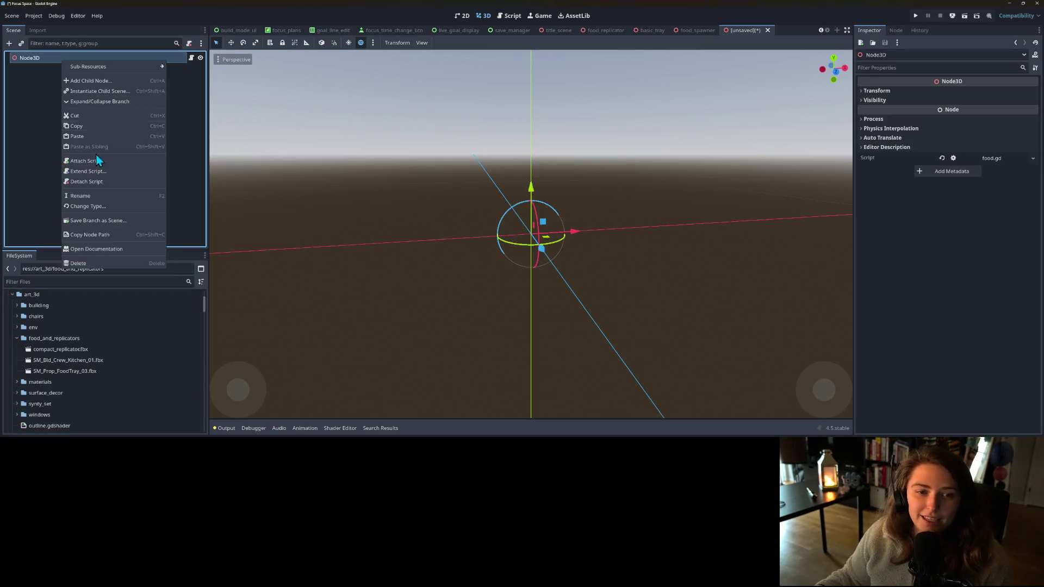
left_click(93, 196)
type("Chee")
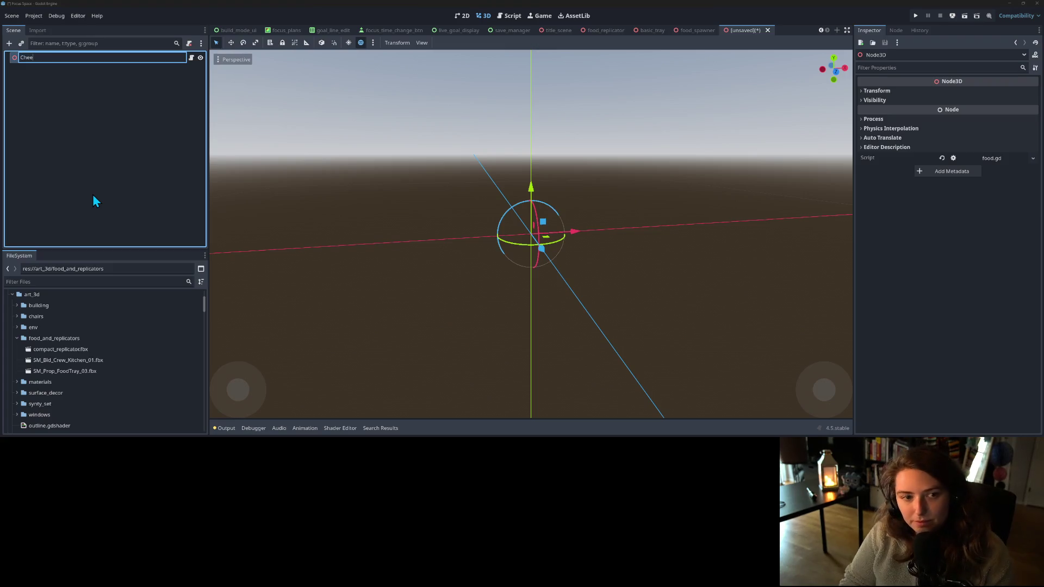
type("seCurds")
key("Return")
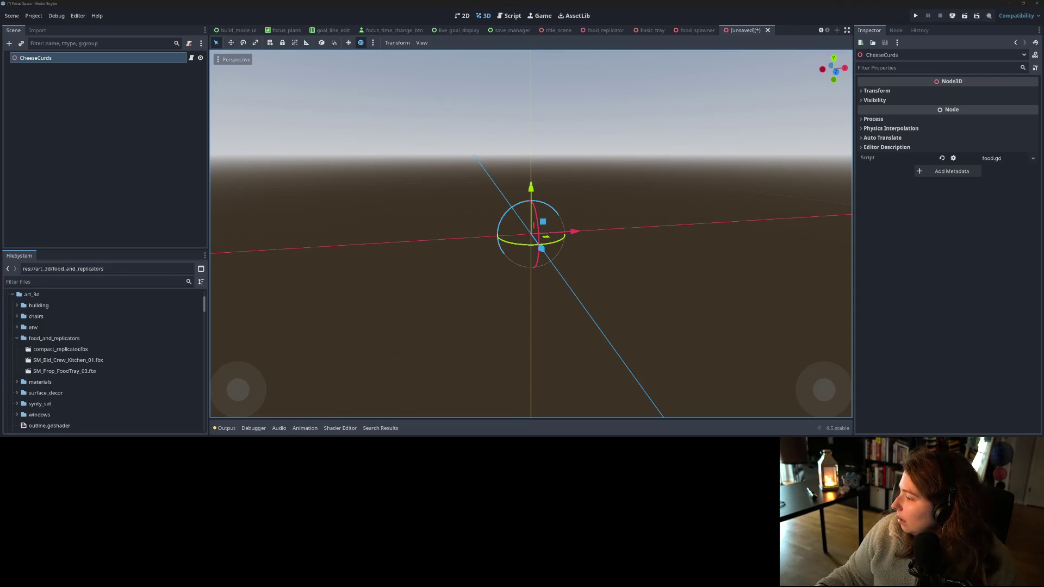
key("alt+Tab")
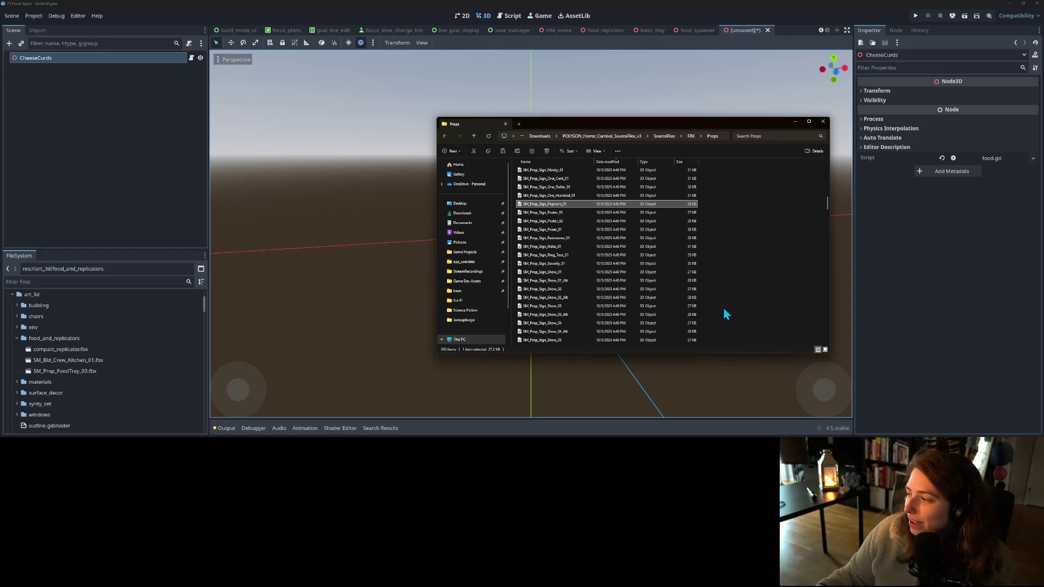
- Find SM_Prop_Popcorn_01 in the carnival Props folder and paste it into food_and_replicators
scroll(592, 274, "up", 2)
scroll(586, 267, "down", 5)
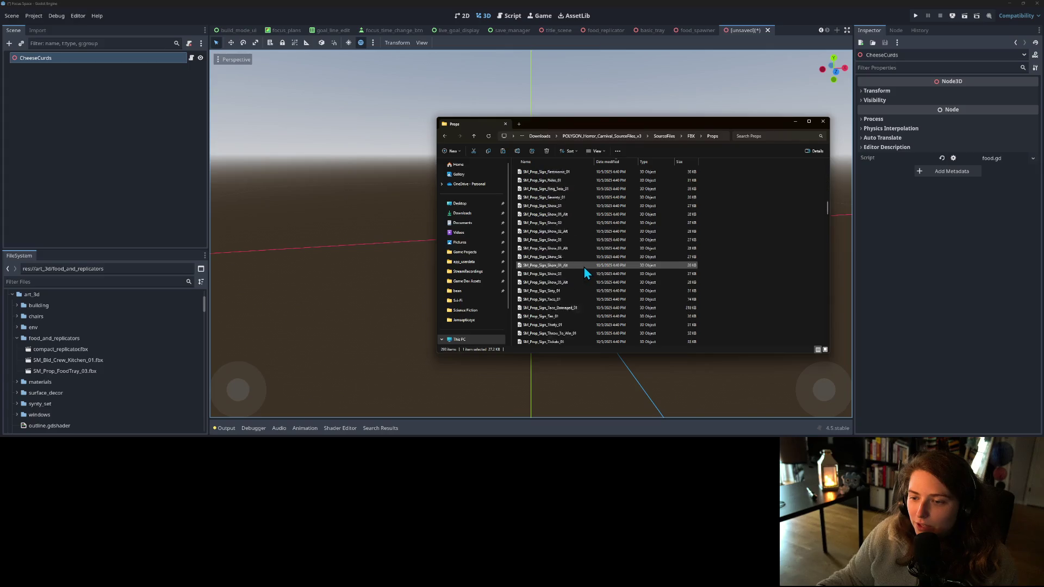
scroll(583, 266, "down", 10)
scroll(583, 266, "up", 10)
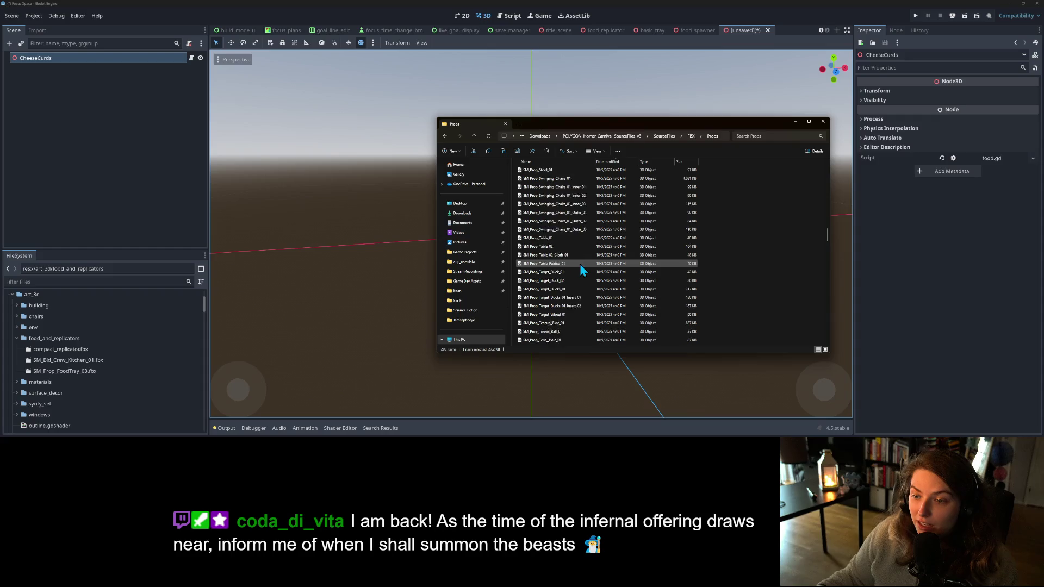
scroll(579, 264, "down", 2)
scroll(580, 265, "down", 2)
scroll(577, 268, "up", 20)
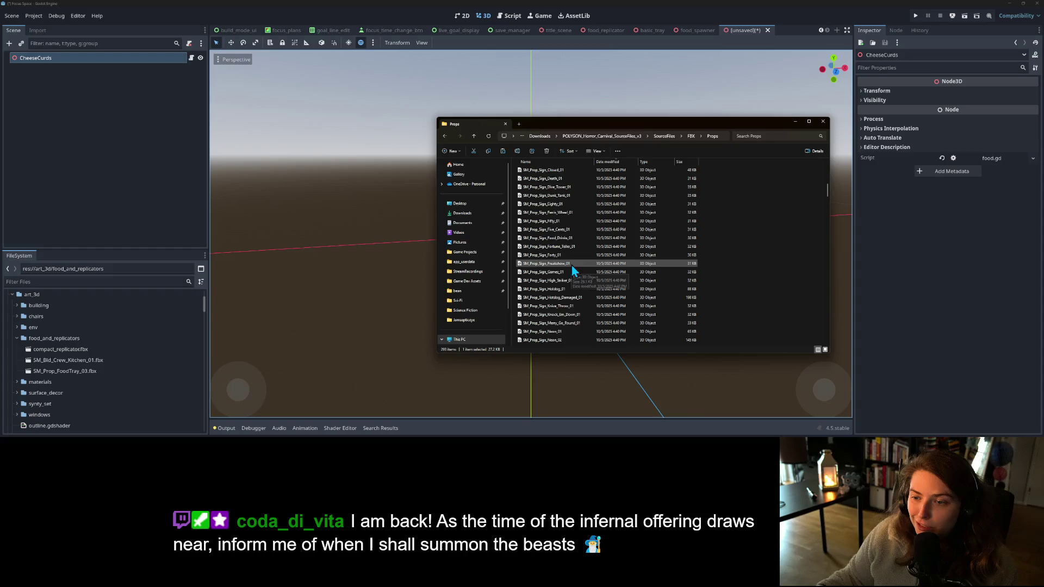
scroll(572, 264, "up", 8)
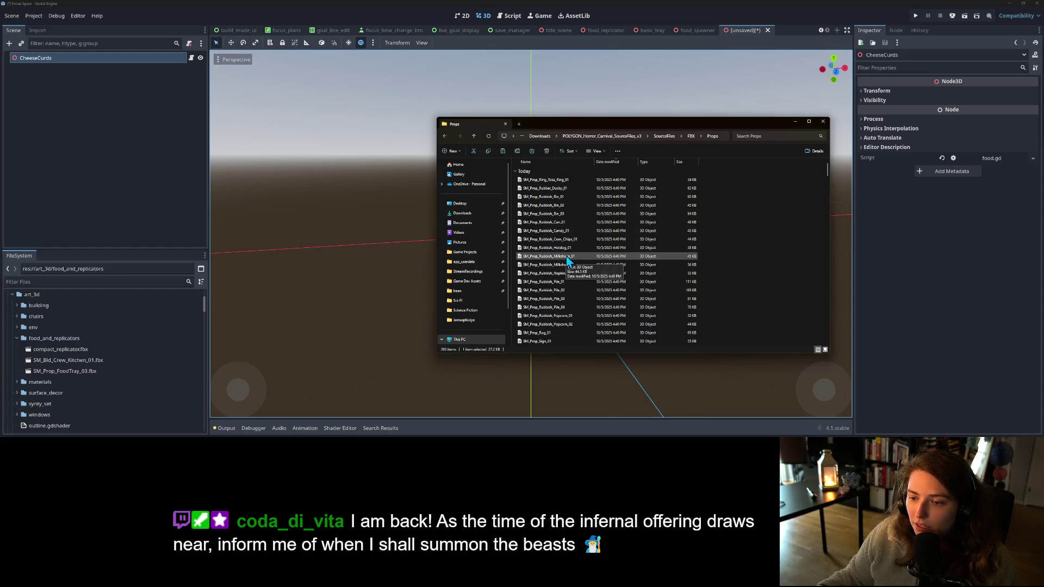
scroll(538, 168, "down", 7)
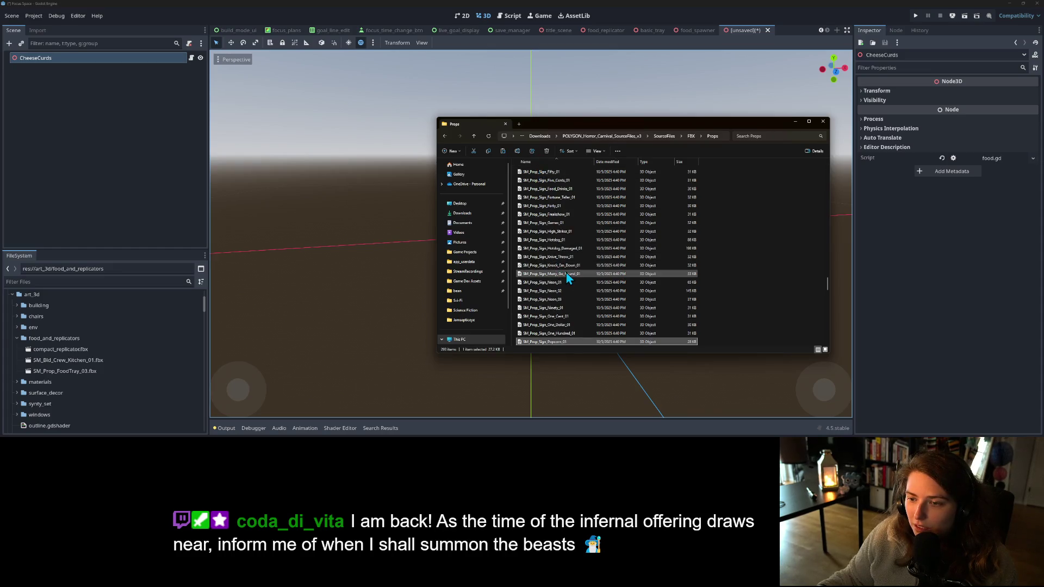
scroll(568, 279, "up", 2)
scroll(567, 279, "up", 10)
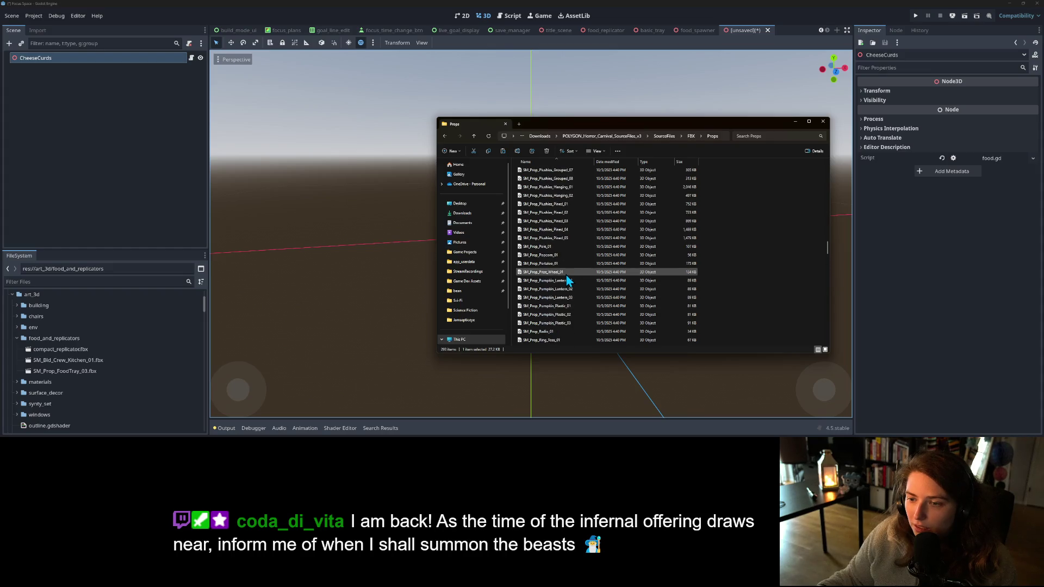
left_click(563, 256)
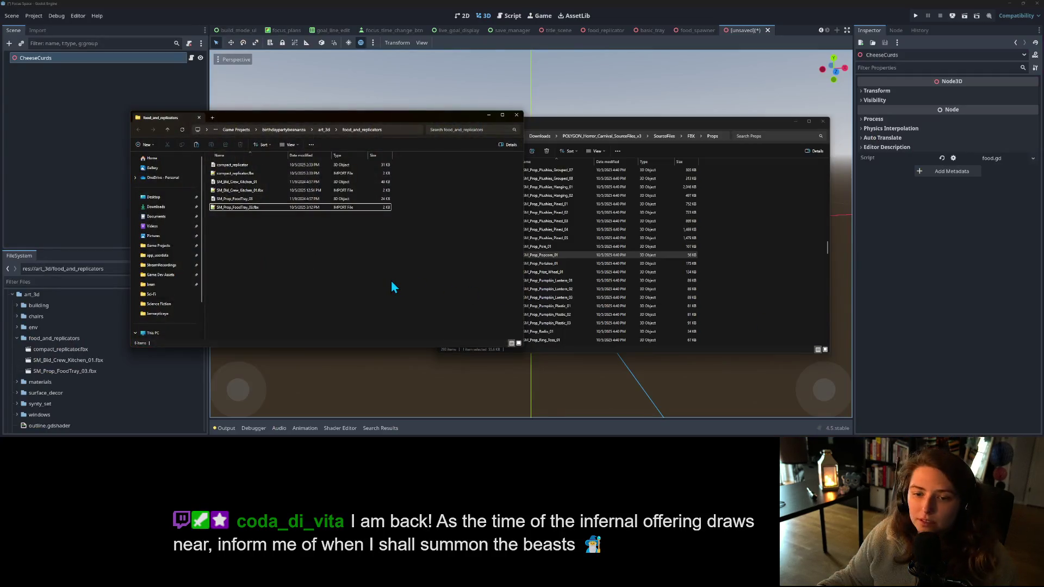
key("ctrl+v")
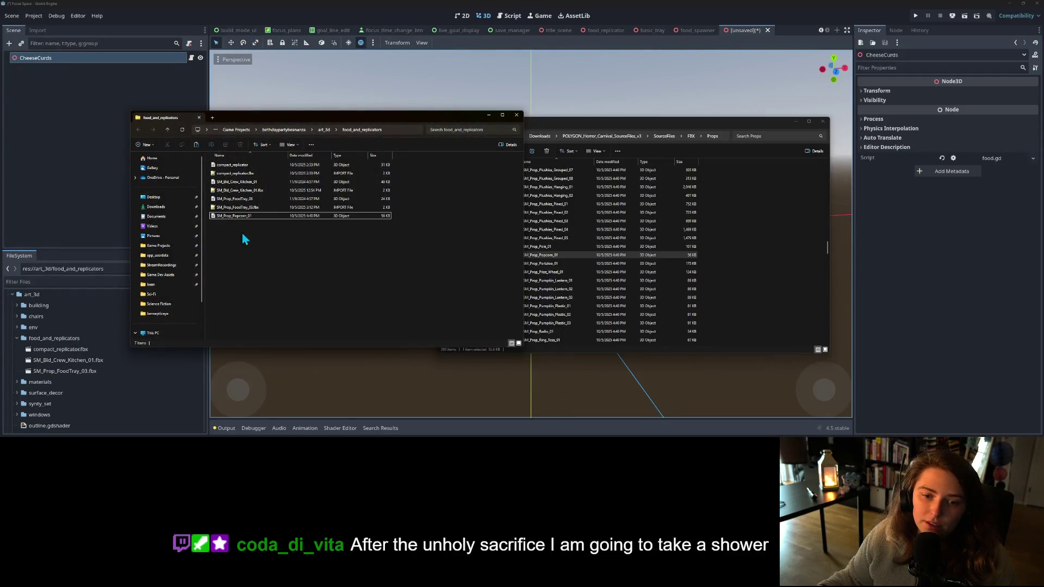
- Add SM_Prop_Popcorn_01.fbx as a child of CheeseCurds and frame it in the viewport
left_click(99, 146)
mouse_move(75, 382)
left_mouse_down()
mouse_move(84, 380)
mouse_move(85, 59)
left_mouse_up()
key("f")
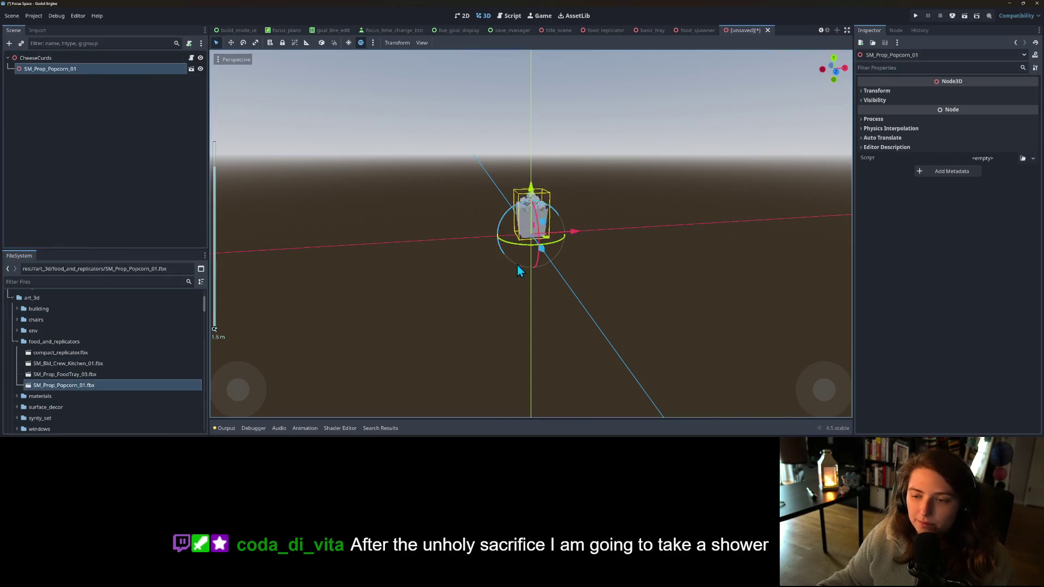
left_click_drag(489, 273, 561, 274)
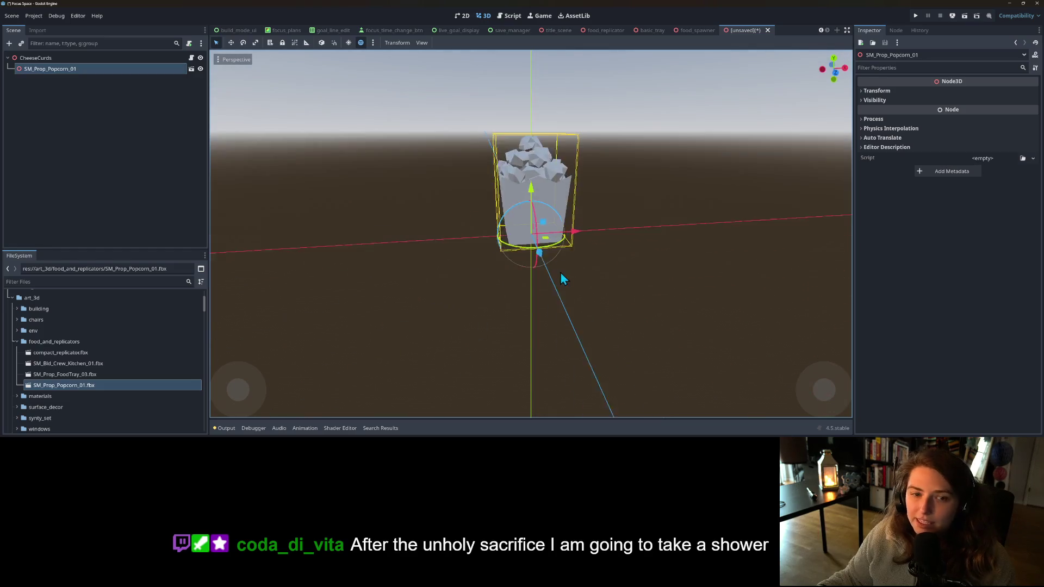
- Enable Editable Children on the popcorn and reimport it without its AnimationPlayer
right_click(93, 76)
left_click(136, 276)
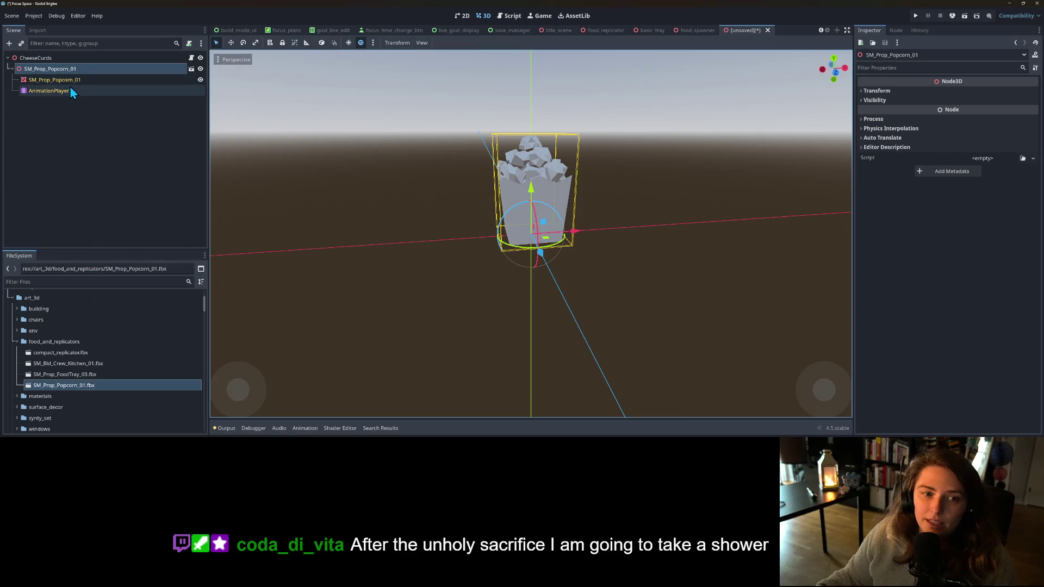
double_click(81, 384)
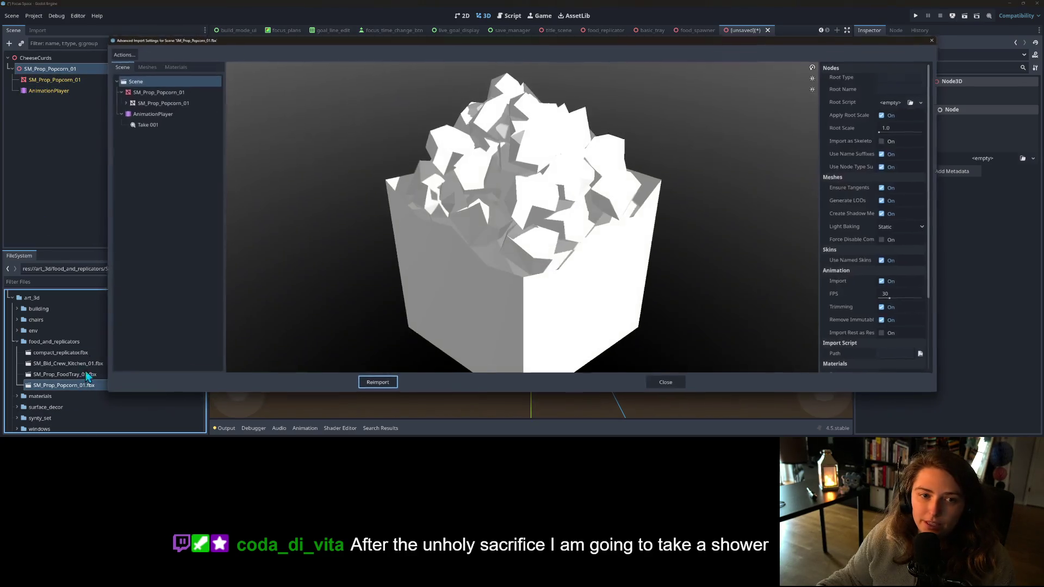
left_click(202, 114)
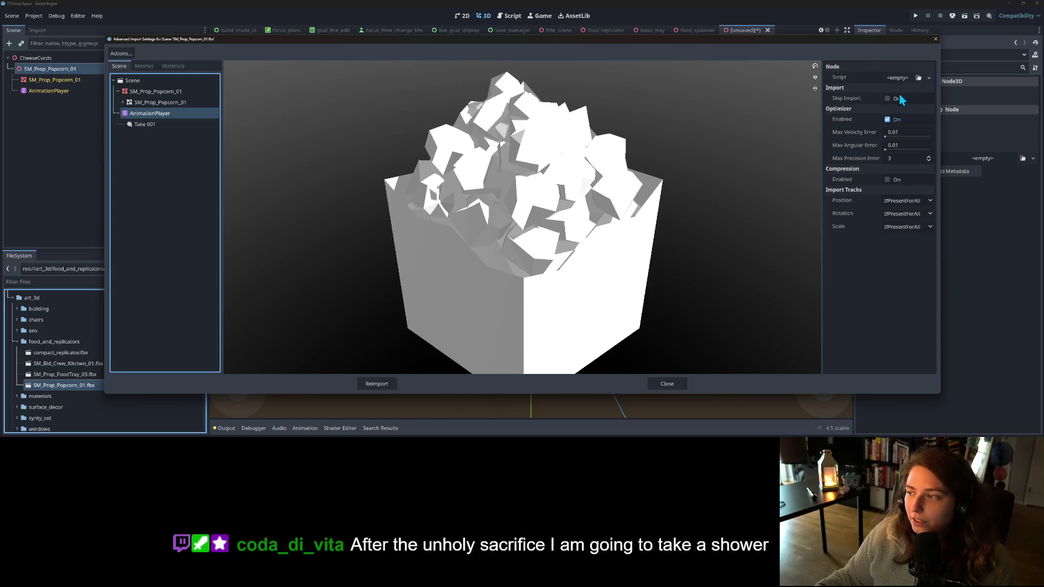
left_click(370, 387)
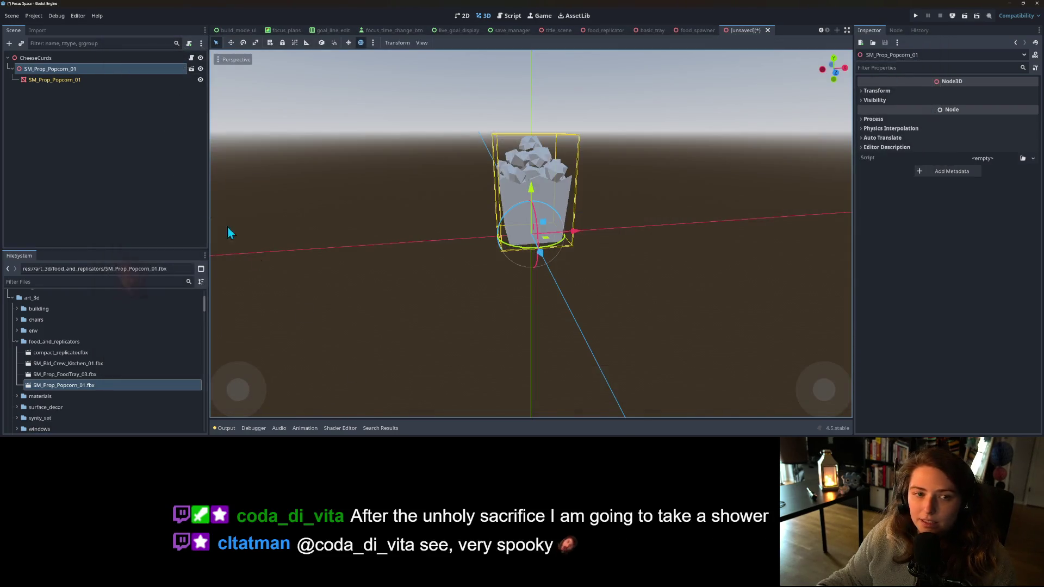
left_click(698, 30)
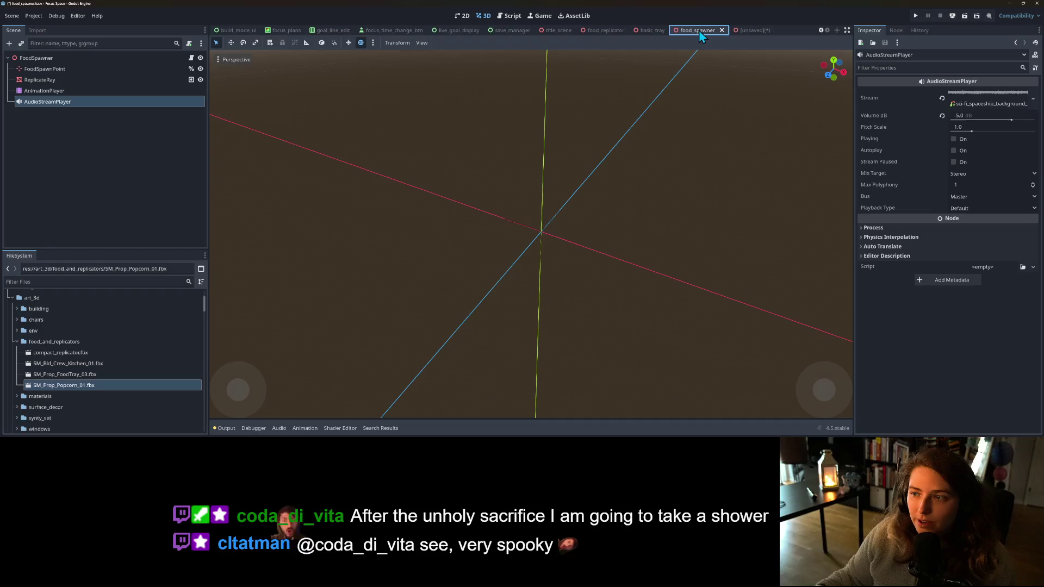
- Copy the basic tray mesh's Material Override and paste it onto the popcorn mesh's Material Override
left_click(649, 31)
left_click(89, 79)
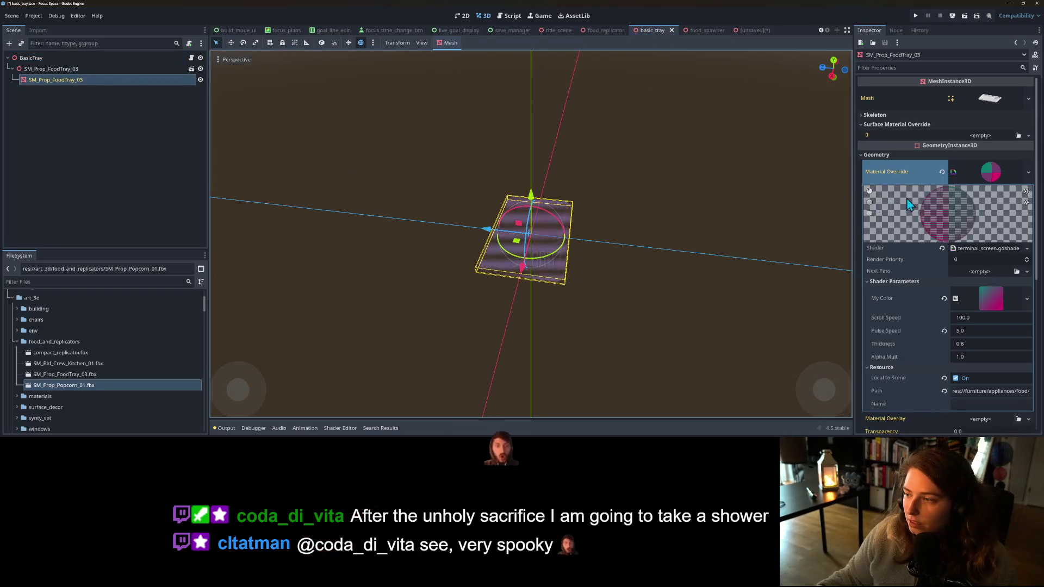
right_click(894, 177)
left_click(729, 30)
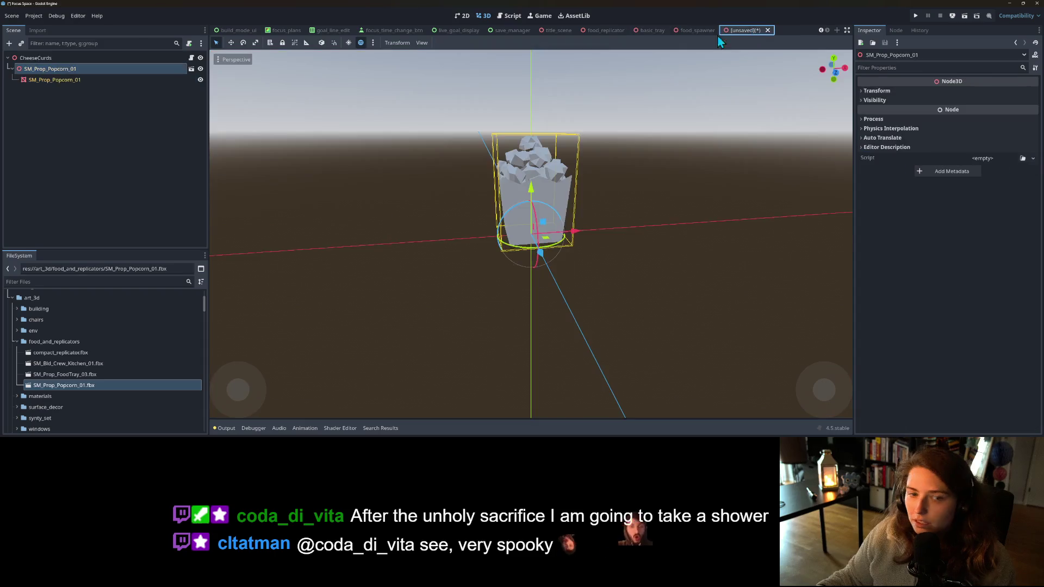
left_click(97, 79)
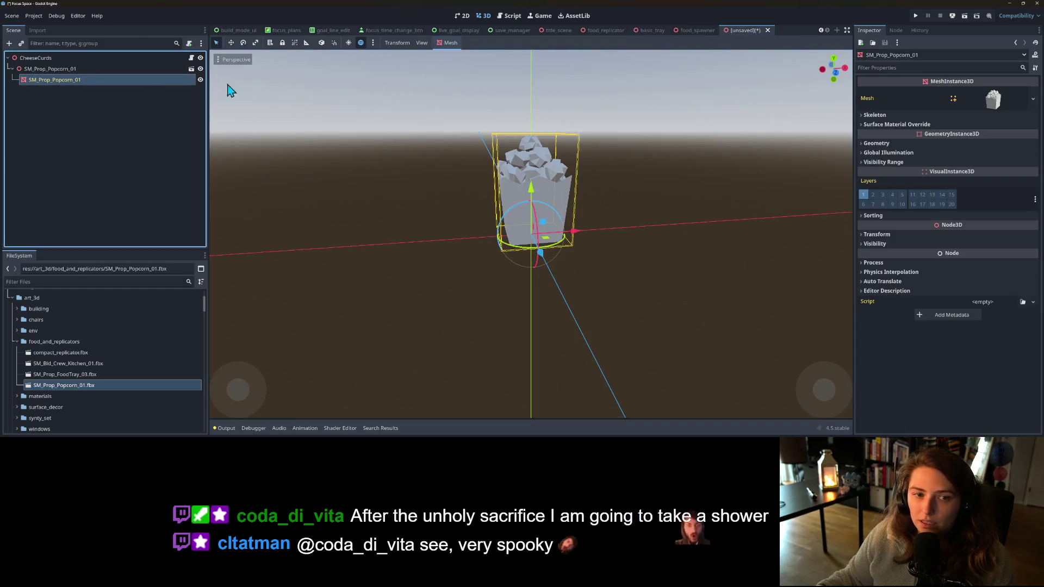
left_click(900, 144)
right_click(889, 155)
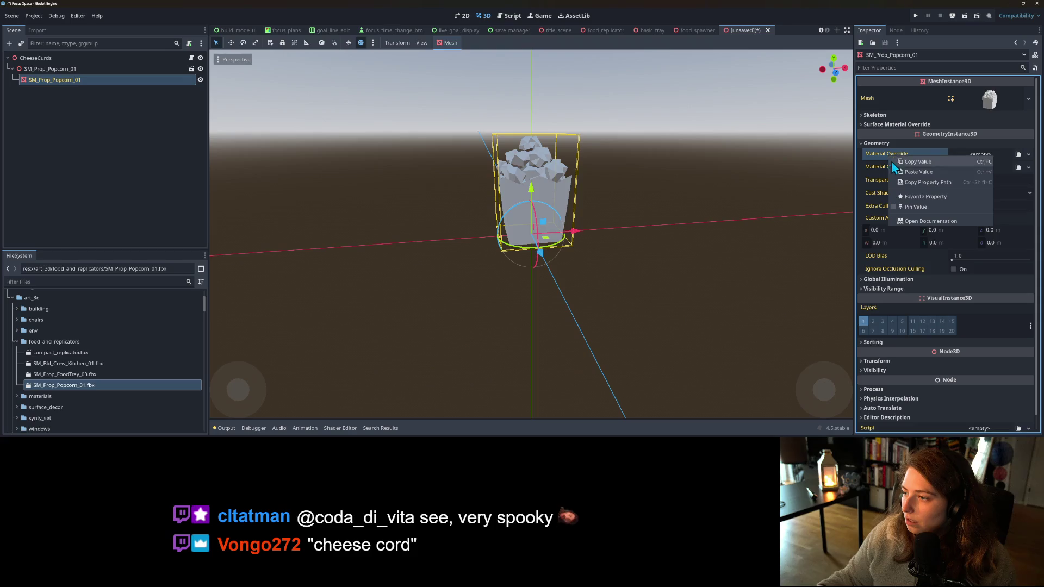
left_click(899, 168)
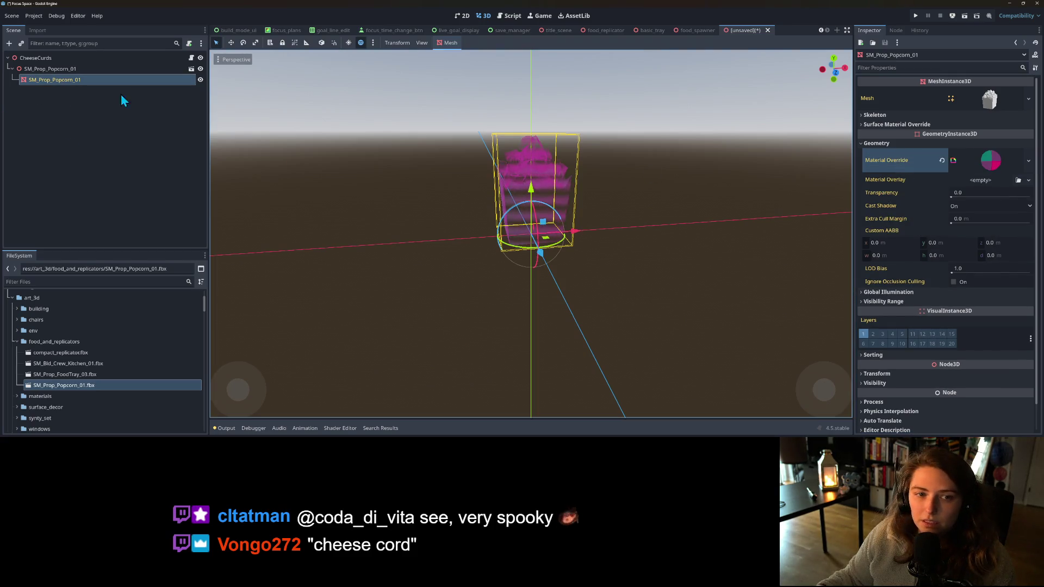
scroll(936, 326, "down", 1)
- Unlink the popcorn mesh's scale axes and set Scale Y to 0.5
left_click(905, 347)
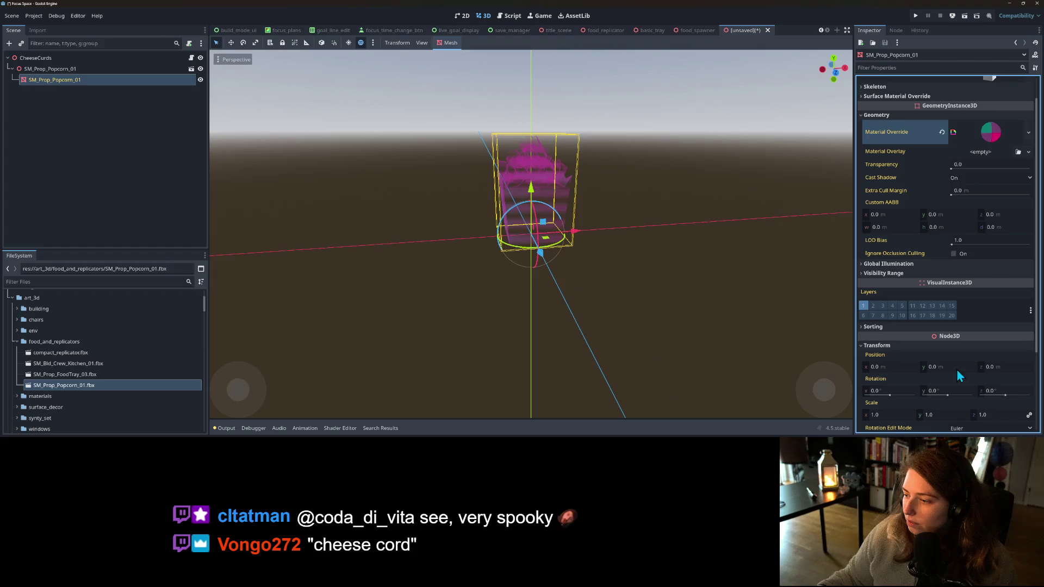
key("KP_1")
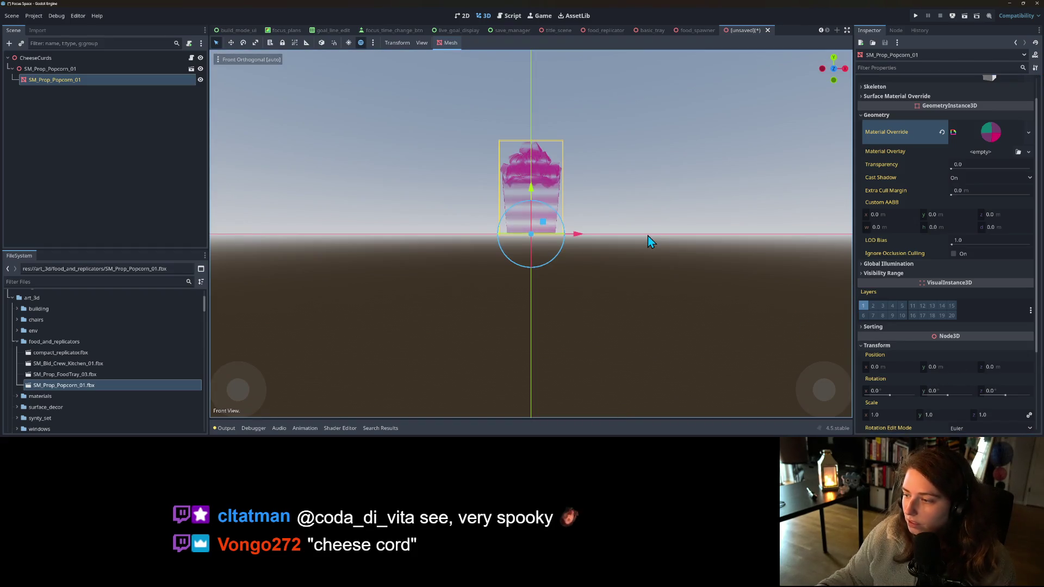
left_click(1029, 415)
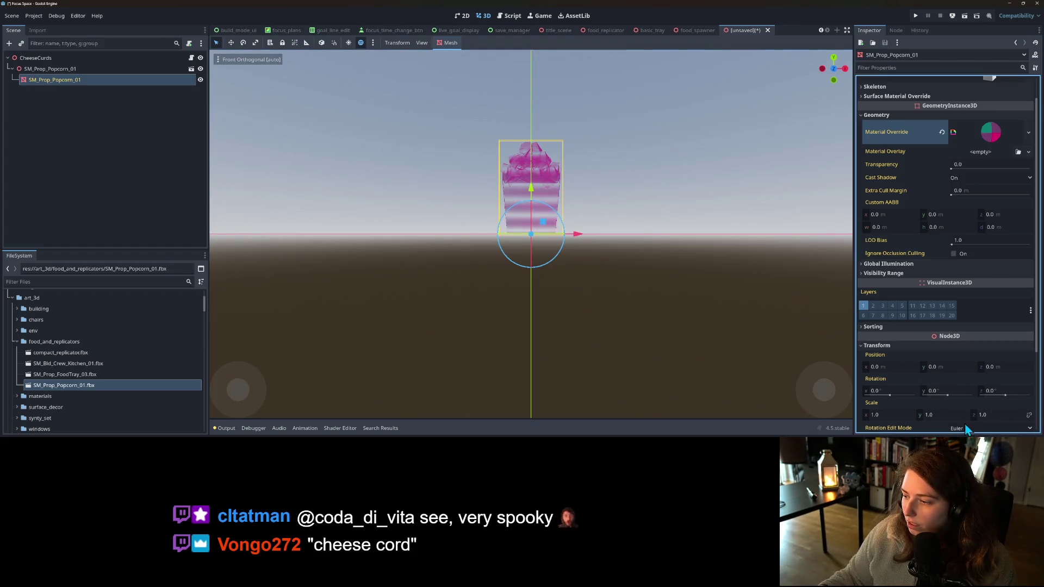
left_click(957, 416)
type("0.5")
key("Return")
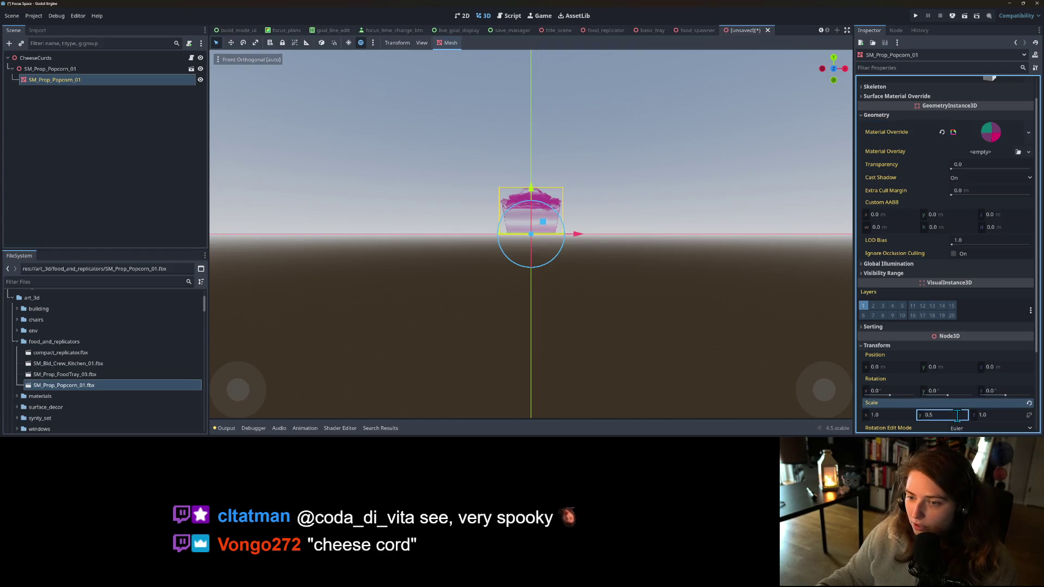
mouse_move(540, 280)
left_mouse_down()
mouse_move(607, 317)
mouse_move(544, 285)
mouse_move(597, 284)
mouse_move(472, 310)
mouse_move(510, 287)
left_mouse_up()
key("KP_1")
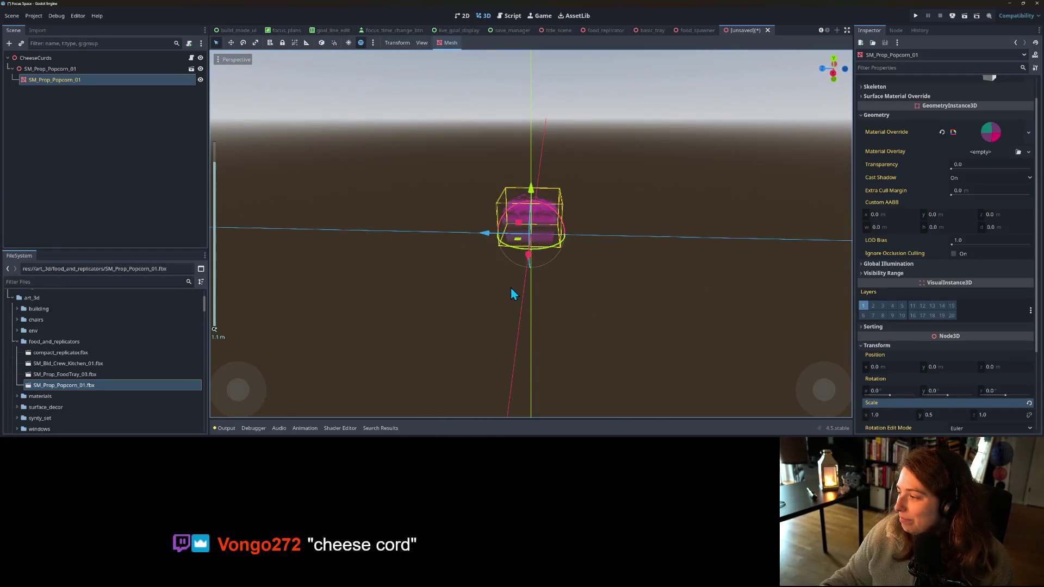
- Set the popcorn's Scale Z to 1.2 and orbit around to check the flattened curds
left_click(993, 416)
type("1.2")
mouse_move(789, 316)
left_mouse_down()
mouse_move(719, 287)
mouse_move(817, 295)
mouse_move(289, 306)
left_mouse_up()
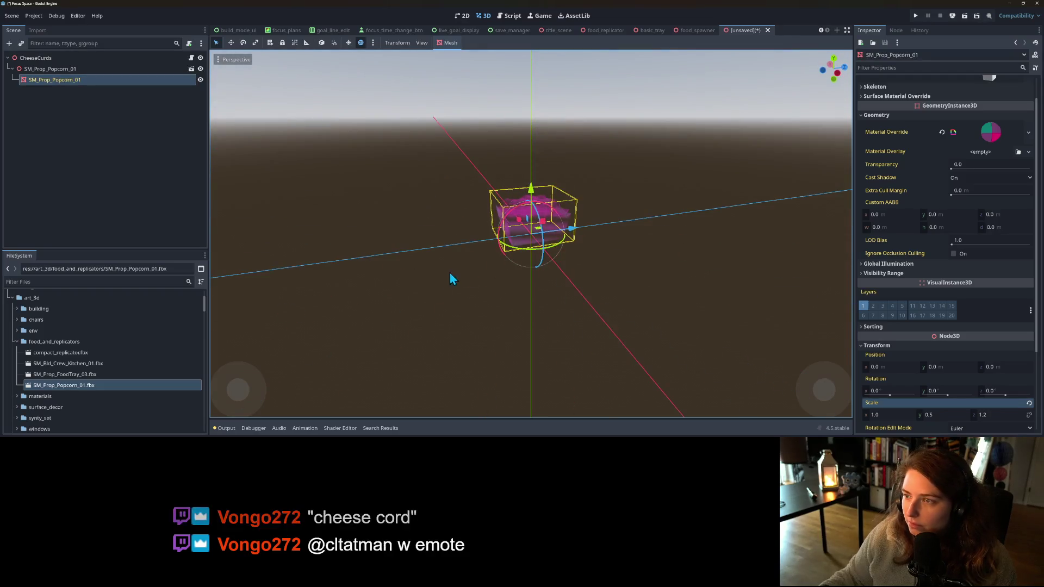
scroll(556, 265, "up", 5)
mouse_move(565, 265)
left_mouse_down()
mouse_move(538, 283)
mouse_move(504, 275)
mouse_move(471, 288)
left_mouse_up()
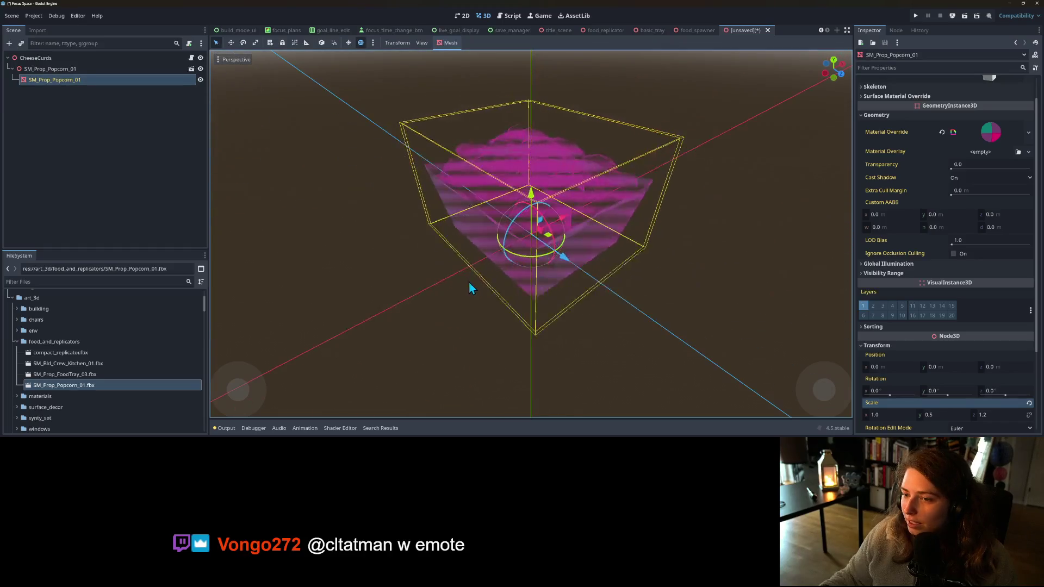
scroll(471, 288, "down", 2)
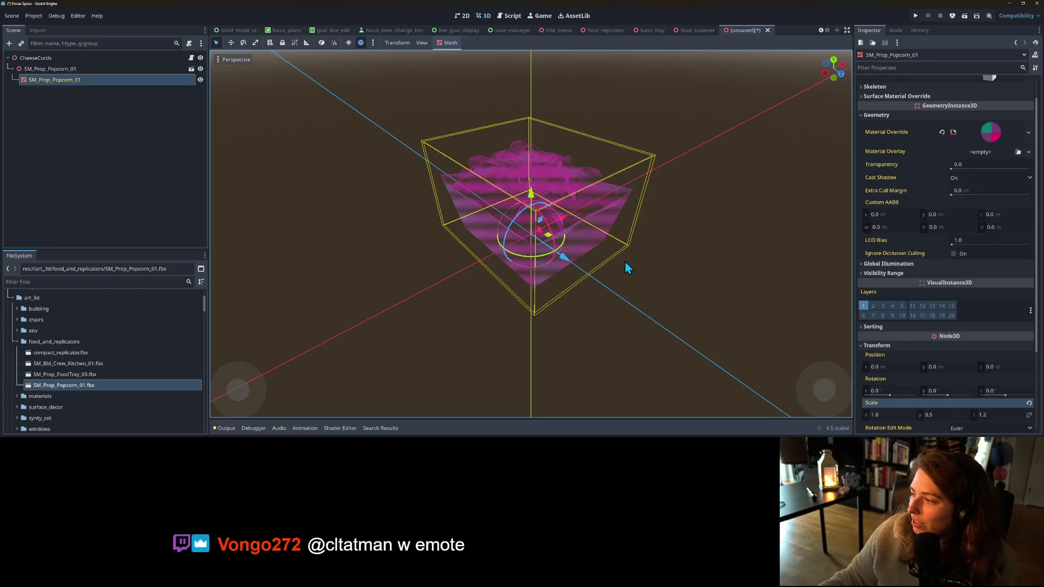
mouse_move(640, 260)
left_mouse_down()
mouse_move(654, 254)
mouse_move(579, 215)
left_mouse_up()
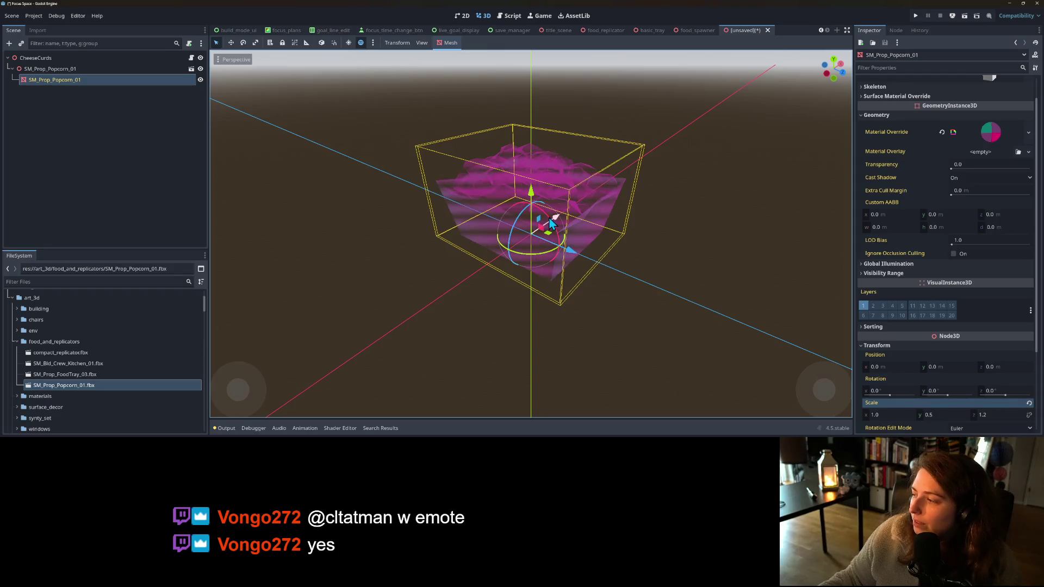
left_click(161, 198)
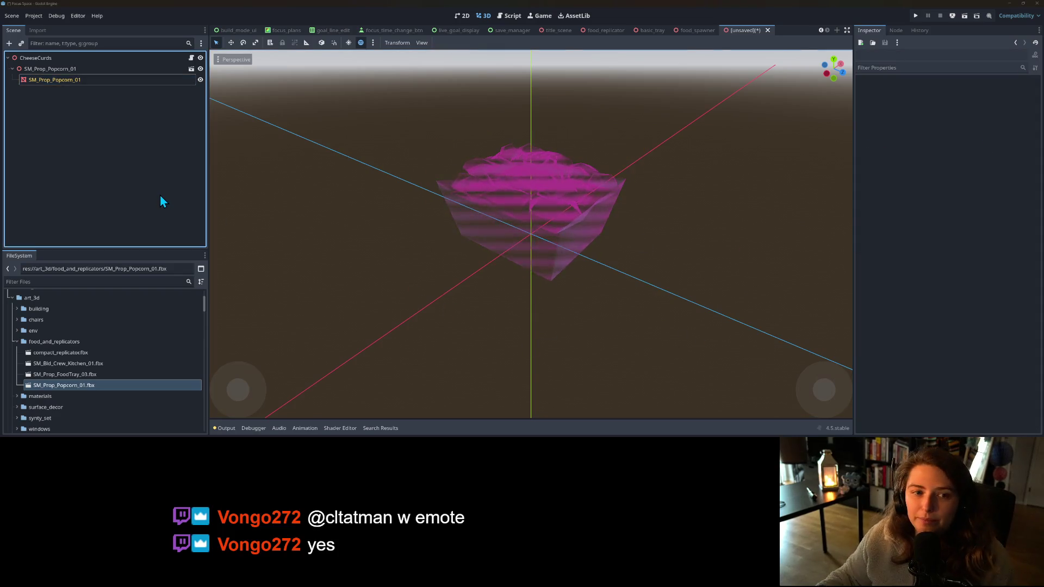
- Save the scene as cheese_curds.tscn and open a new line in food_spawner.gd's food_scenes array
key("ctrl+s")
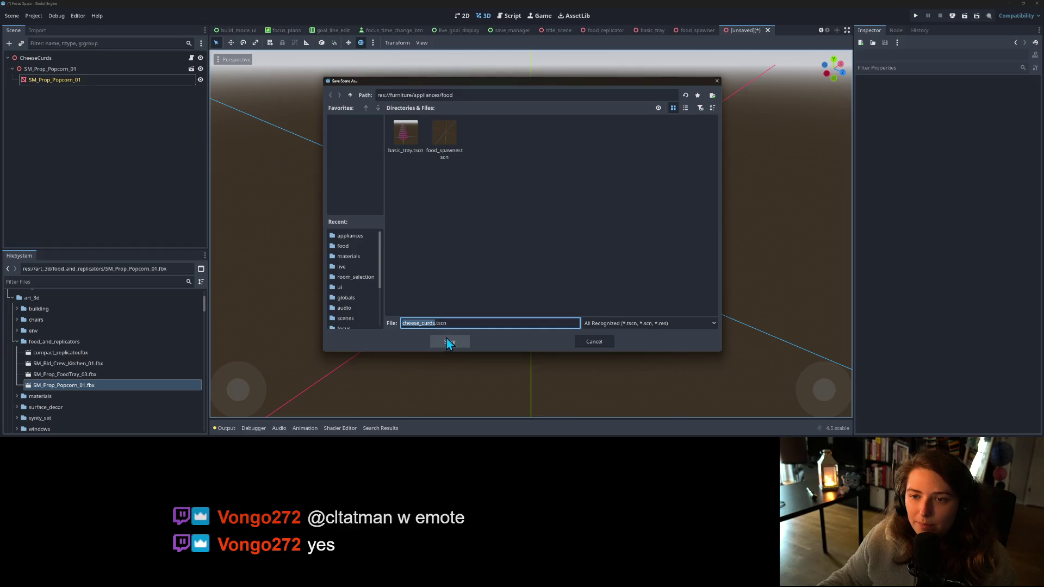
left_click(449, 343)
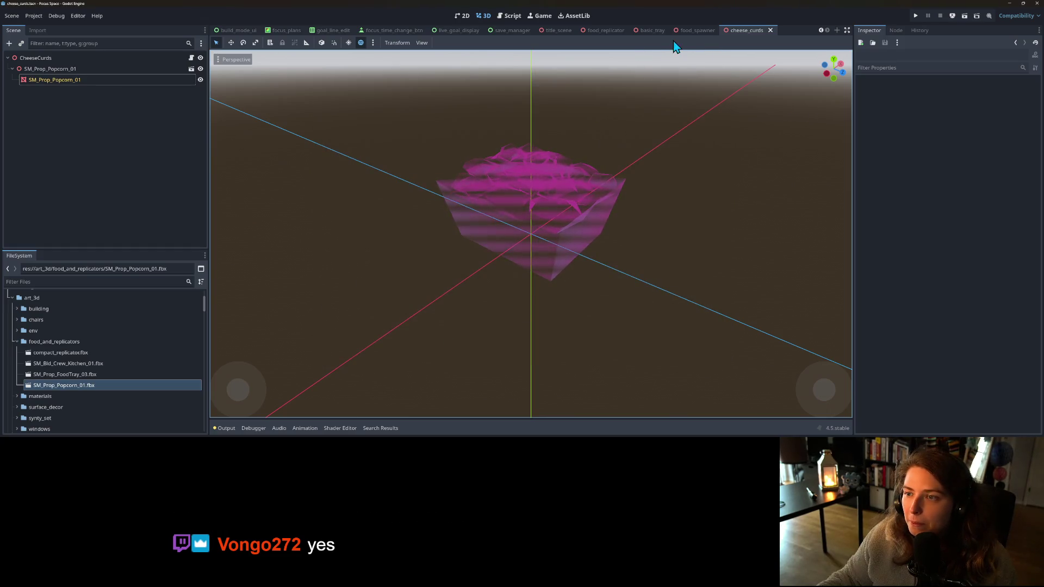
left_click(690, 30)
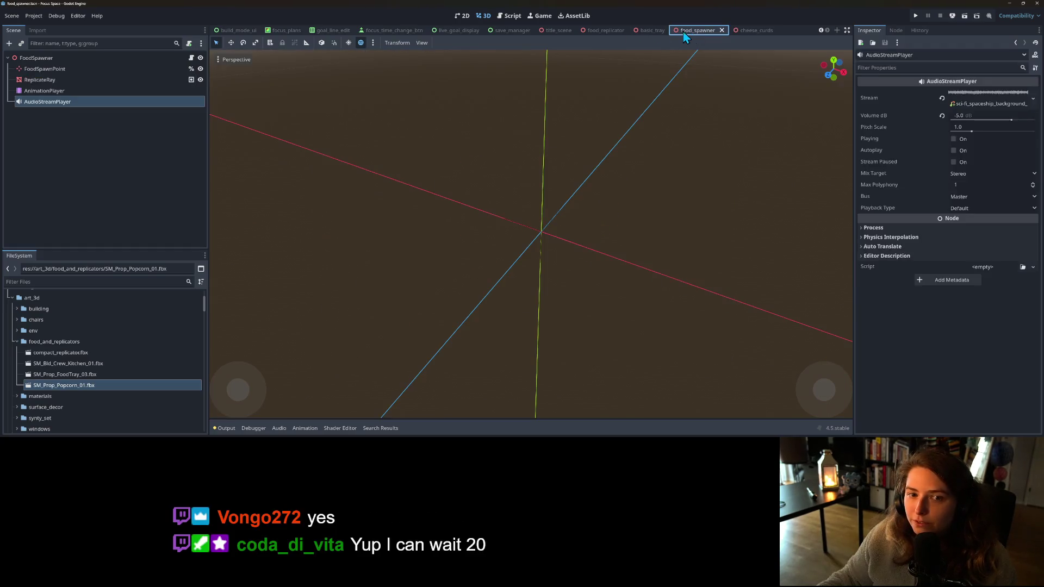
left_click(191, 57)
scroll(459, 256, "down", 9)
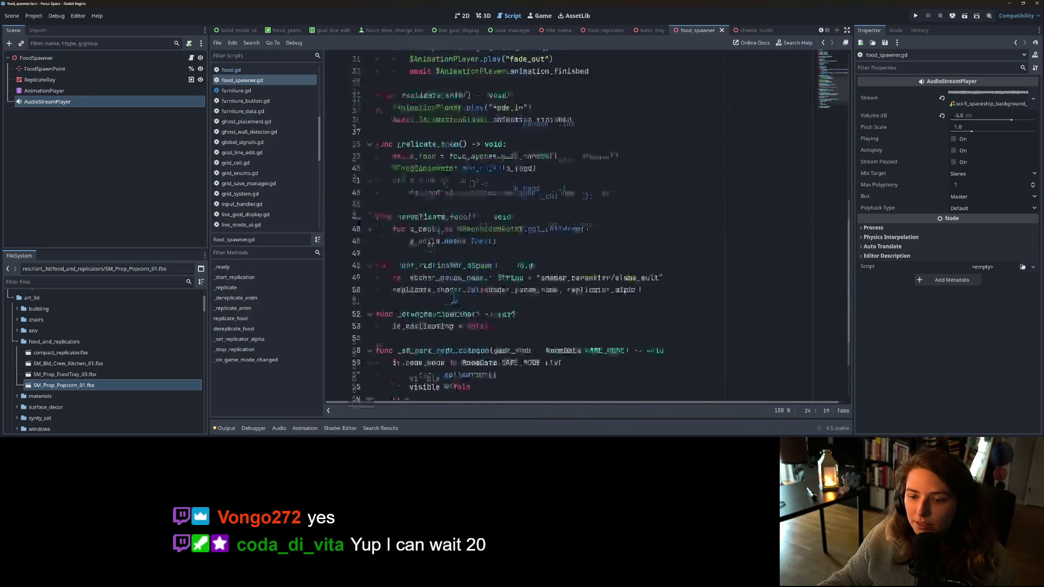
left_click(540, 374)
left_click(562, 362)
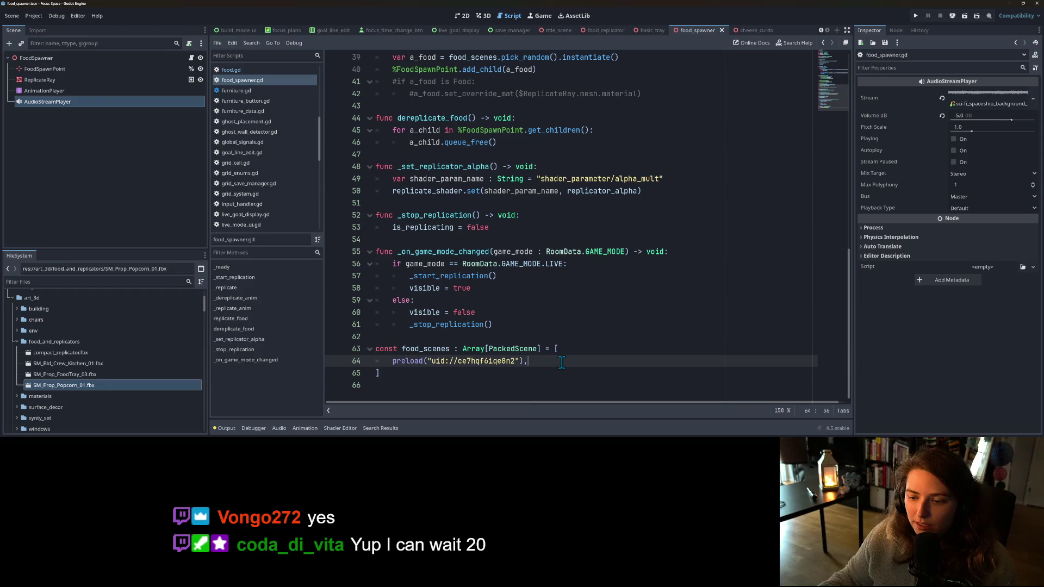
key("Return")
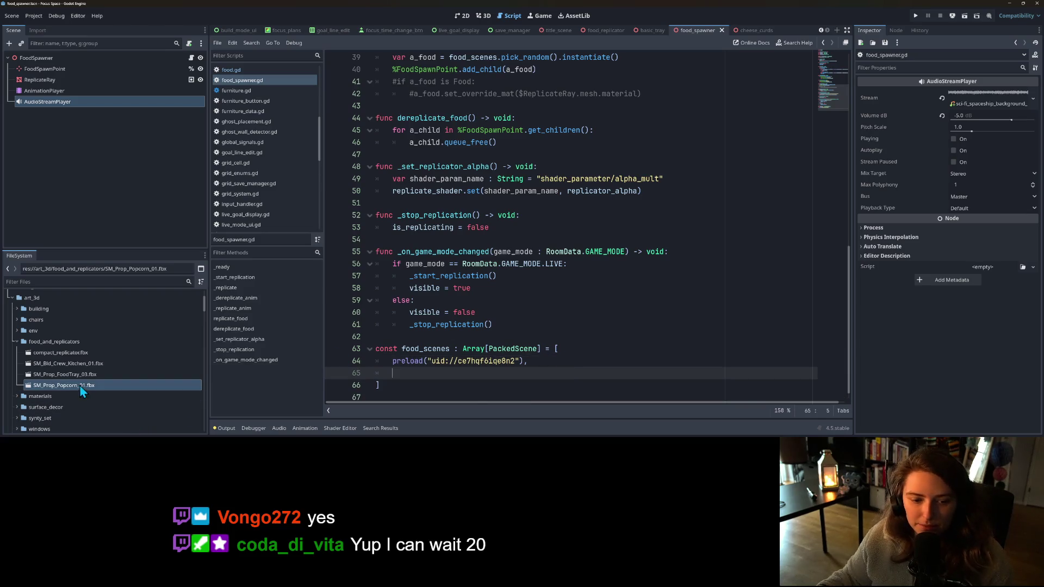
- Add a preload of cheese_curds.tscn to food_scenes, removing the leftover 'const CHEESE_CURDS =' text
scroll(64, 384, "down", 10)
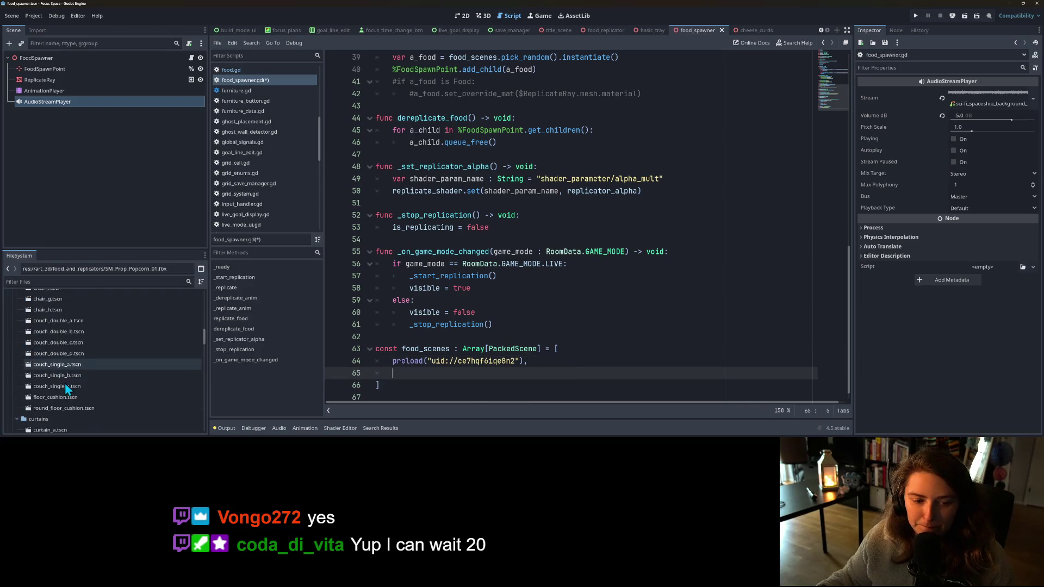
scroll(69, 392, "down", 15)
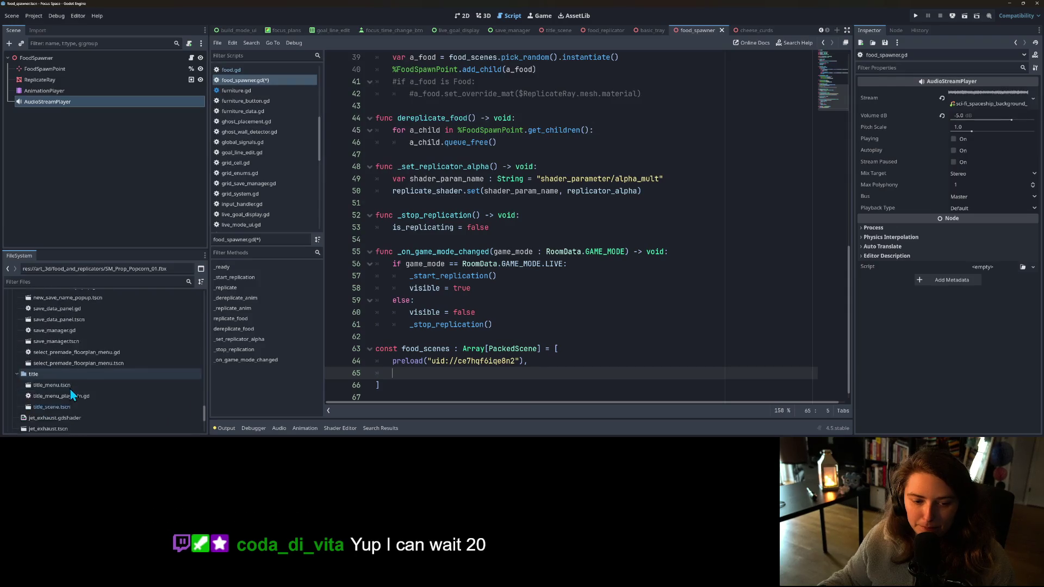
scroll(48, 381, "up", 10)
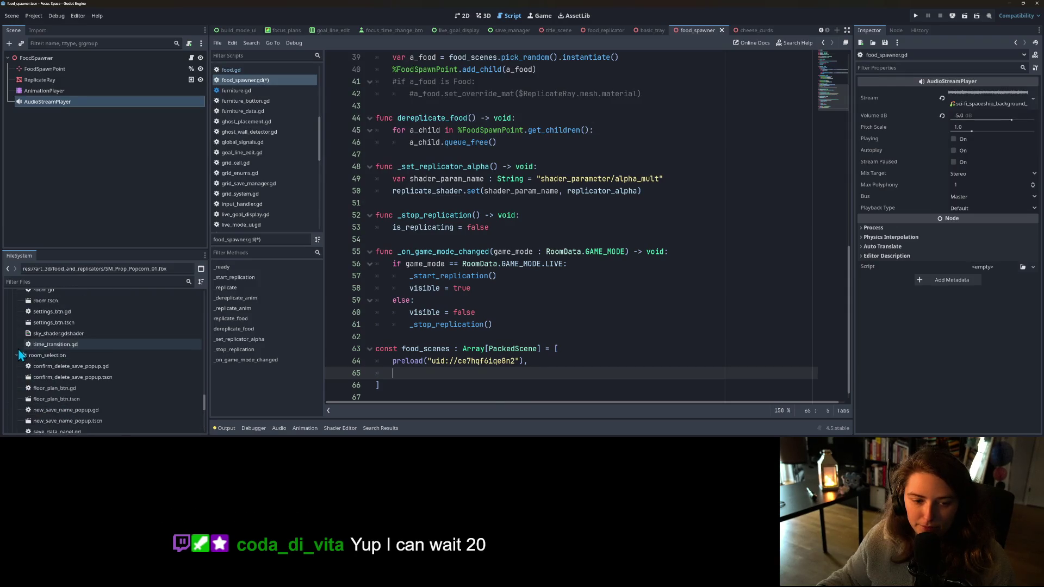
scroll(36, 377, "up", 10)
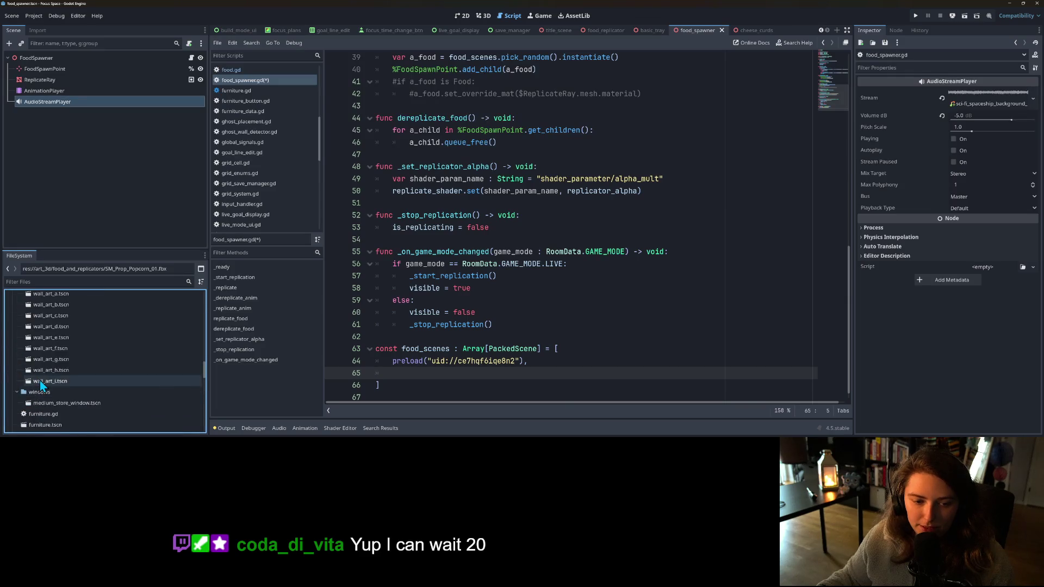
scroll(66, 387, "up", 5)
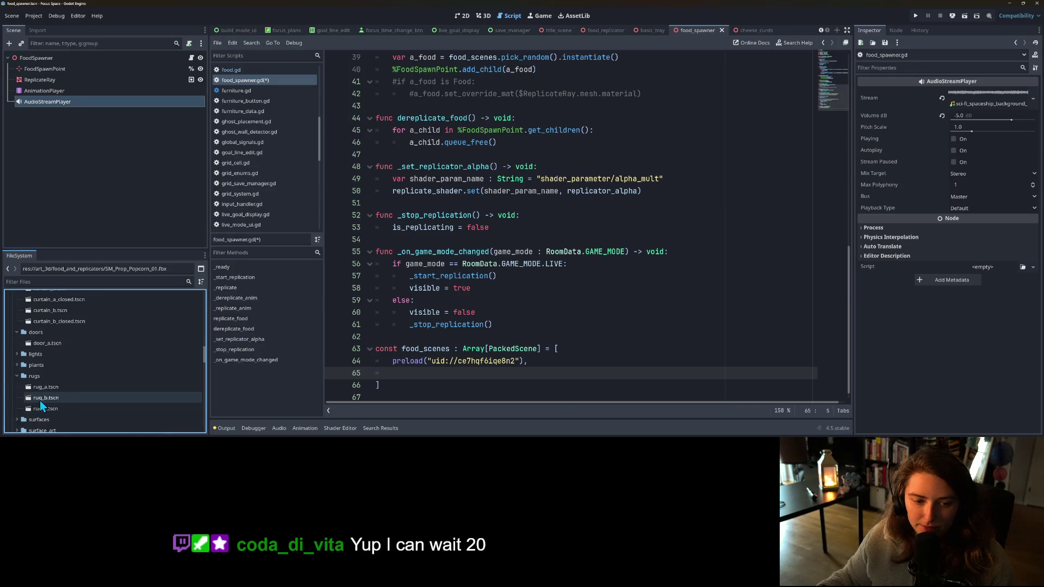
scroll(22, 378, "up", 10)
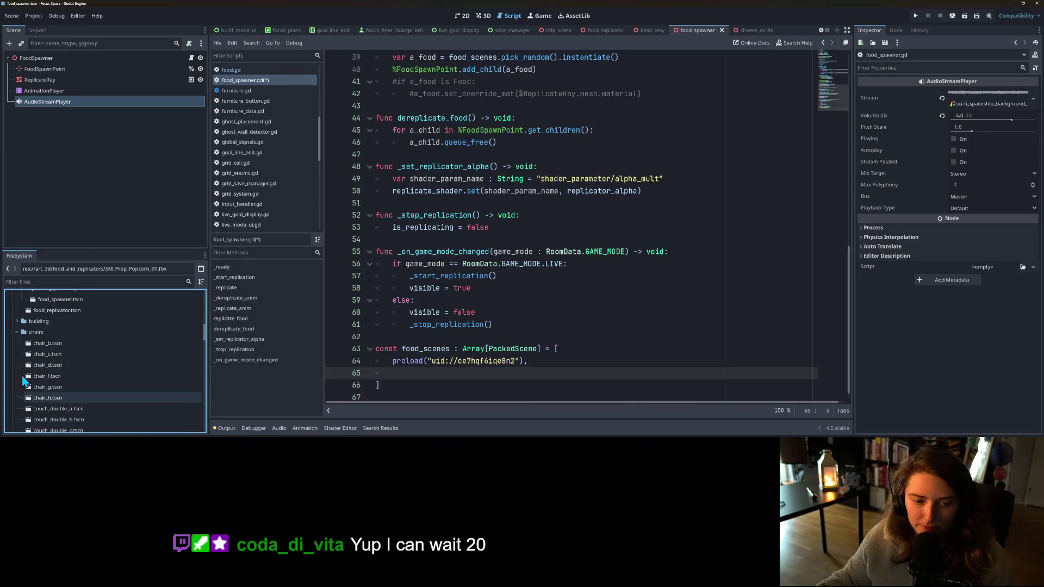
left_click(17, 333)
scroll(14, 348, "up", 2)
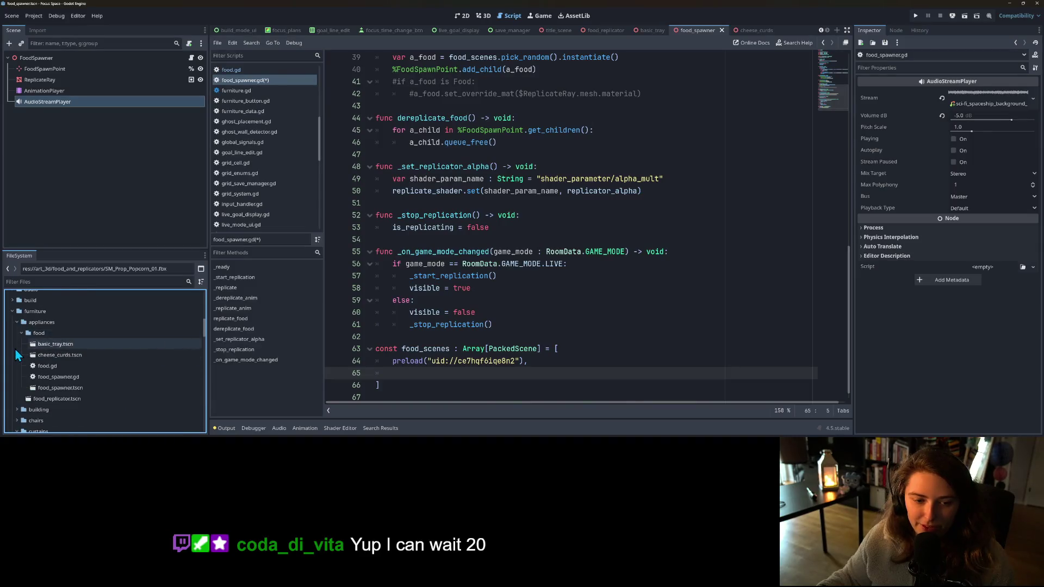
left_click(16, 378)
scroll(59, 359, "up", 3)
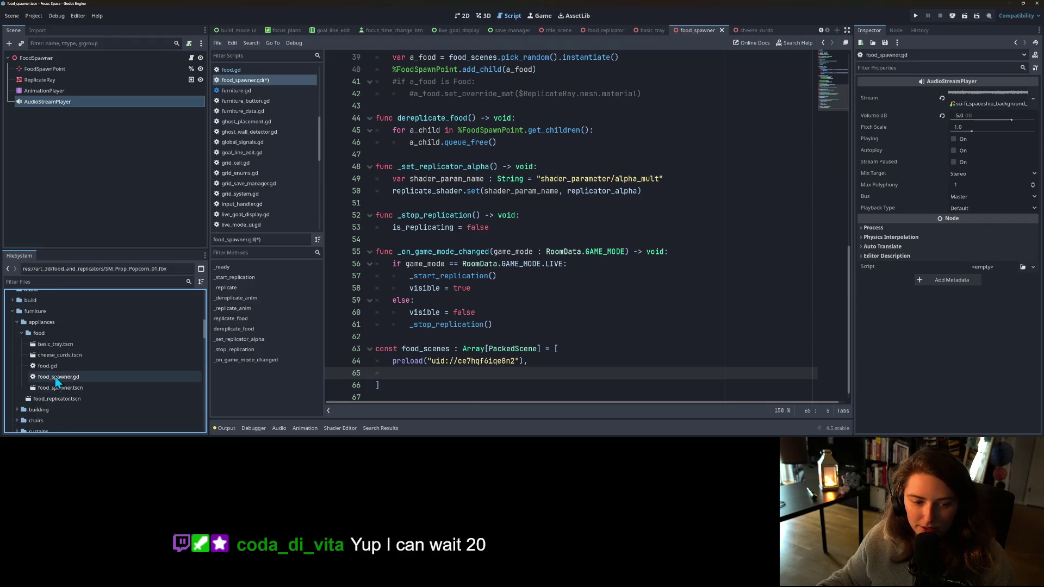
mouse_move(59, 355)
left_mouse_down()
mouse_move(512, 397)
mouse_move(535, 361)
mouse_move(473, 363)
left_mouse_up()
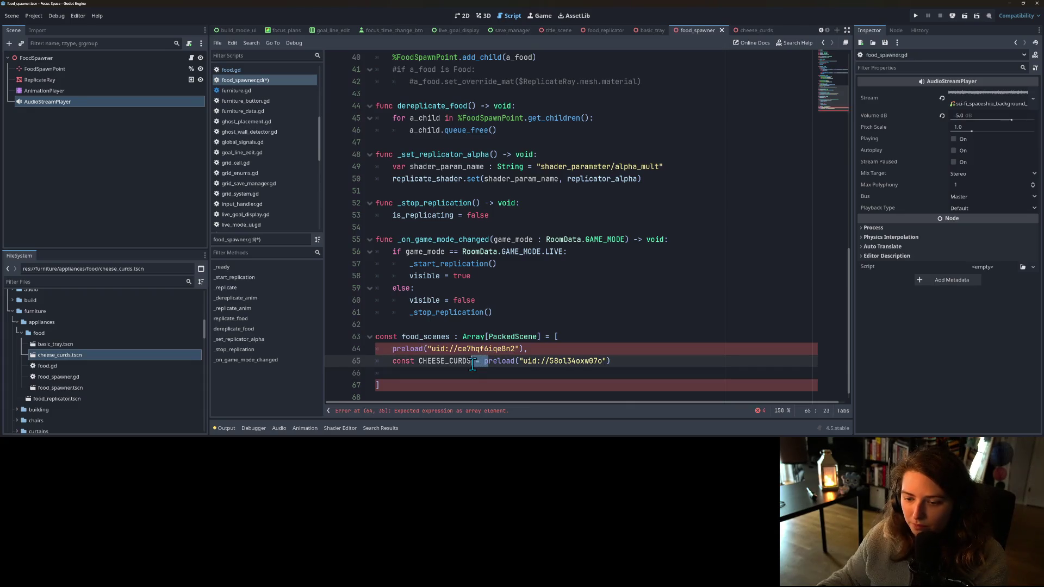
left_click_drag(384, 360, 480, 366)
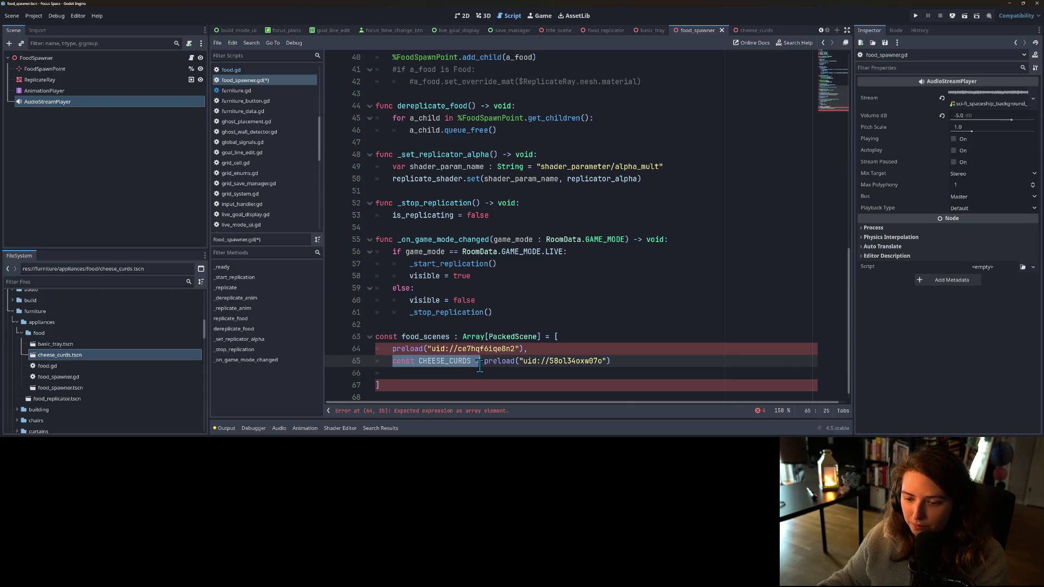
key("BackSpace")
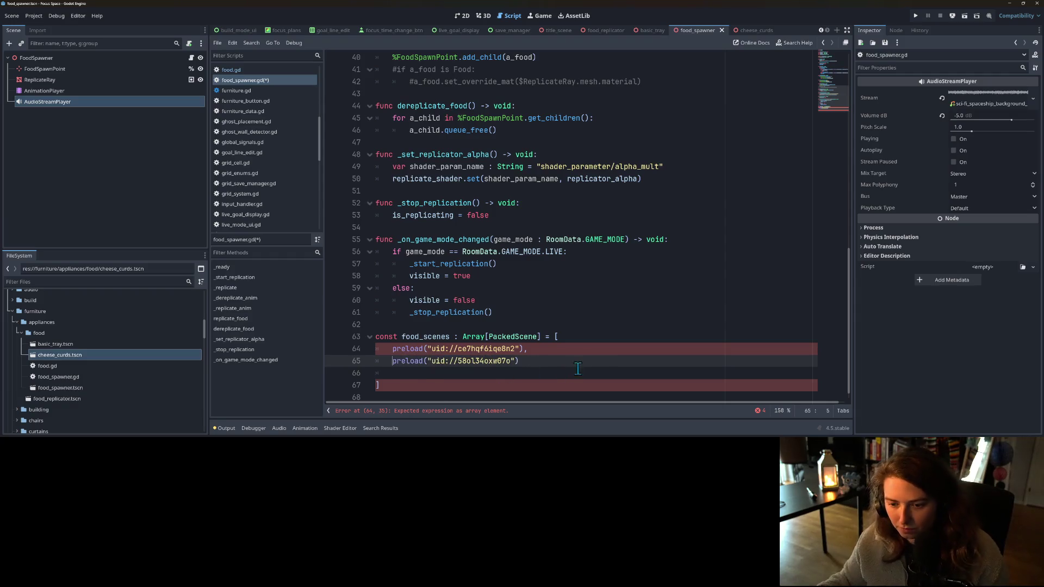
- Comment the food_scenes entries as '#basic tray' and '#CHEESE_CURDS'
left_click(584, 361)
type(", #const CHEESE_CURDS =")
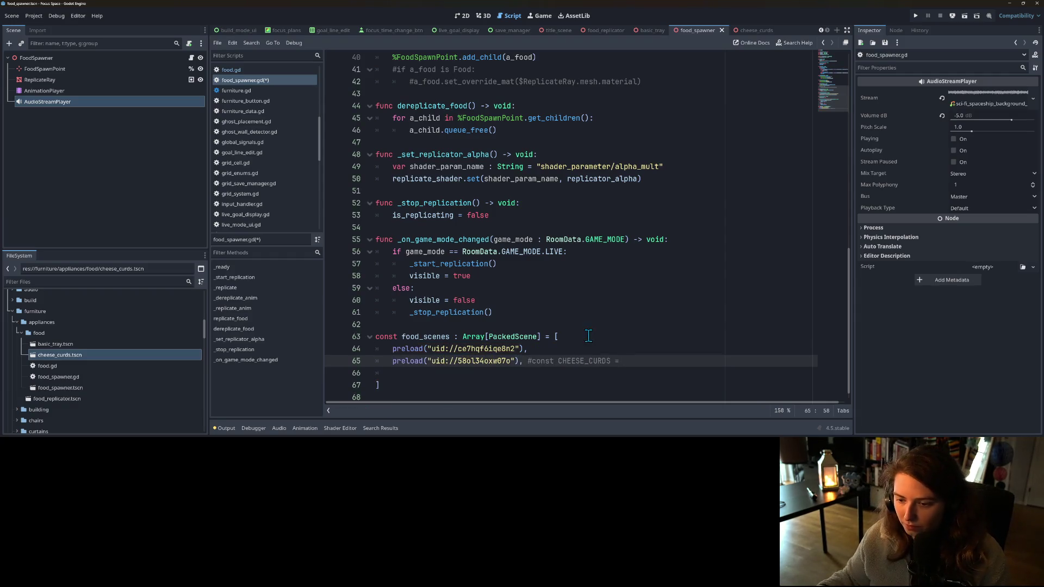
left_click(584, 349)
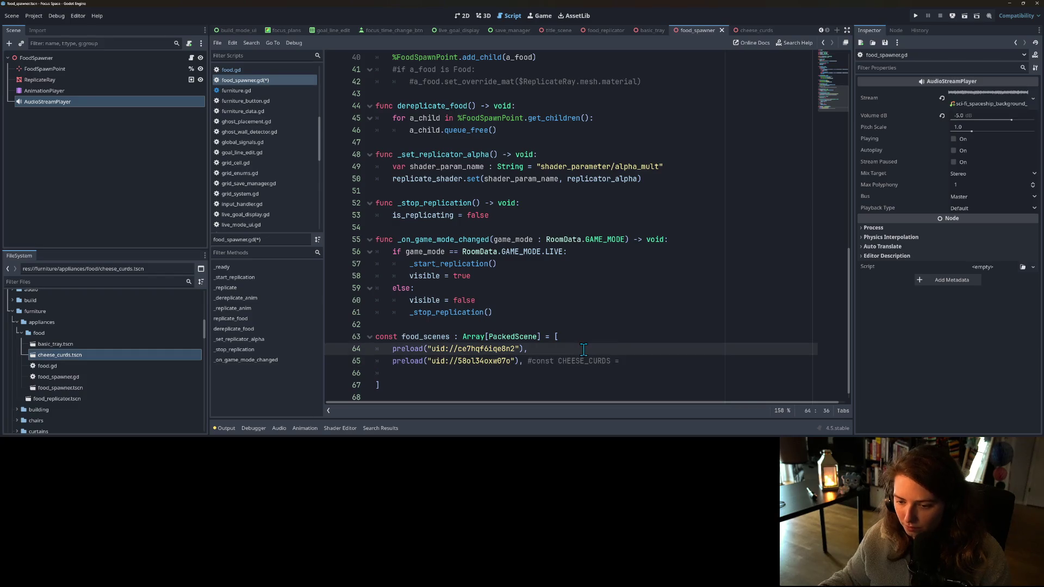
type(" #empty tray")
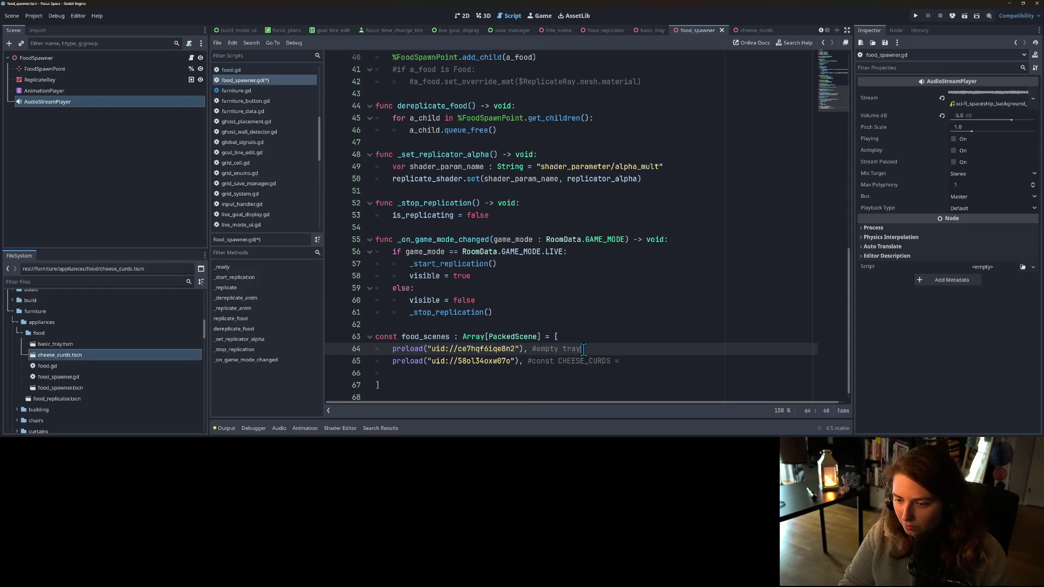
key("BackSpace")
type("basic")
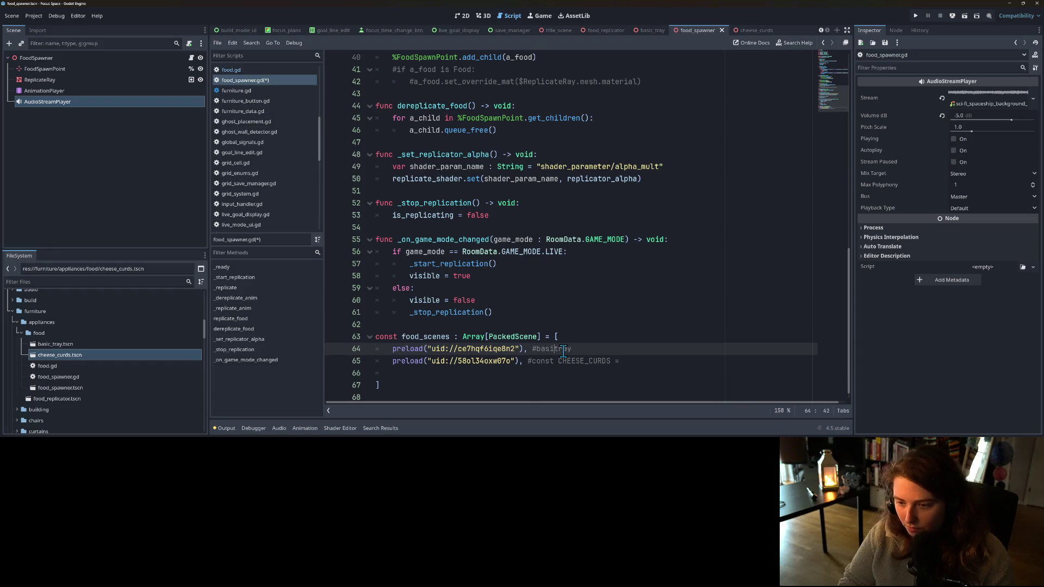
double_click(550, 361)
key("BackSpace")
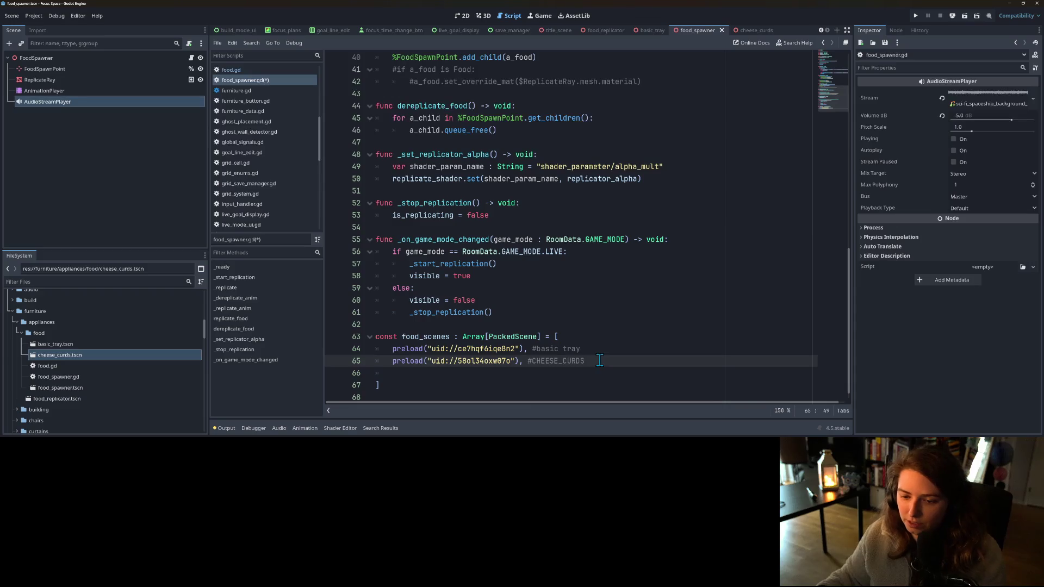
key("Down")
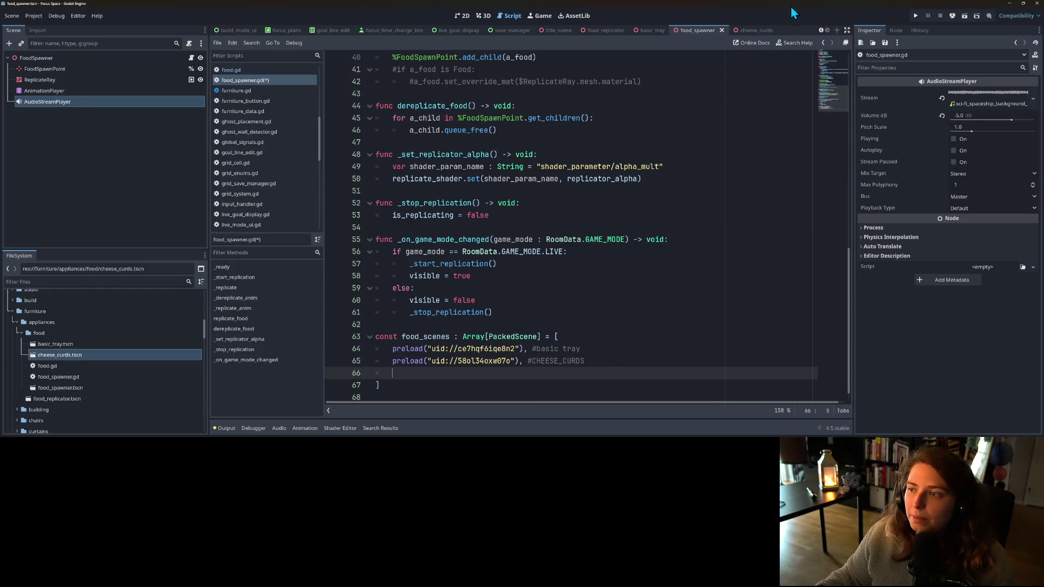
left_click(758, 30)
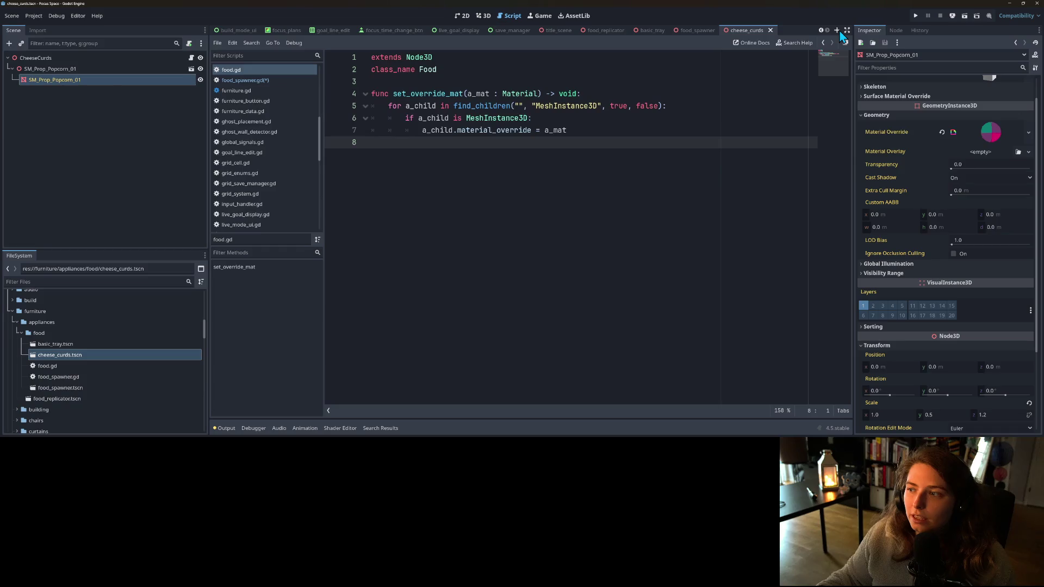
- Create a new 3D scene and attach the food.gd script to its root node
left_click(837, 31)
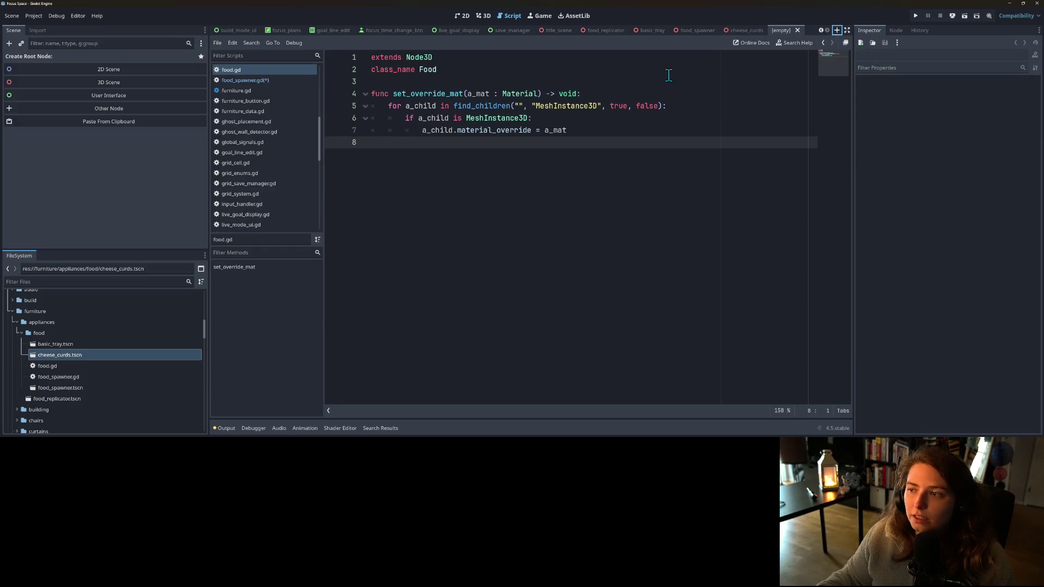
left_click(60, 86)
right_click(88, 55)
left_click(44, 84)
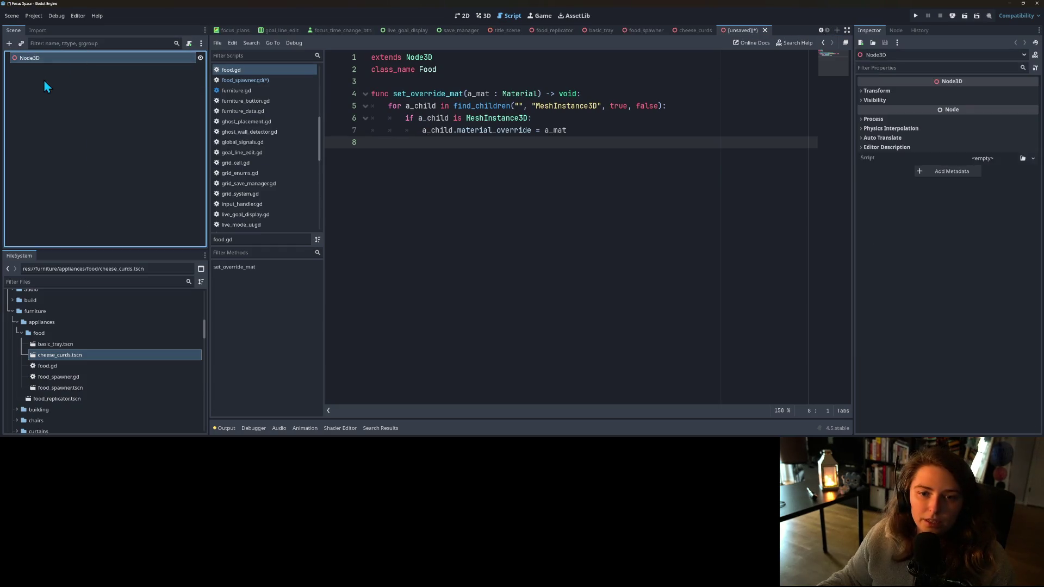
left_click_drag(231, 69, 138, 57)
key("ctrl+s")
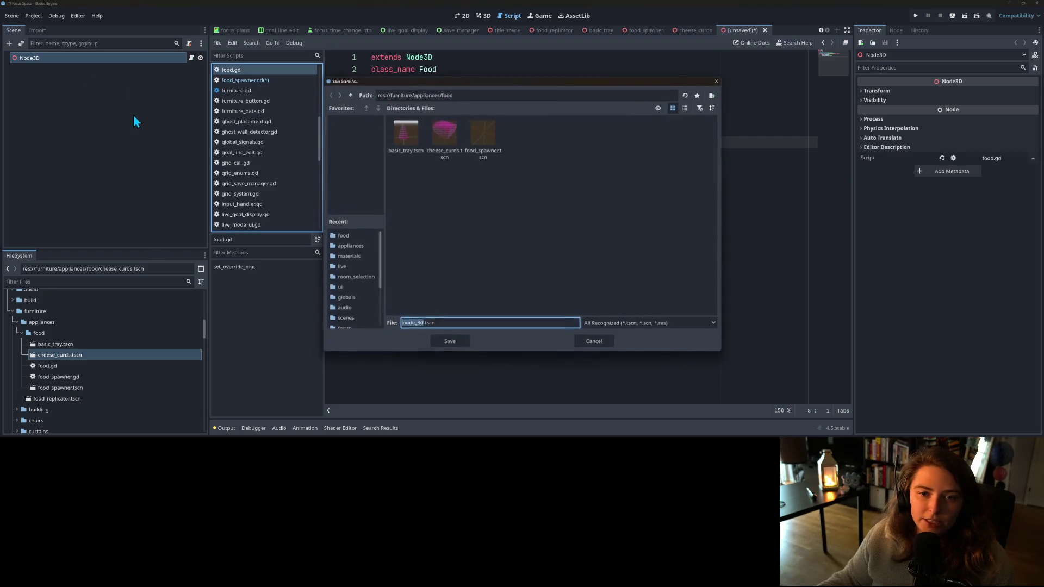
left_click(594, 341)
- Rename the scene's root node to Tea and save the scene as tea.tscn
left_click(260, 80)
left_click(552, 240)
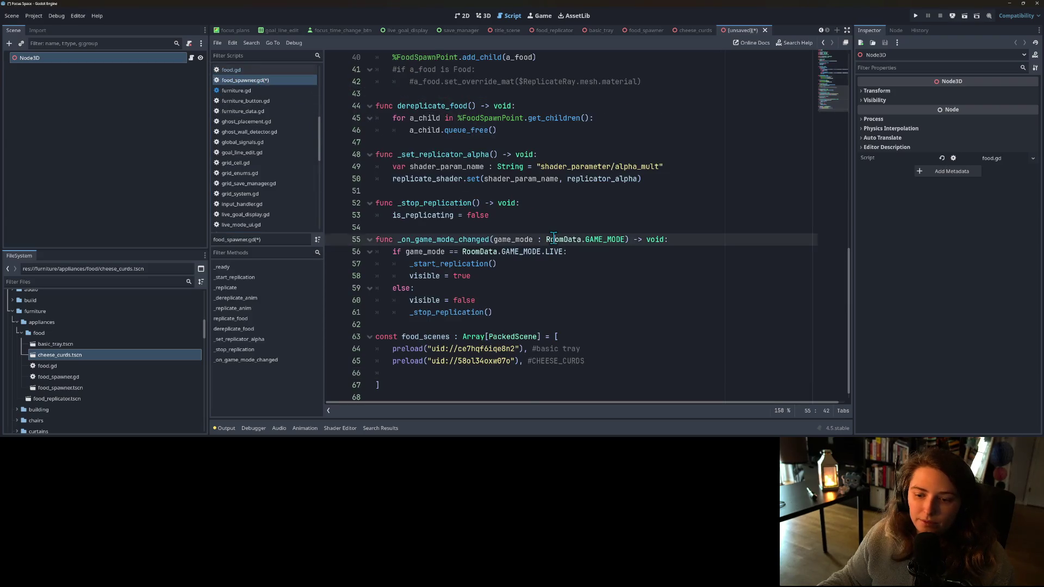
key("ctrl+s")
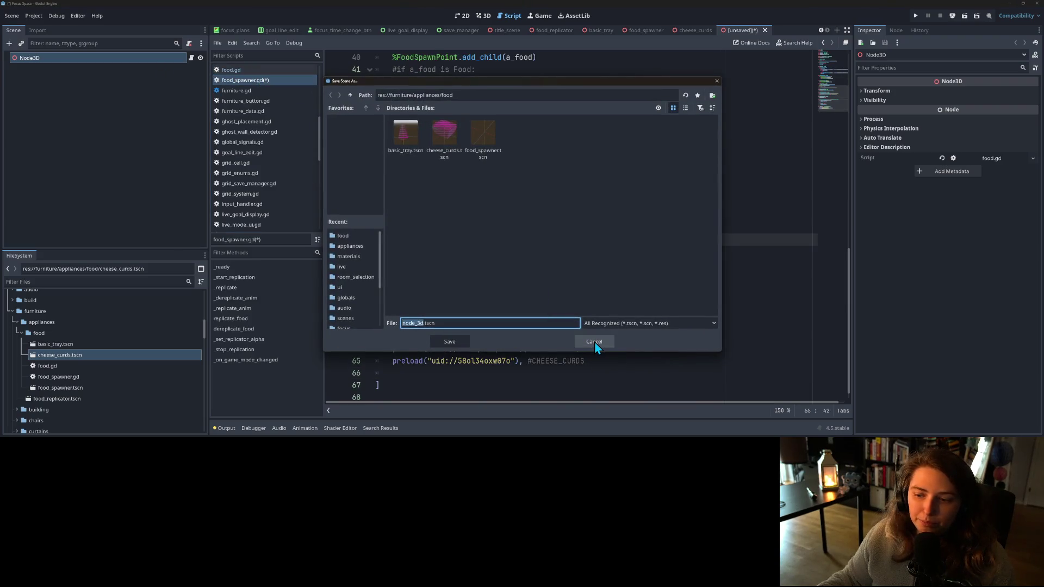
left_click(595, 342)
right_click(75, 57)
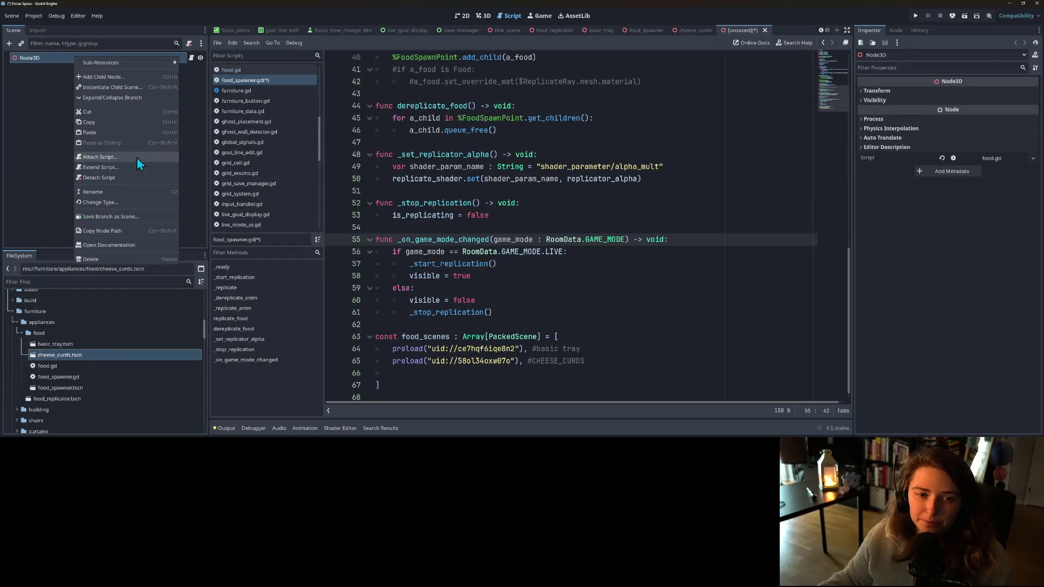
left_click(122, 189)
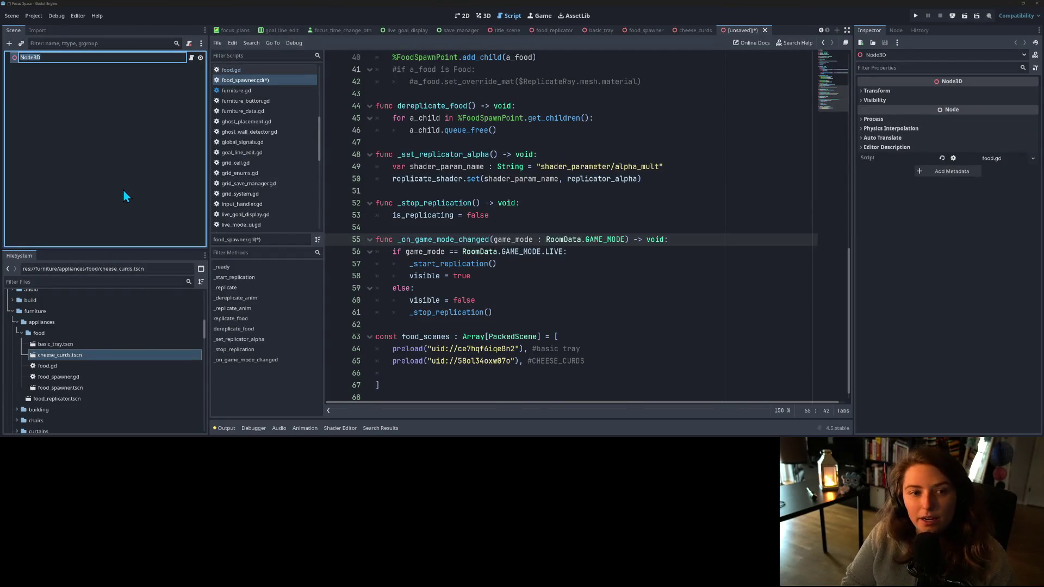
type("Tea")
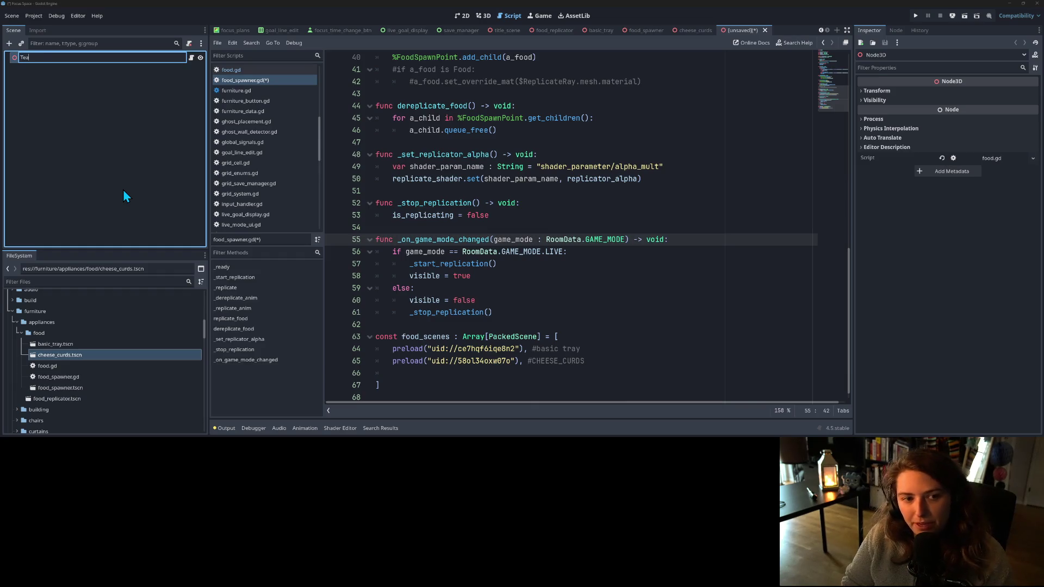
key("Return")
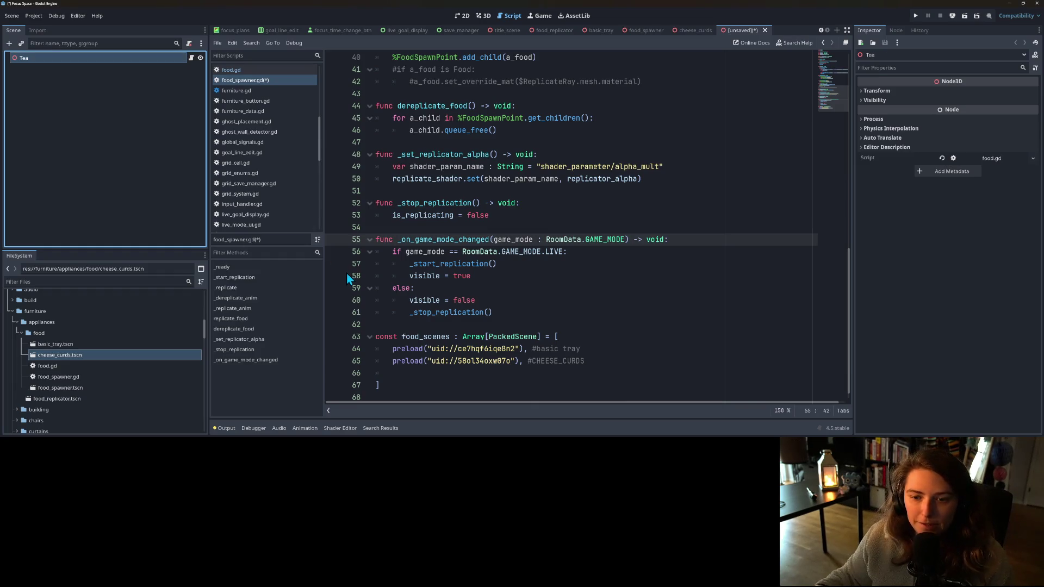
key("ctrl+s")
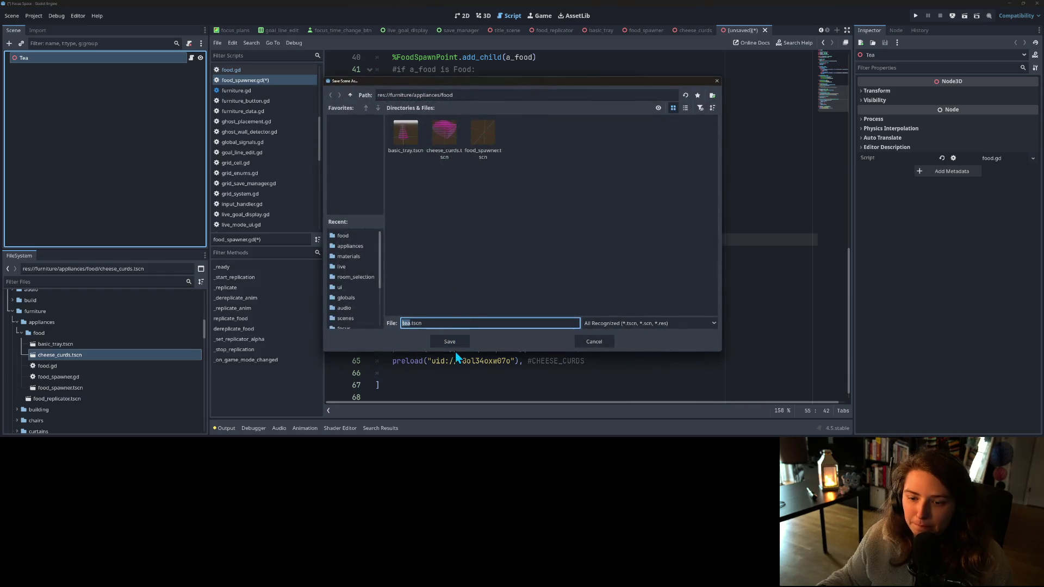
left_click(454, 344)
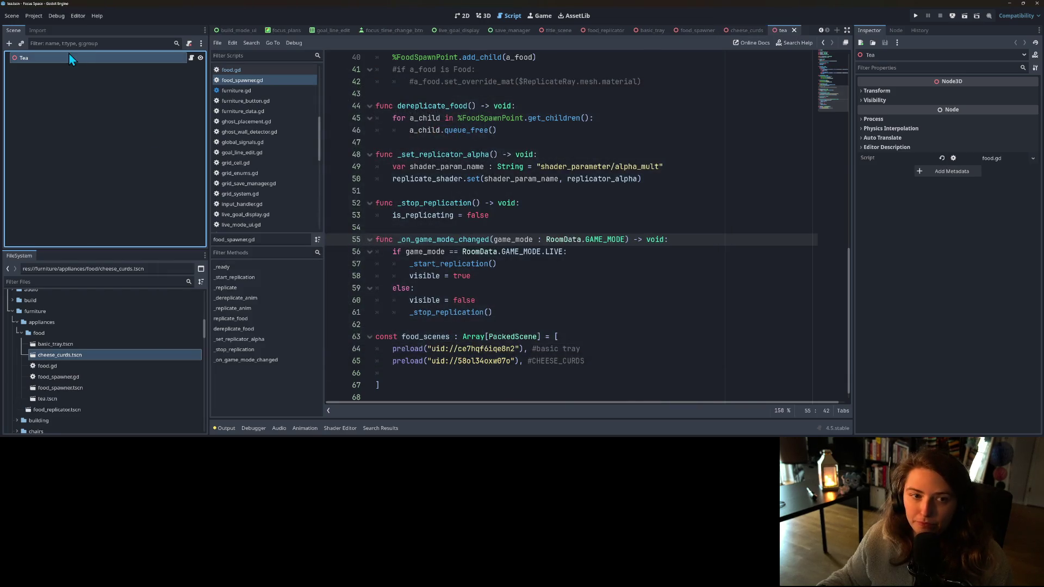
mouse_move(348, 292)
left_mouse_down()
mouse_move(460, 378)
mouse_move(77, 60)
left_mouse_up()
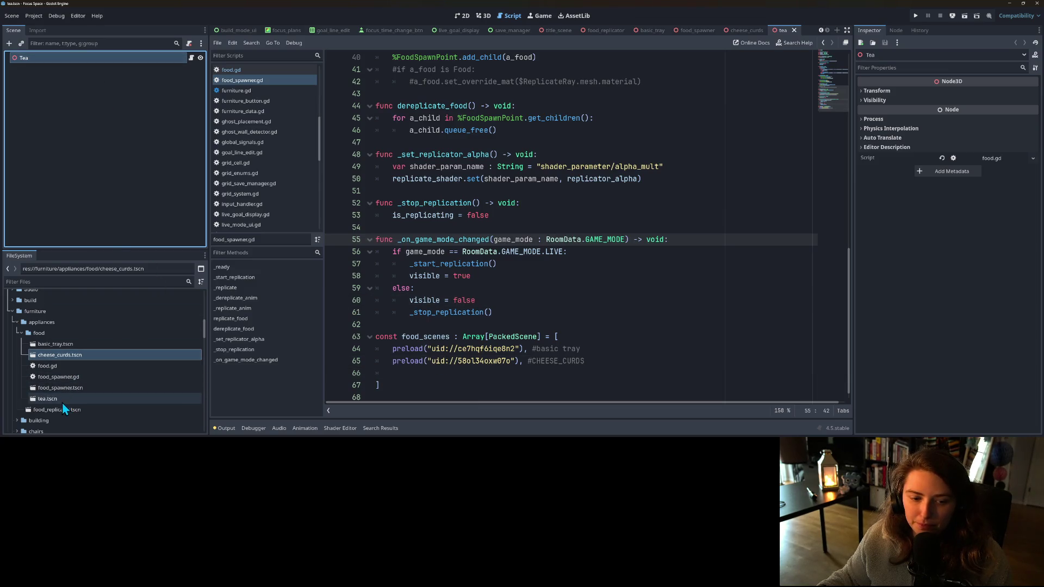
- Add tea.tscn to food_spawner.gd's food_scenes list with a #tea comment, dropping the const TEA prefix
mouse_move(60, 400)
left_mouse_down()
mouse_move(429, 385)
mouse_move(438, 371)
left_mouse_up()
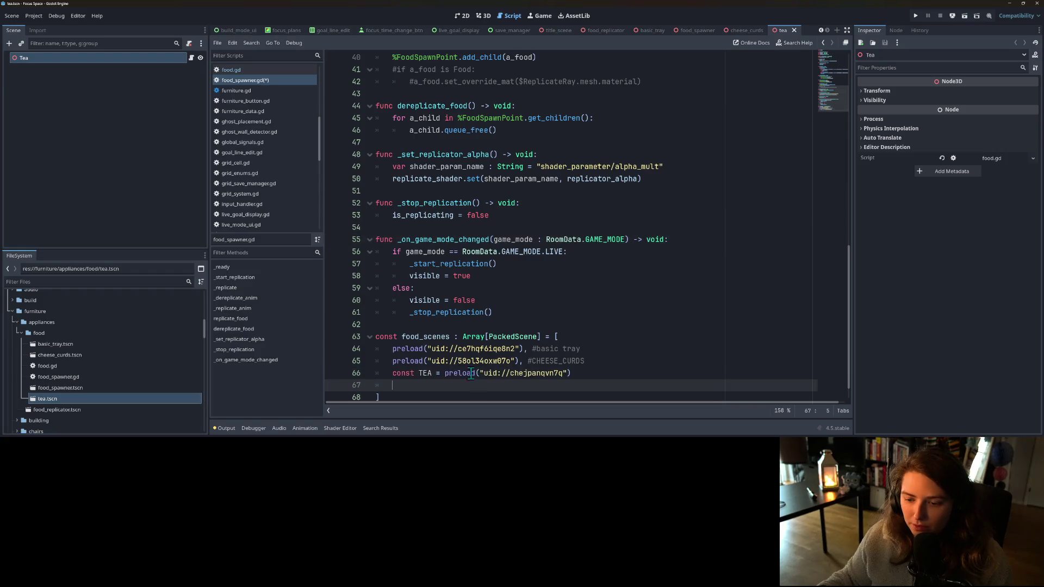
left_click(593, 375)
type("#tea")
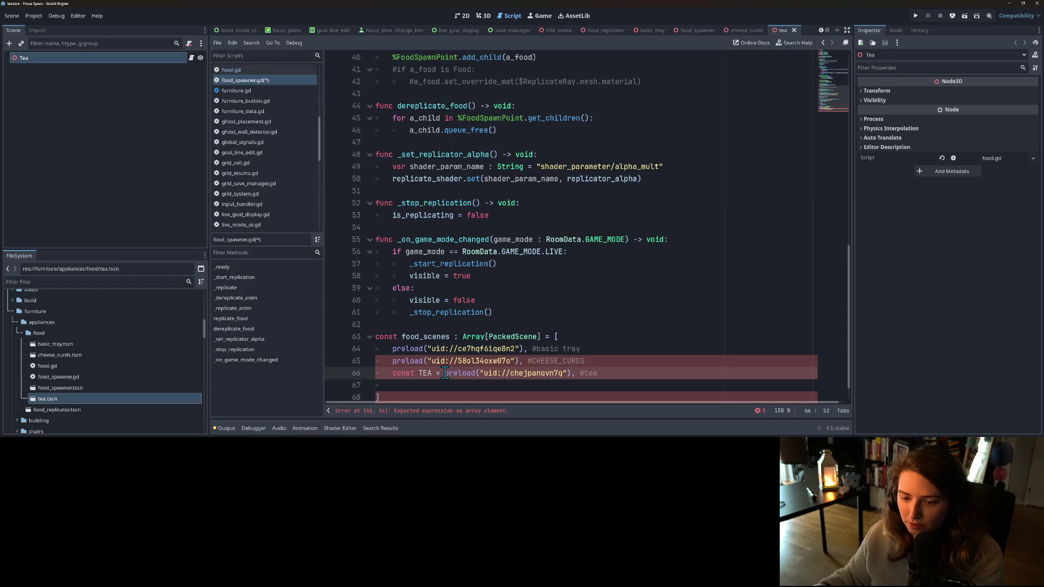
left_click_drag(445, 374, 395, 374)
key("BackSpace")
key("ctrl+s")
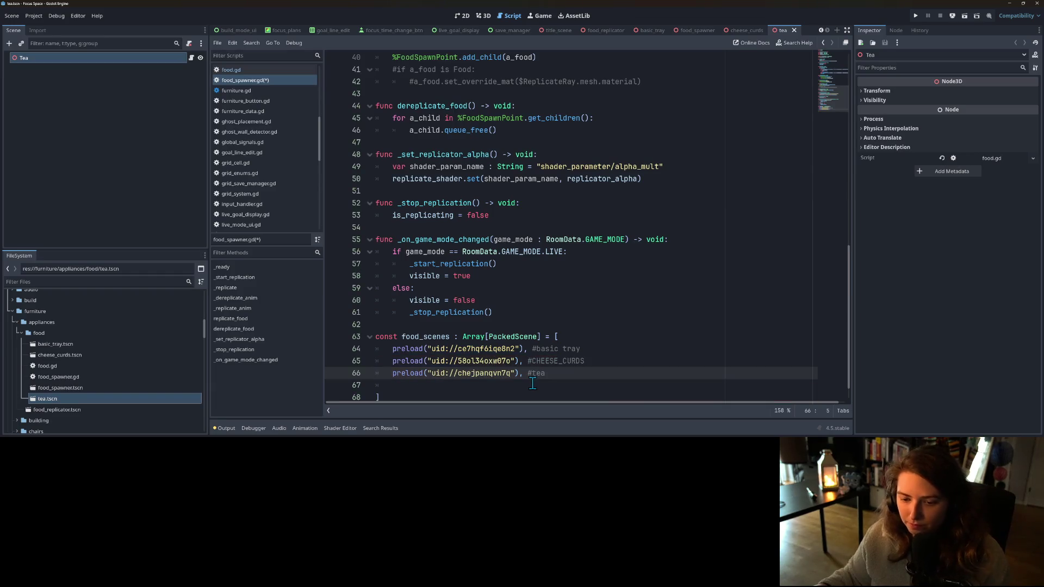
left_click(483, 15)
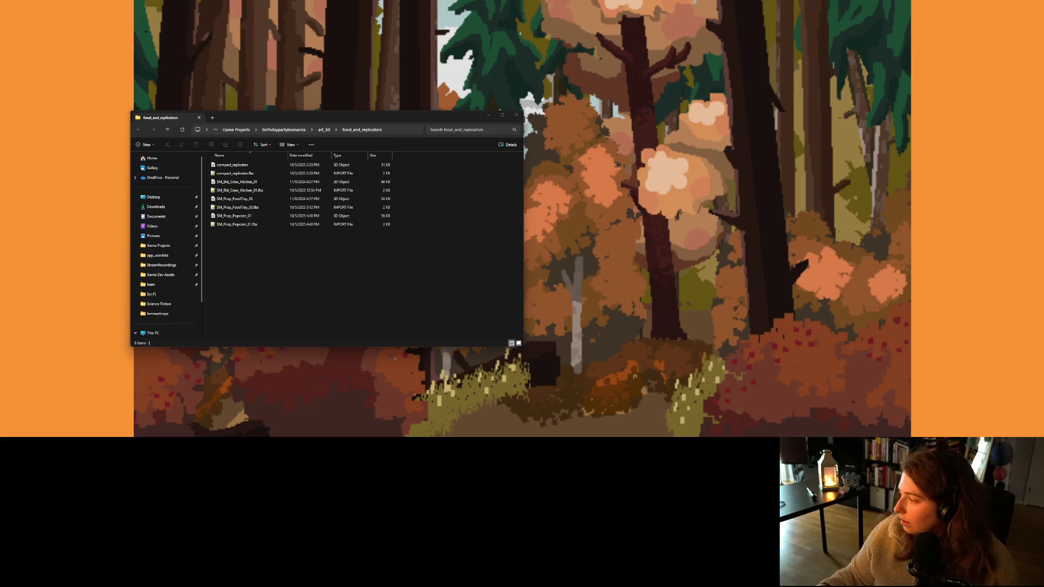
left_click(234, 216)
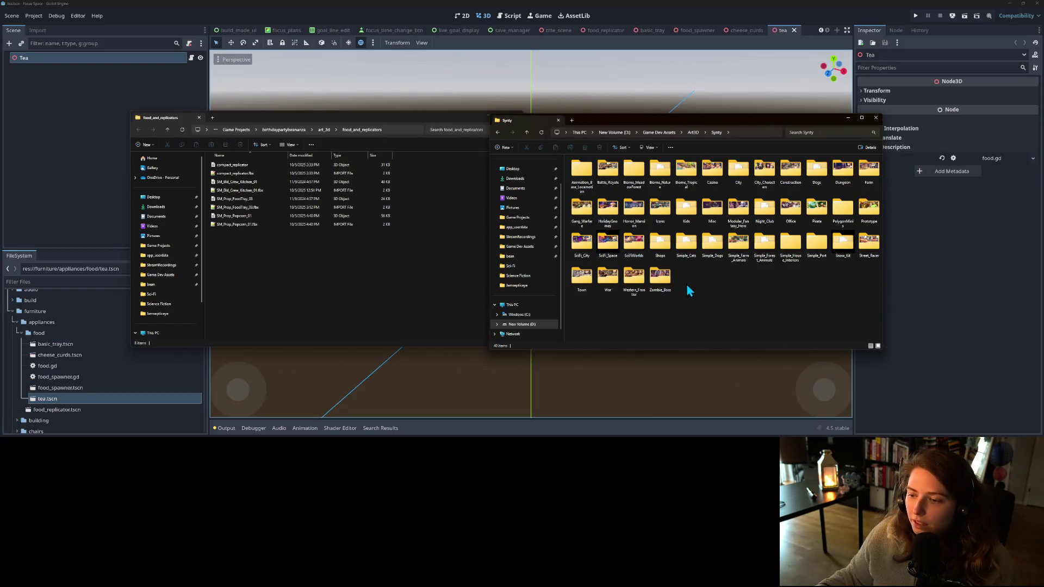
- Open the POLYGON_Shops_SourceFiles_v3 FBX folder and search it for the cup models
double_click(660, 243)
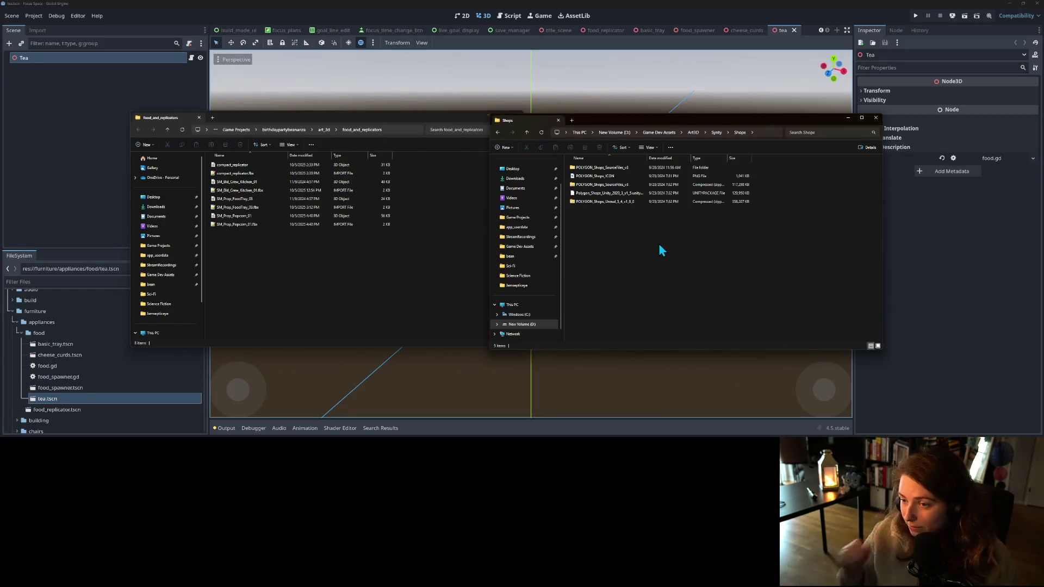
double_click(593, 167)
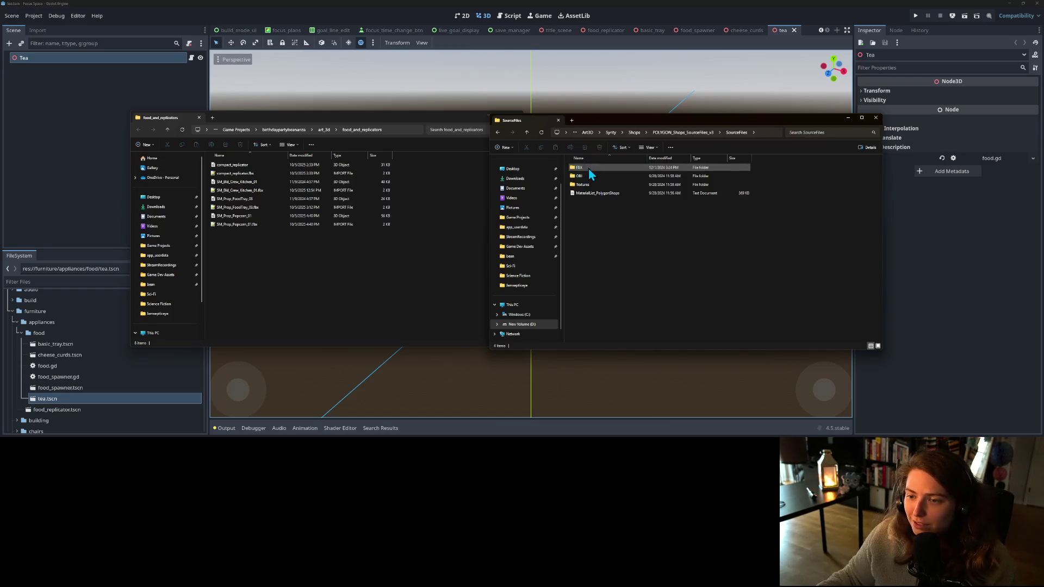
double_click(589, 167)
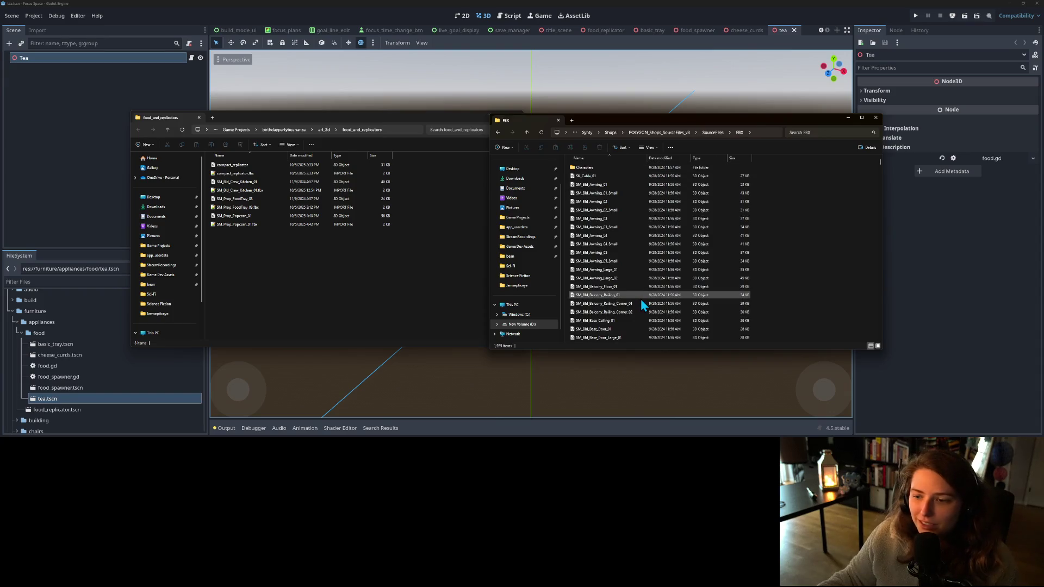
scroll(633, 291, "down", 1)
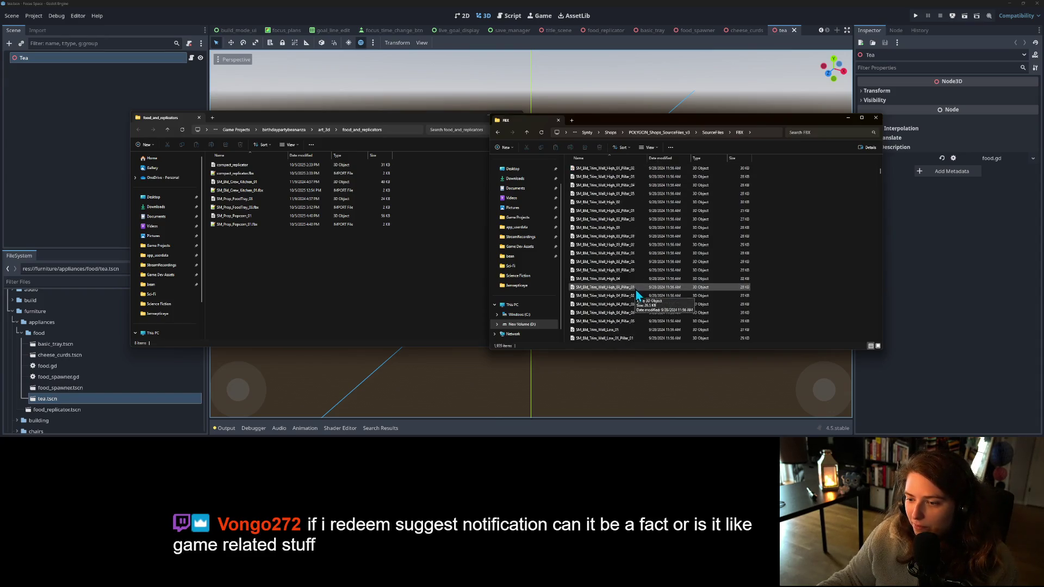
scroll(649, 295, "down", 15)
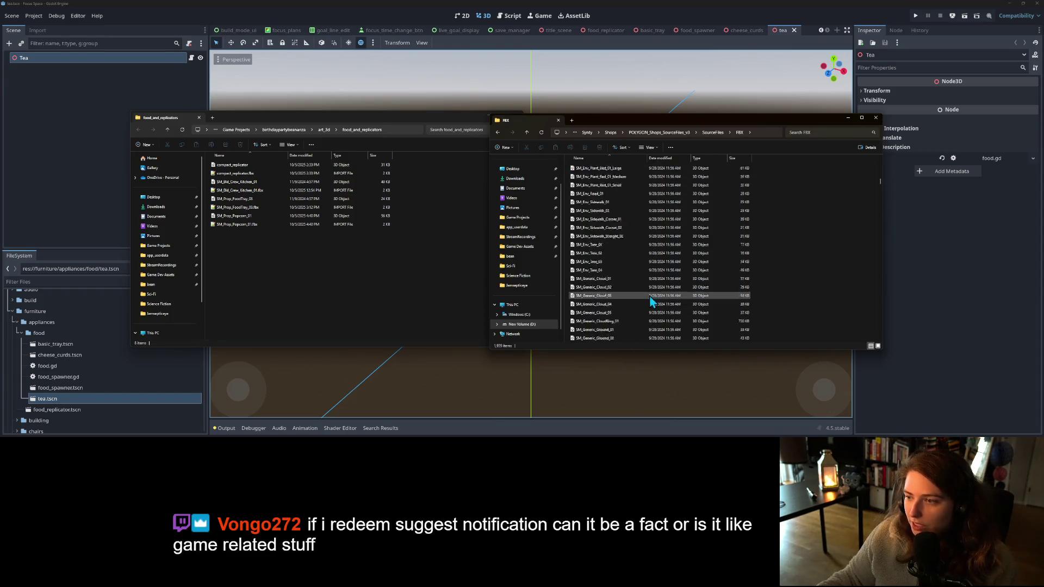
left_click(812, 129)
type("up")
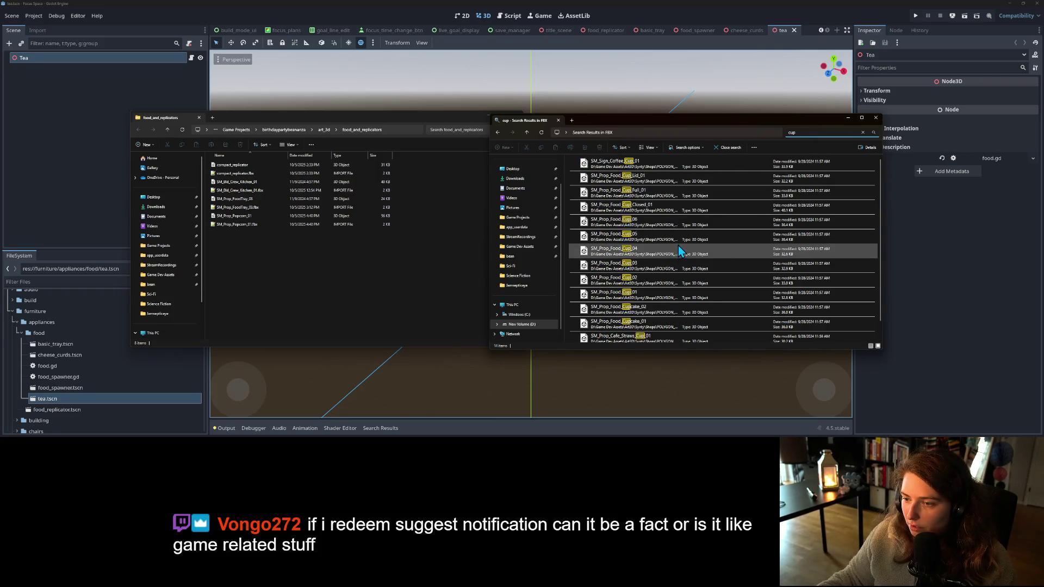
scroll(680, 244, "down", 2)
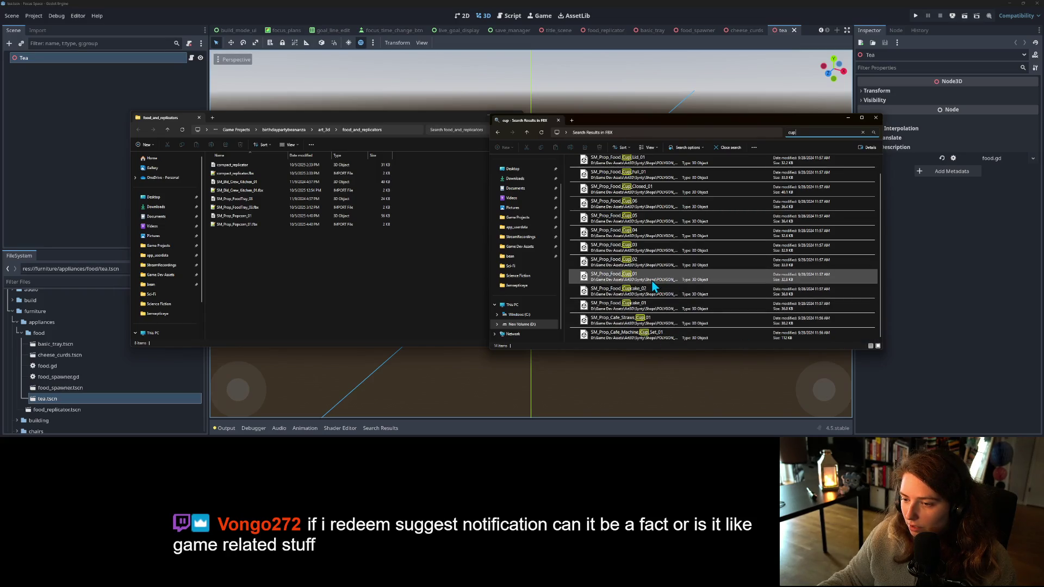
left_click(652, 282)
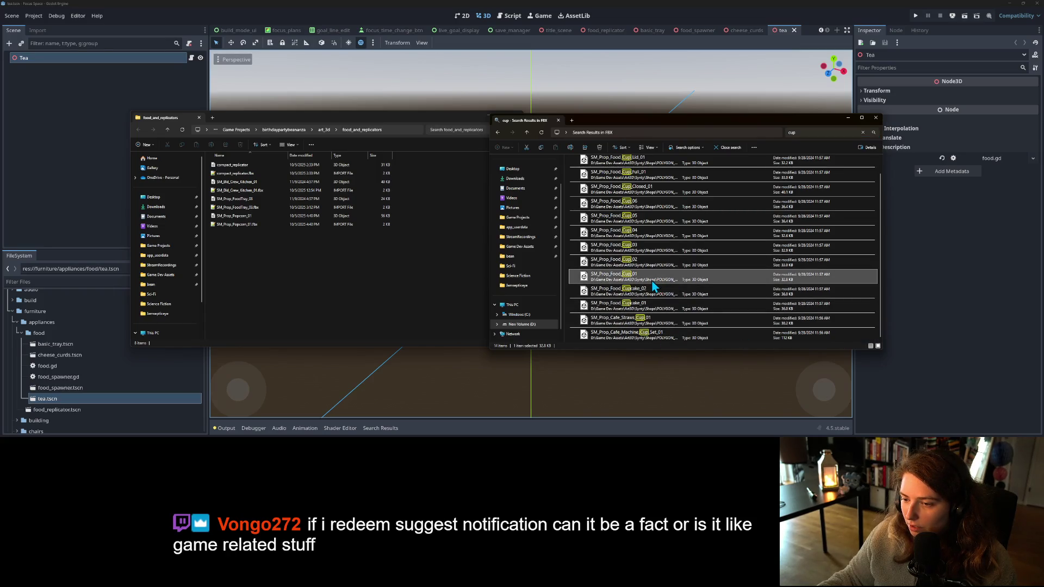
left_click(719, 147)
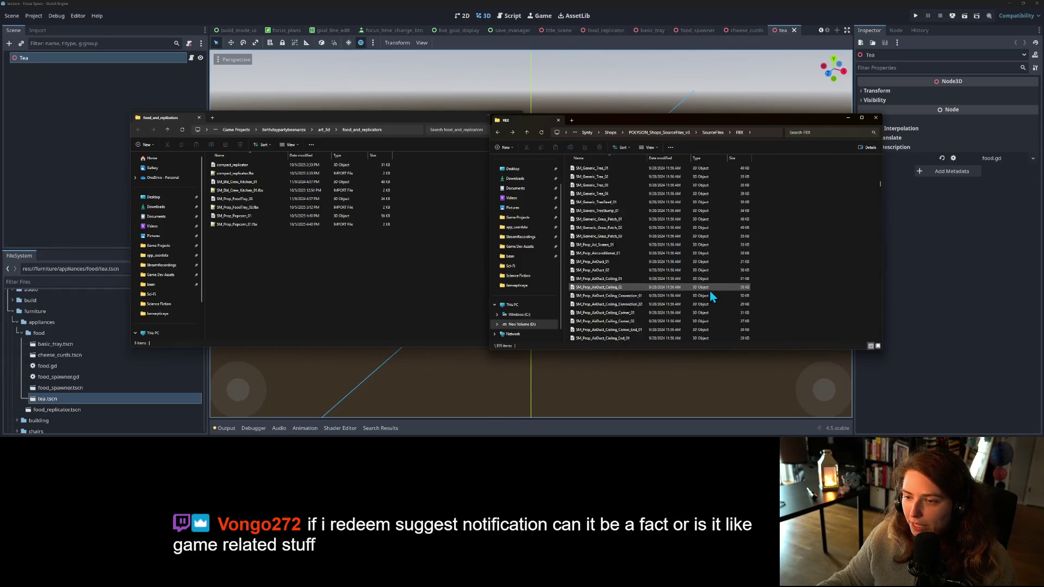
- Copy the three Saucer_01–03 FBX models into the food_and_replicators folder
scroll(710, 294, "down", 20)
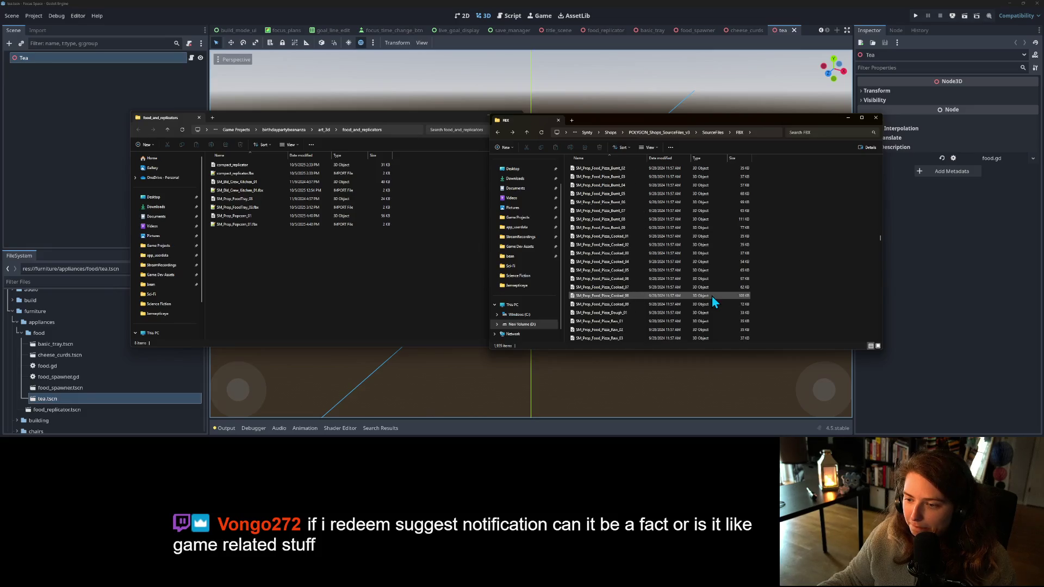
scroll(713, 296, "down", 15)
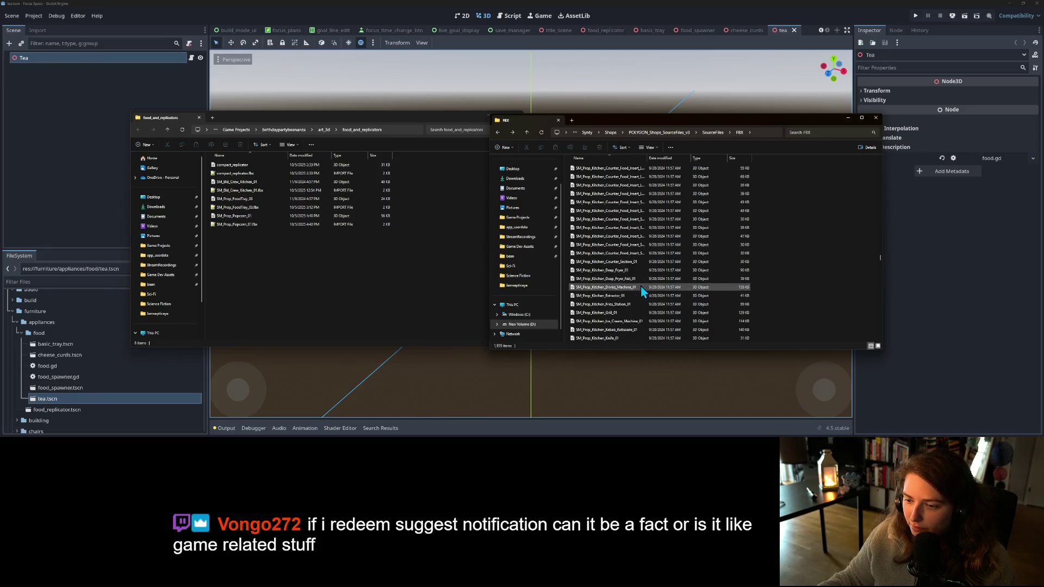
scroll(642, 288, "down", 15)
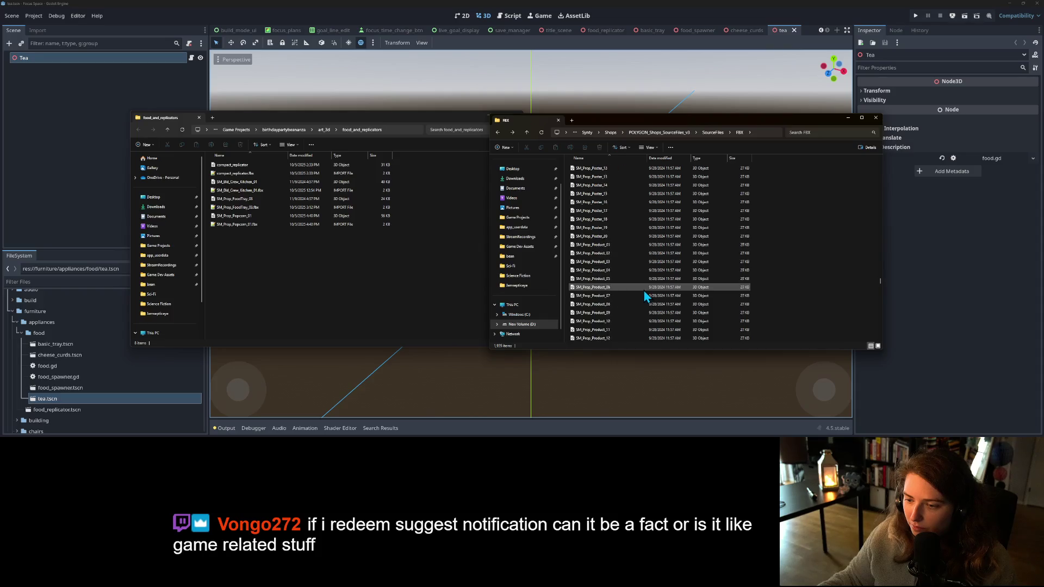
scroll(647, 295, "down", 5)
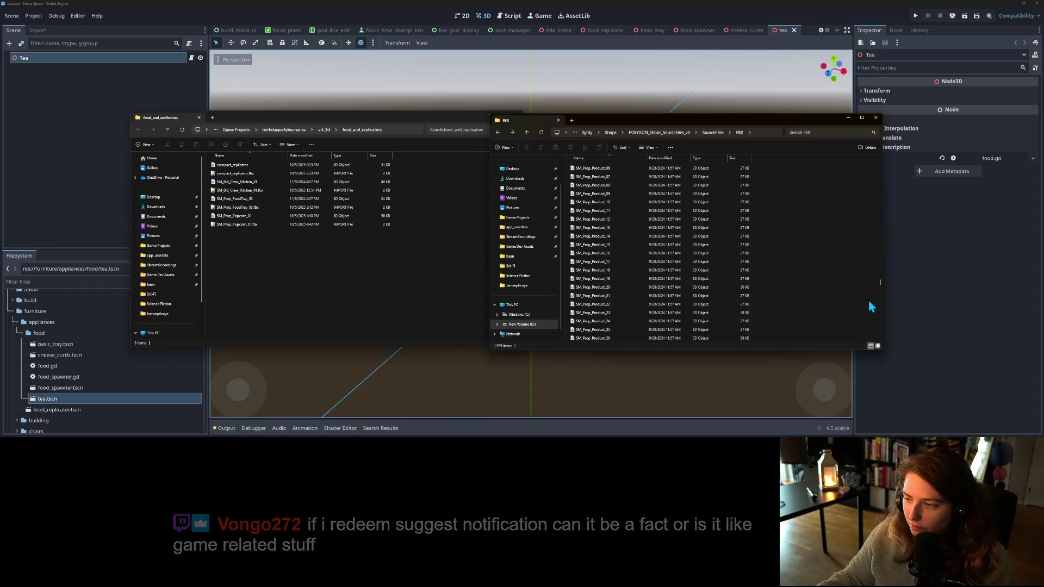
left_click_drag(880, 283, 878, 229)
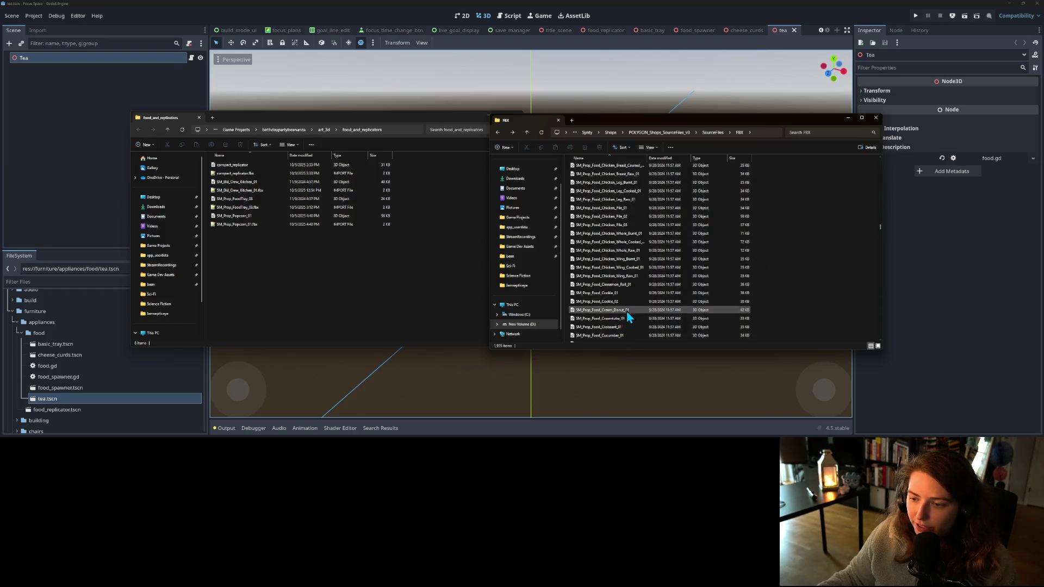
scroll(627, 309, "down", 3)
scroll(628, 309, "down", 5)
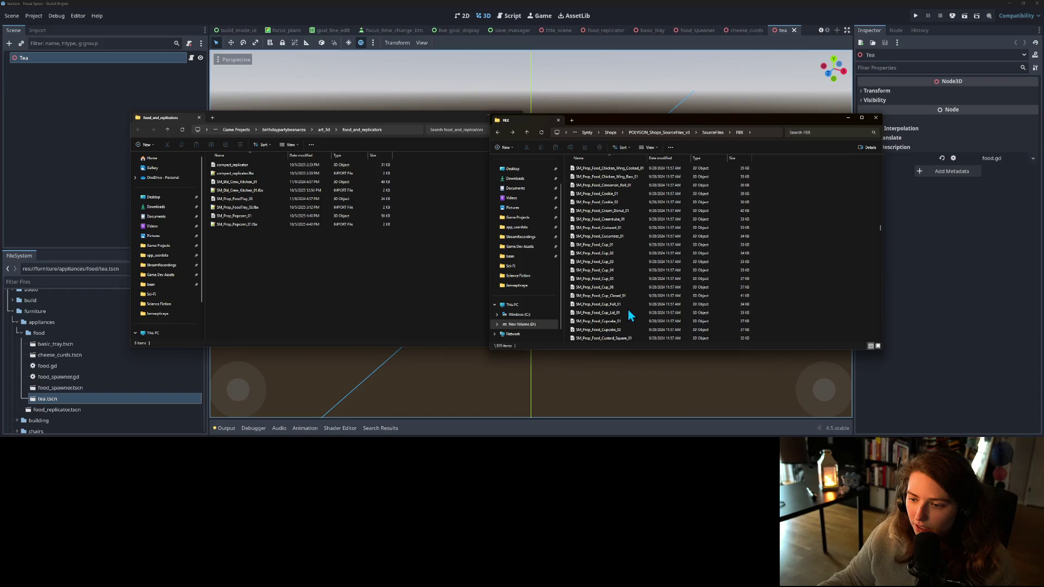
scroll(629, 310, "down", 10)
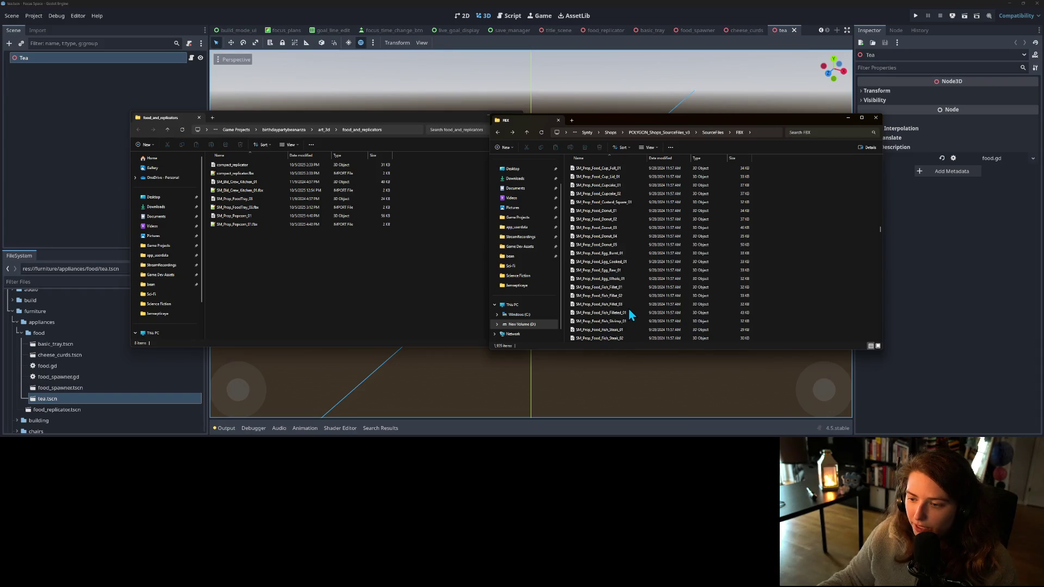
scroll(629, 314, "down", 10)
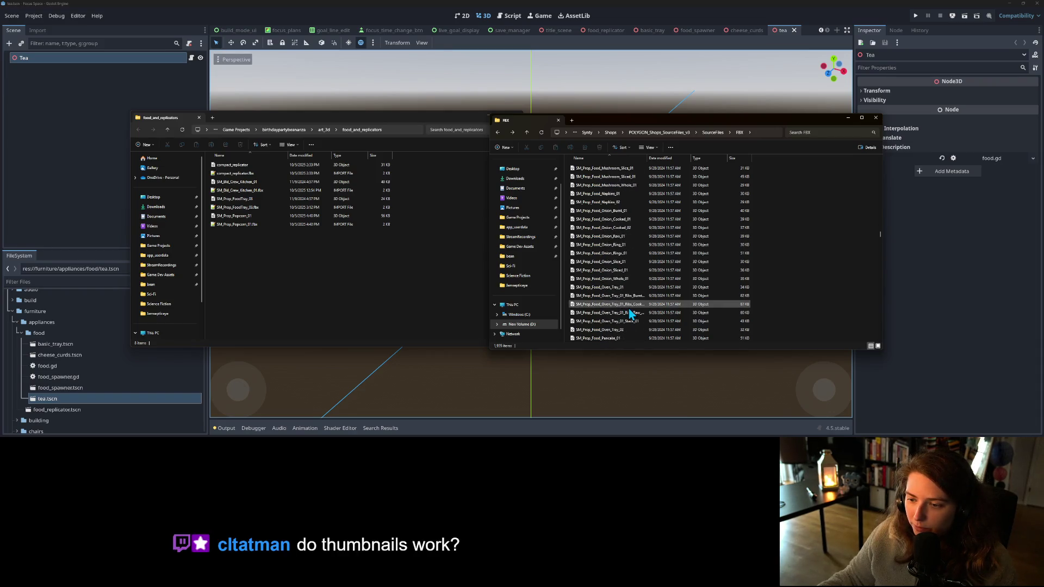
scroll(642, 311, "down", 10)
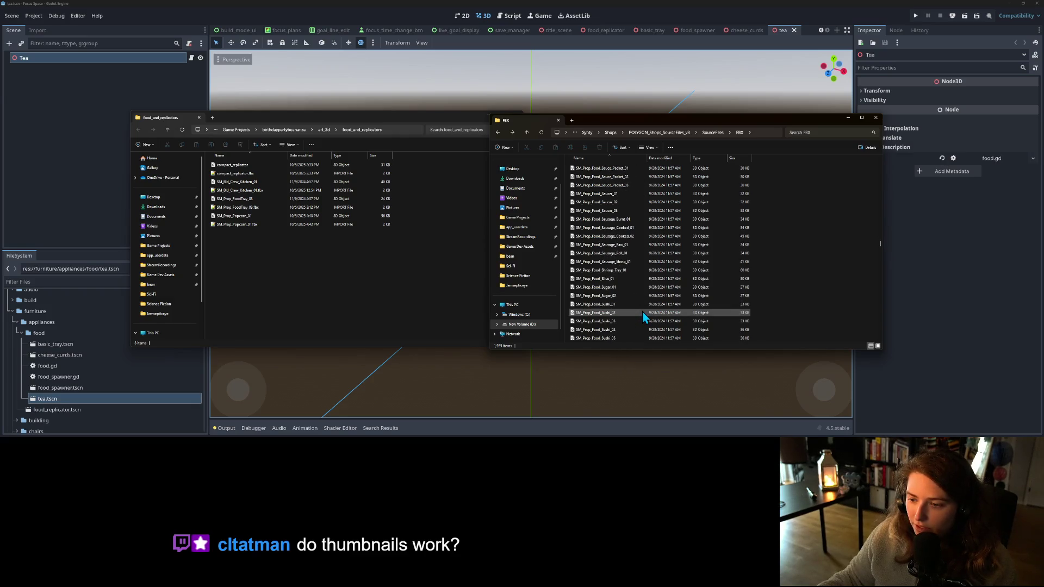
left_click(629, 195)
left_click(624, 212, "shift")
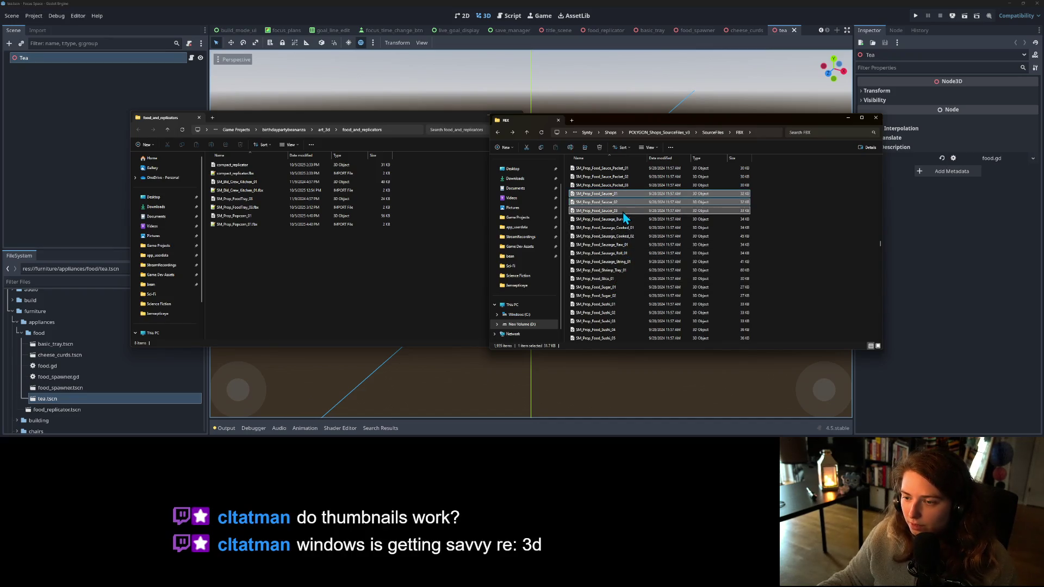
left_click(381, 298)
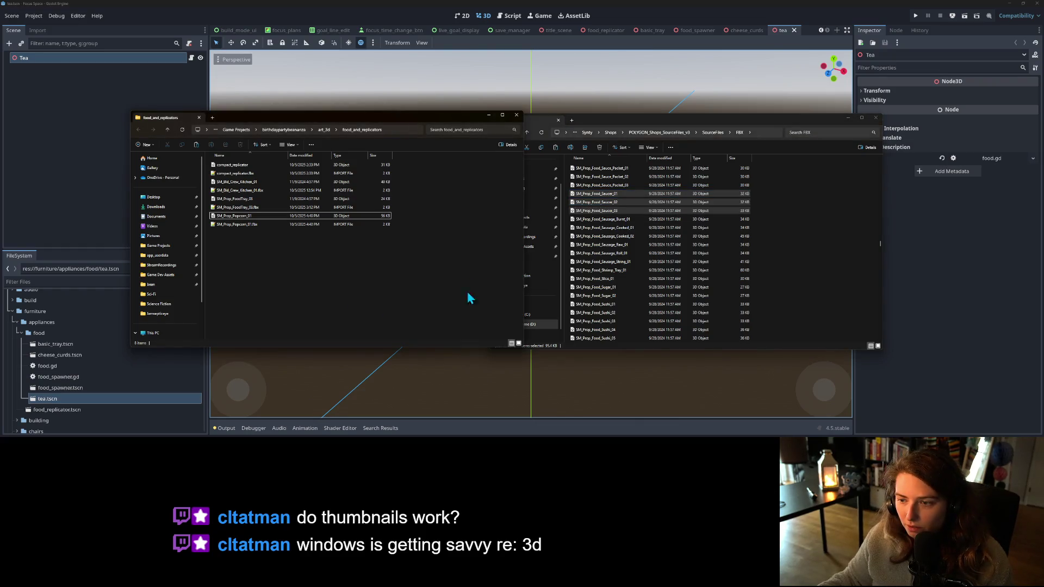
key("ctrl+v")
- Copy the six Cup_01–06 FBX models into the food_and_replicators folder
left_click(882, 244)
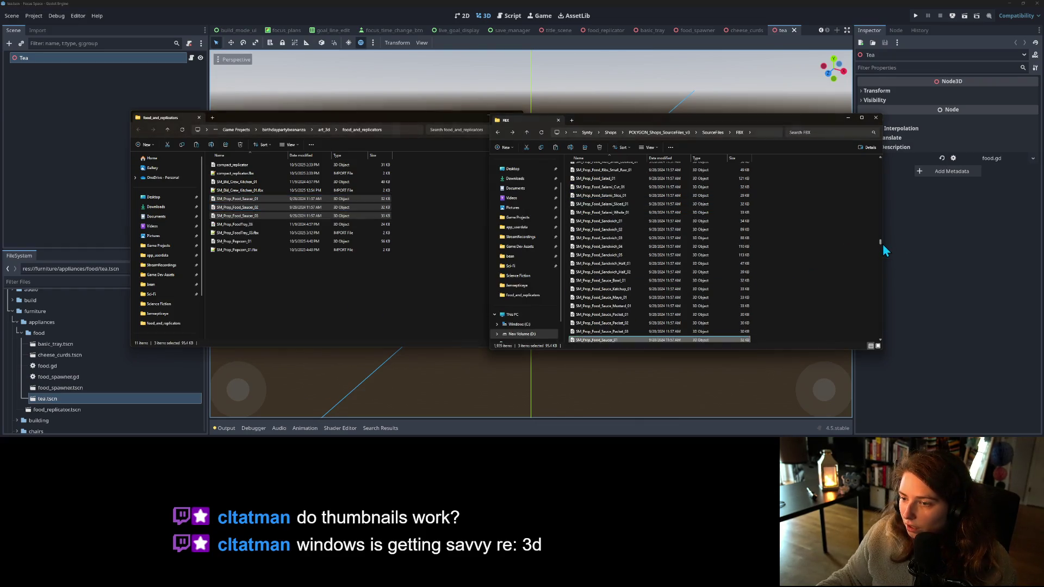
left_click_drag(883, 243, 887, 229)
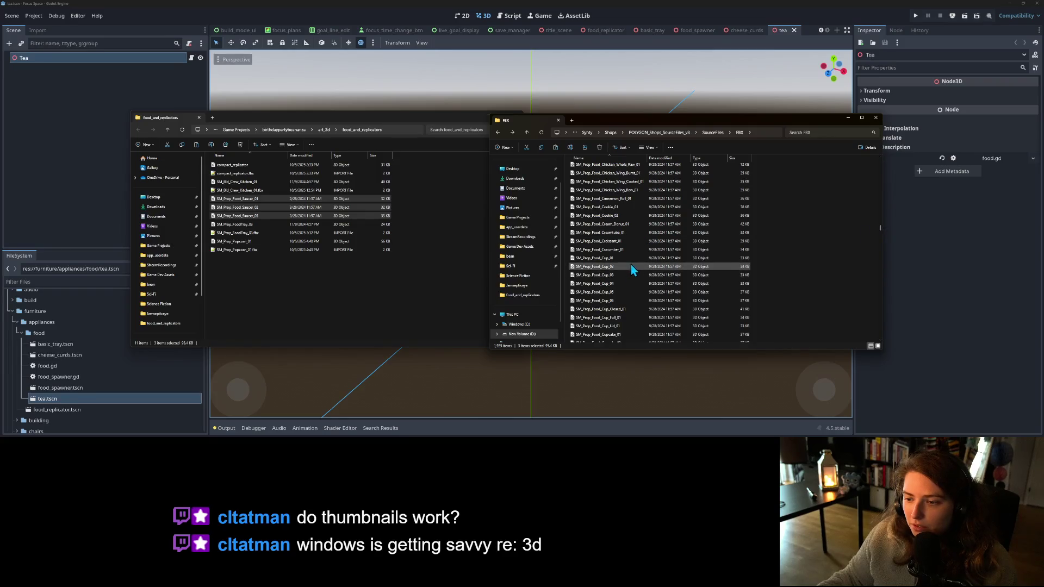
left_click(635, 258)
left_click(628, 302, "shift")
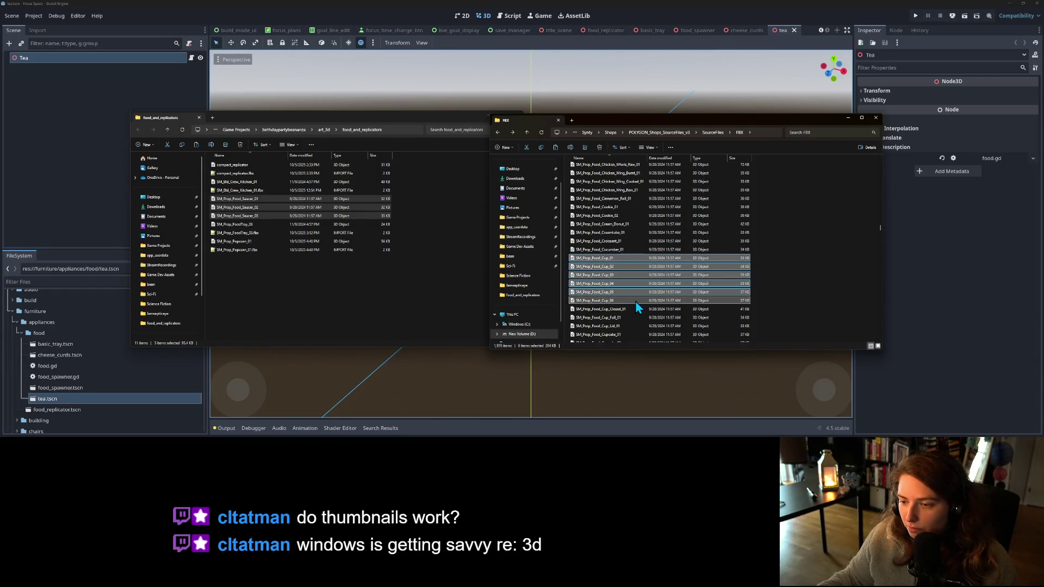
left_click(335, 299)
key("ctrl+v")
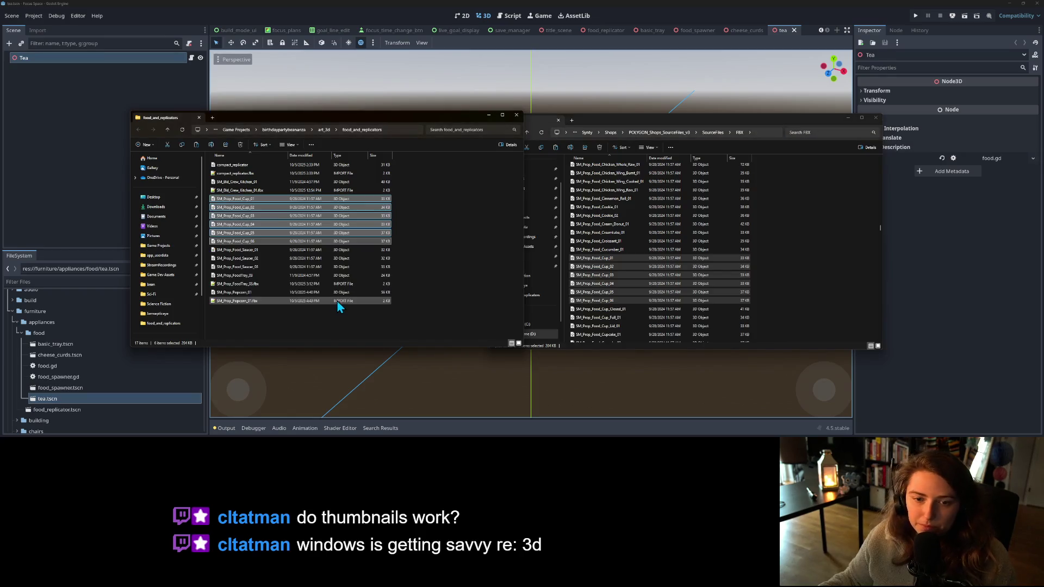
left_click(16, 140)
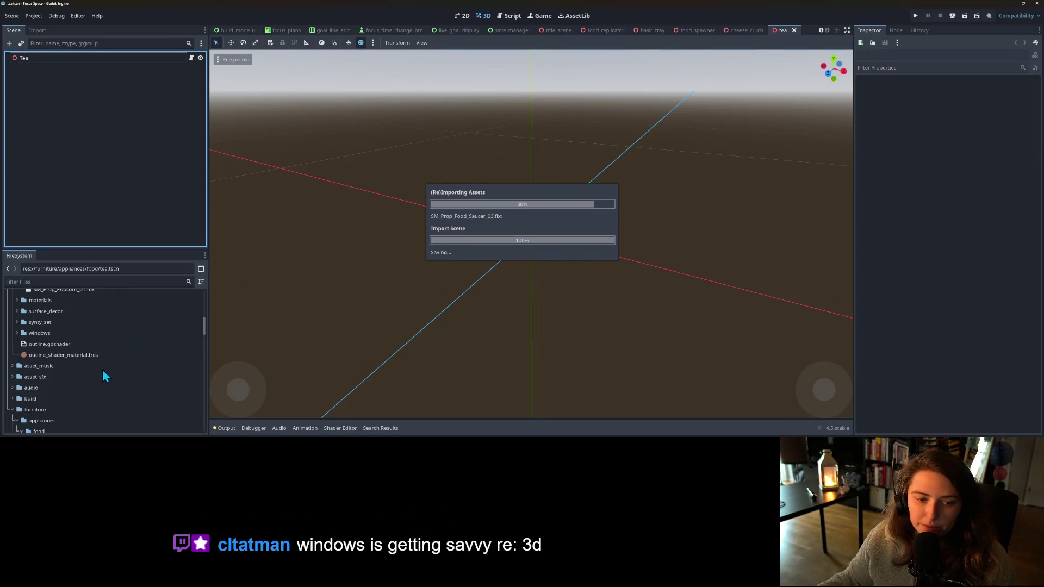
- Preview the imported Saucer_01, Saucer_02 and Saucer_03 models
scroll(102, 370, "up", 2)
scroll(82, 343, "down", 1)
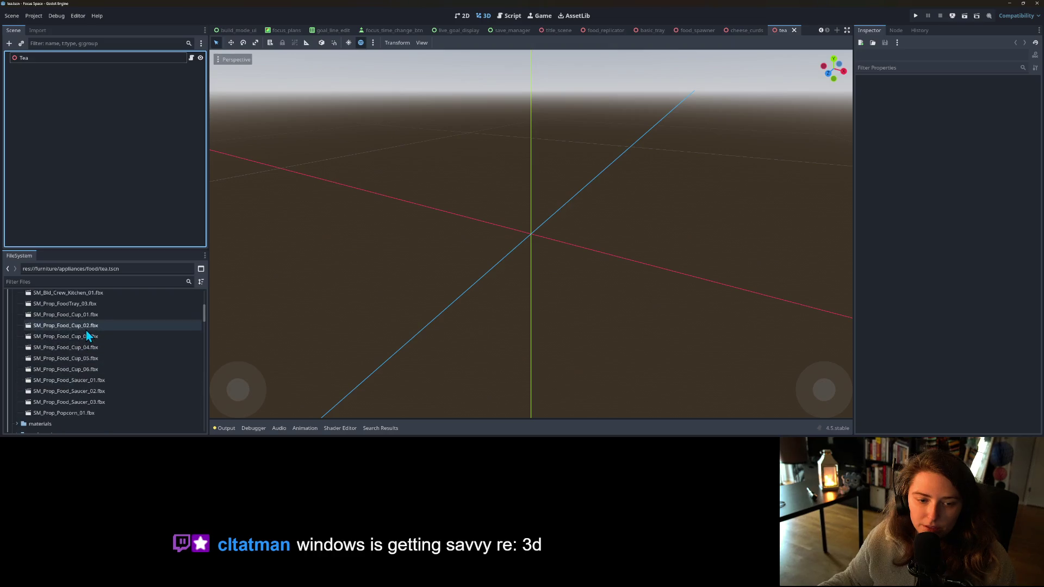
double_click(98, 383)
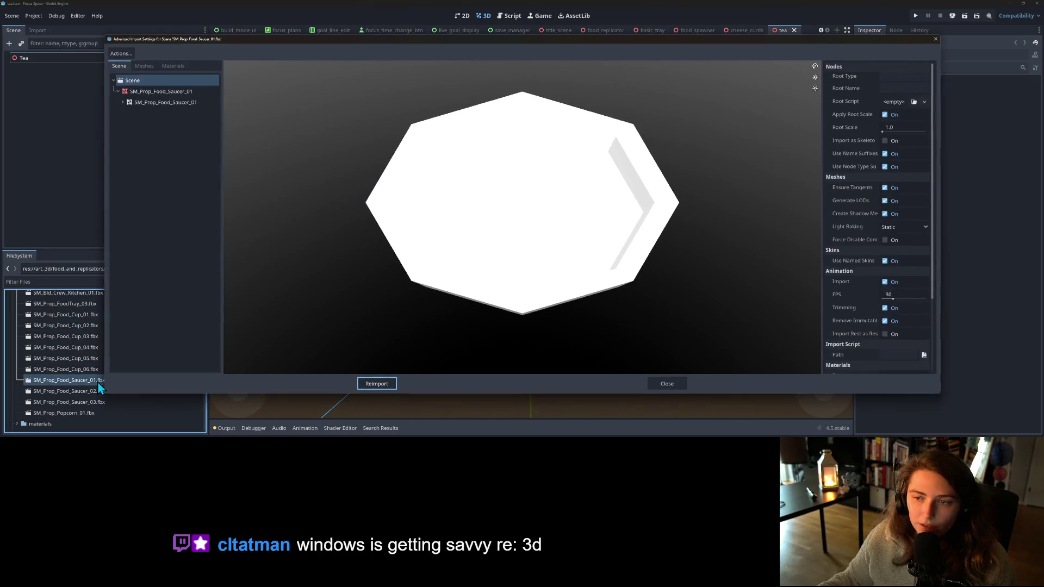
left_click(684, 384)
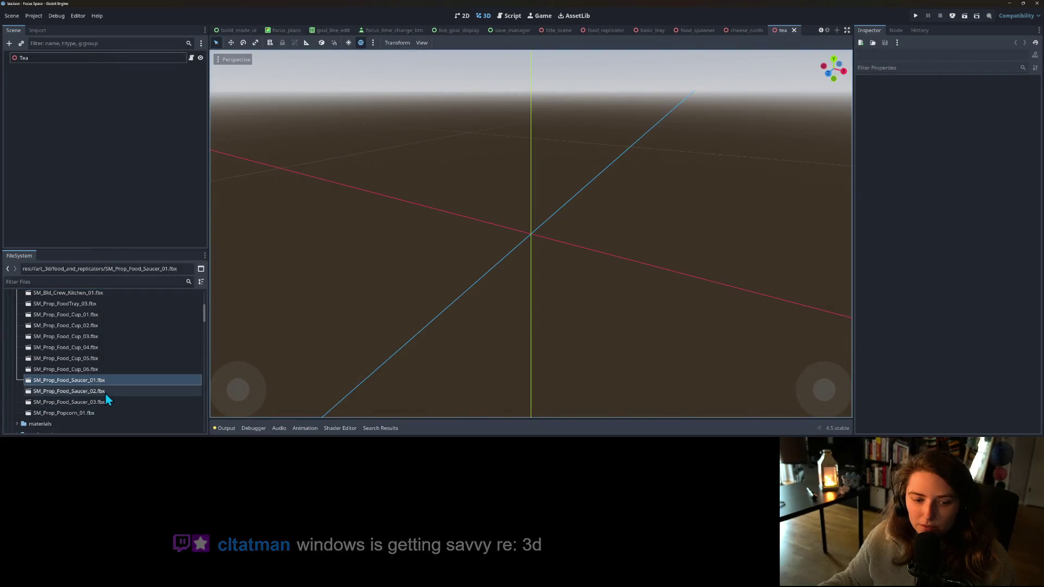
double_click(103, 392)
left_click(650, 384)
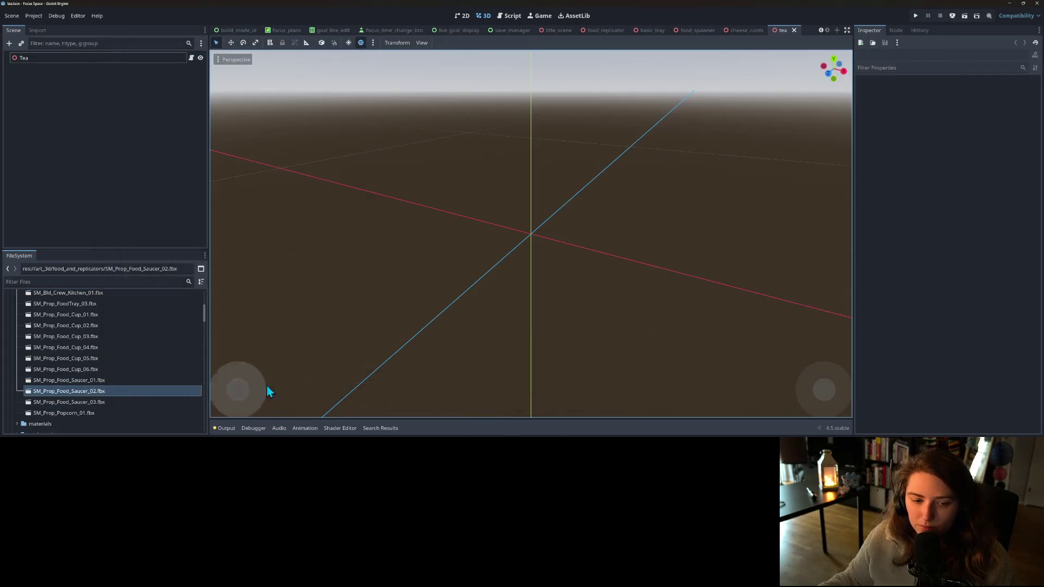
double_click(70, 402)
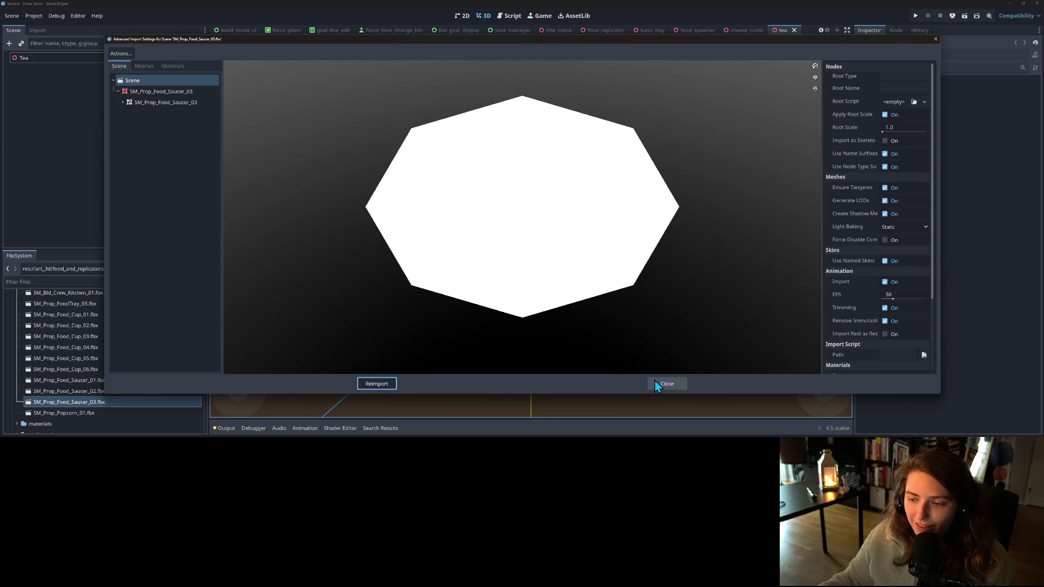
left_click(658, 384)
- Preview the imported Cup_01 through Cup_04 models, rotating Cup_02 to see its handle
double_click(72, 315)
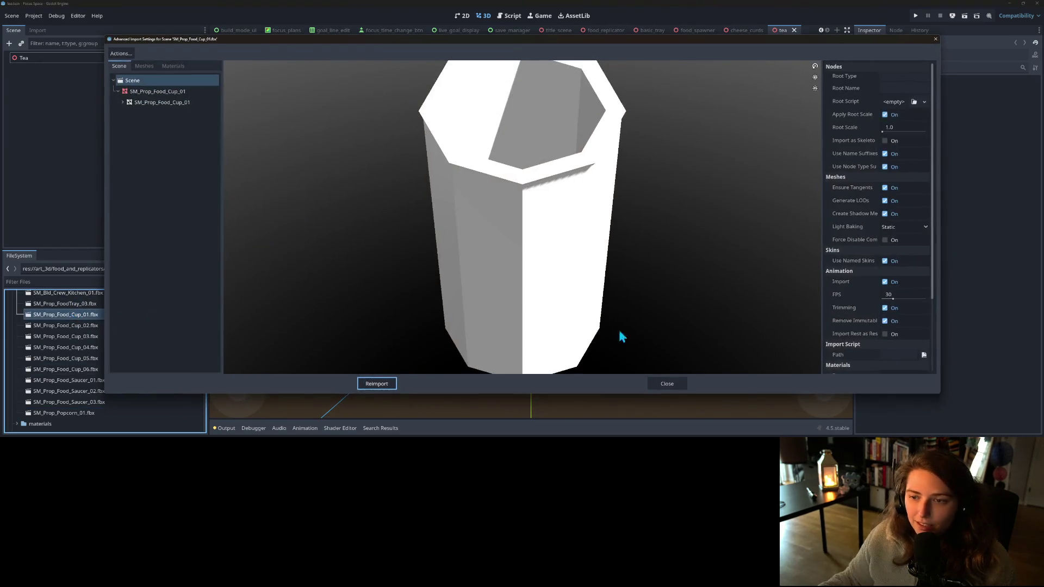
left_click(671, 383)
double_click(96, 327)
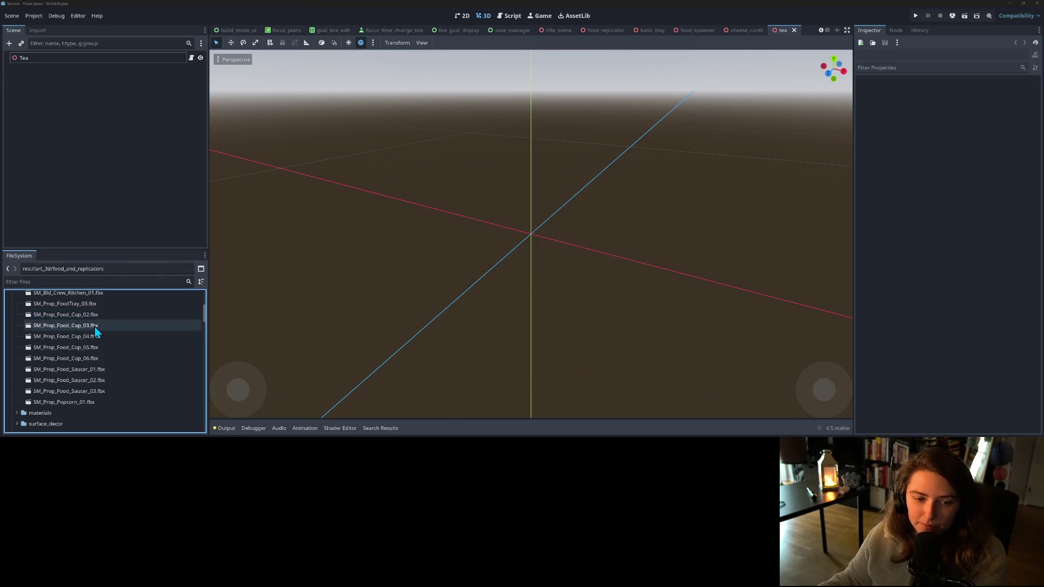
double_click(96, 316)
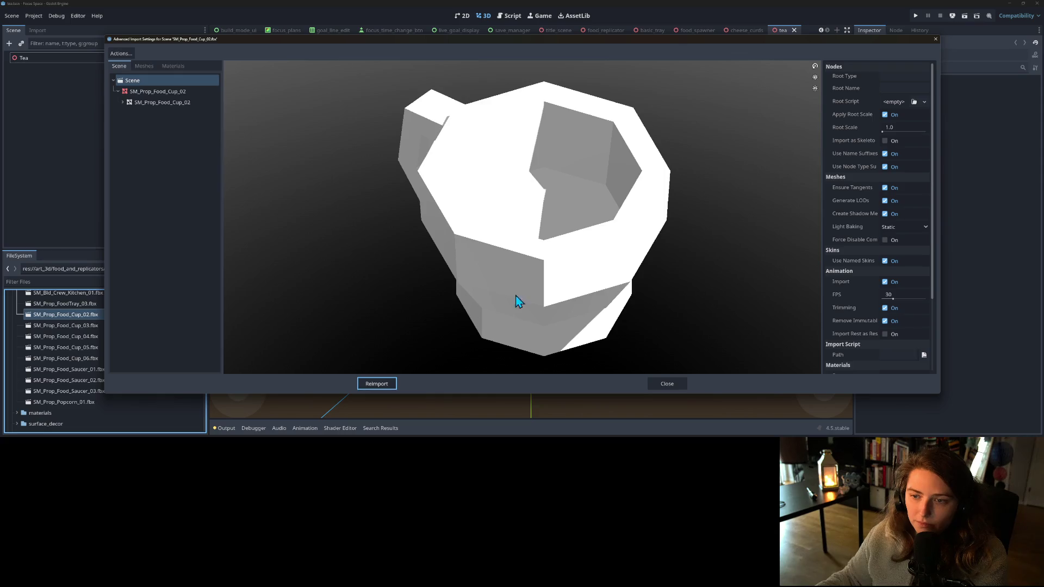
mouse_move(516, 296)
left_mouse_down()
mouse_move(562, 280)
mouse_move(547, 276)
left_mouse_up()
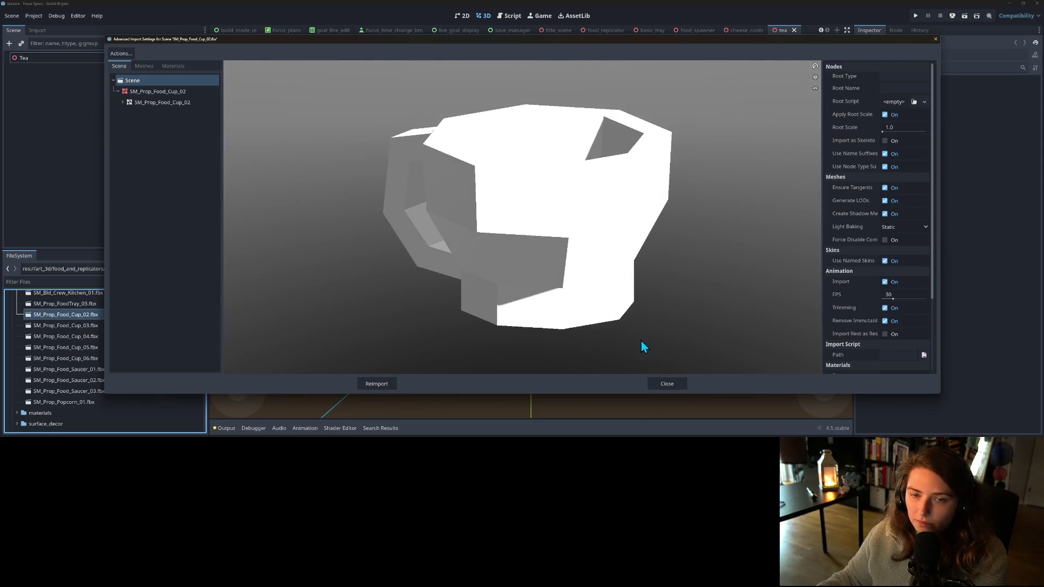
left_click(665, 384)
double_click(89, 326)
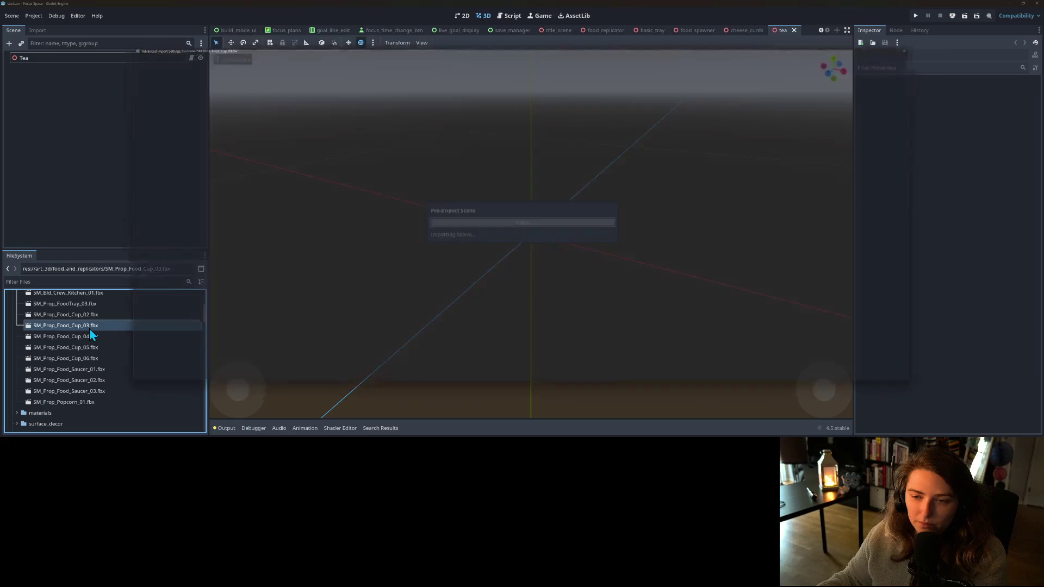
left_click(672, 388)
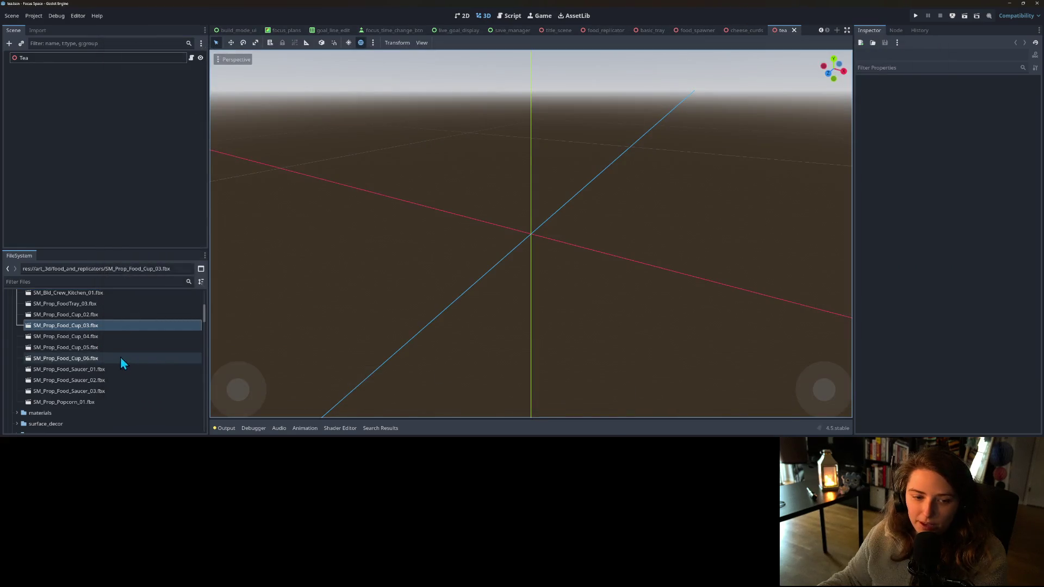
double_click(102, 337)
left_click(667, 382)
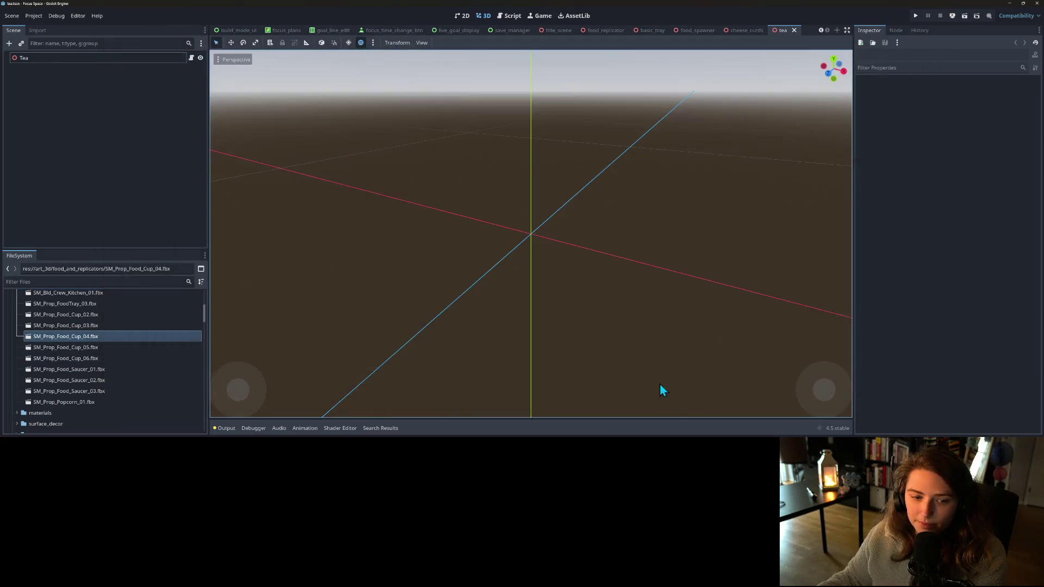
- Inspect the goblet-shaped Cup_05 and Cup_06 models and delete both from the project
double_click(158, 348)
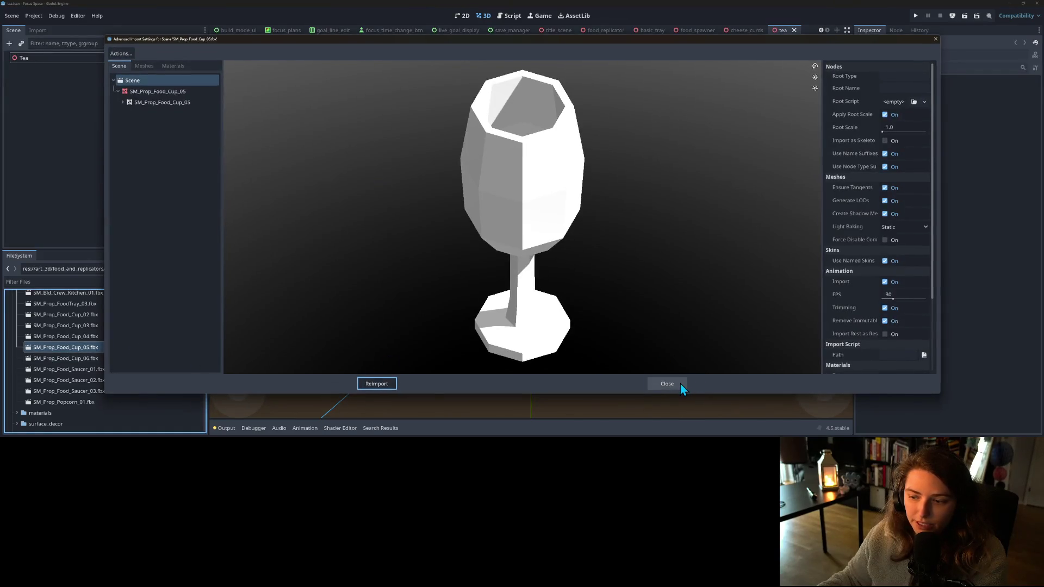
left_click(667, 384)
key("Delete")
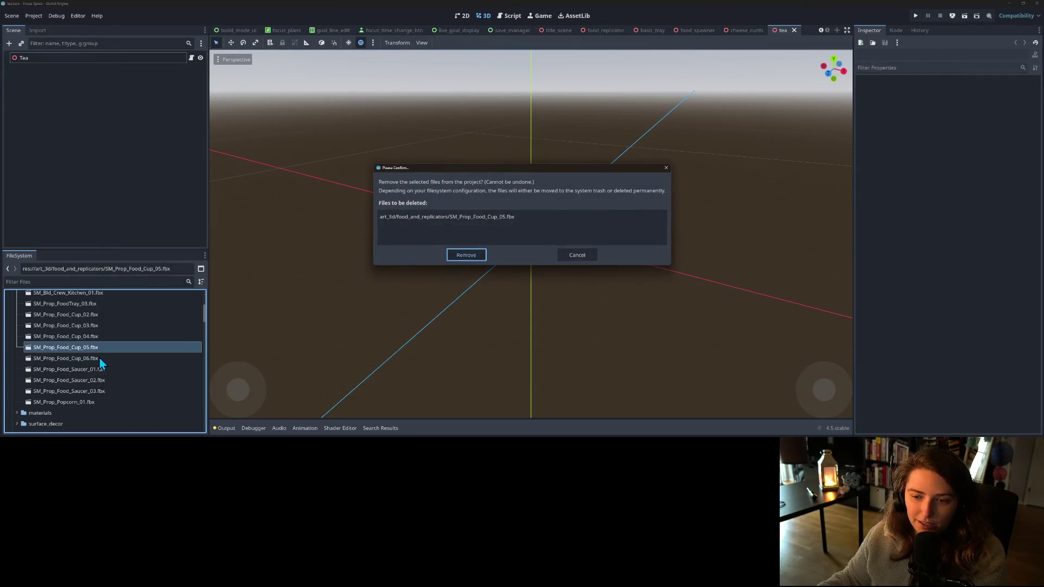
key("Return")
double_click(98, 348)
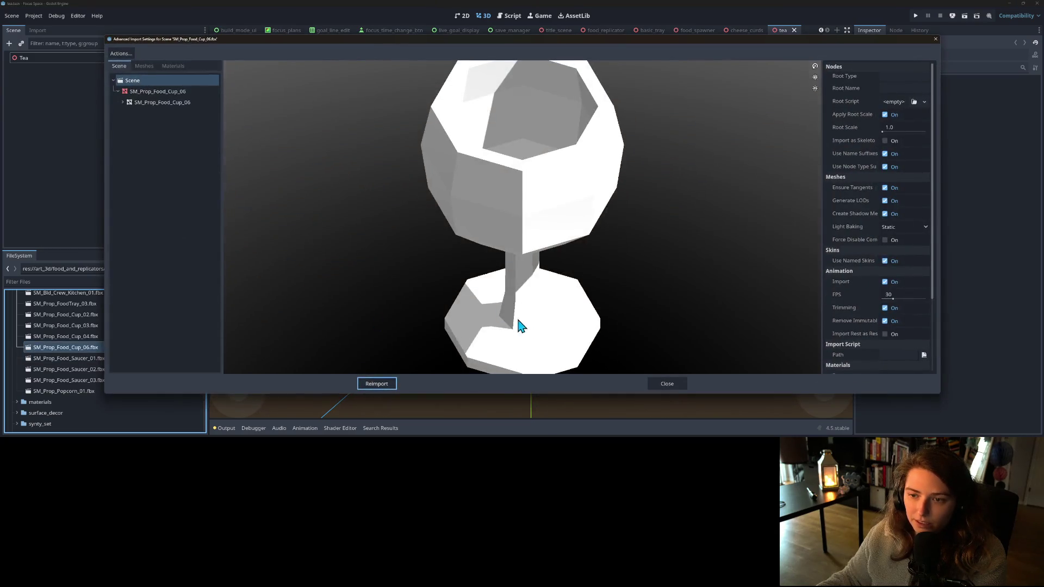
mouse_move(519, 327)
left_mouse_down()
mouse_move(542, 305)
mouse_move(561, 329)
left_mouse_up()
left_click(666, 383)
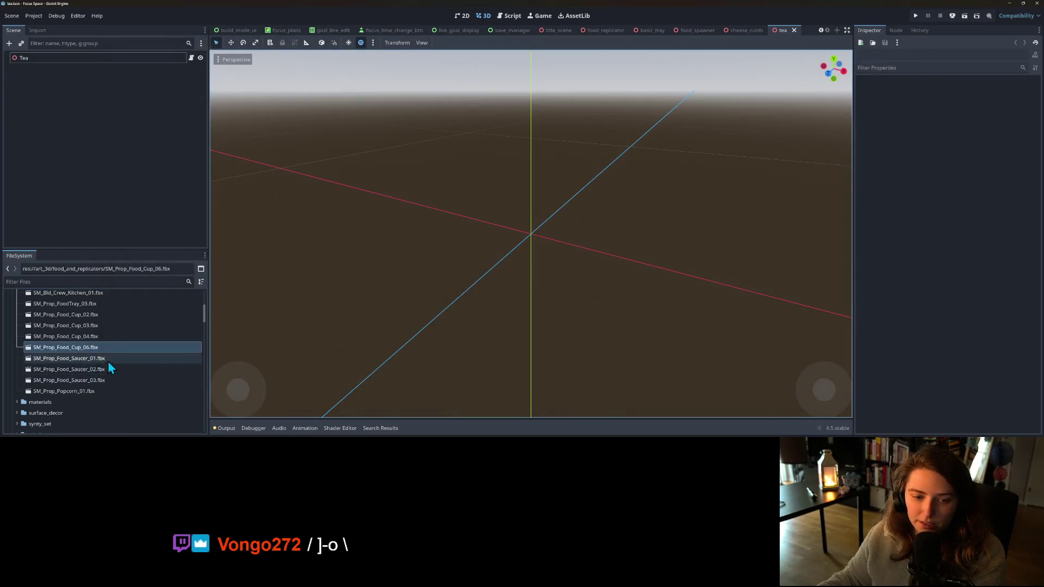
left_click(91, 350)
key("Delete")
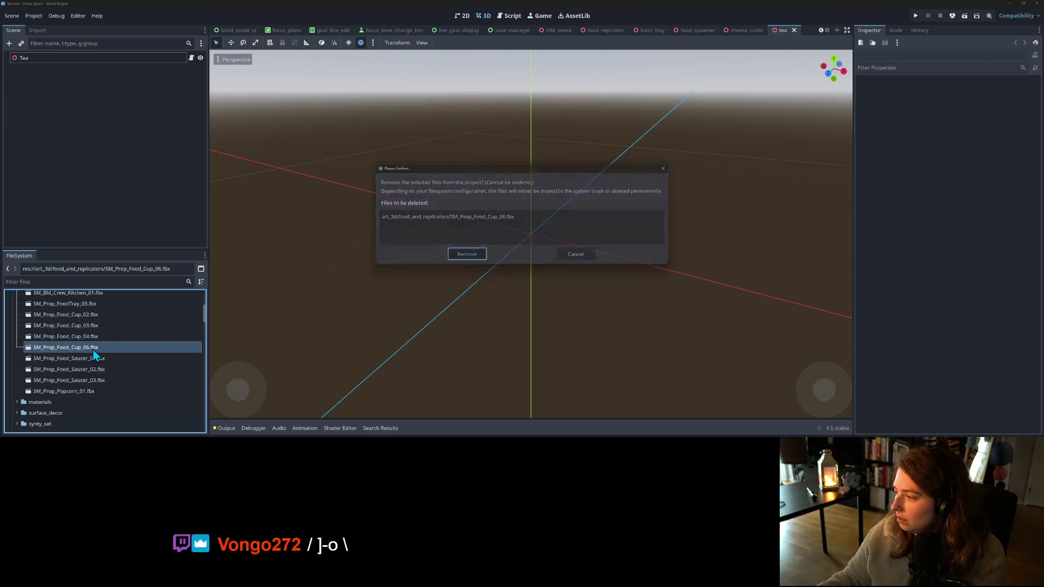
key("Return")
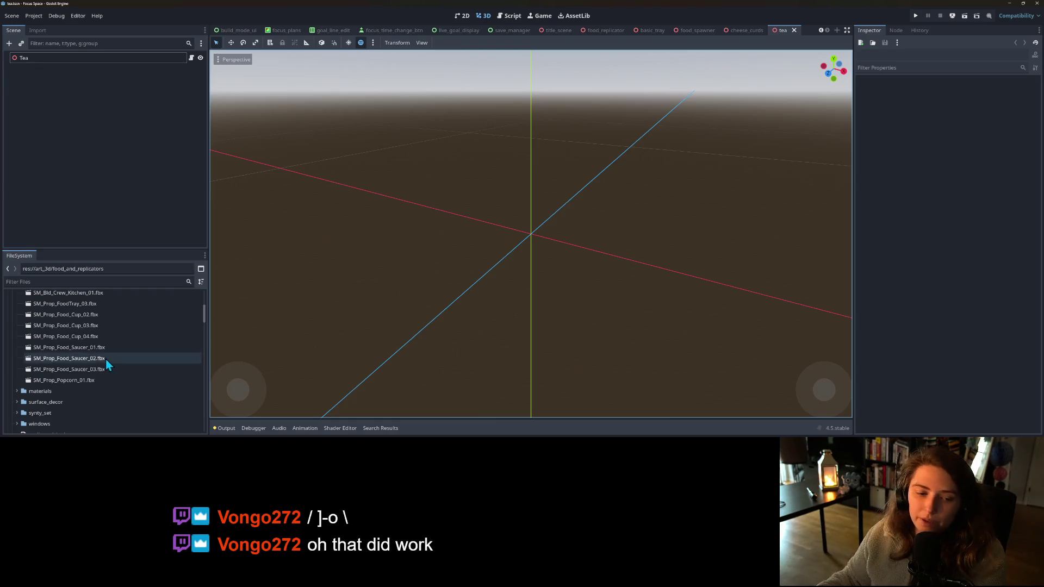
- Add the Saucer_01, Cup_02, Cup_03 and Cup_04 models to the Tea scene
mouse_move(100, 347)
left_mouse_down()
mouse_move(49, 39)
mouse_move(50, 61)
left_mouse_up()
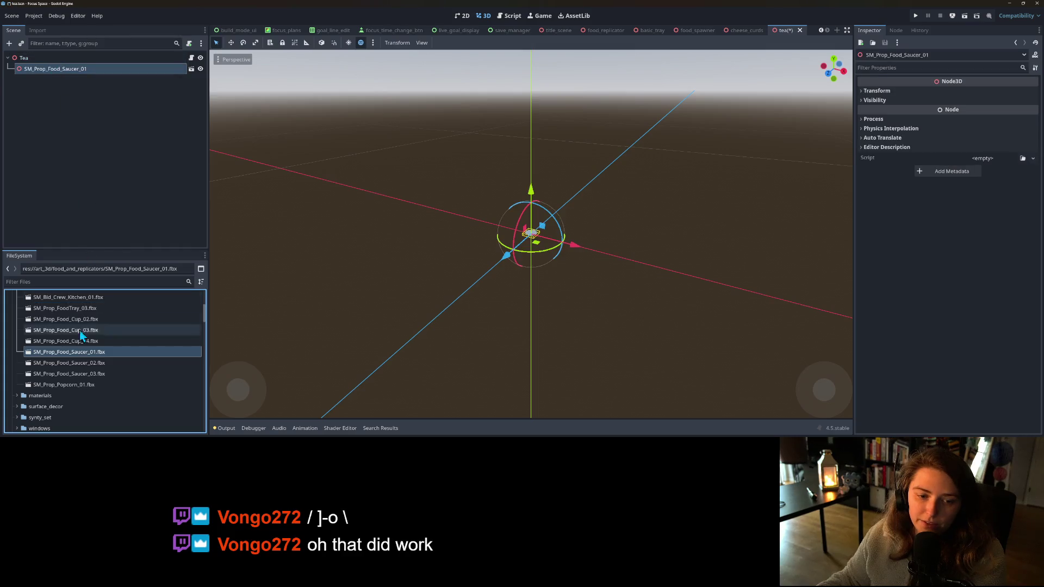
left_click_drag(93, 322, 63, 65)
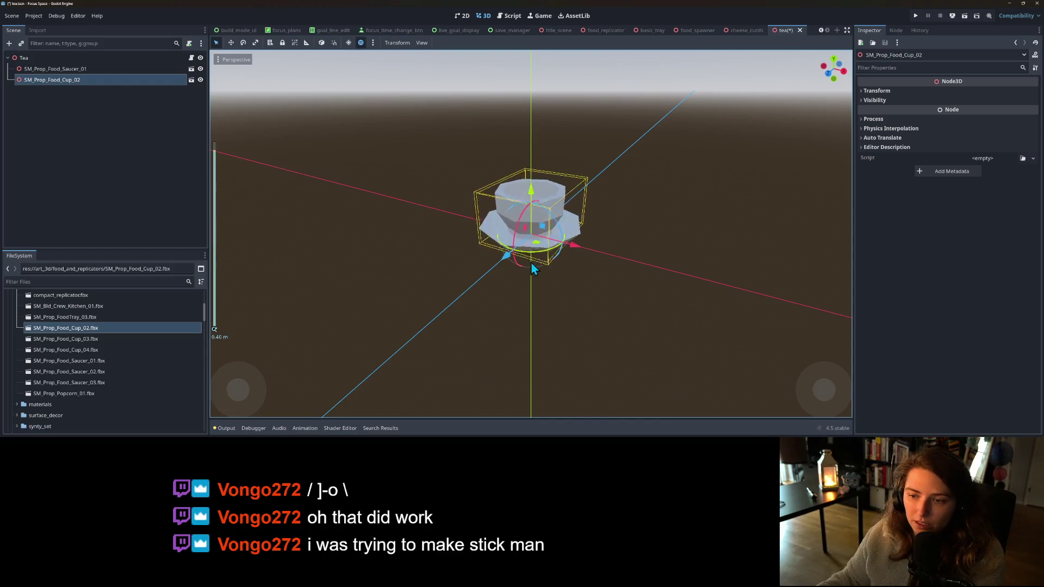
left_click_drag(544, 260, 594, 247)
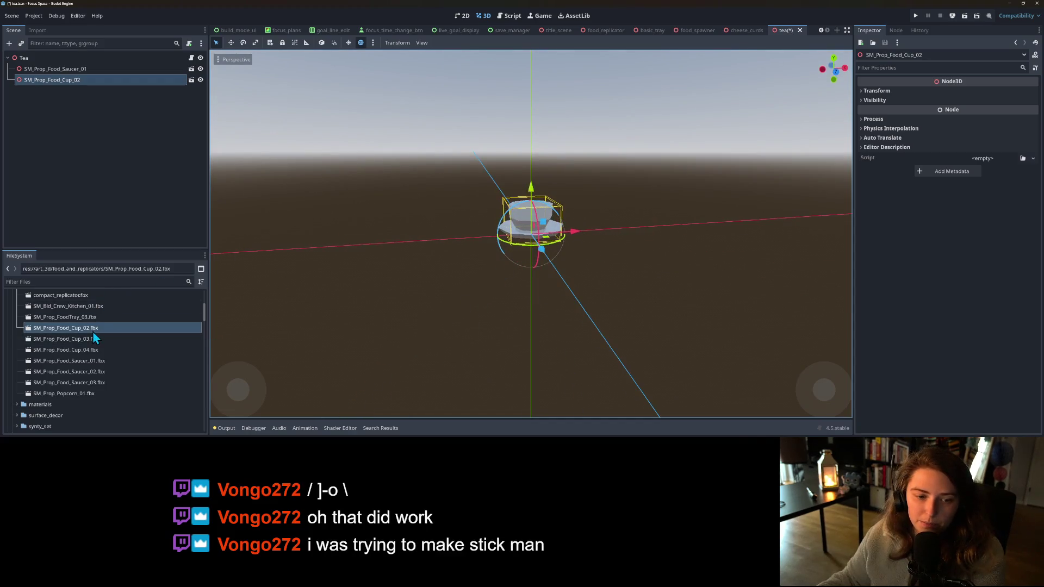
left_click_drag(92, 339, 70, 58)
left_click_drag(80, 357, 47, 61)
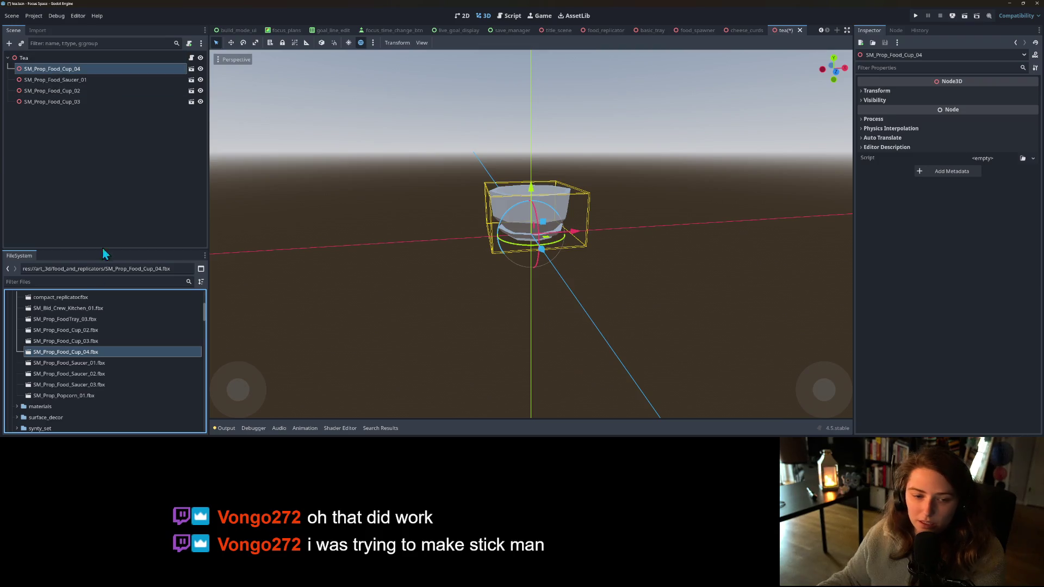
- Move Cup_02 left and Cup_03 right of the centre cup along the X axis
left_click(103, 93)
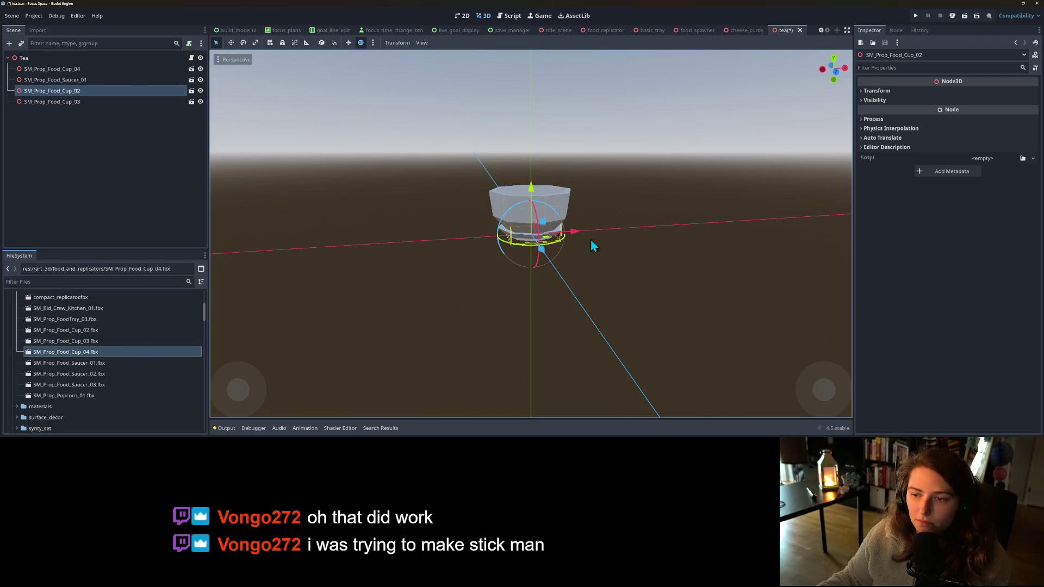
left_click_drag(555, 233, 555, 233)
left_click_drag(491, 231, 465, 234)
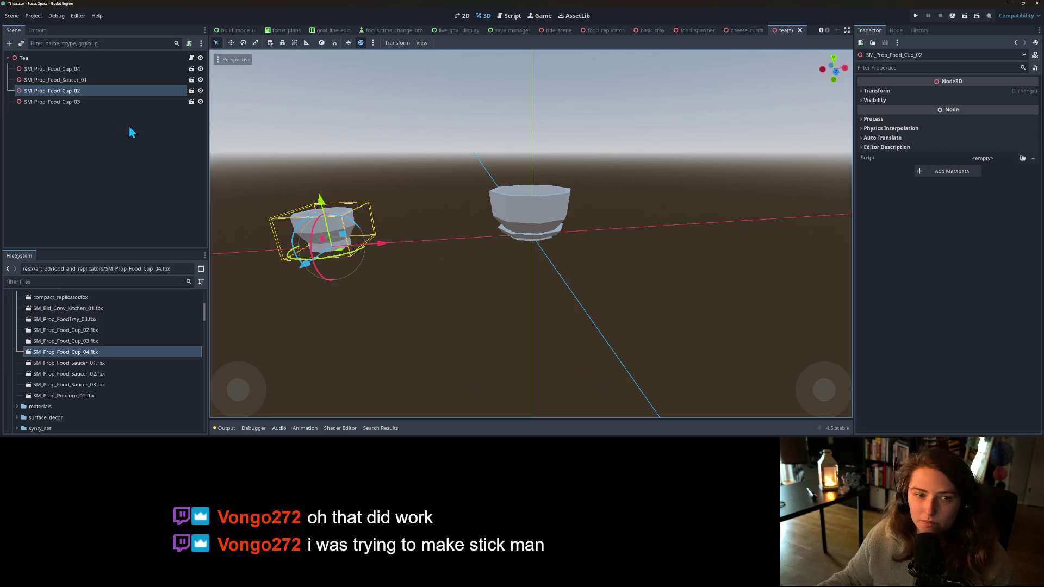
left_click(81, 101)
left_click_drag(573, 232, 671, 231)
scroll(601, 269, "down", 3)
mouse_move(602, 268)
left_mouse_down()
mouse_move(562, 285)
mouse_move(429, 290)
left_mouse_up()
- In front view, add a saucer on the left and stack Saucer_01 on top of it
key("KP_1")
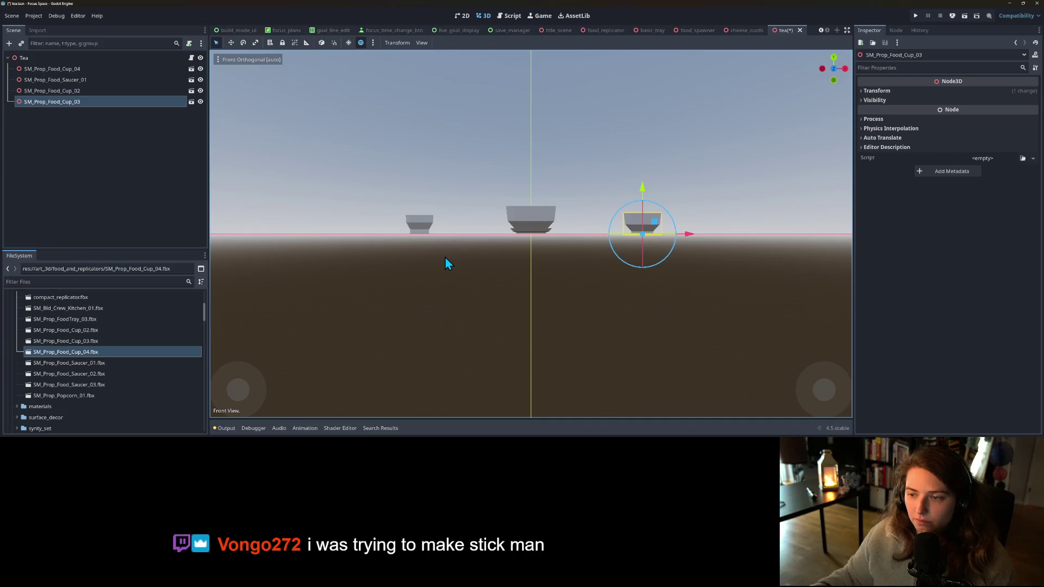
mouse_move(83, 365)
left_mouse_down()
mouse_move(103, 276)
mouse_move(103, 57)
left_mouse_up()
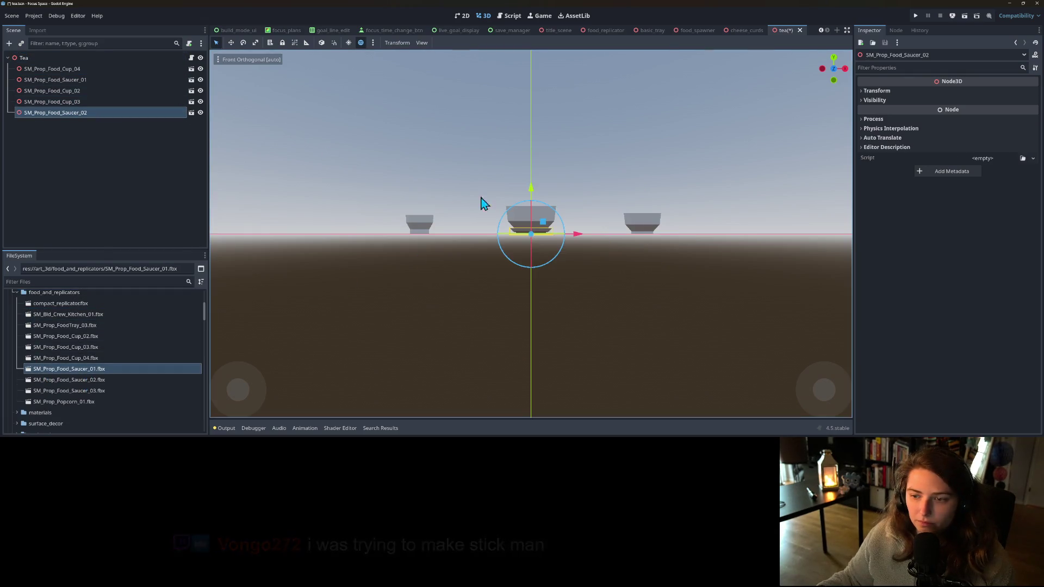
mouse_move(582, 234)
left_mouse_down()
mouse_move(429, 234)
mouse_move(581, 243)
mouse_move(517, 242)
left_mouse_up()
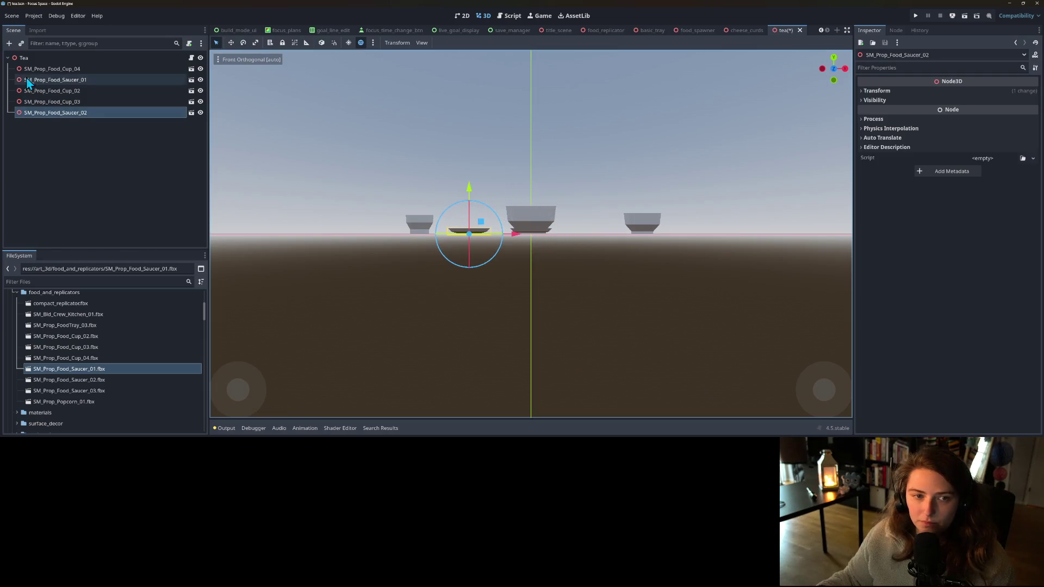
left_click(52, 79)
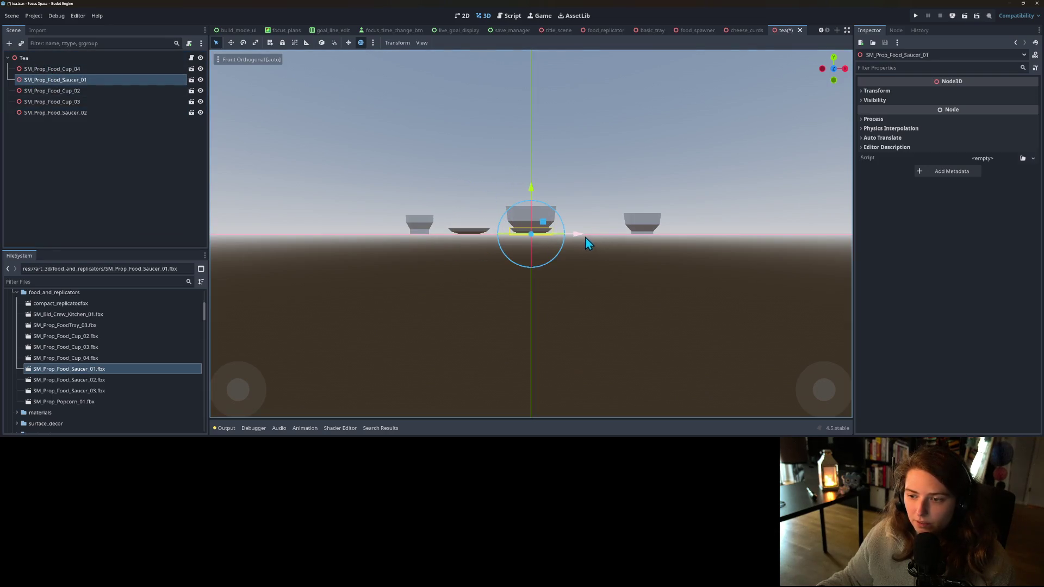
left_click_drag(586, 237, 521, 231)
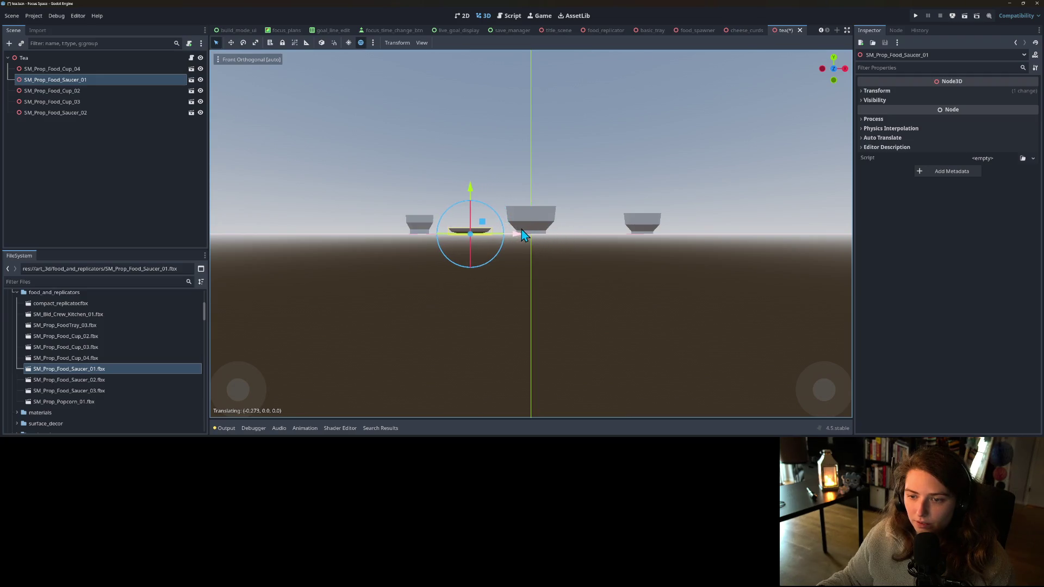
left_click_drag(472, 190, 471, 181)
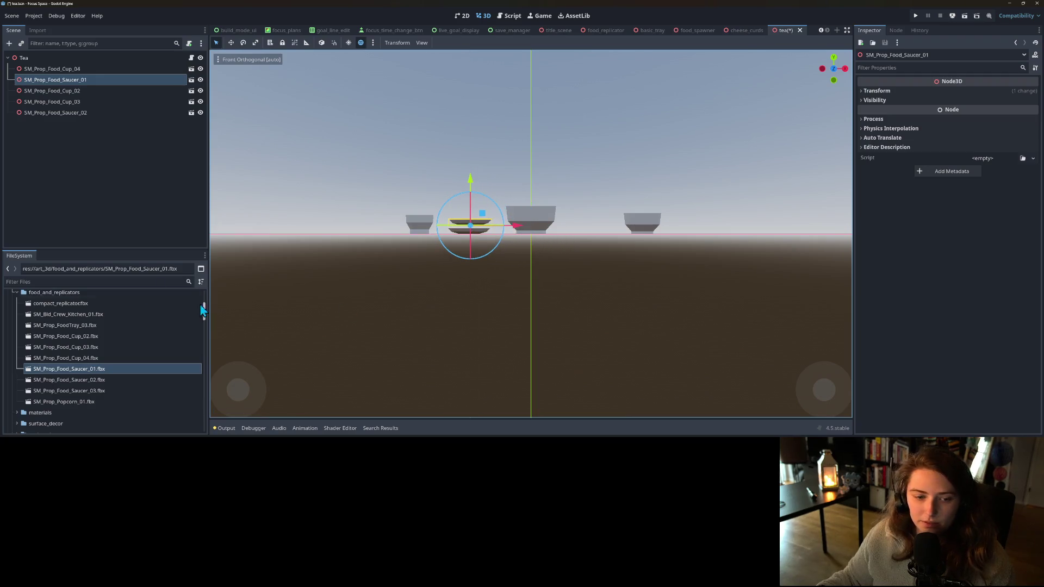
- Add Saucer_03 under the centre cup and Saucer_02 beneath the right-hand cup
mouse_move(87, 388)
left_mouse_down()
mouse_move(91, 142)
mouse_move(78, 57)
left_mouse_up()
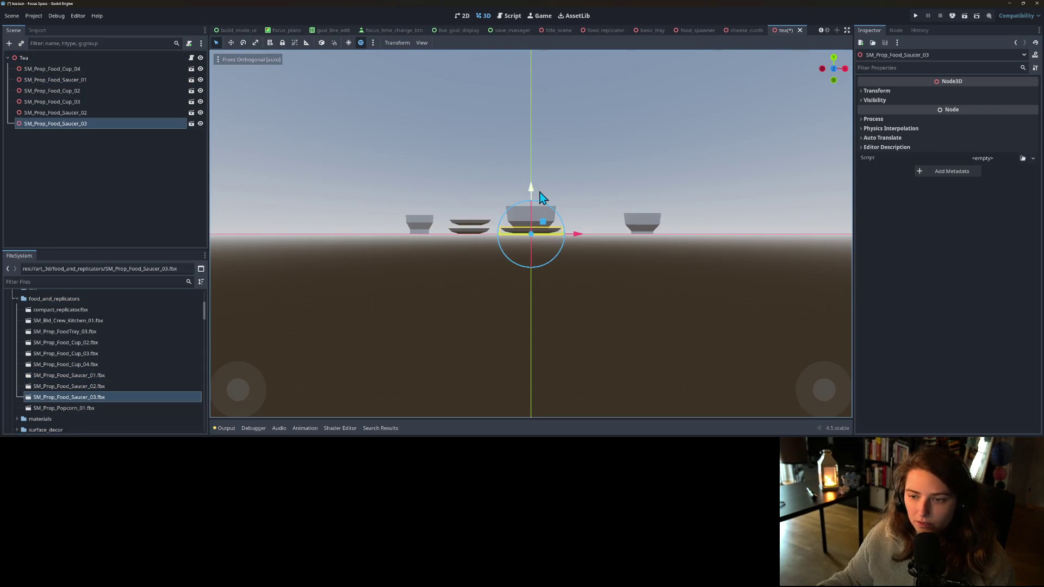
left_click_drag(534, 195, 531, 198)
mouse_move(555, 272)
left_mouse_down()
mouse_move(569, 352)
mouse_move(524, 292)
mouse_move(554, 277)
mouse_move(605, 299)
mouse_move(538, 284)
mouse_move(590, 284)
left_mouse_up()
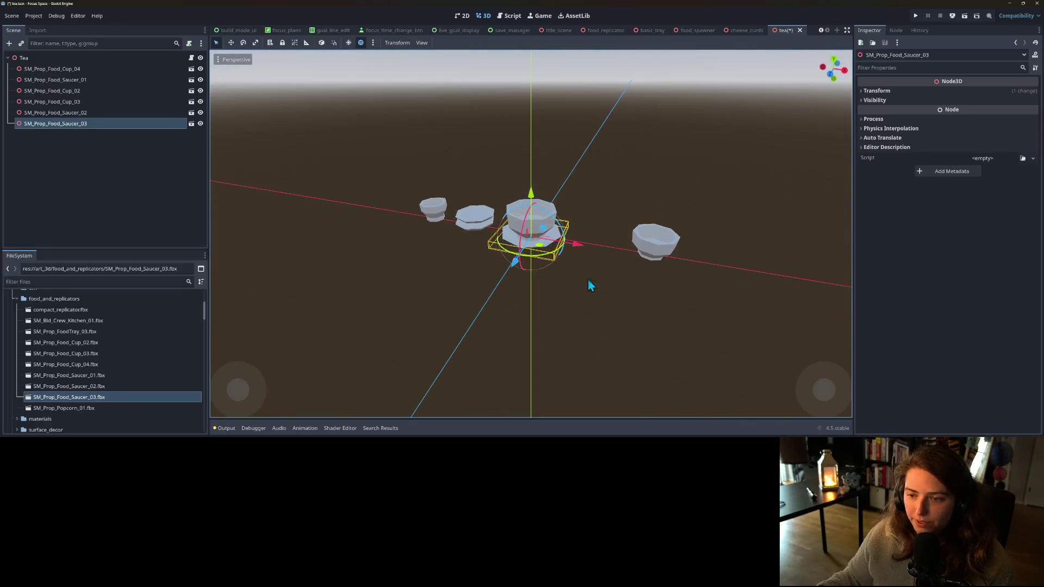
left_click(661, 249)
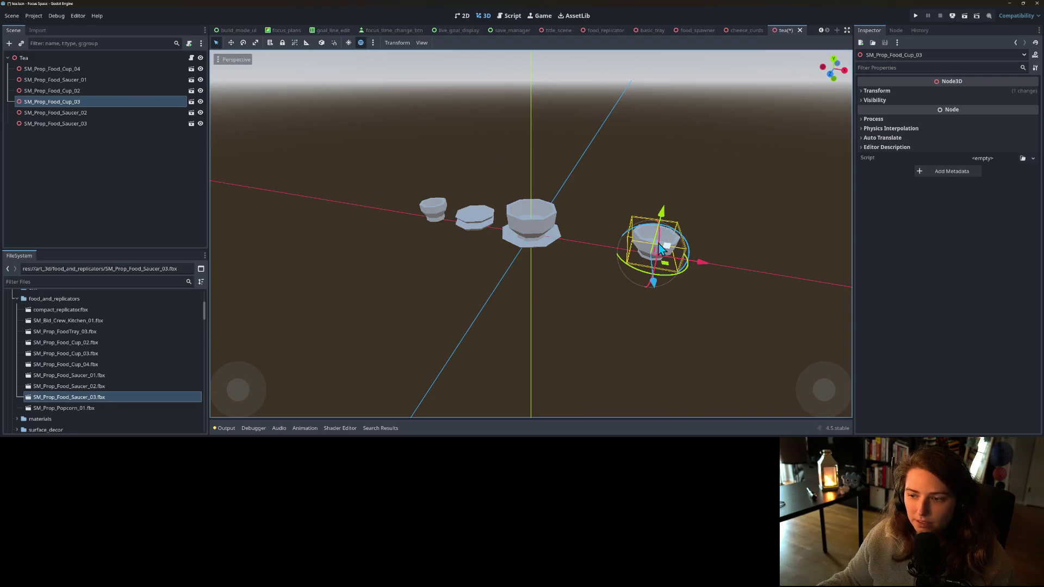
left_click_drag(664, 245, 672, 259)
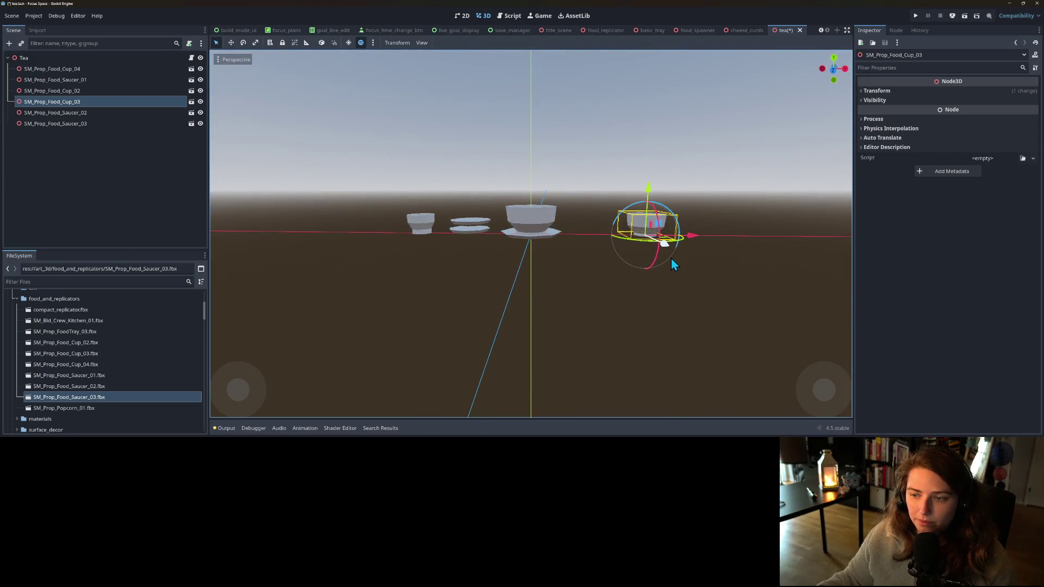
left_click(73, 125)
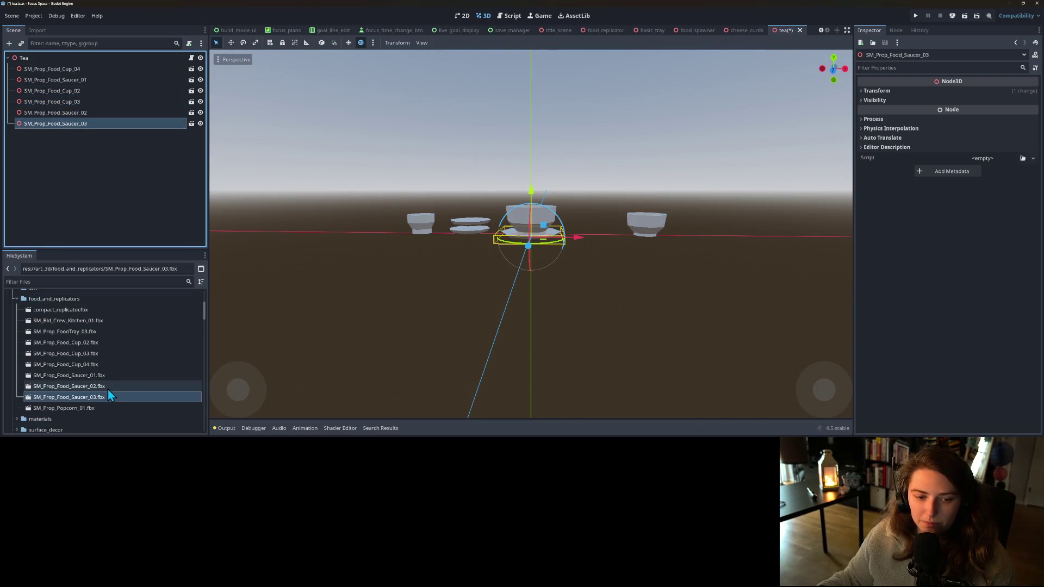
left_click_drag(107, 388, 65, 61)
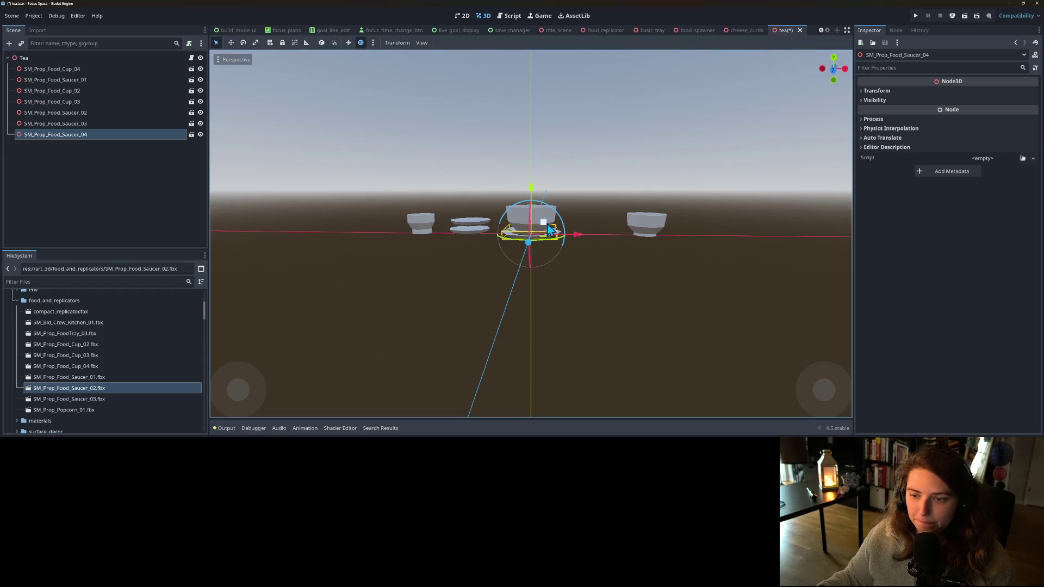
left_click_drag(571, 240, 692, 237)
mouse_move(674, 292)
left_mouse_down()
mouse_move(644, 325)
mouse_move(594, 290)
mouse_move(527, 275)
mouse_move(471, 289)
mouse_move(462, 309)
mouse_move(587, 296)
mouse_move(669, 308)
mouse_move(412, 219)
left_mouse_up()
- Delete the centre cup and the saucer beneath it from the Tea scene
left_click(519, 222)
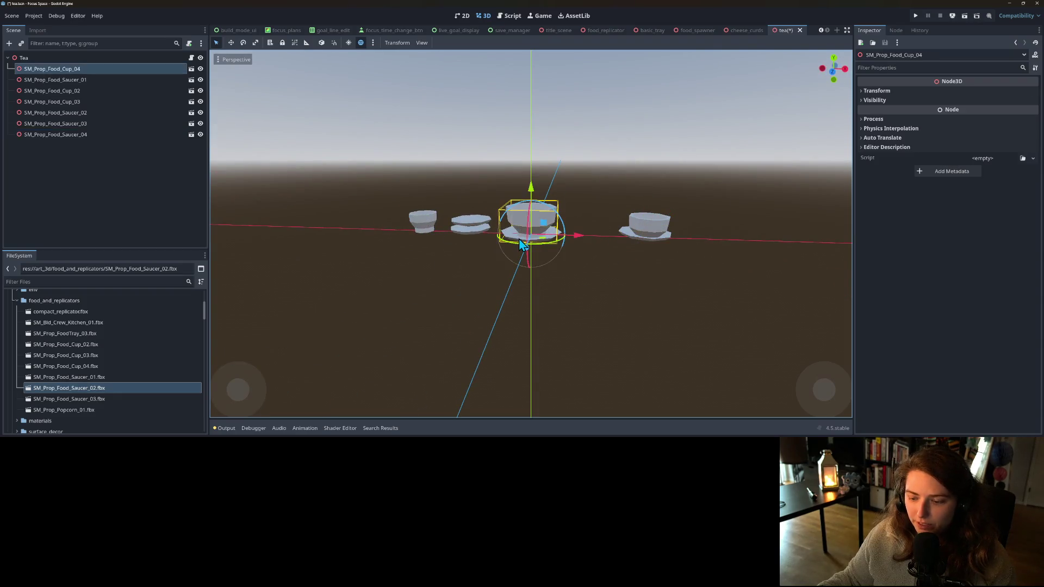
key("Delete")
key("Return")
left_click(520, 240)
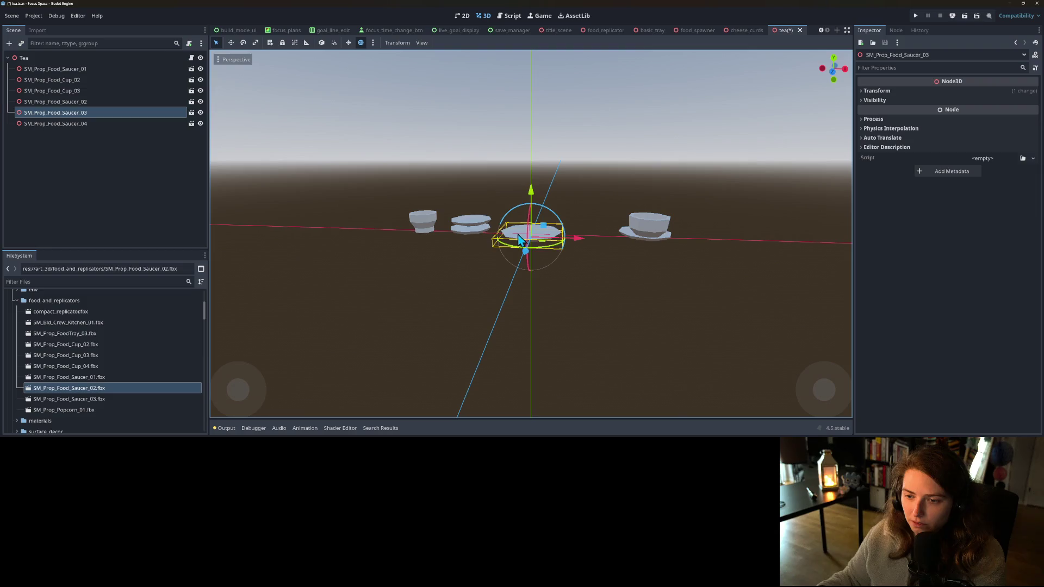
key("Delete")
key("Return")
- Delete the two stacked saucers and the left-hand cup
left_click(468, 226)
key("Delete")
key("Return")
left_click(465, 228)
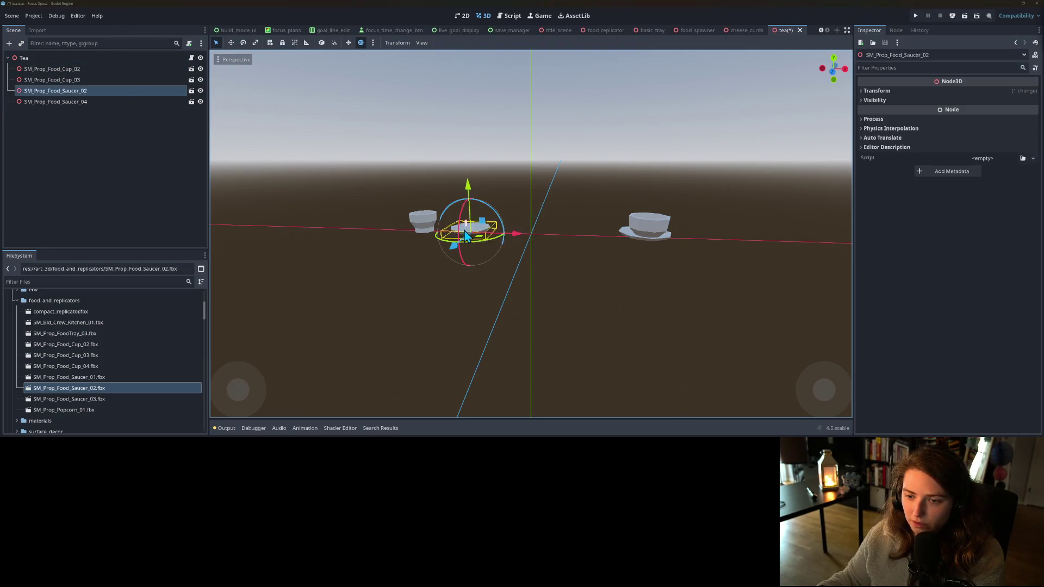
key("Delete")
key("Return")
left_click(425, 222)
key("Delete")
key("Return")
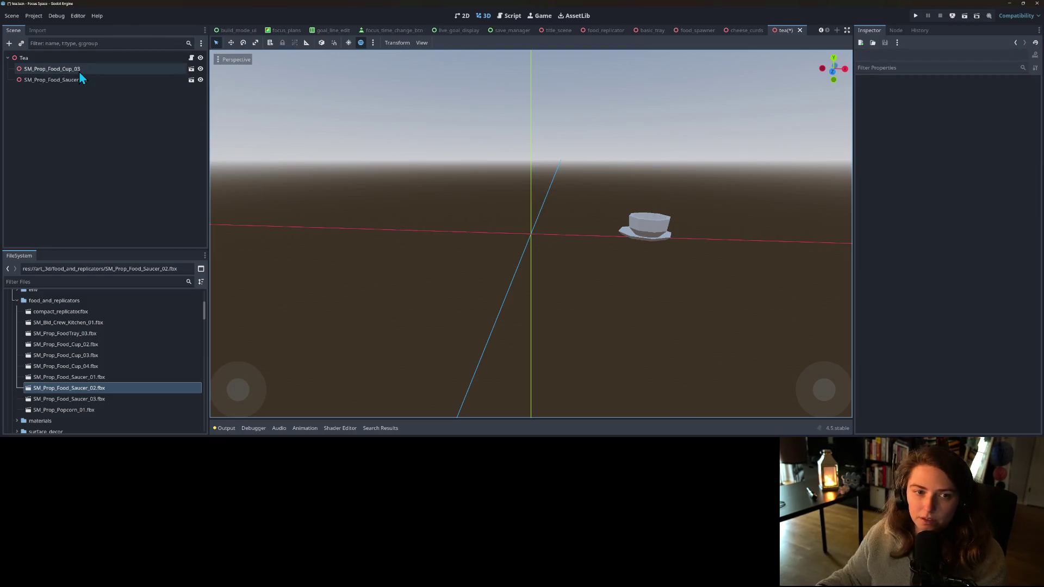
- Nest Saucer_04 under Cup_03 and enable Editable Children on both nodes
left_click(80, 71)
left_click_drag(77, 81, 76, 70)
right_click(82, 69)
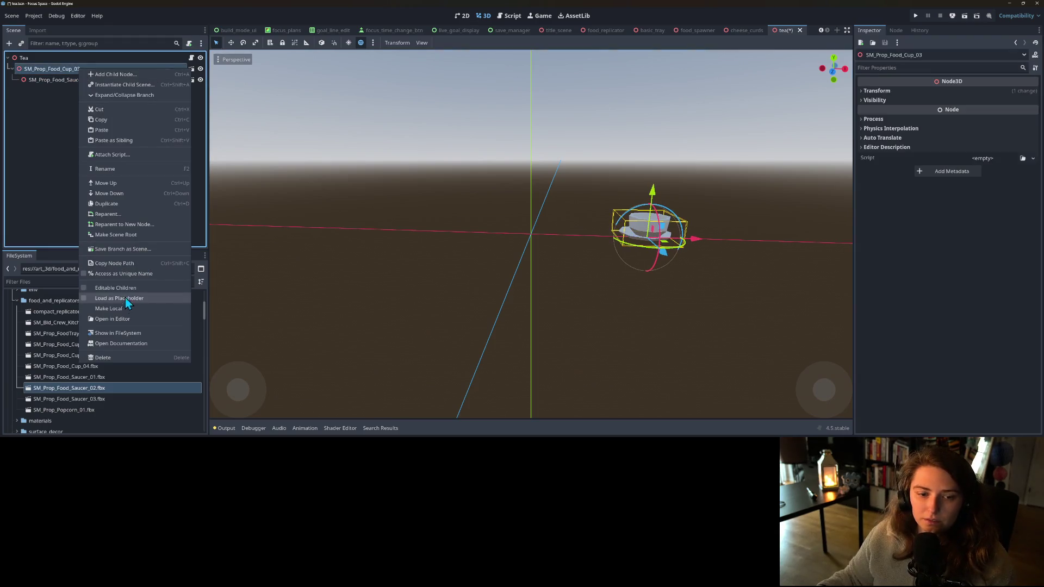
left_click(125, 296)
right_click(95, 90)
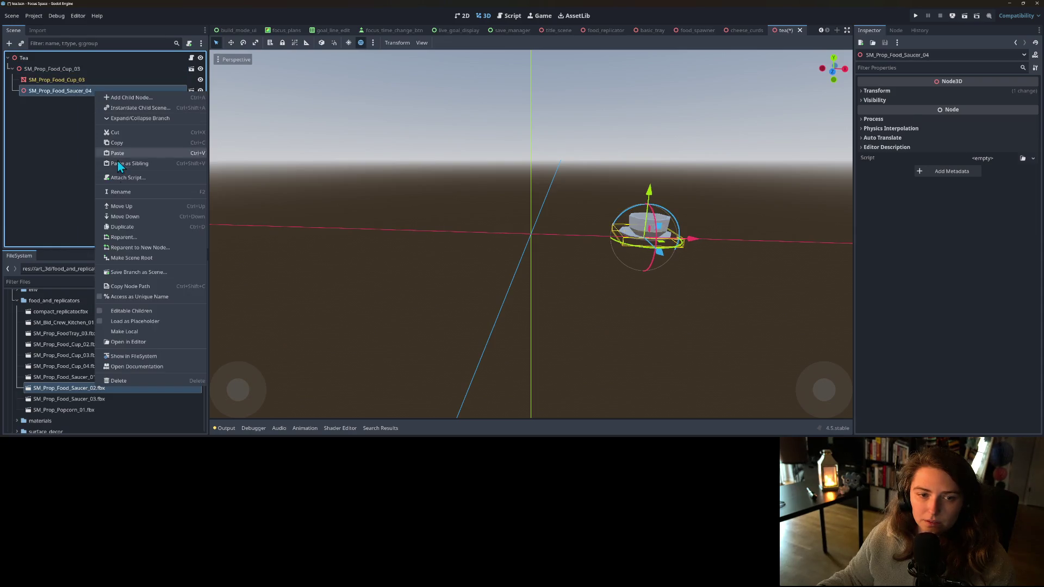
left_click(131, 308)
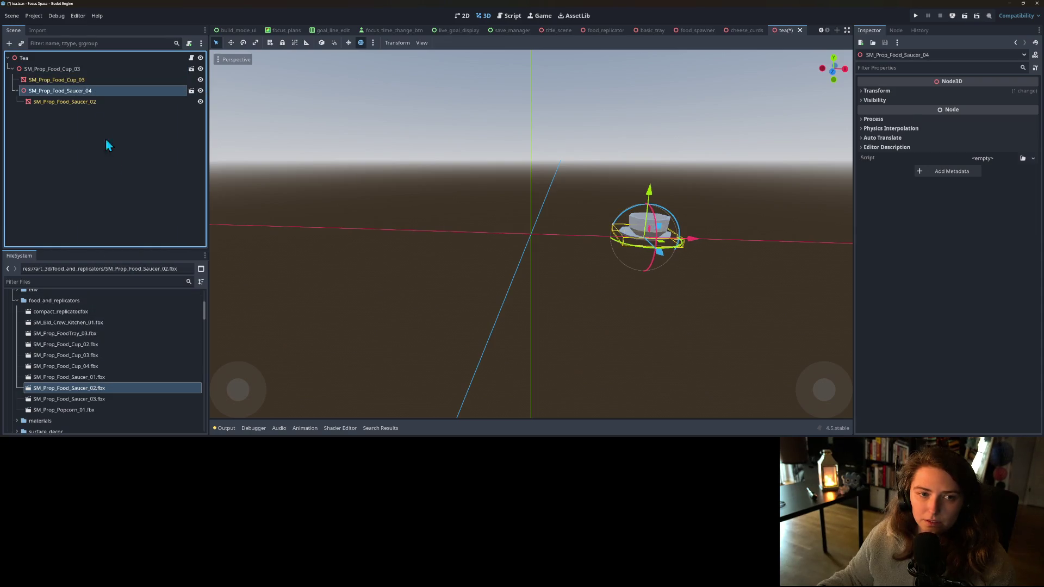
- Reset Position X of Saucer_04 and Cup_03 to 0 so both sit at the origin
left_click(964, 91)
left_click(1034, 101)
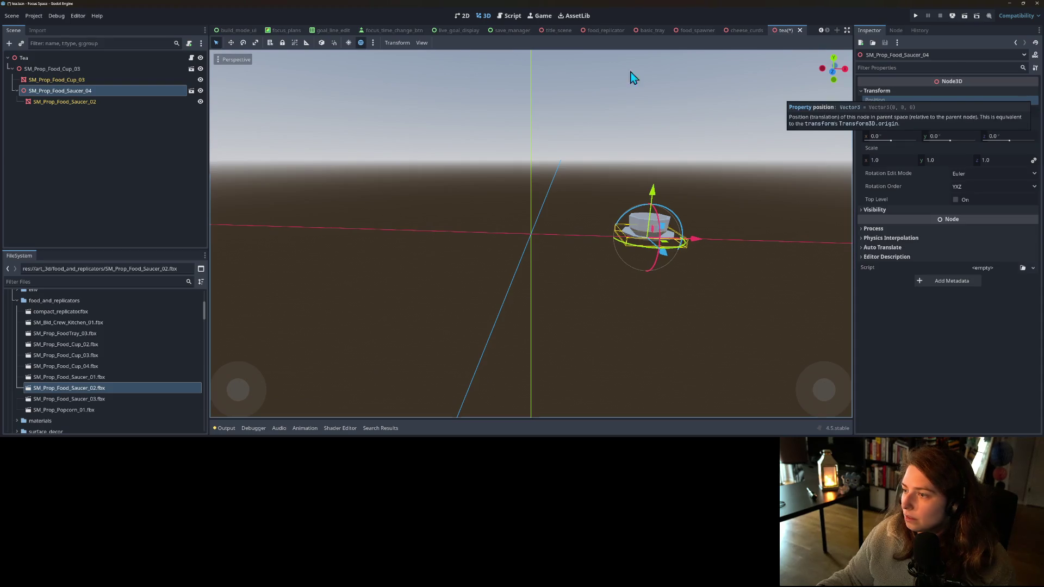
left_click(100, 69)
left_click(1012, 97)
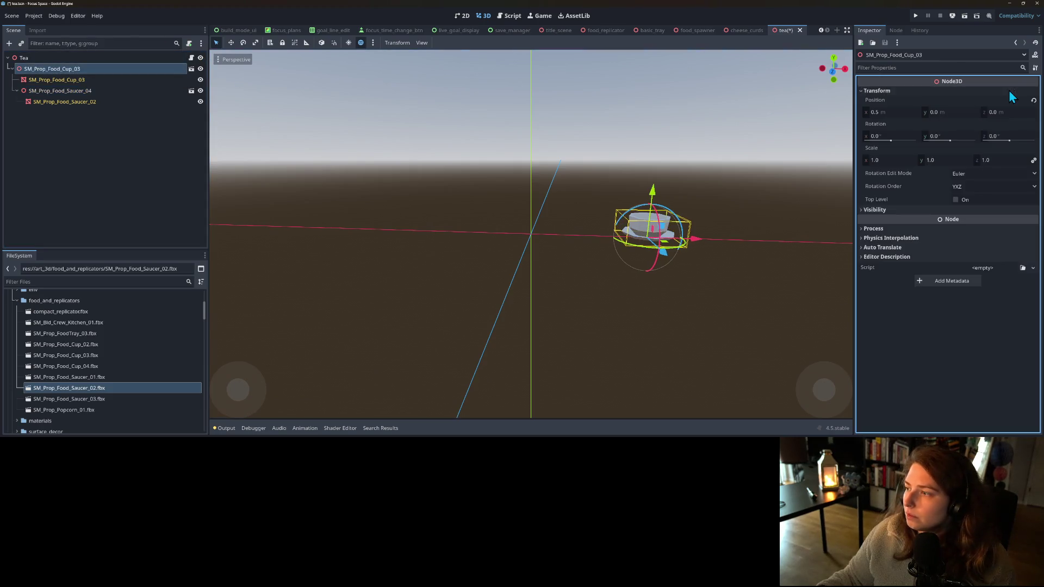
left_click(1033, 101)
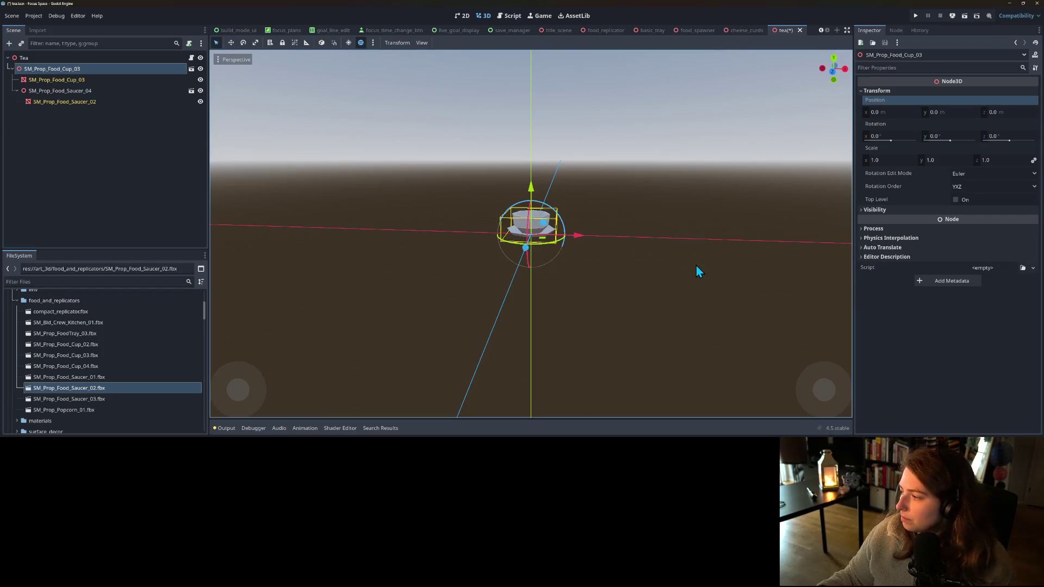
scroll(695, 265, "up", 3)
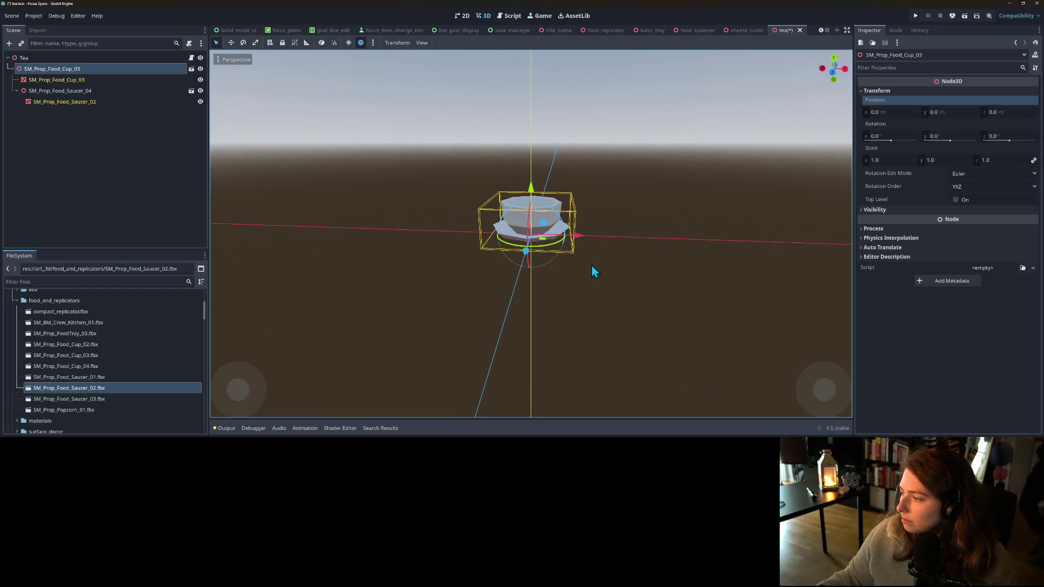
scroll(592, 265, "up", 2)
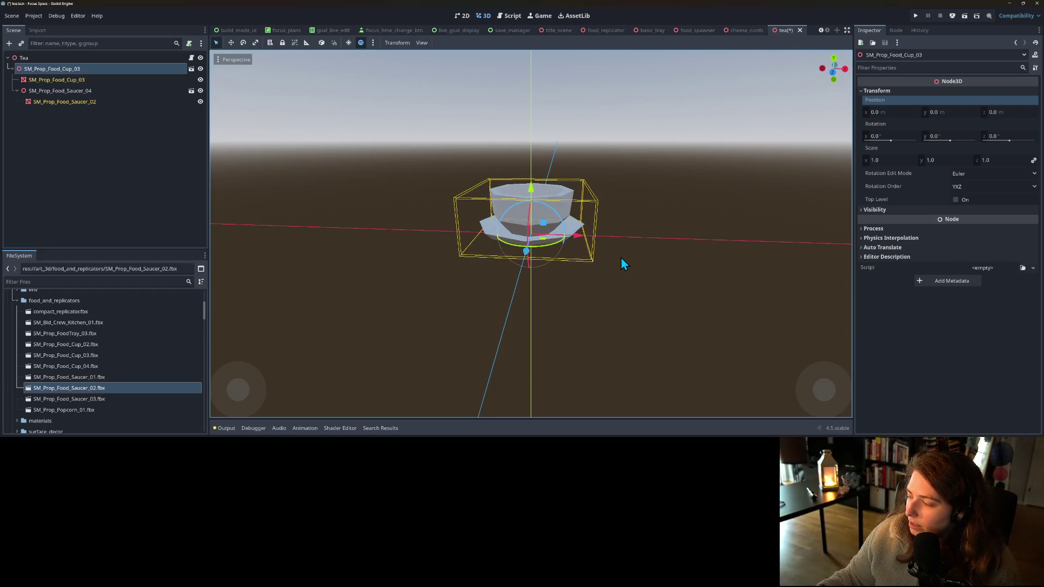
scroll(508, 249, "down", 2)
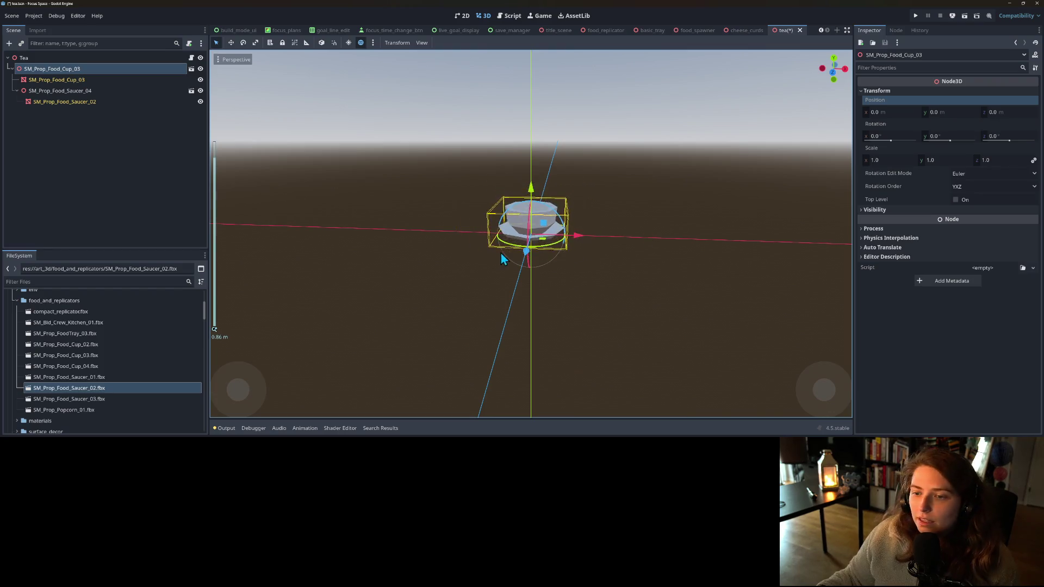
left_click(66, 82)
- Paste the pink material into the Material Override of both cup and saucer meshes
left_click(67, 102, "ctrl")
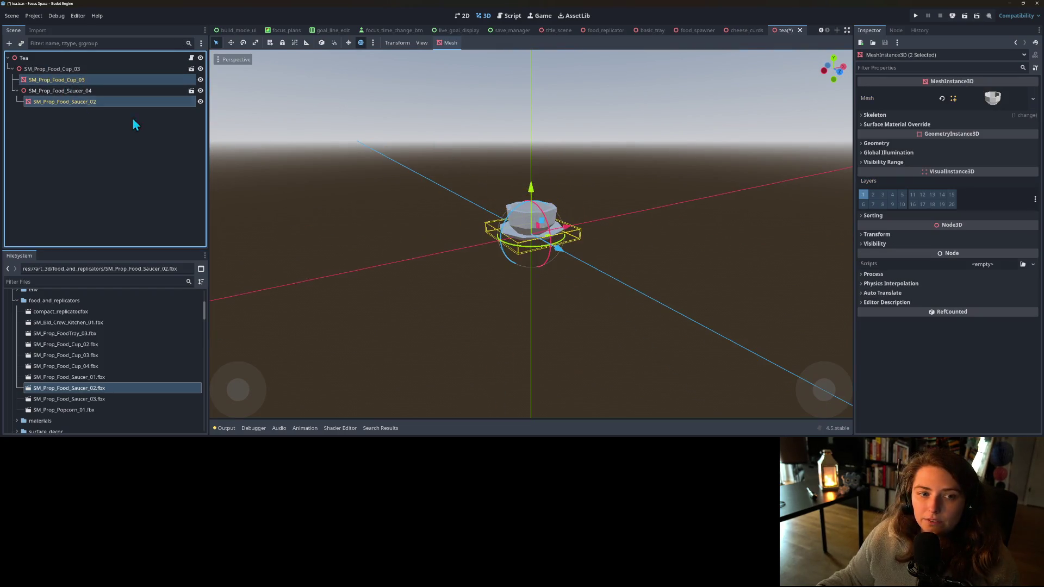
left_click(894, 124)
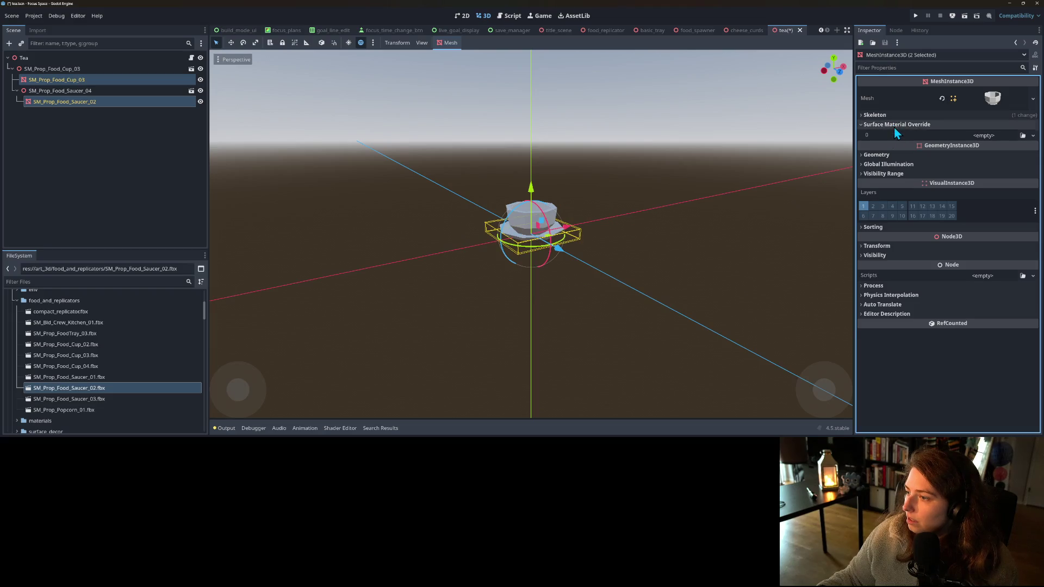
left_click(894, 125)
left_click(876, 143)
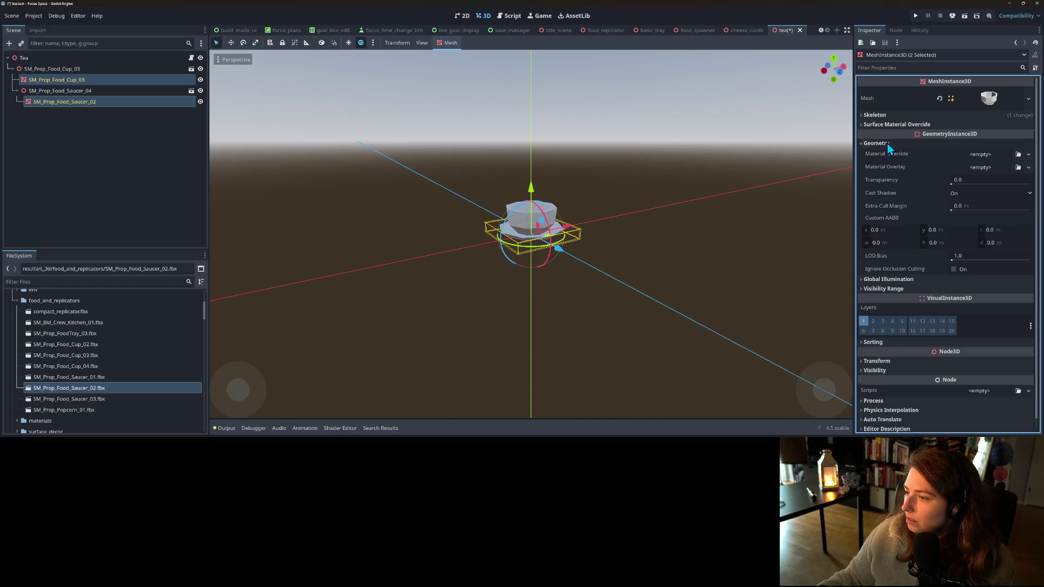
right_click(895, 159)
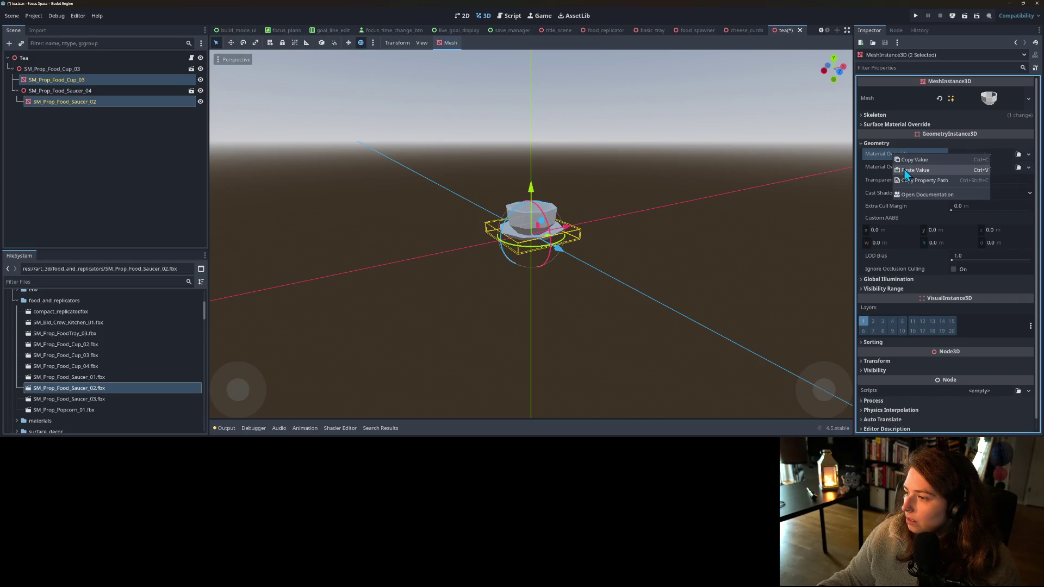
left_click(908, 171)
- Save the tea scene and inspect the textured cup from a higher angle
mouse_move(637, 268)
left_mouse_down()
mouse_move(717, 244)
mouse_move(705, 242)
left_mouse_up()
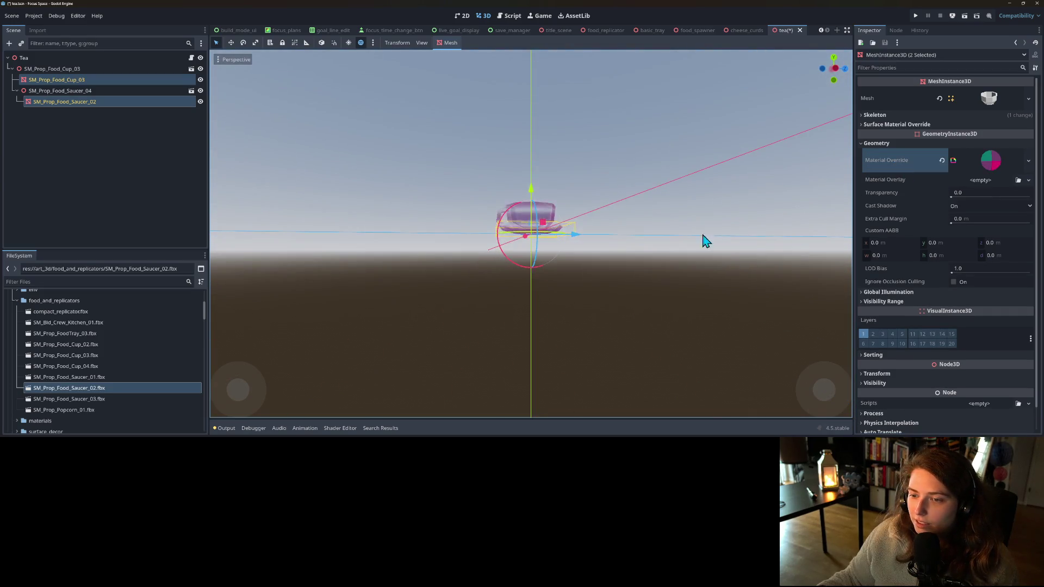
key("ctrl+s")
mouse_move(651, 204)
left_mouse_down()
mouse_move(638, 238)
mouse_move(669, 260)
mouse_move(642, 258)
left_mouse_up()
scroll(638, 240, "up", 3)
left_click(687, 242)
scroll(669, 260, "down", 2)
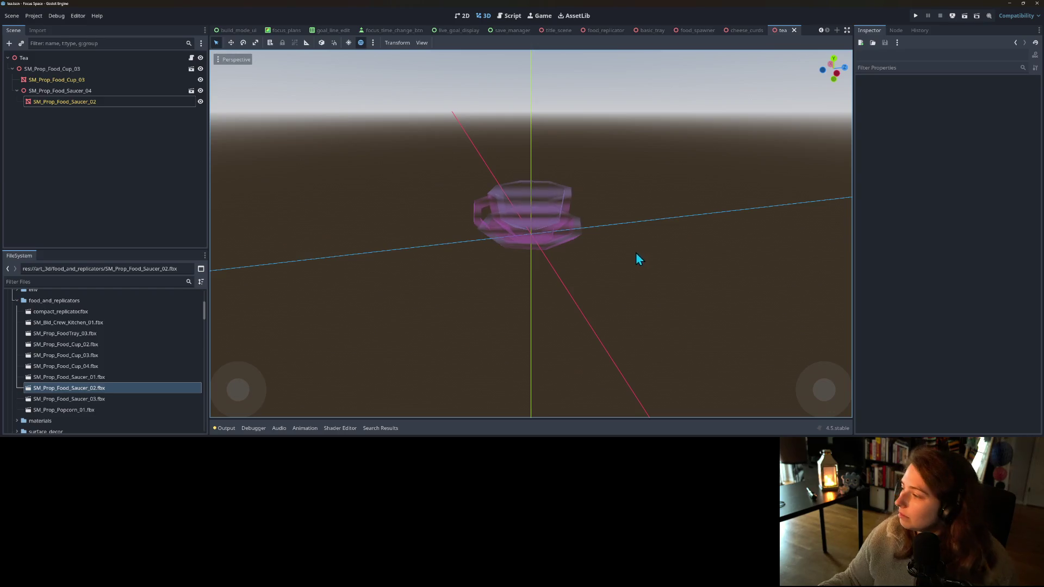
scroll(639, 242, "up", 4)
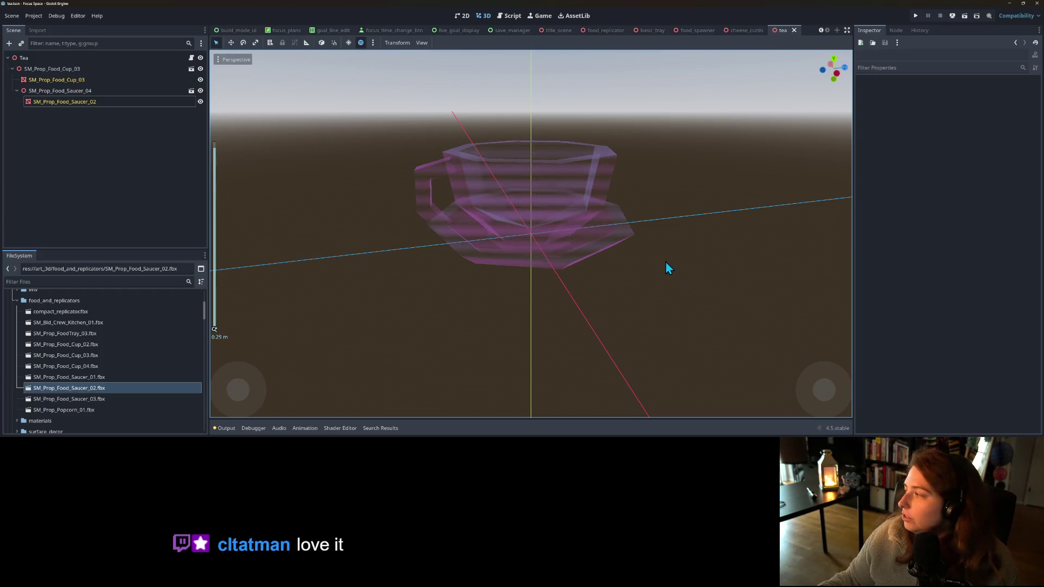
scroll(616, 280, "down", 5)
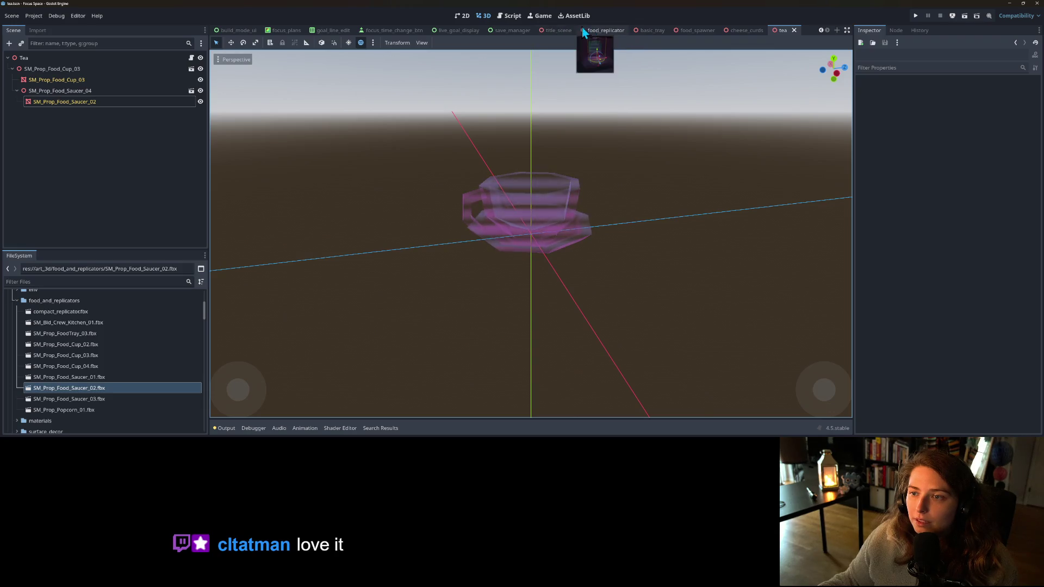
- Reopen the food_spawner script at the food_scenes list and check GitHub Desktop's changes
left_click(509, 15)
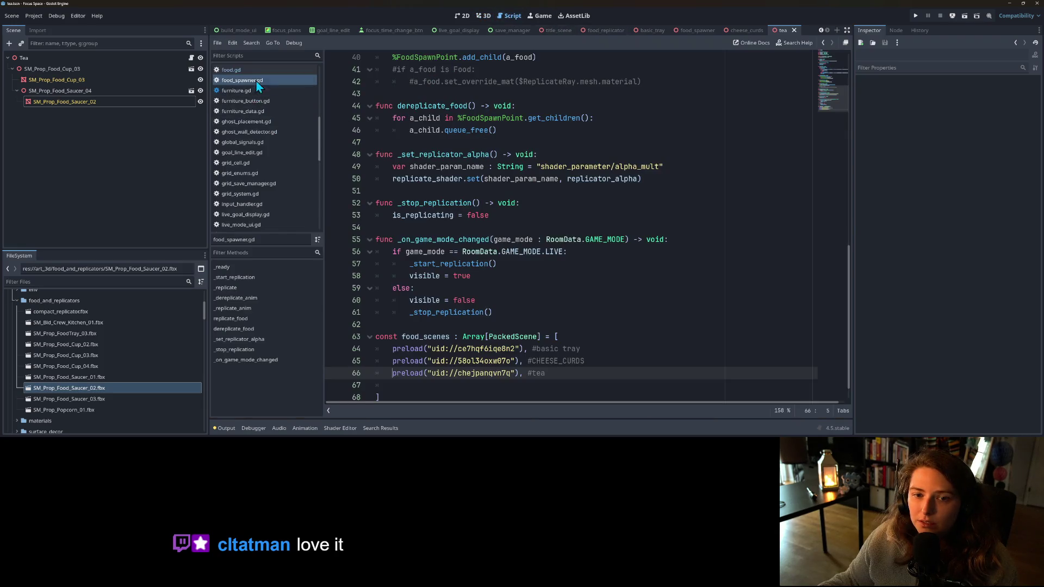
scroll(514, 300, "down", 1)
left_click(555, 339)
scroll(601, 293, "up", 3)
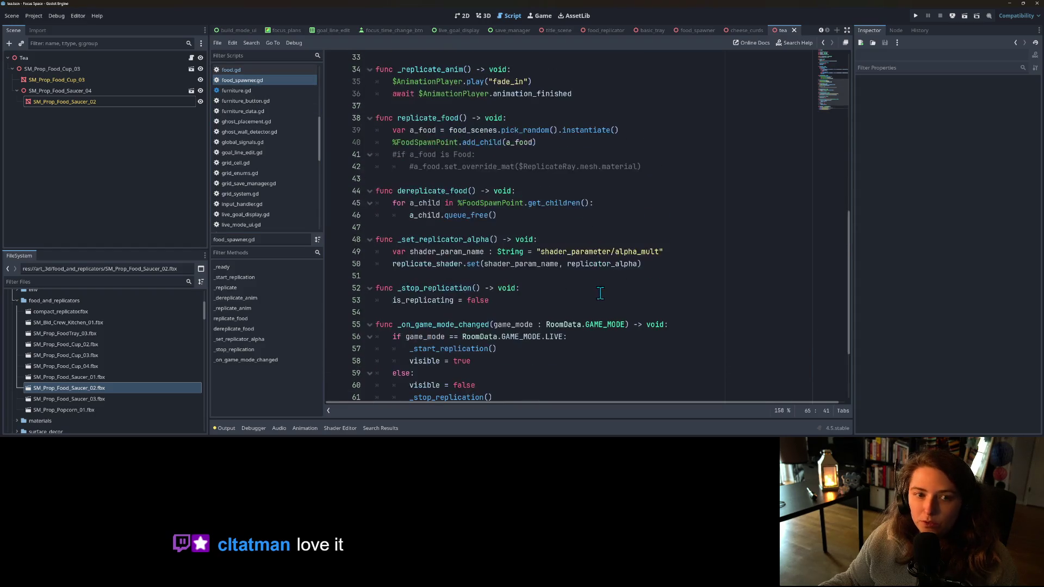
key("alt+Tab")
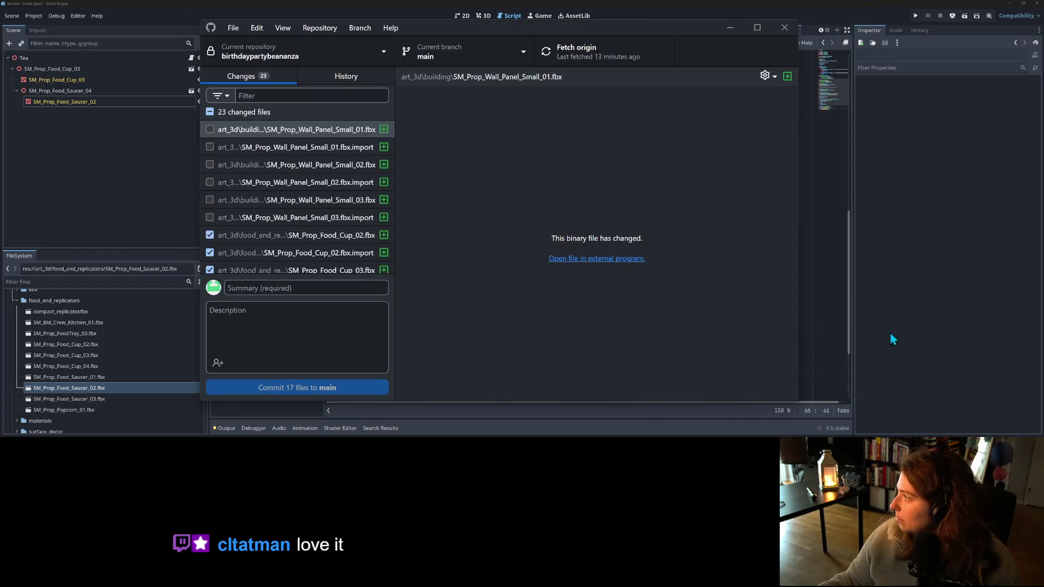
scroll(328, 243, "down", 5)
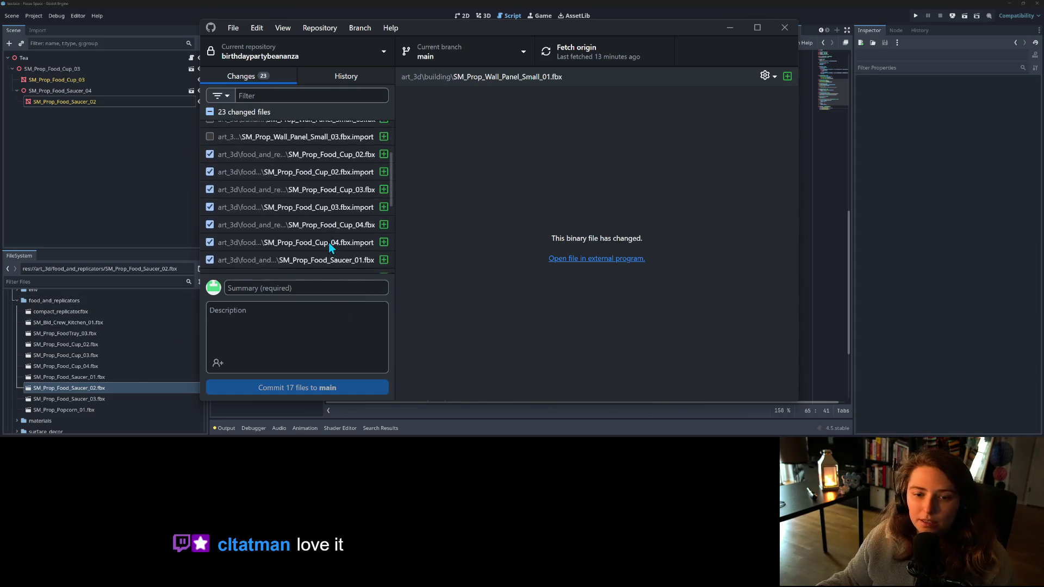
scroll(305, 207, "up", 2)
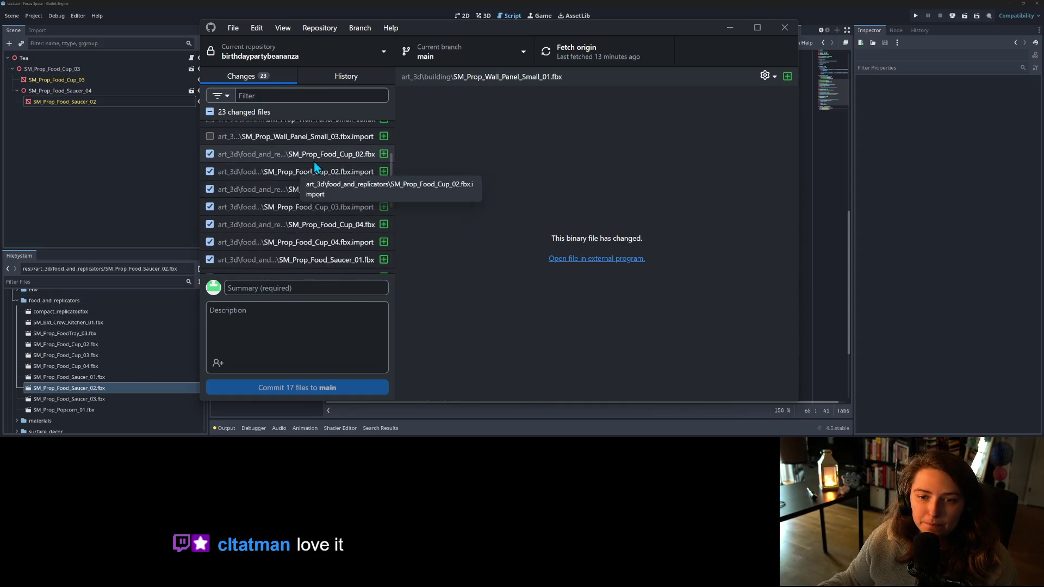
left_click(101, 221)
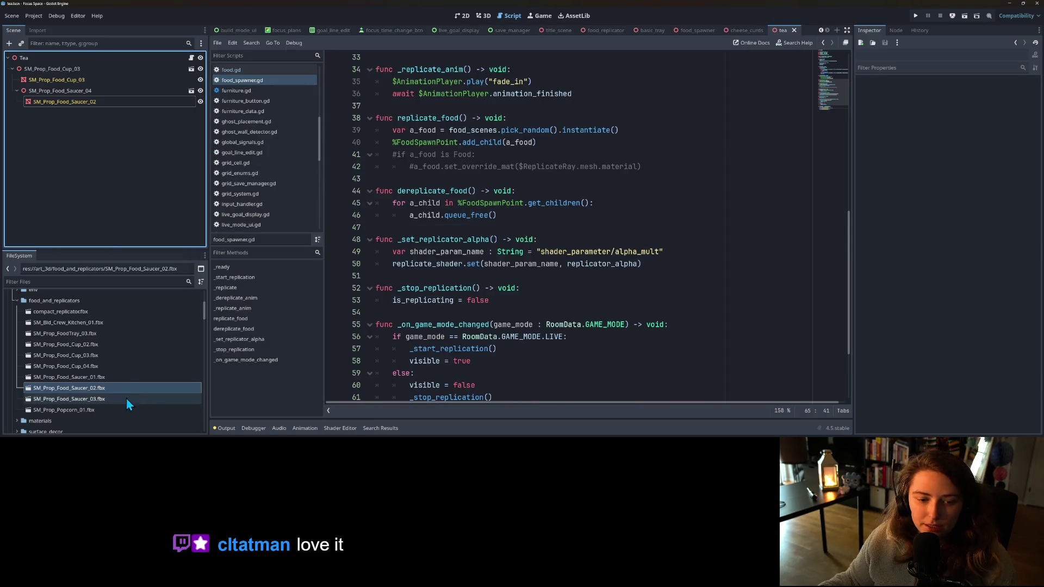
- Rename the SM_Prop_Food_Saucer_04 node to SM_Prop_Food_Saucer_02
left_click(87, 91)
right_click(89, 93)
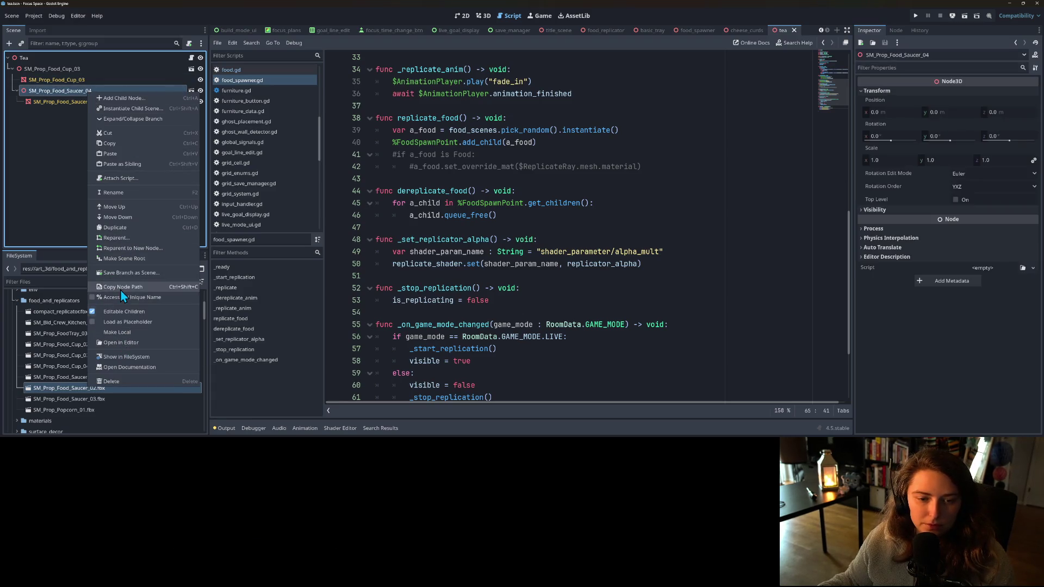
left_click(119, 193)
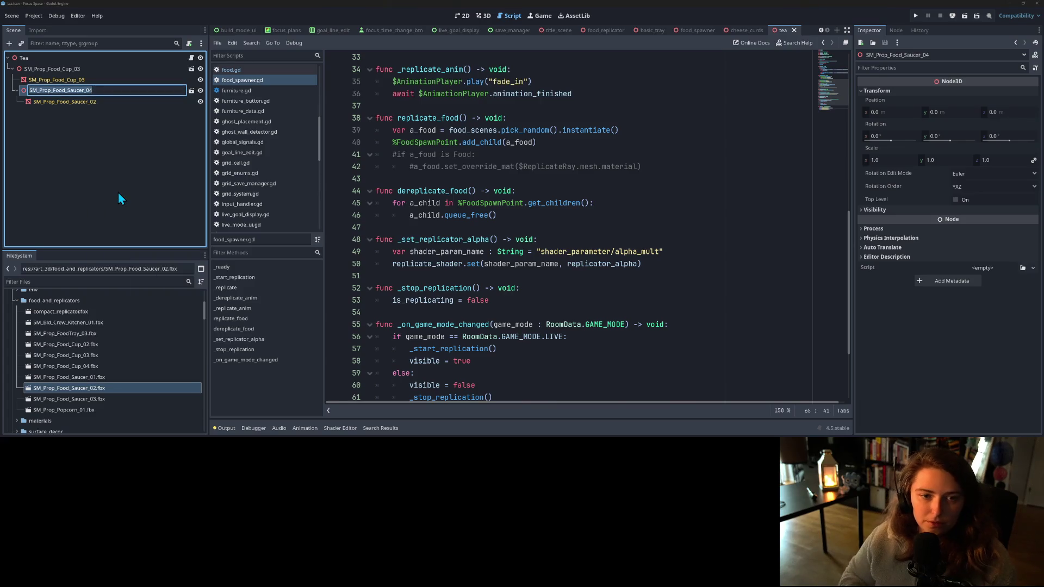
key("End")
key("BackSpace")
type("2")
key("Return")
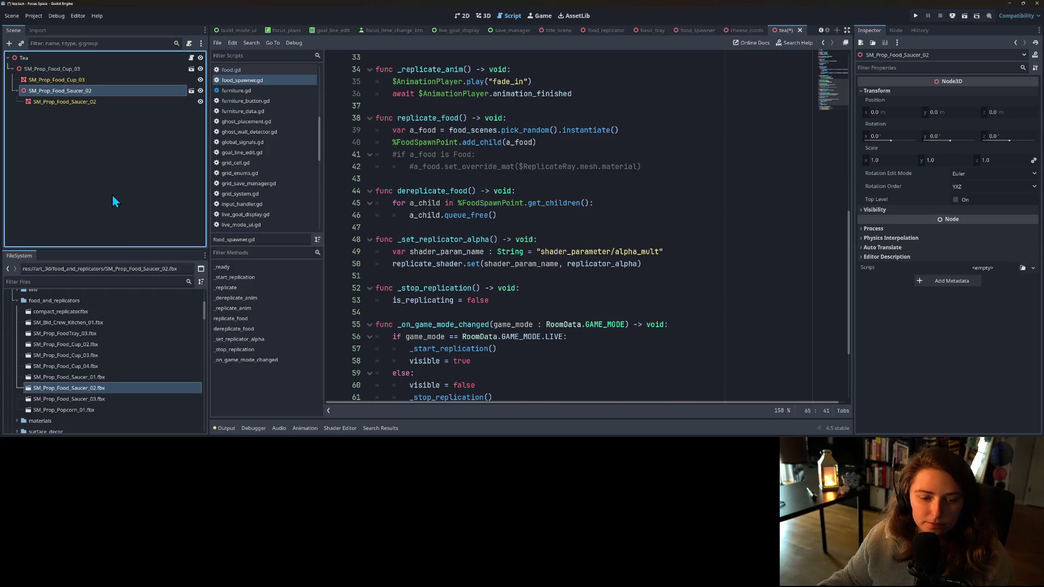
- Delete the unused Saucer_01, Saucer_03, Cup_04 and Cup_02 .fbx files
left_click(103, 380)
left_click(103, 399, "ctrl")
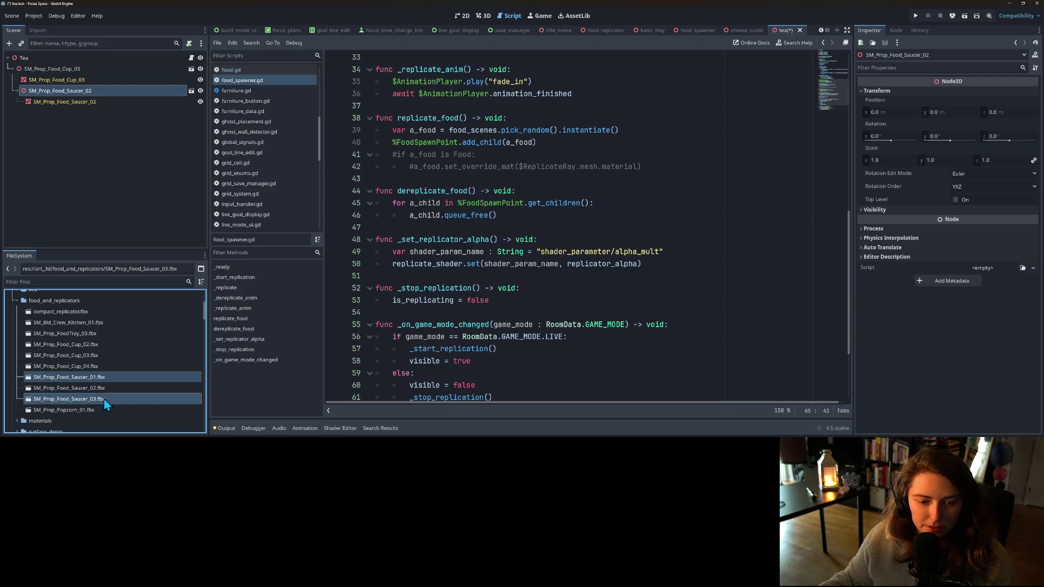
left_click(131, 366, "ctrl")
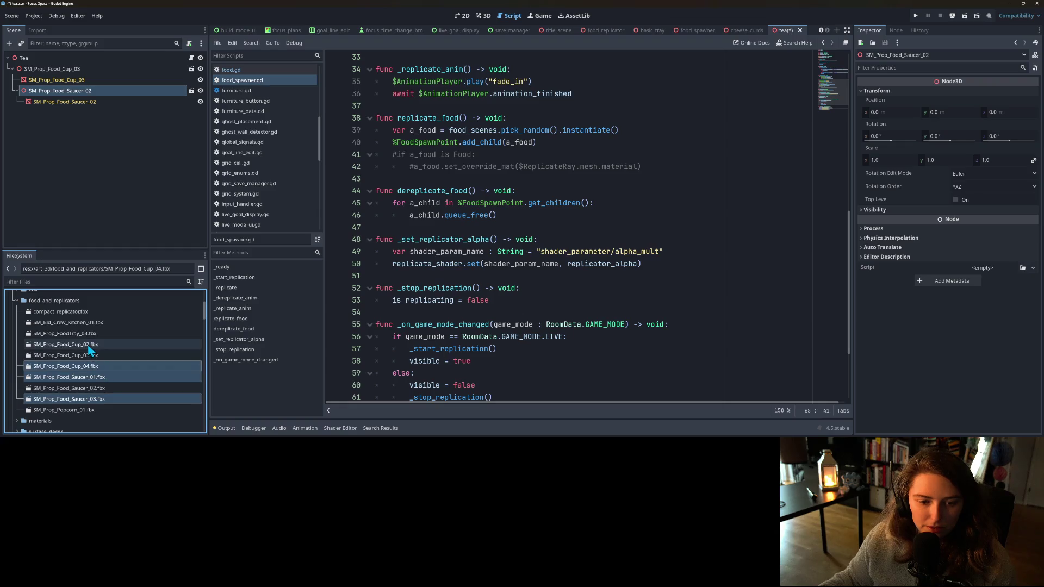
left_click(131, 344, "ctrl")
key("Delete")
key("Return")
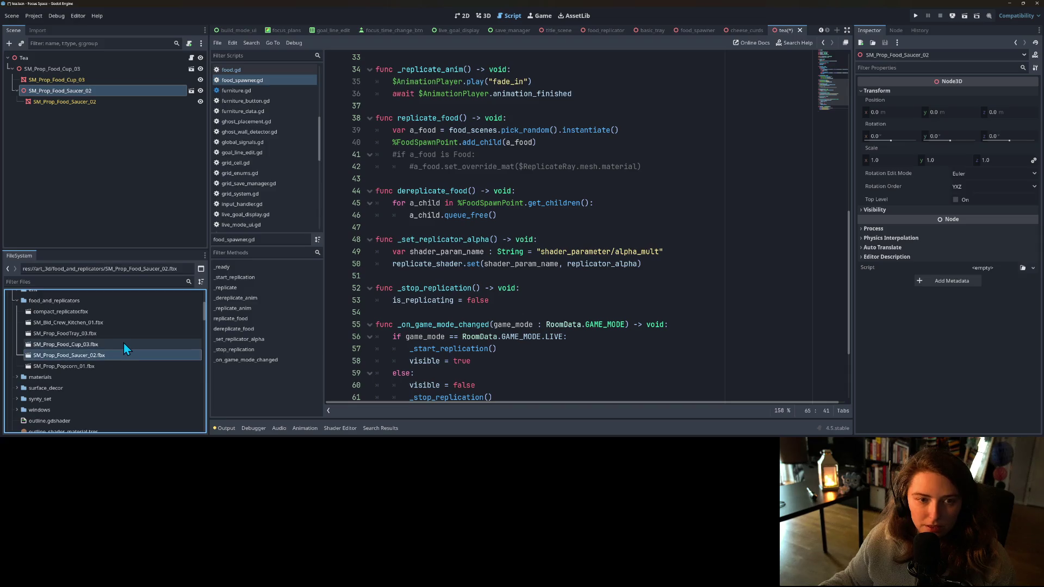
left_click(123, 344)
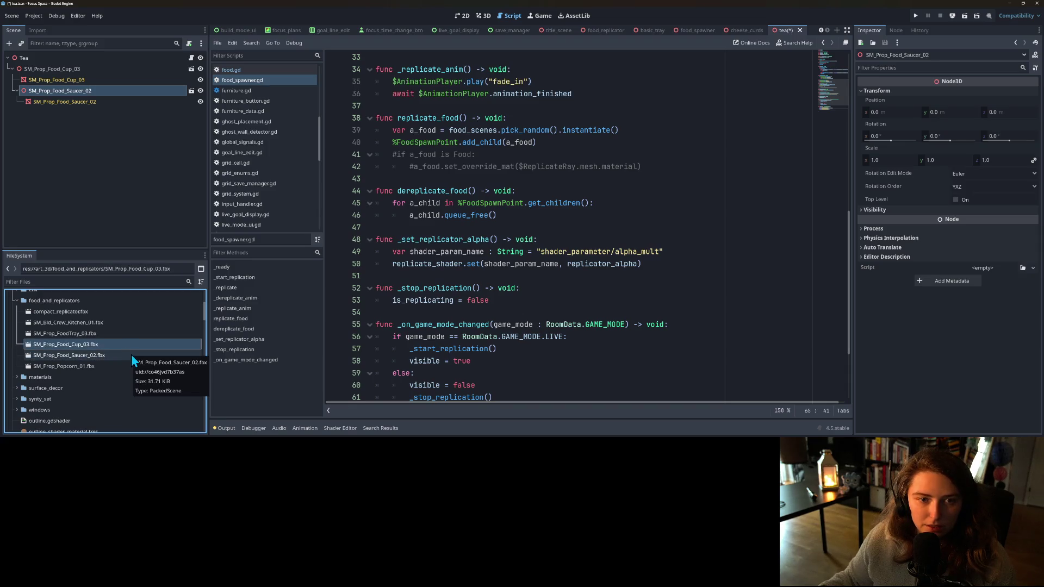
- Play the game, load my_living_room, start a focus session and collapse the Output panel
left_click(122, 186)
left_click(483, 15)
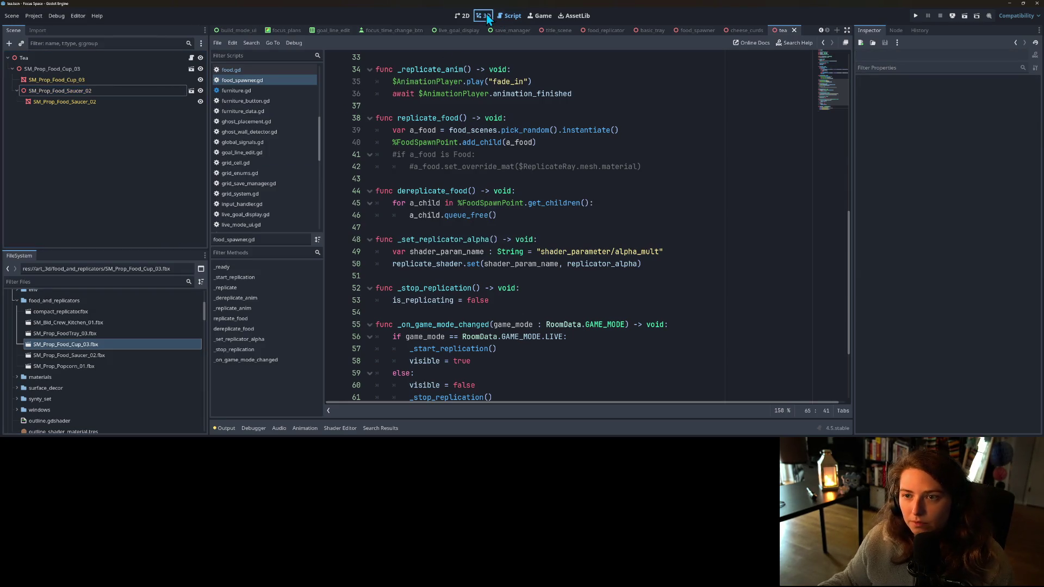
left_click(916, 16)
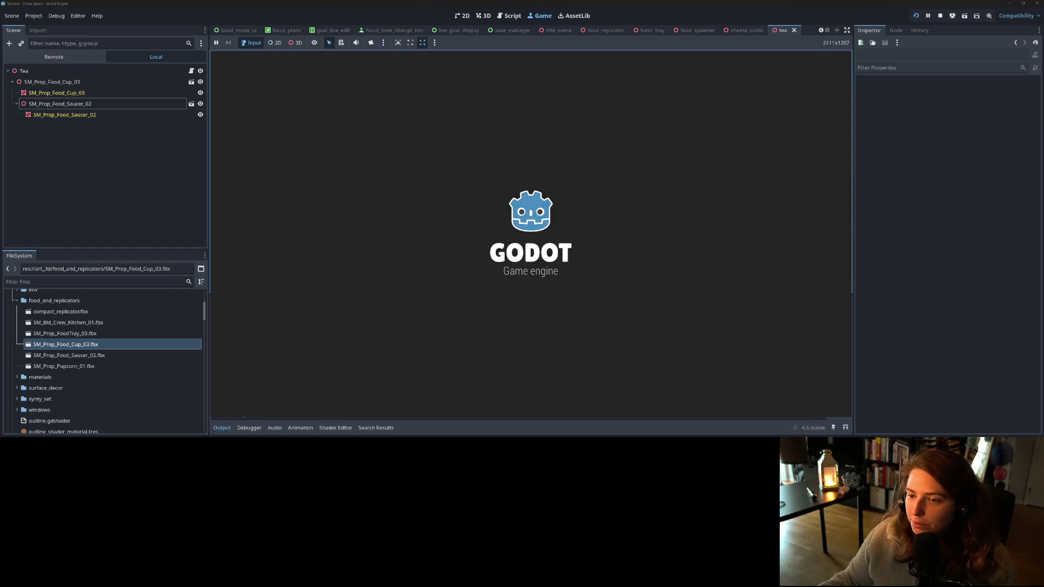
left_click(530, 191)
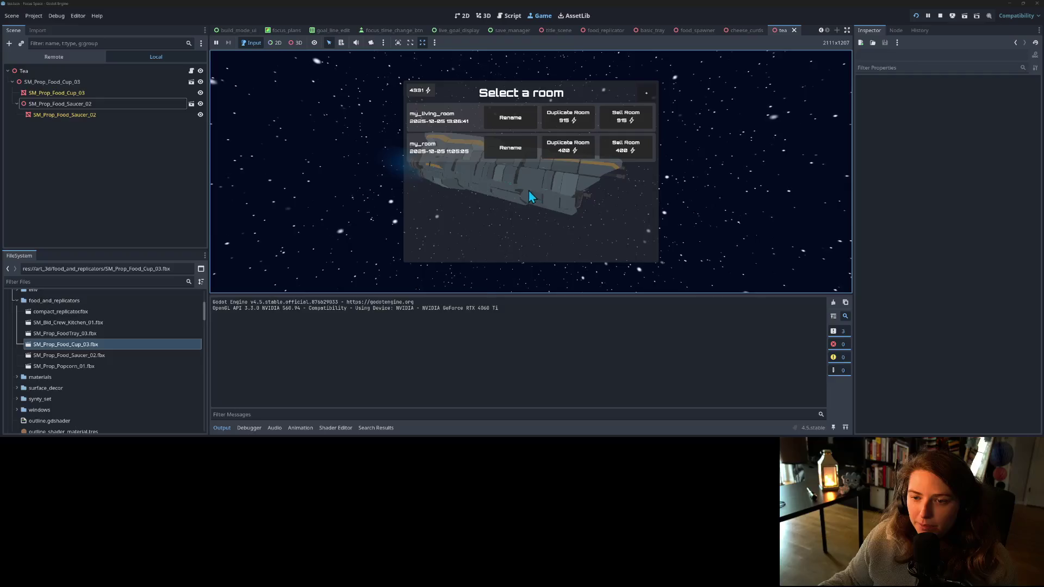
left_click(444, 113)
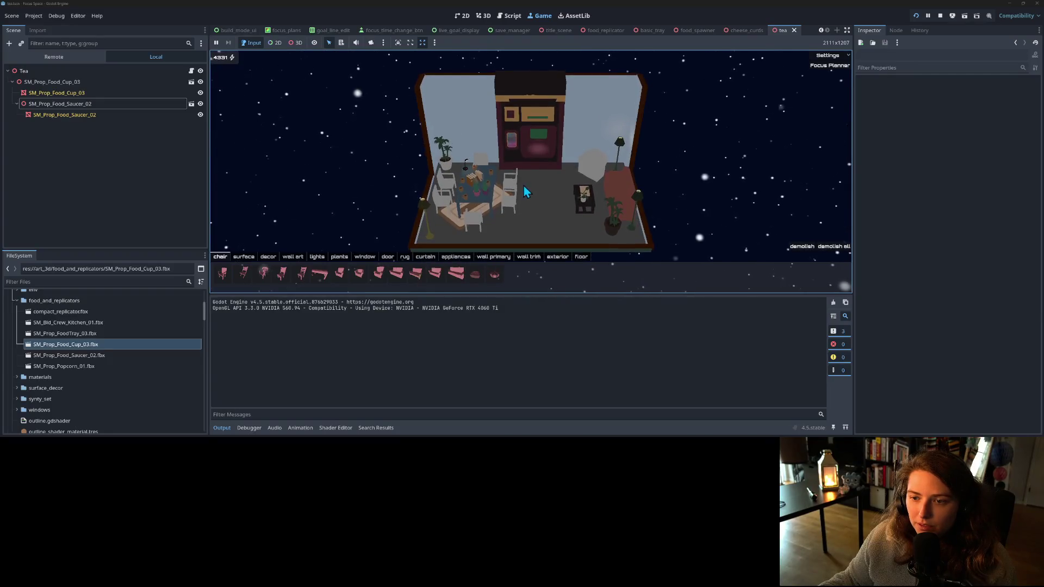
left_click(813, 68)
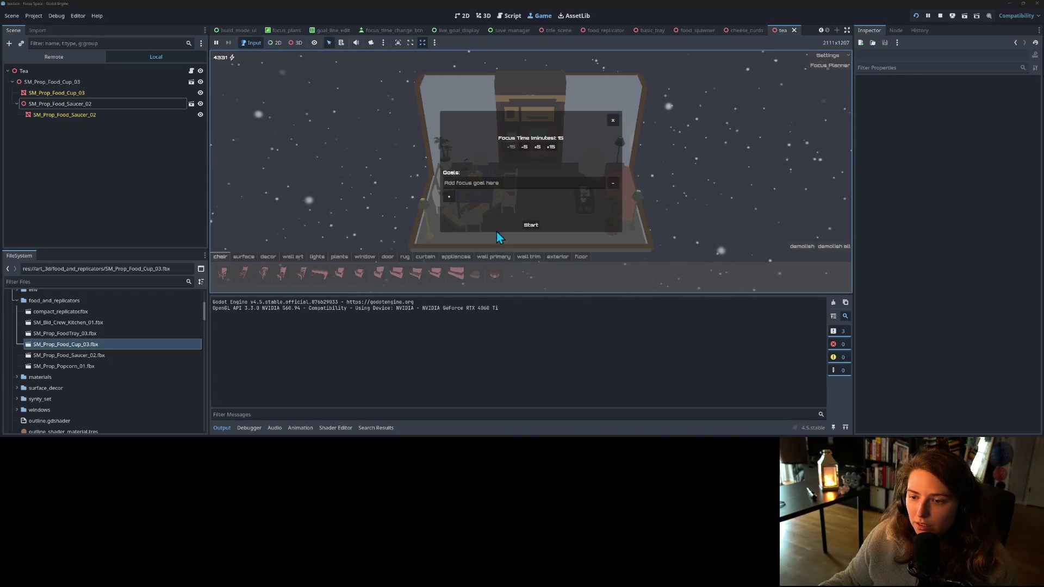
left_click(527, 223)
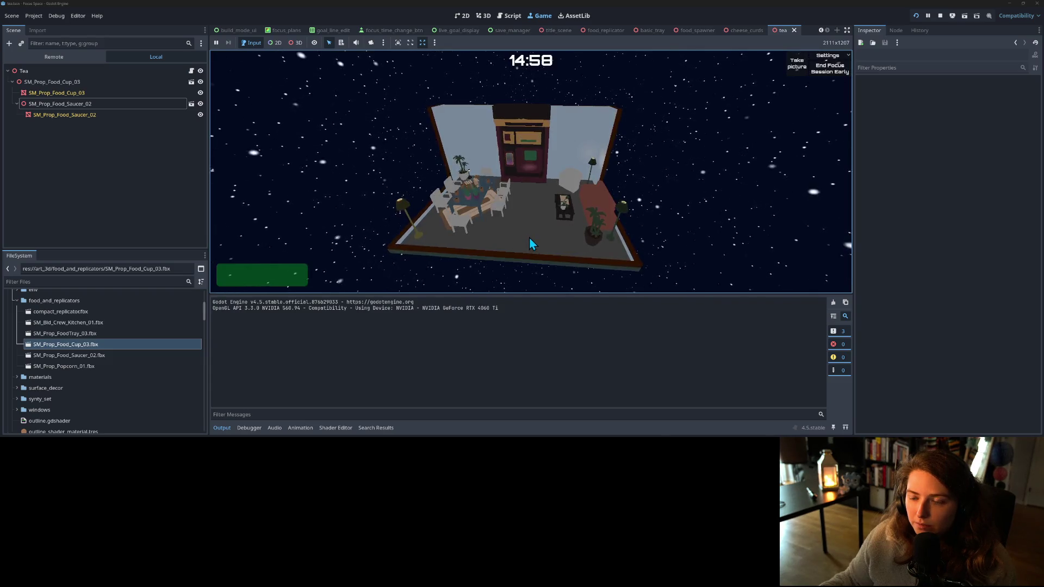
left_click(226, 428)
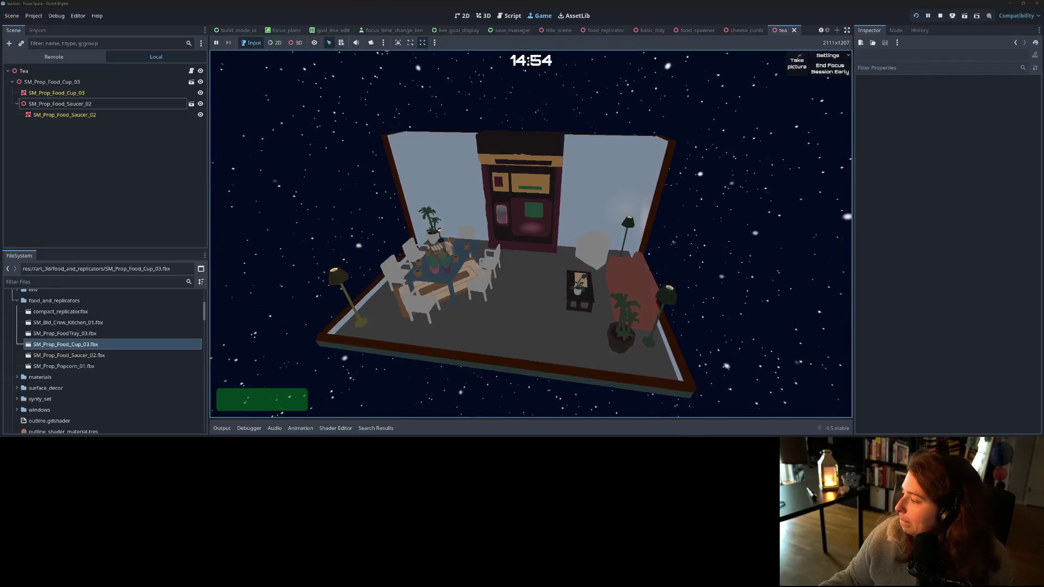
- Move GitHub Desktop aside and review the list of changed files
key("alt+Tab")
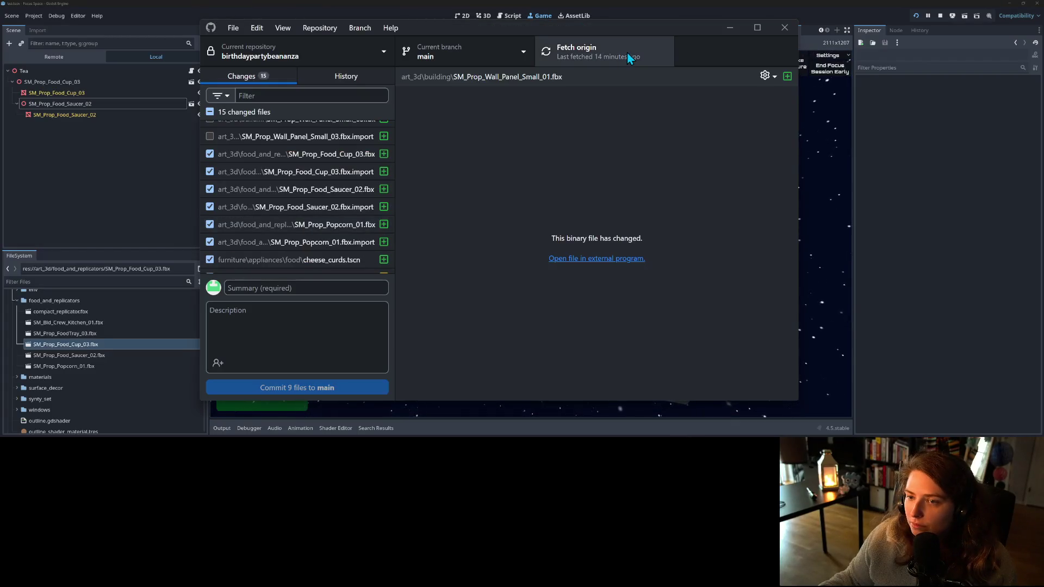
mouse_move(550, 26)
left_mouse_down()
mouse_move(874, 113)
mouse_move(1038, 94)
mouse_move(982, 52)
mouse_move(949, 47)
left_mouse_up()
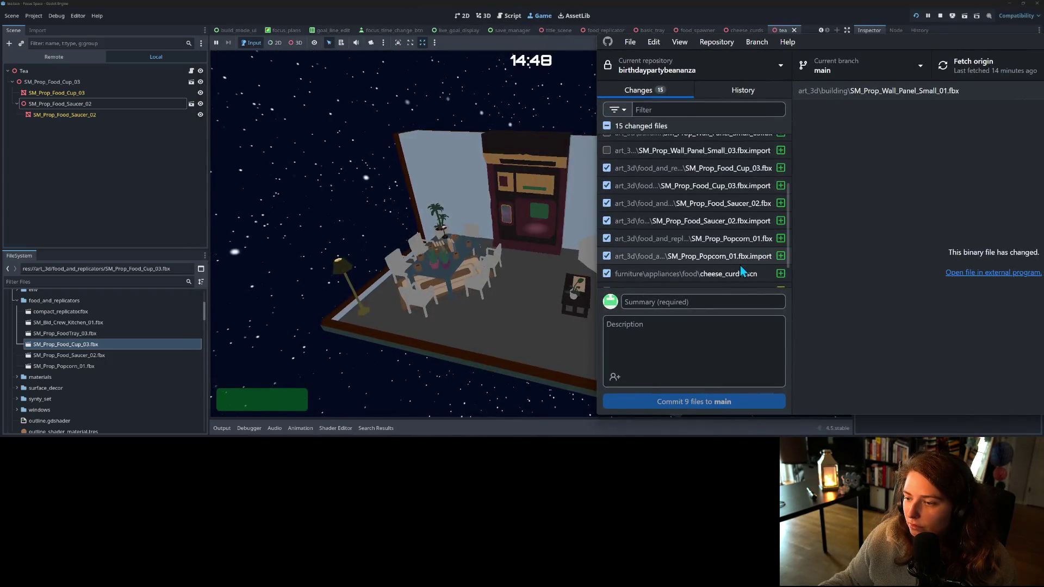
scroll(740, 265, "down", 2)
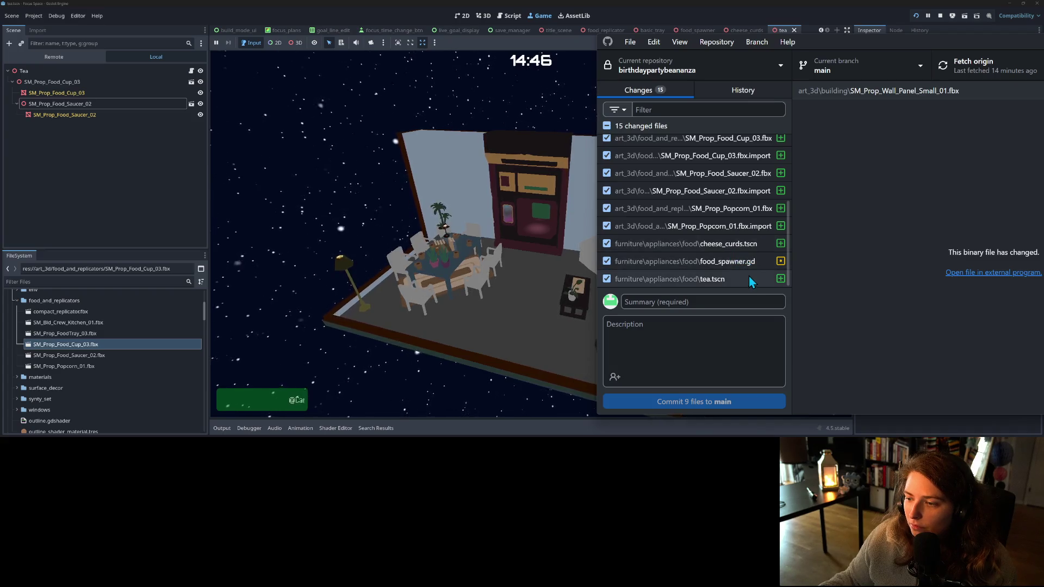
scroll(748, 266, "up", 5)
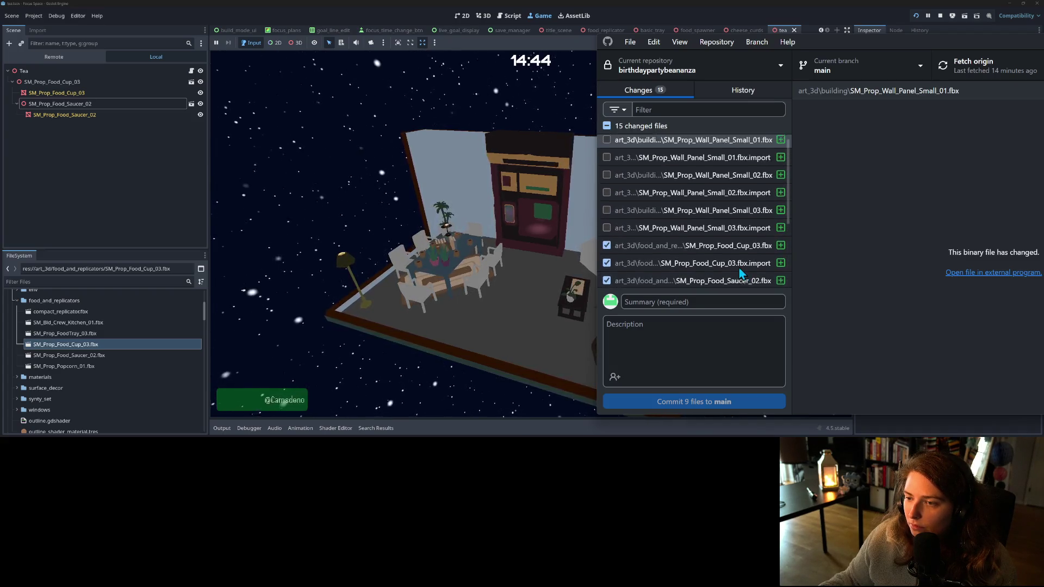
scroll(740, 272, "down", 5)
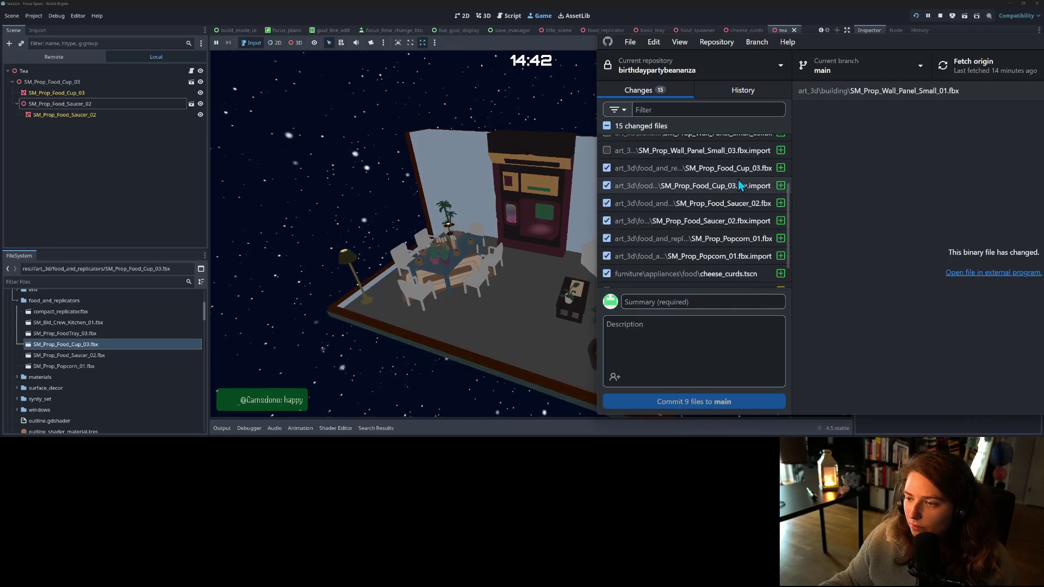
scroll(740, 185, "down", 2)
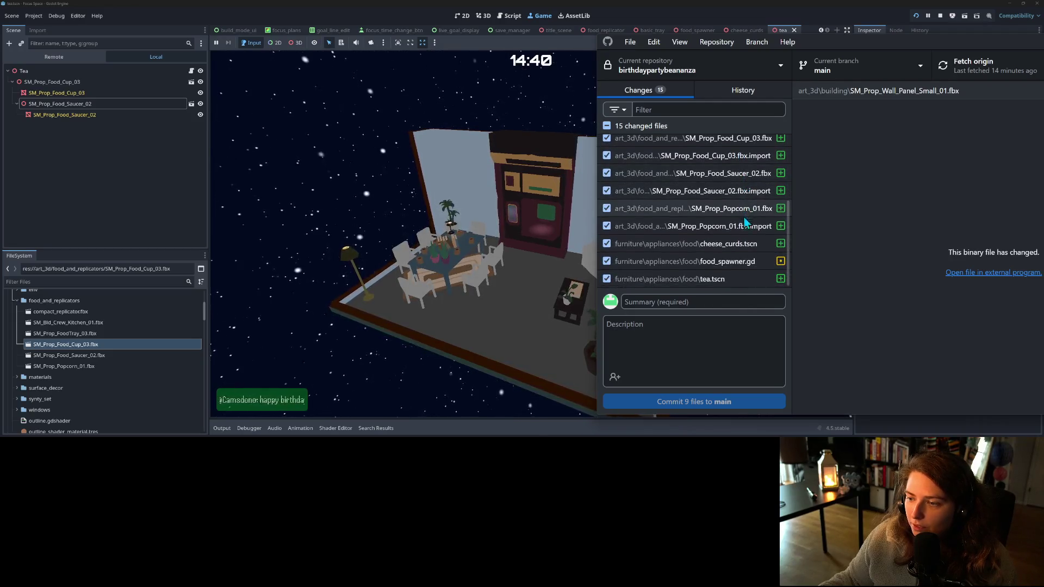
- Commit 9 files to main as 'adds cheese curds and tea to spawner' and push to origin
left_click(754, 299)
type("a")
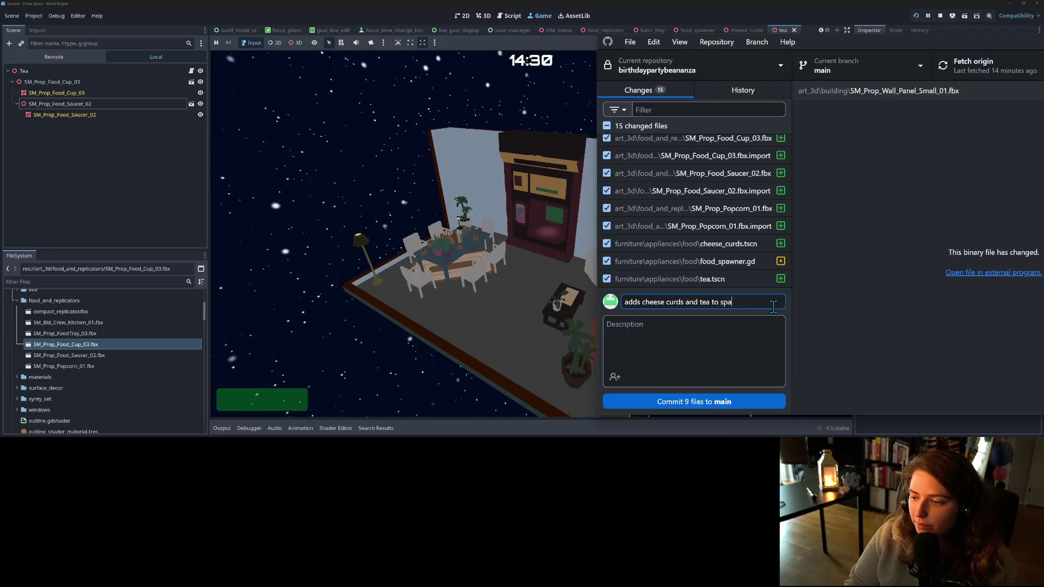
left_click(722, 407)
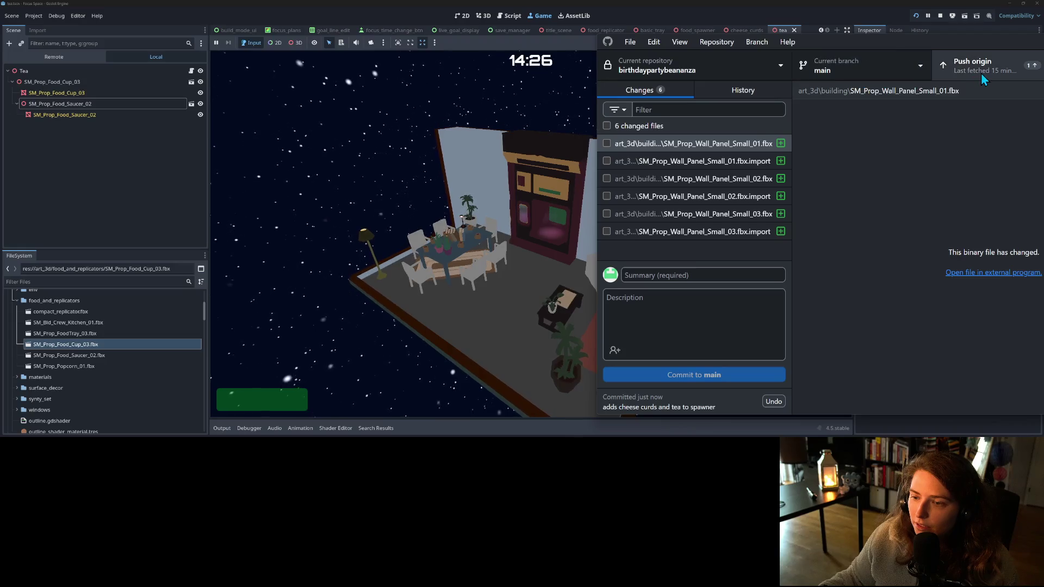
left_click(981, 73)
left_click(589, 223)
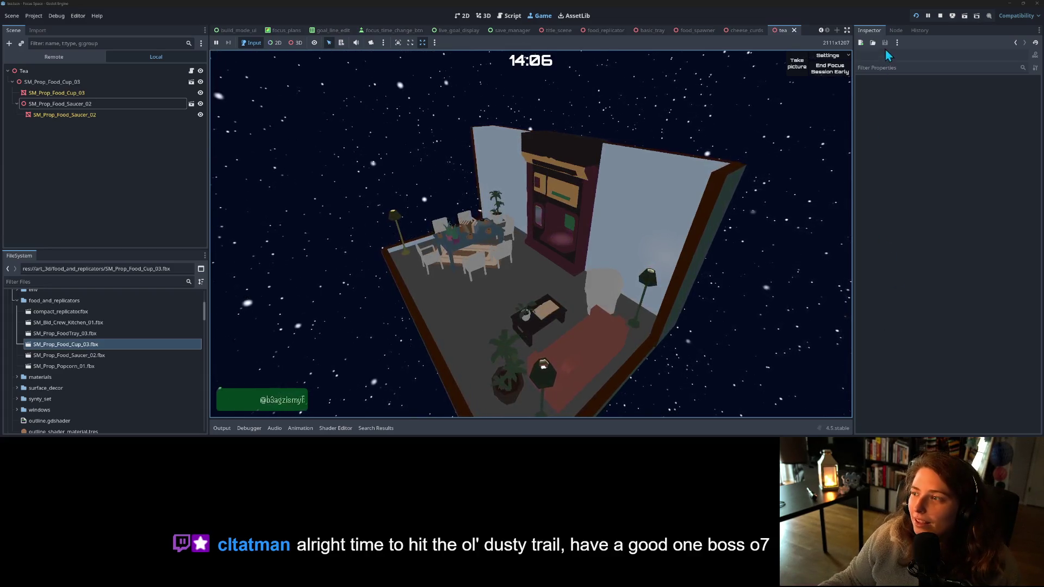
- Stop the running game and switch to the food_spawner scene
left_click(941, 19)
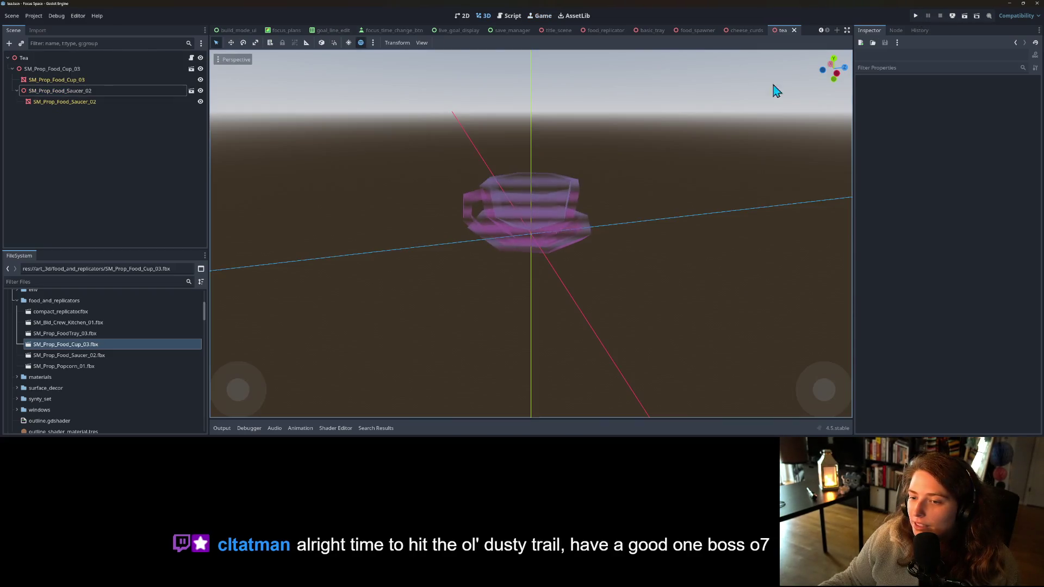
left_click(693, 32)
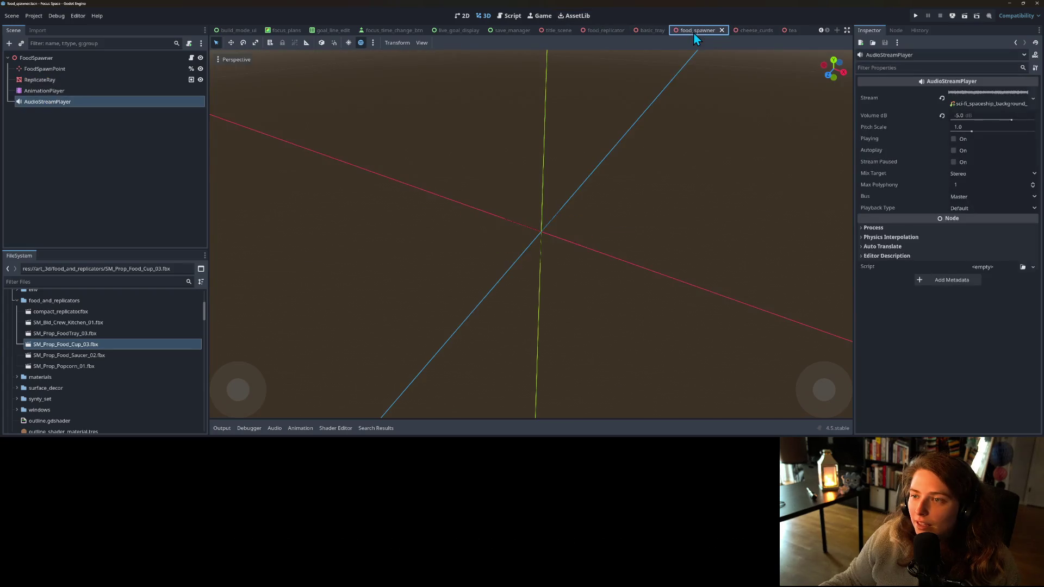
- Move the fade_out animation's audio stop() key to 3.0 s and save food_spawner
left_click(38, 91)
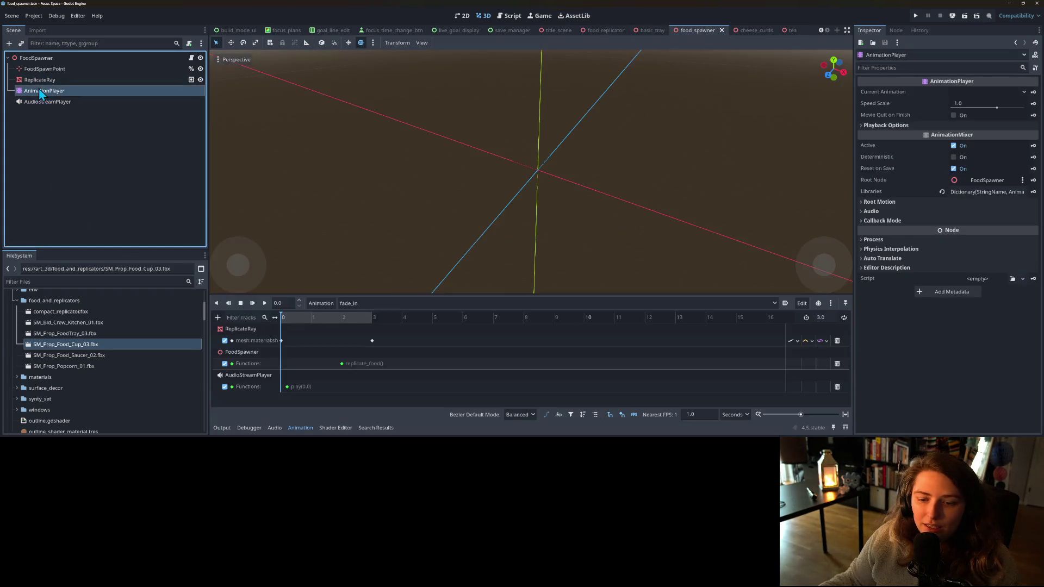
left_click(370, 304)
left_click(380, 336)
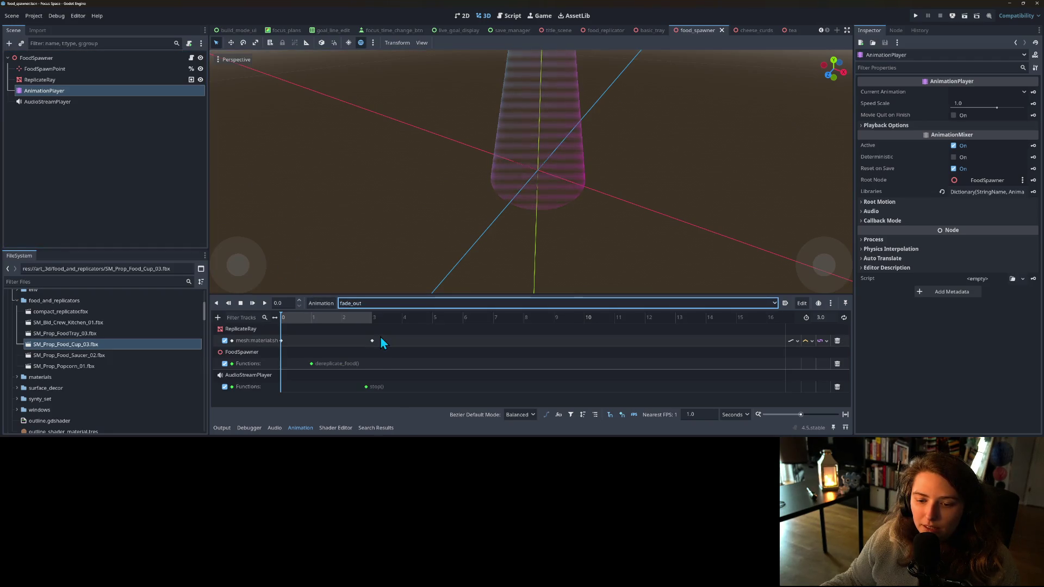
left_click_drag(337, 318, 370, 331)
left_click(372, 387)
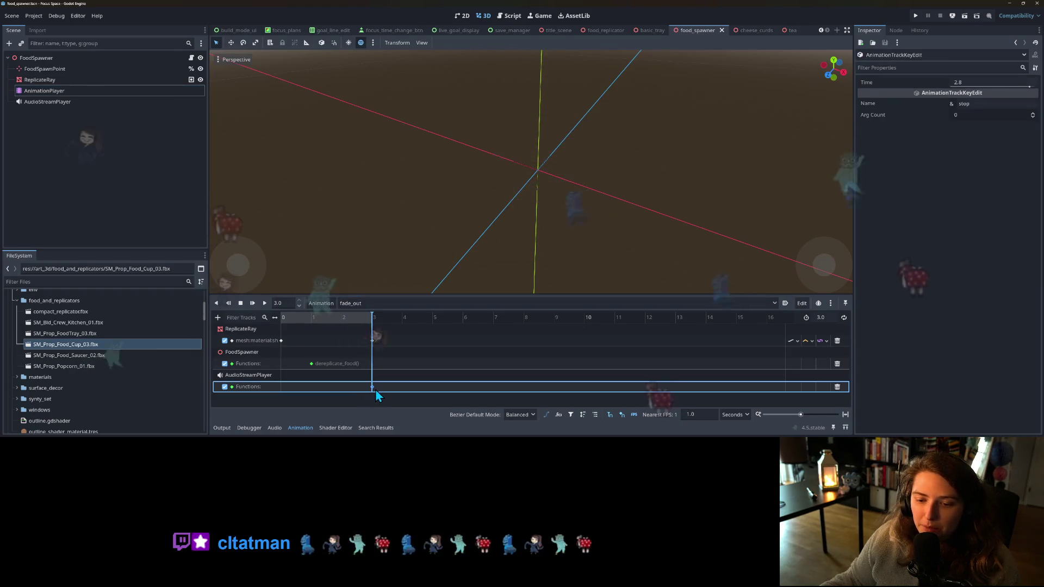
left_click(167, 188)
key("ctrl+s")
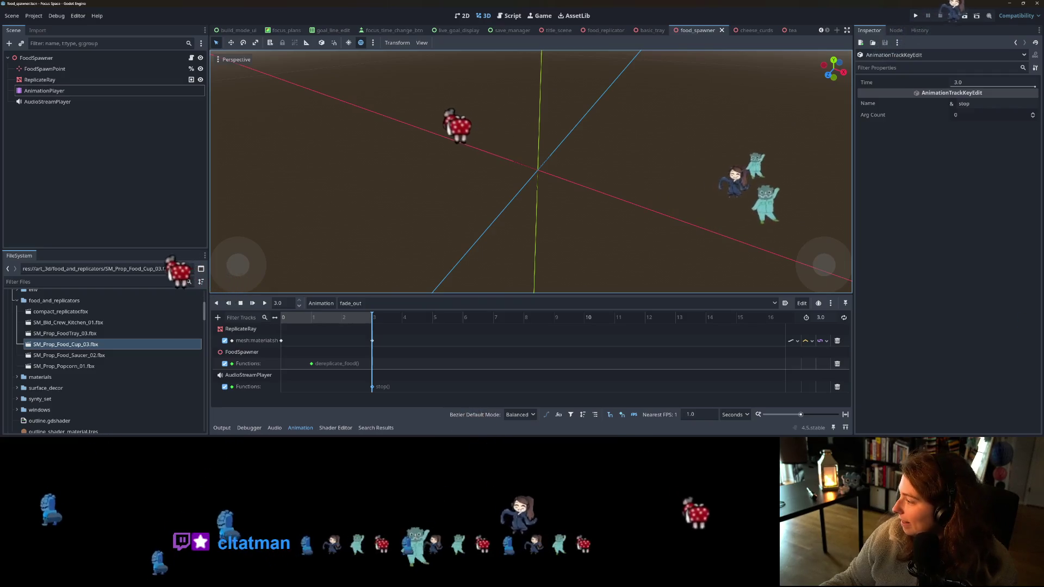
key("alt+Tab")
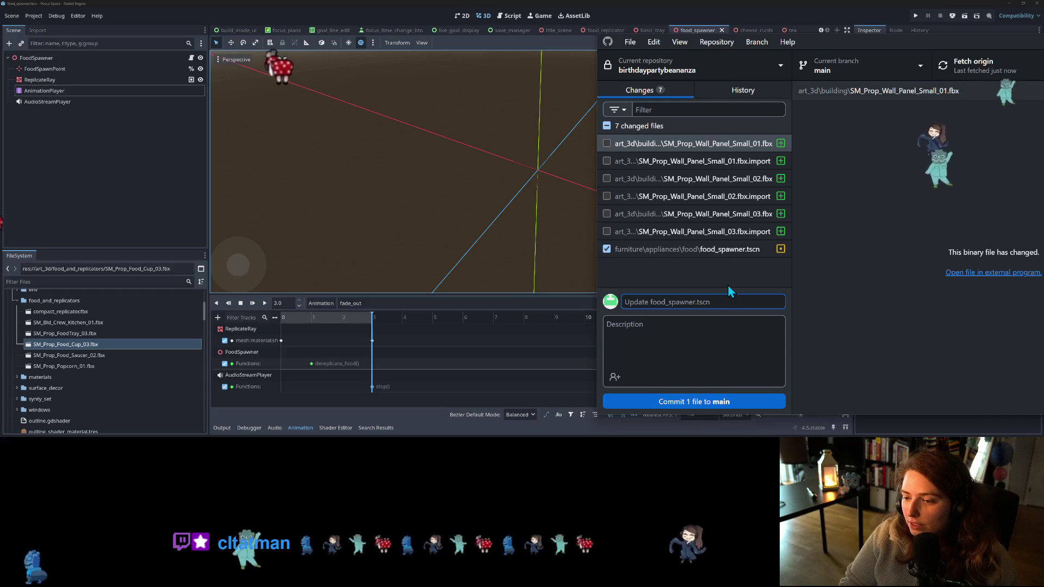
- Commit food_spawner.tscn with a summary about stopping the spawner sfx at animation end, and push
type("set a")
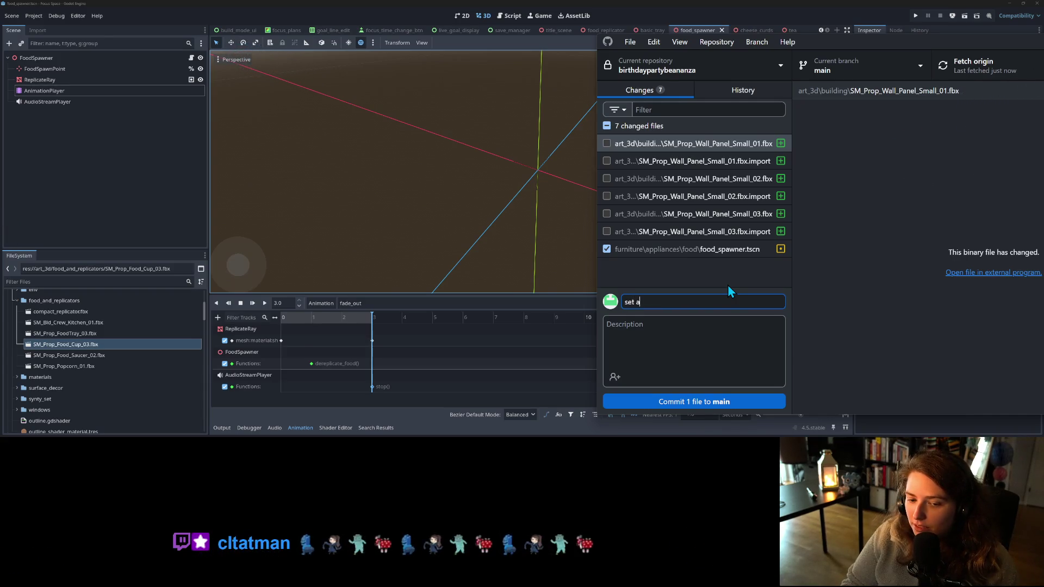
key("BackSpace")
type("spawne")
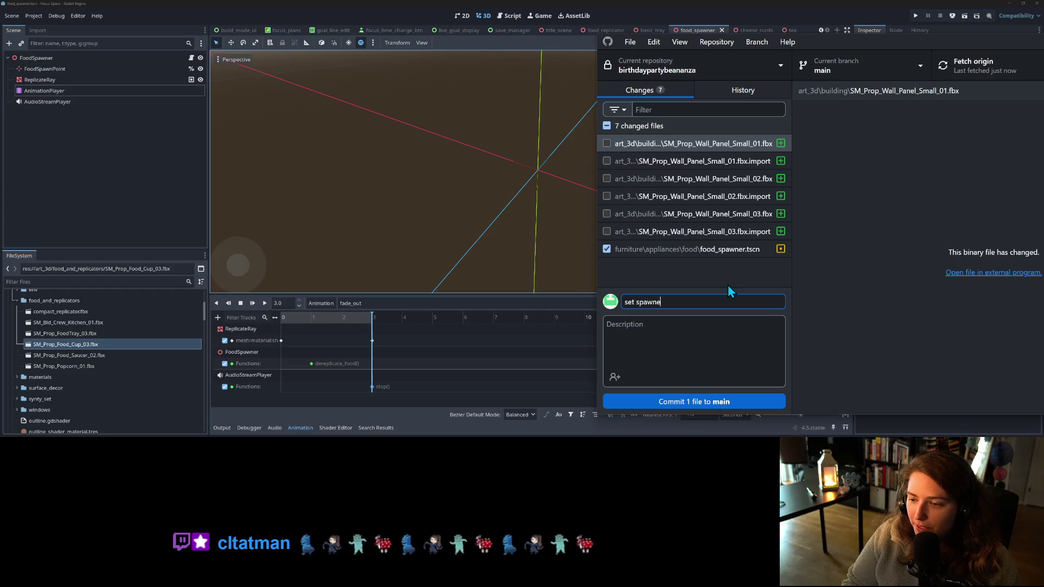
type("r sfx to stop right at th")
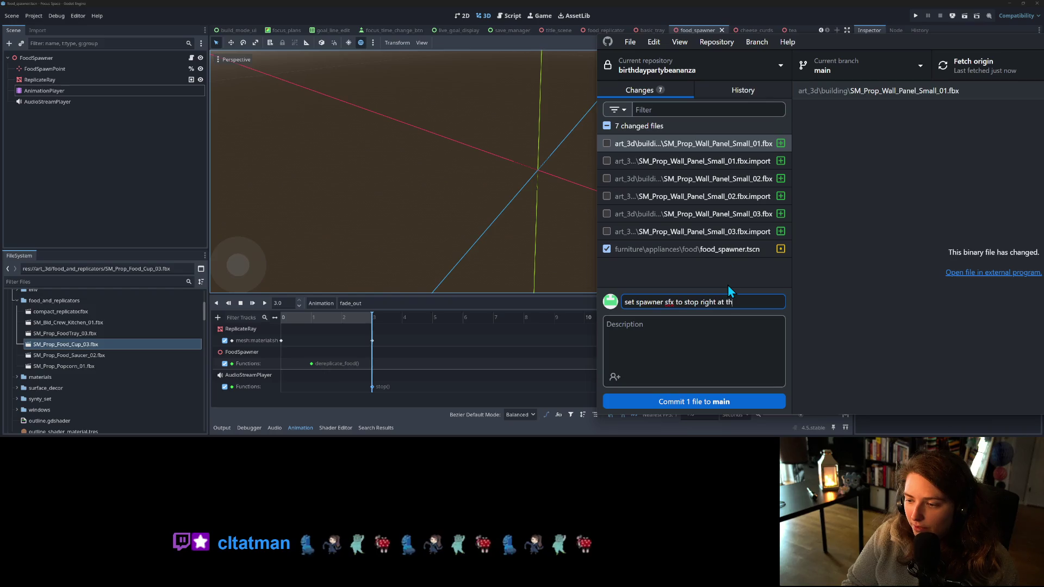
type("d of the animaiton")
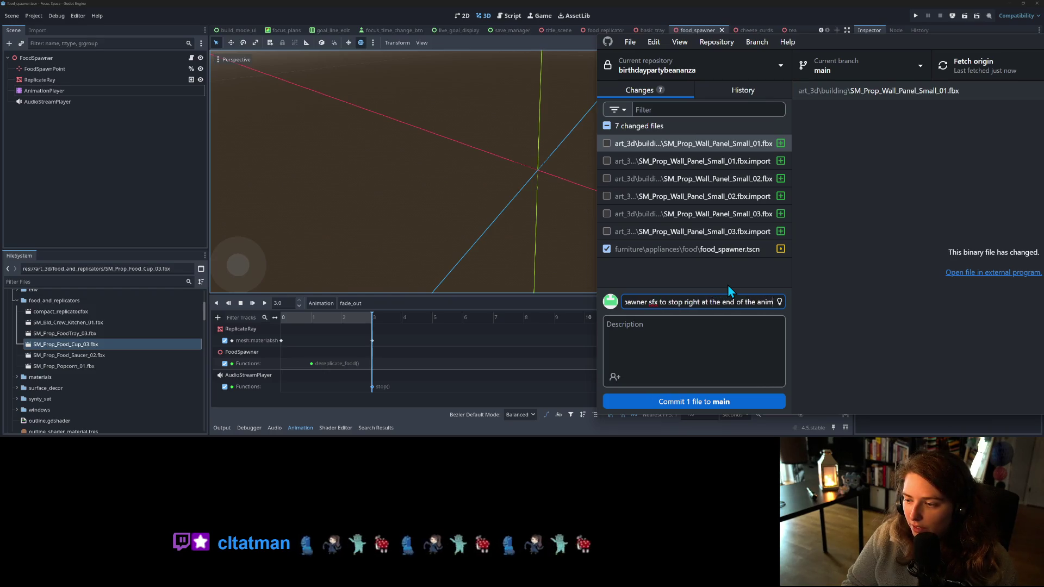
key("BackSpace")
key("BackSpace")
key("BackSpace")
type("tion")
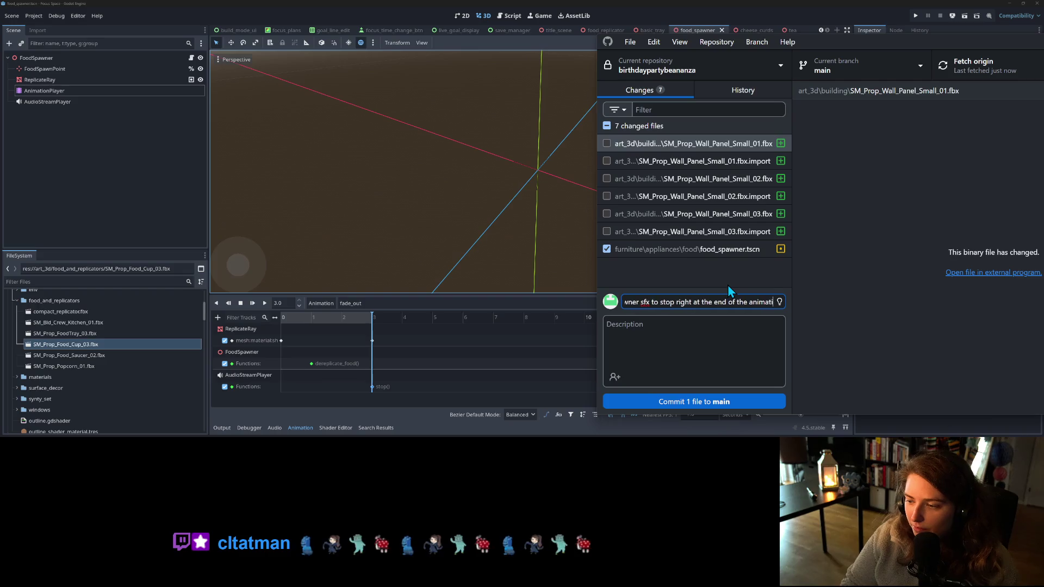
left_click(736, 402)
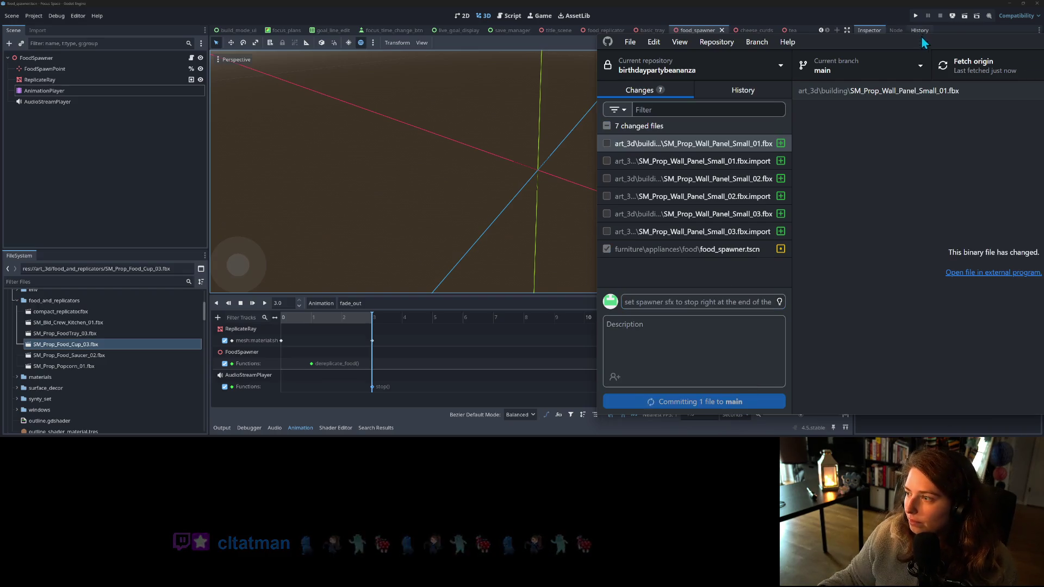
left_click(996, 69)
- Minimise GitHub Desktop and bring up the Focus Space Trello board in the browser
left_click_drag(1004, 44, 709, 41)
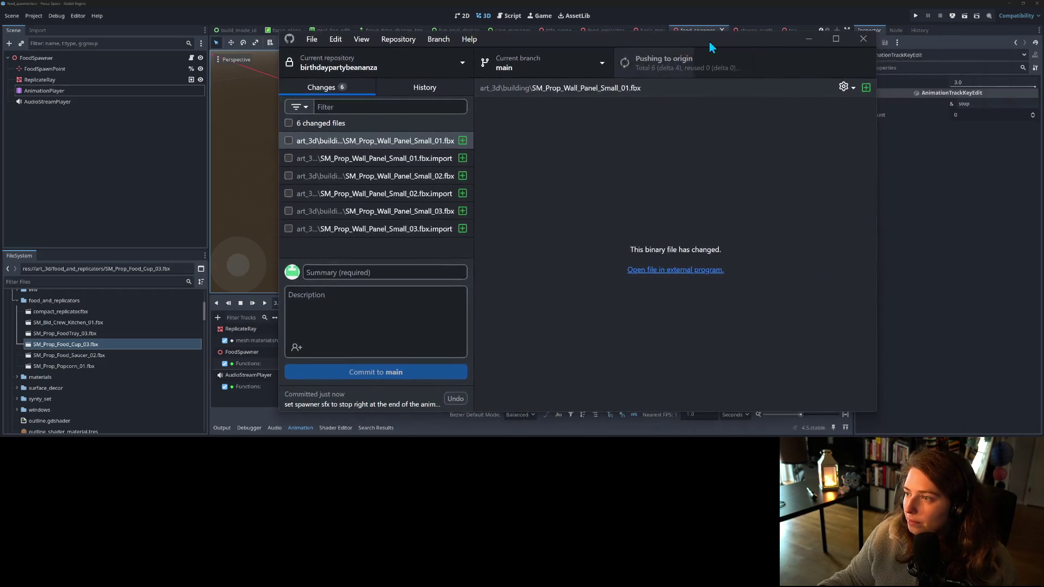
left_click(809, 41)
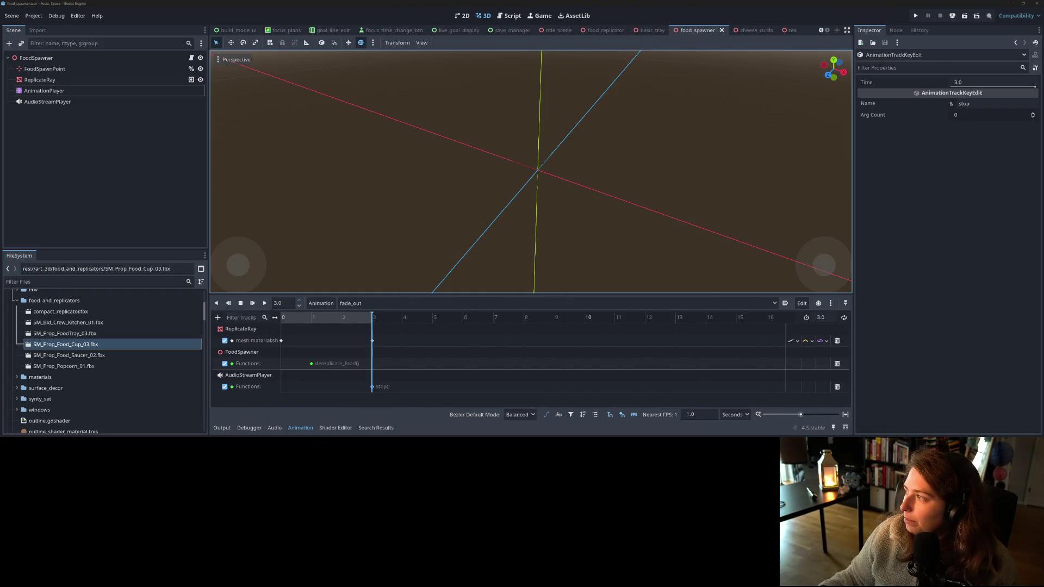
key("alt+Tab")
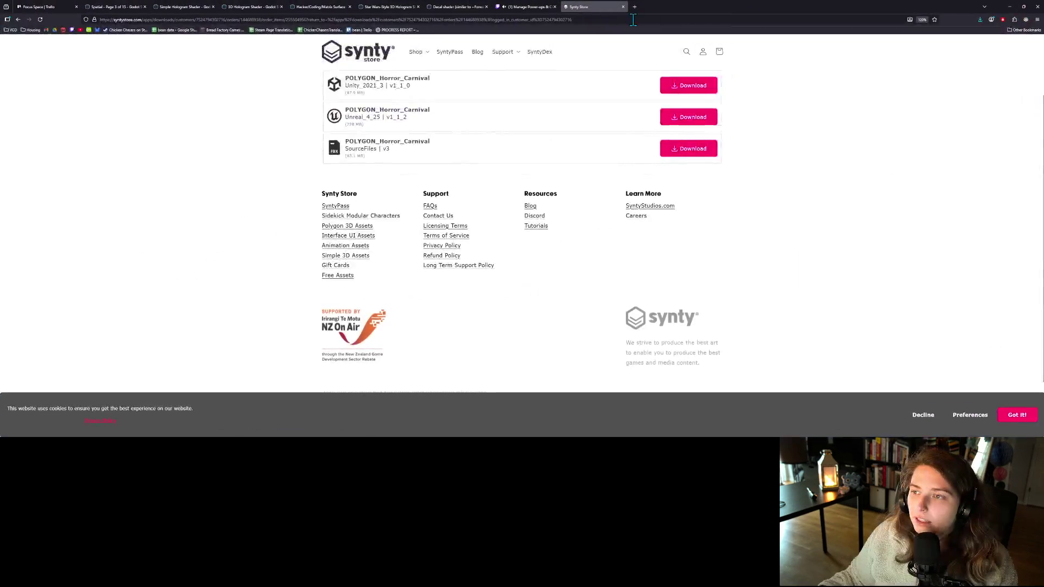
left_click(620, 7)
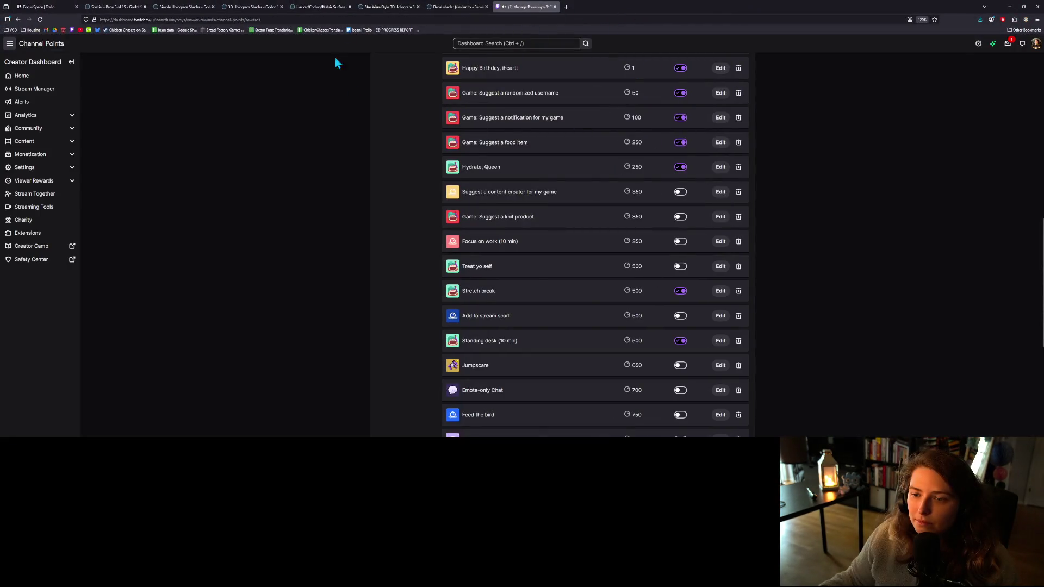
scroll(281, 240, "up", 3)
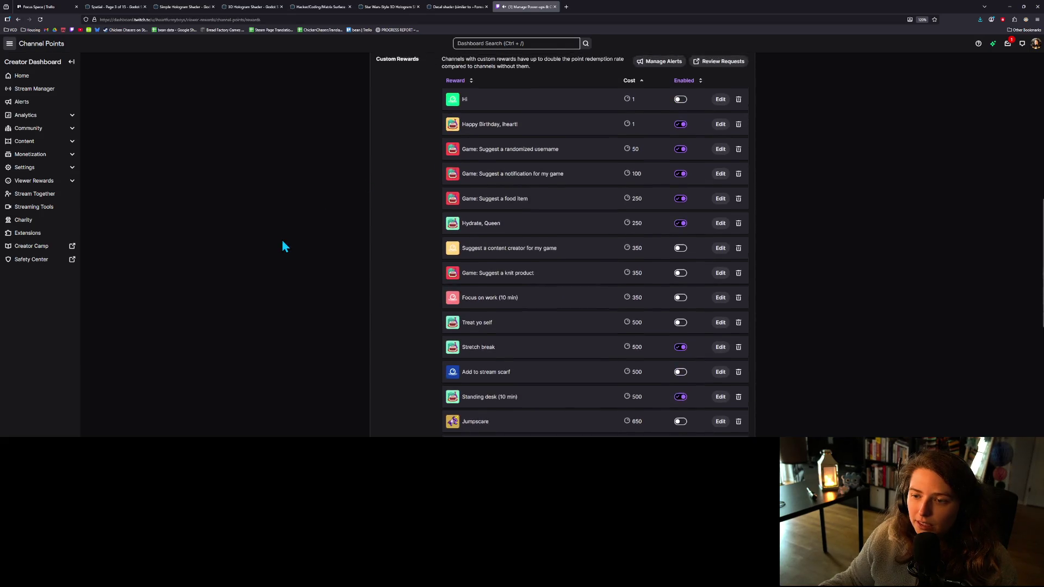
left_click(58, 6)
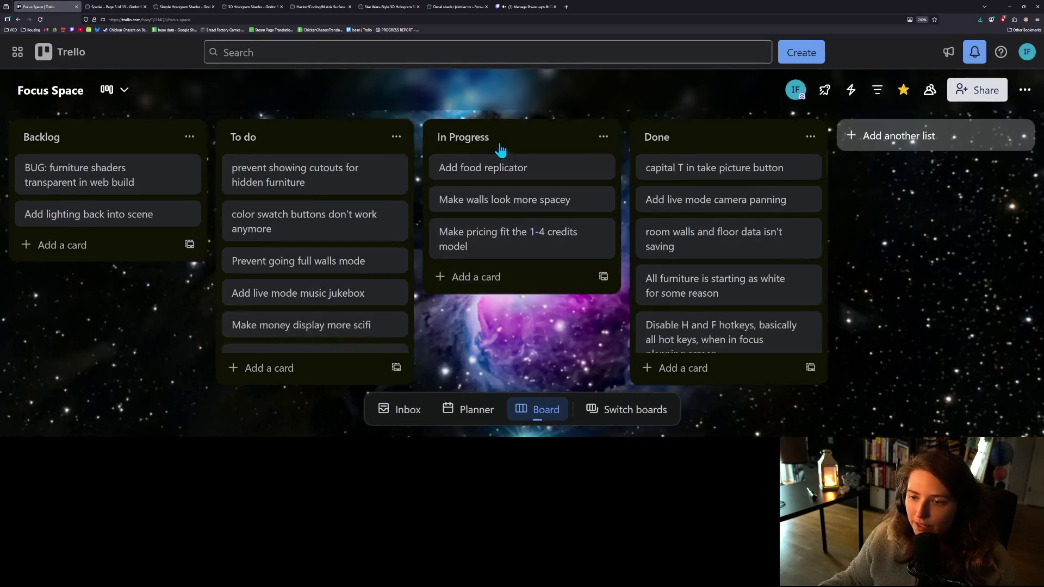
- Drag the Add food replicator card from In Progress into Done
left_click_drag(506, 166, 713, 158)
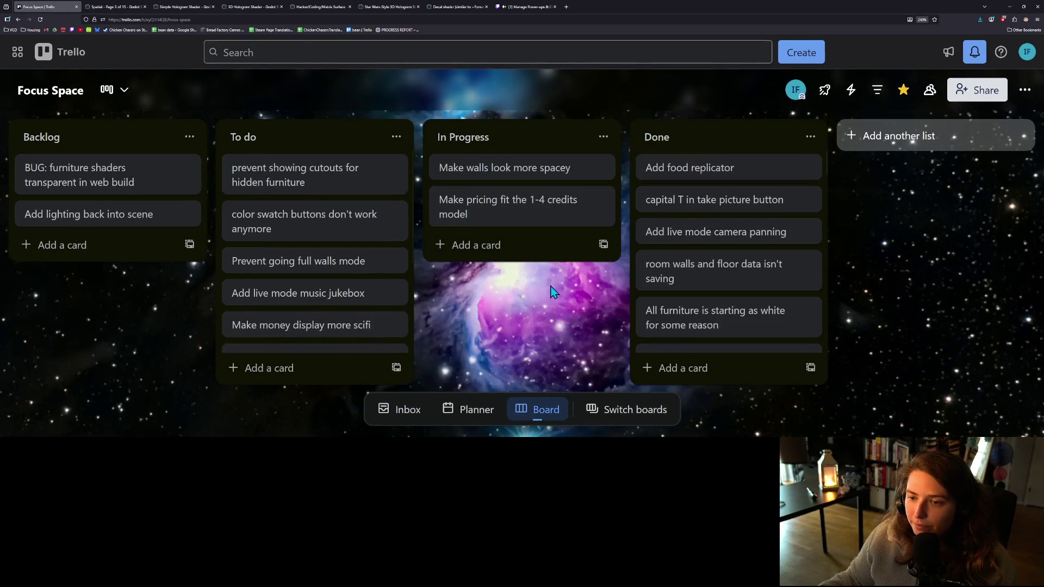
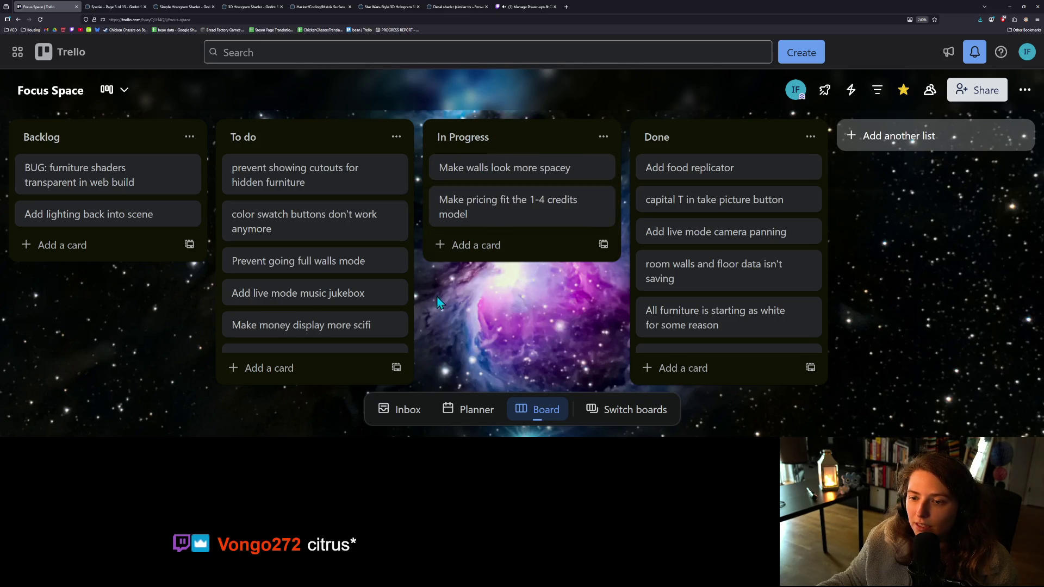
- Minimize the browser showing the Focus Space Trello board to reveal Godot
left_click(1011, 5)
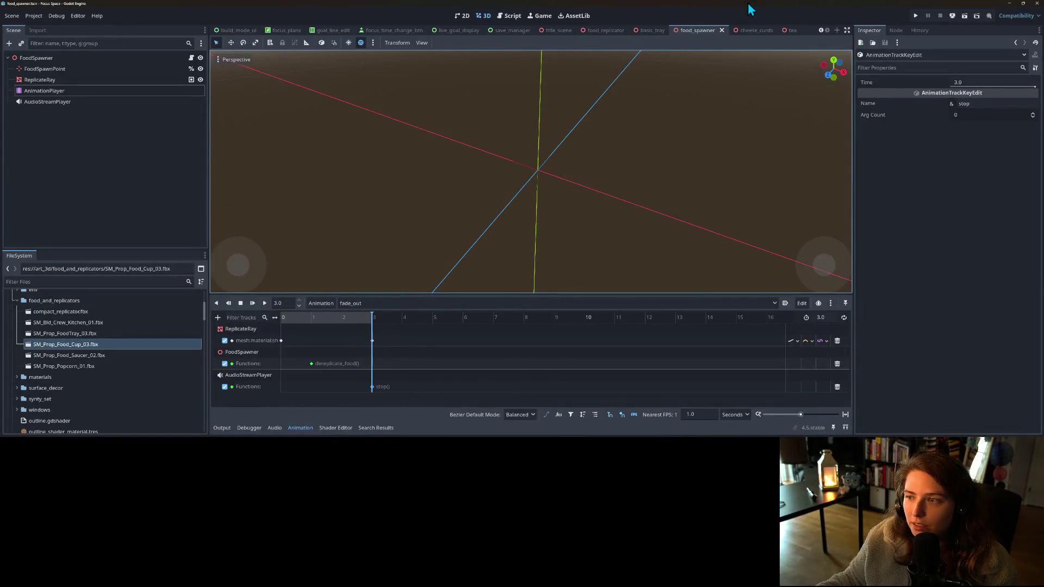
- Close the food_spawner, food_replicator and cheese_curds scene tabs
left_click(725, 30)
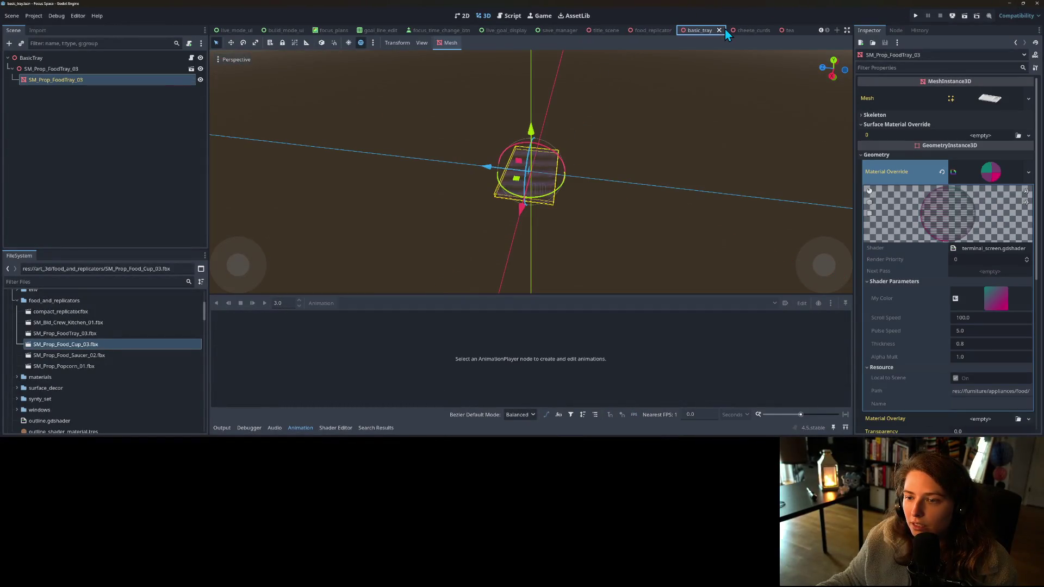
left_click(709, 30)
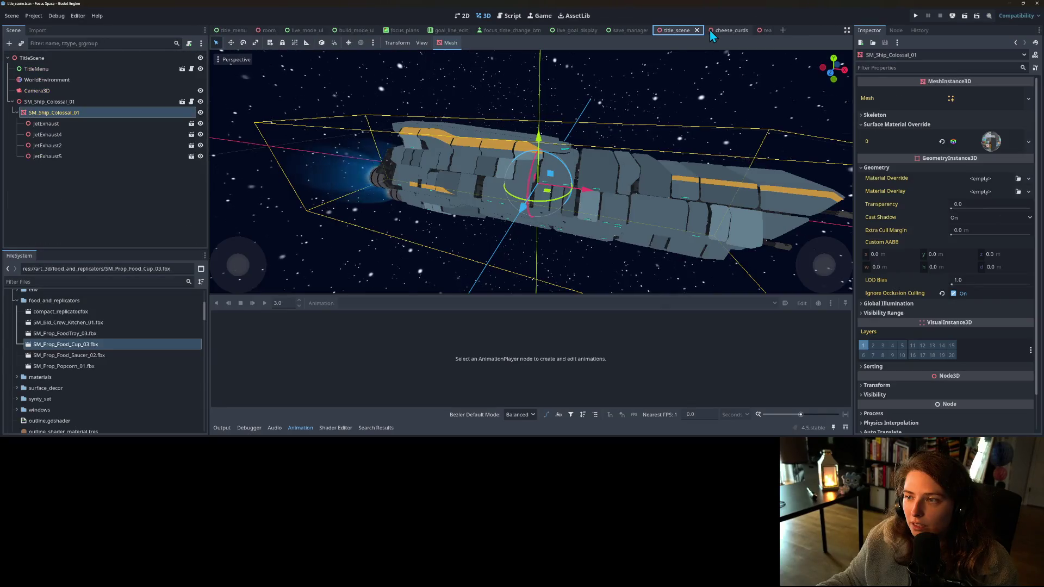
left_click(723, 31)
left_click(749, 29)
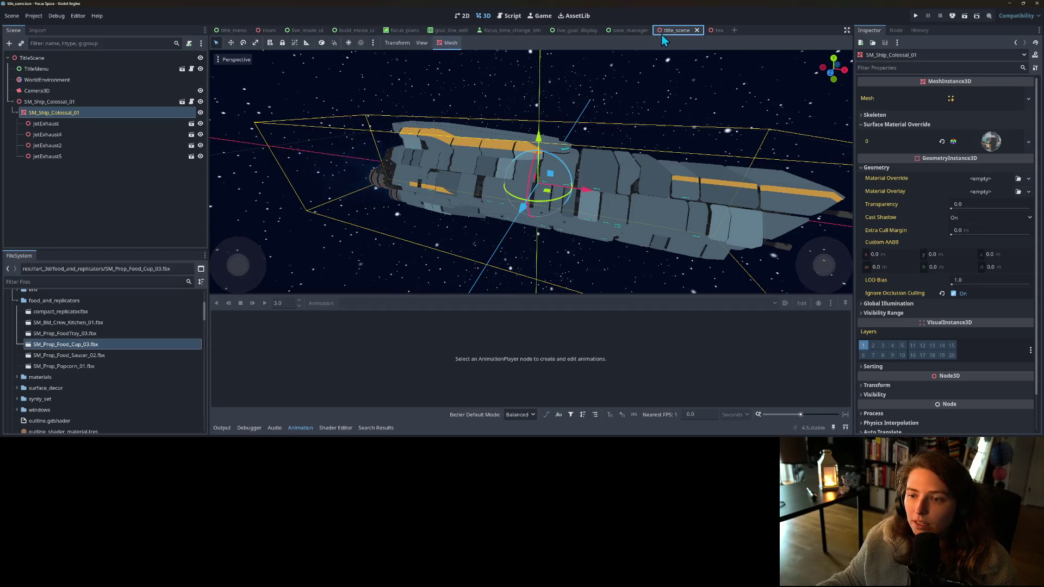
- Collapse the animation panel and orbit the enlarged 3D view to see the ship from the side
scroll(518, 203, "down", 3)
scroll(518, 203, "down", 5)
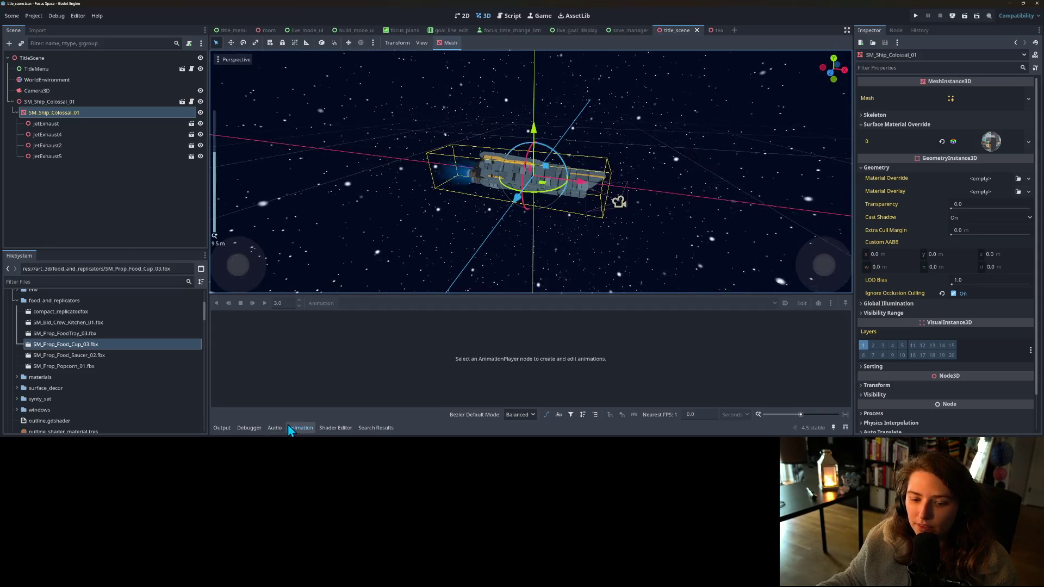
left_click(297, 428)
left_click_drag(500, 367, 544, 343)
scroll(544, 342, "up", 2)
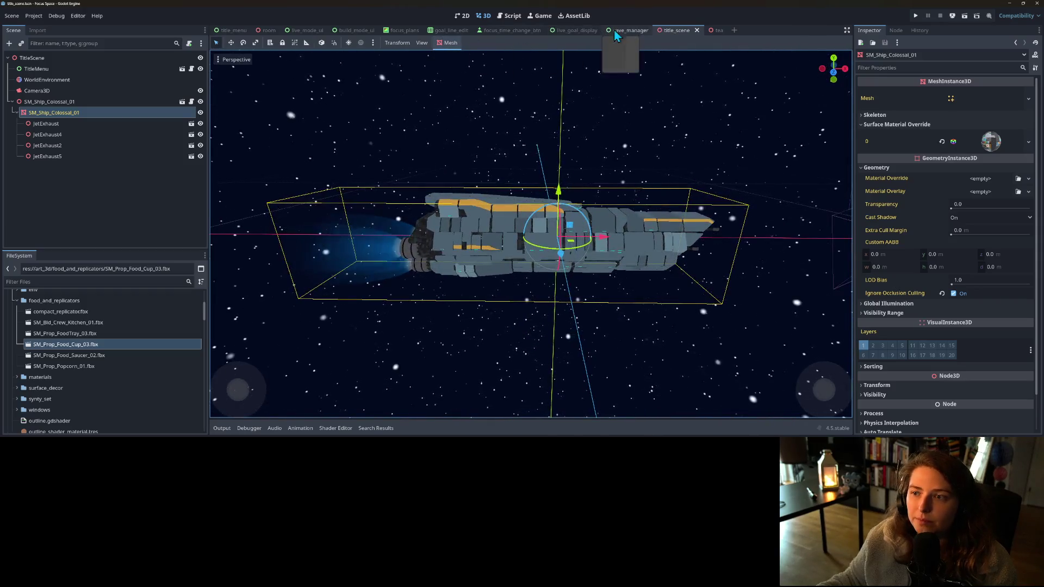
- Close the save_manager scene and check the GoalText and GoalDisplay nodes of live_goal_display
left_click(631, 30)
left_click(656, 31)
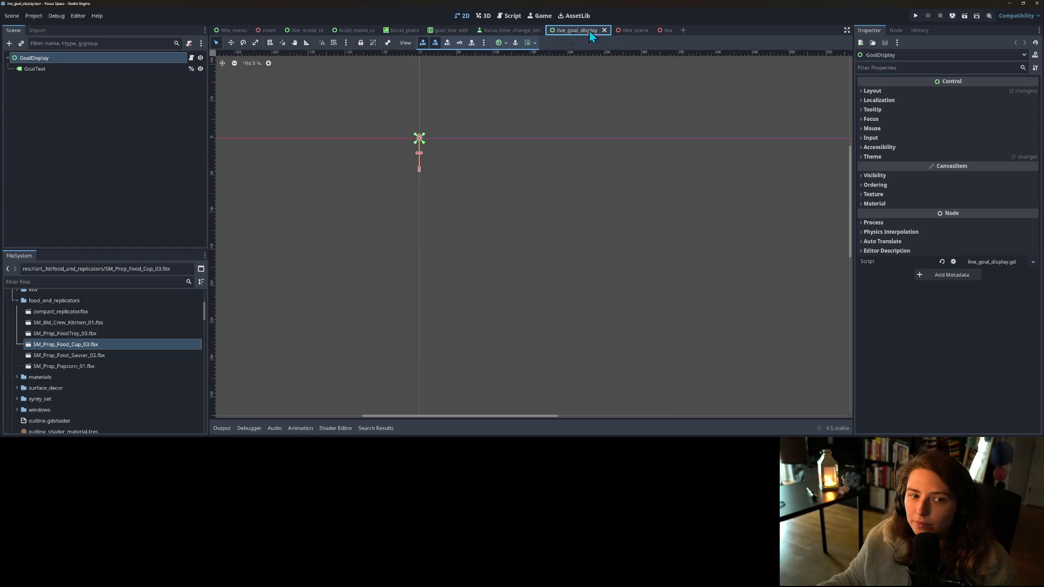
left_click(63, 70)
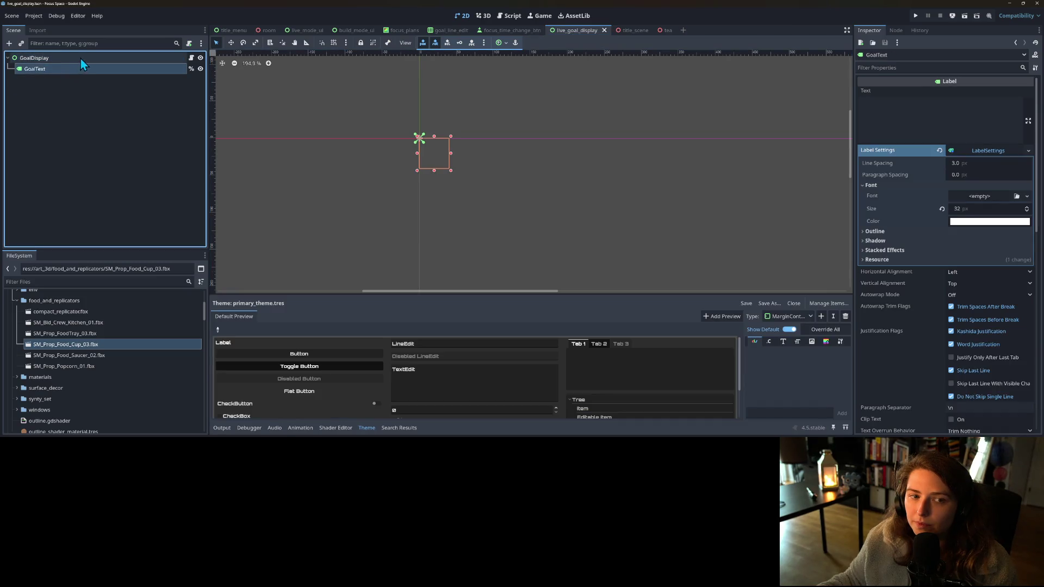
left_click(80, 58)
- Close the live_goal_display, focus_time_change_btn, goal_line_edit and focus_plans scene tabs
left_click(604, 30)
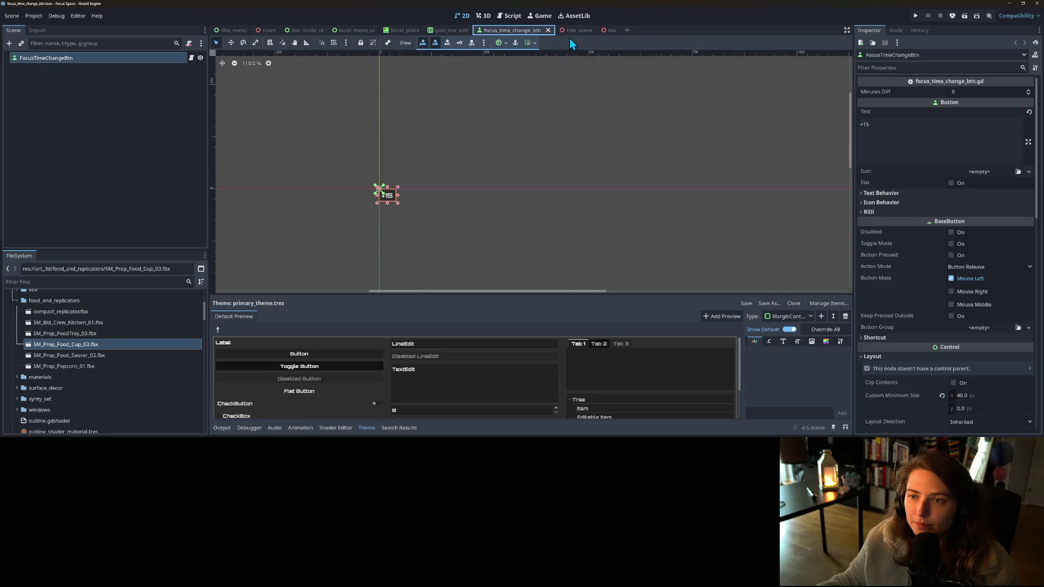
left_click(548, 30)
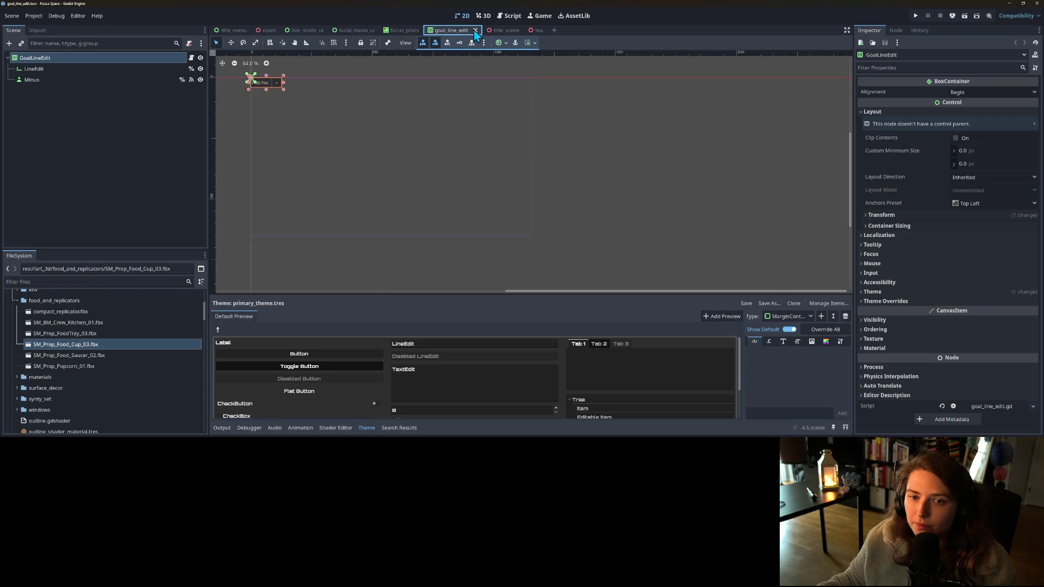
left_click(475, 31)
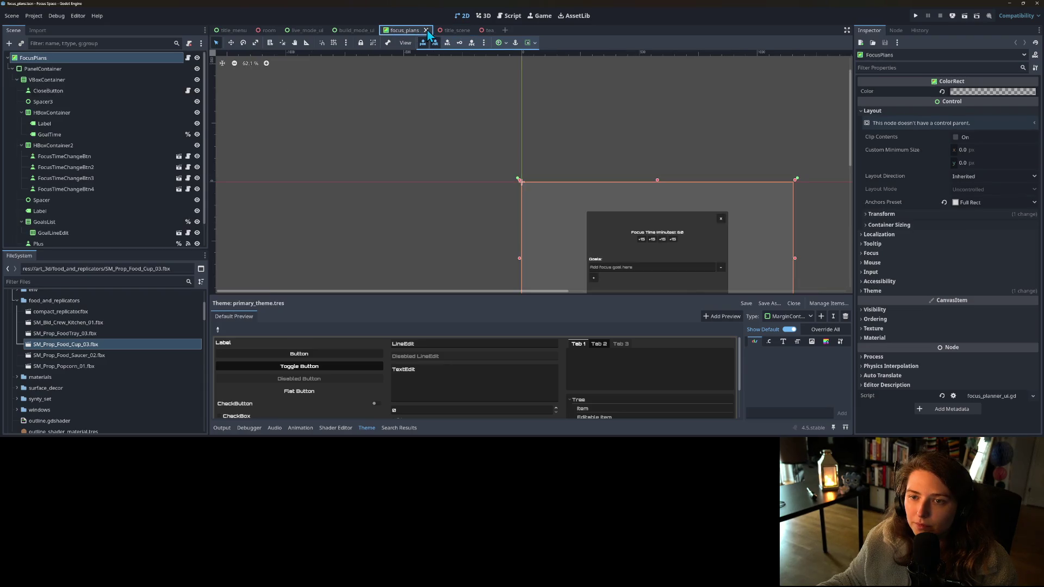
left_click(426, 31)
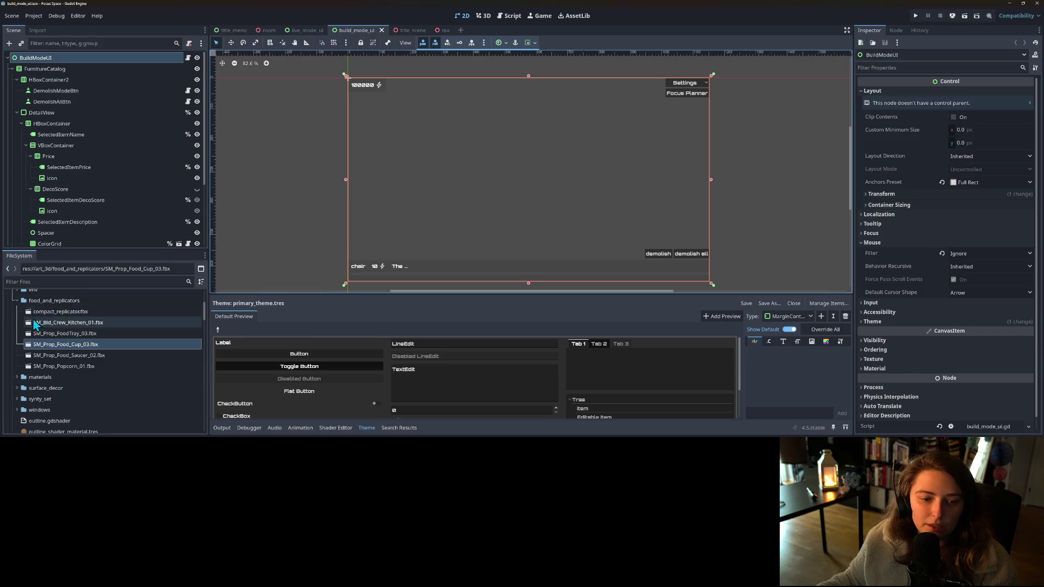
- Filter project files by 'wa' and glance at the wall_segment model's import preview
key("ctrl+f")
type("wa")
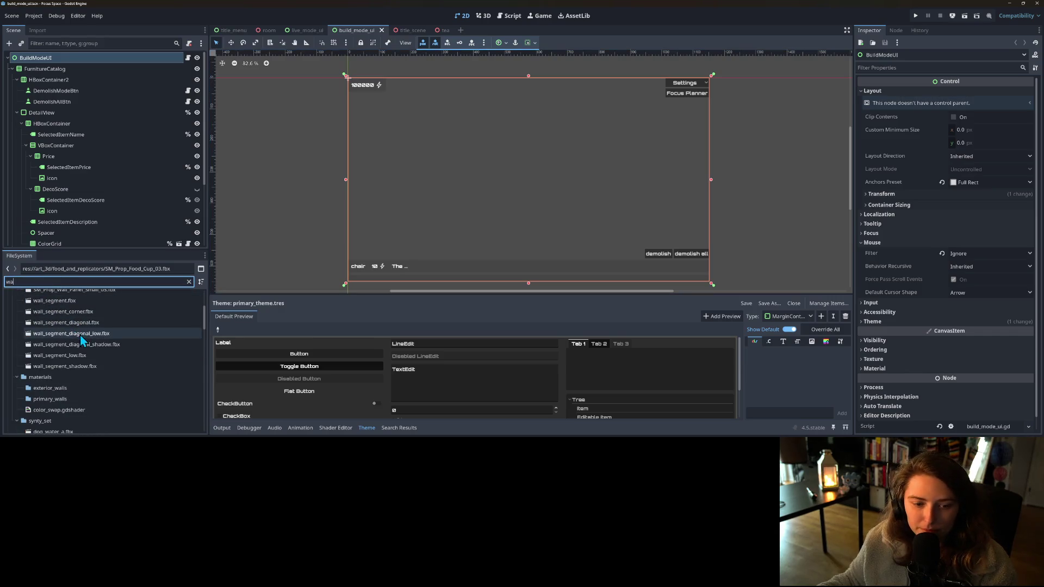
scroll(82, 337, "up", 1)
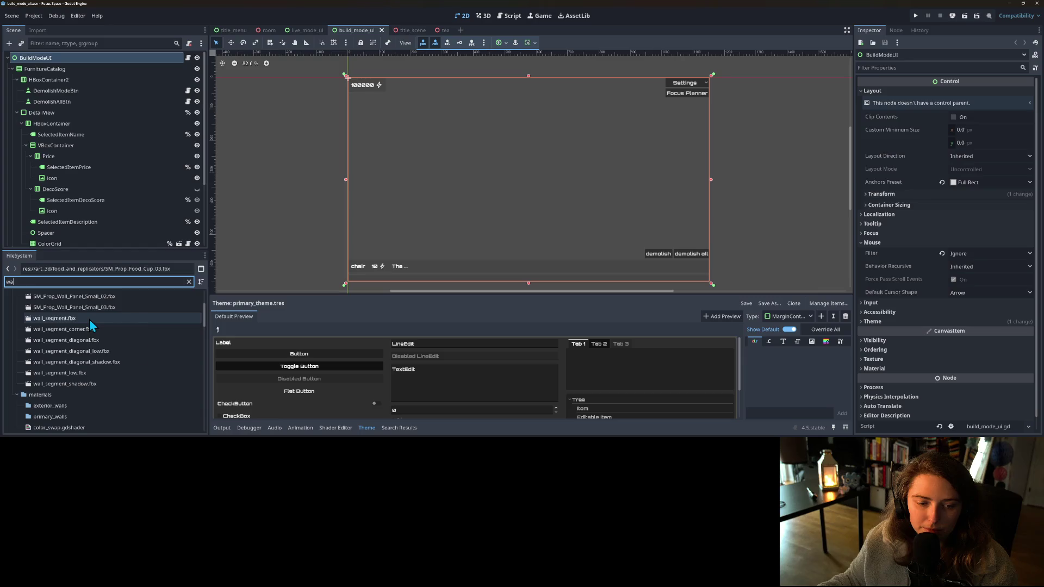
double_click(90, 318)
left_click(681, 380)
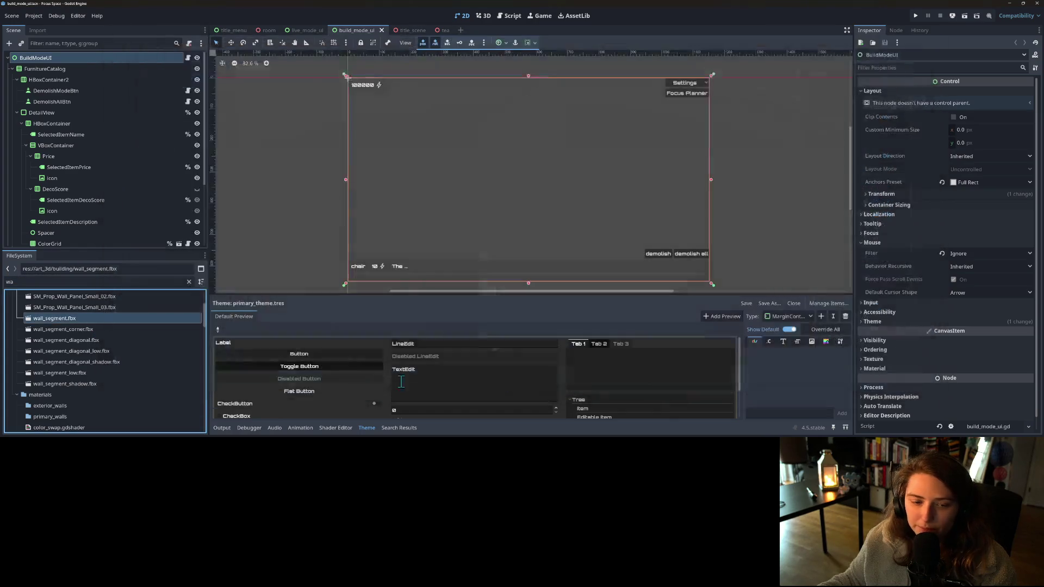
- Narrow the file filter to 'wall' and open the wall_piece.tscn scene
scroll(90, 381, "down", 3)
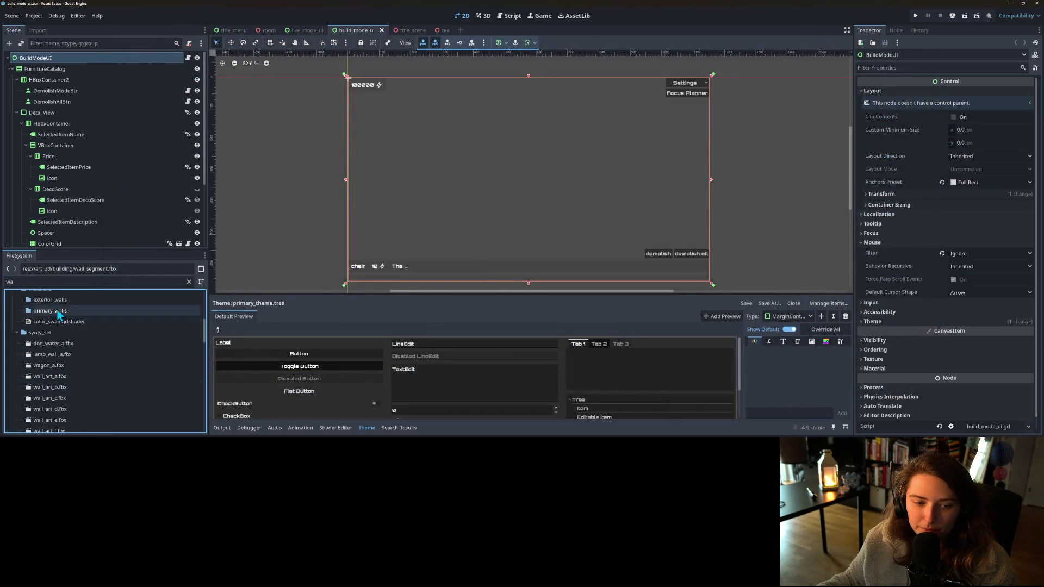
left_click(53, 282)
type("ll")
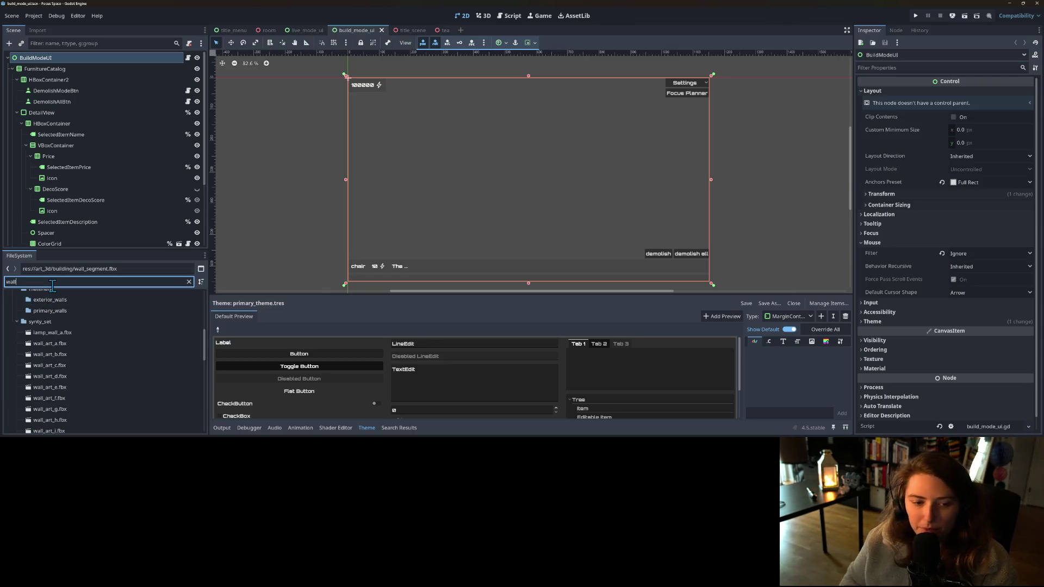
scroll(91, 380, "down", 3)
scroll(93, 406, "down", 3)
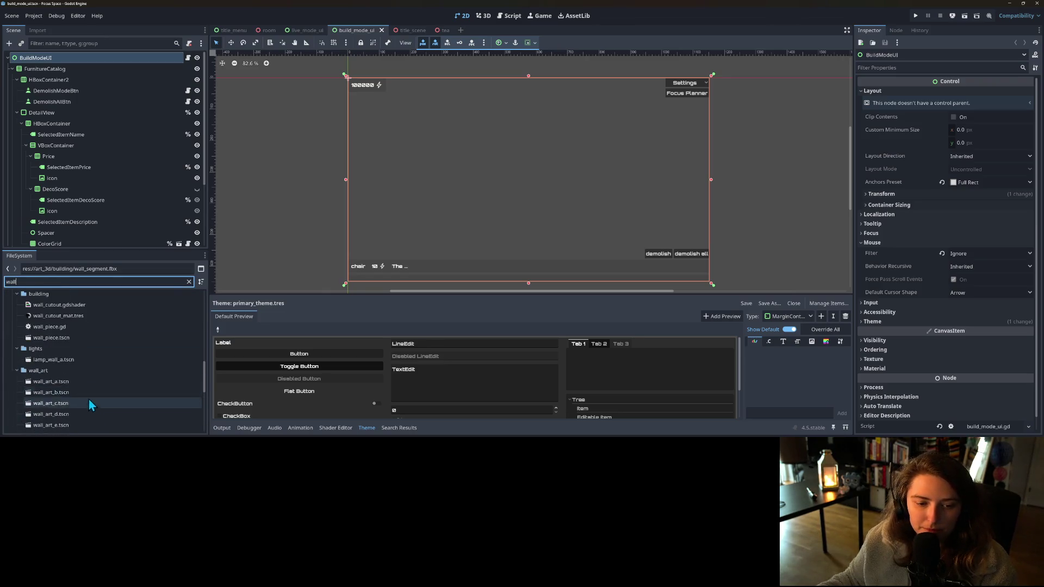
double_click(73, 339)
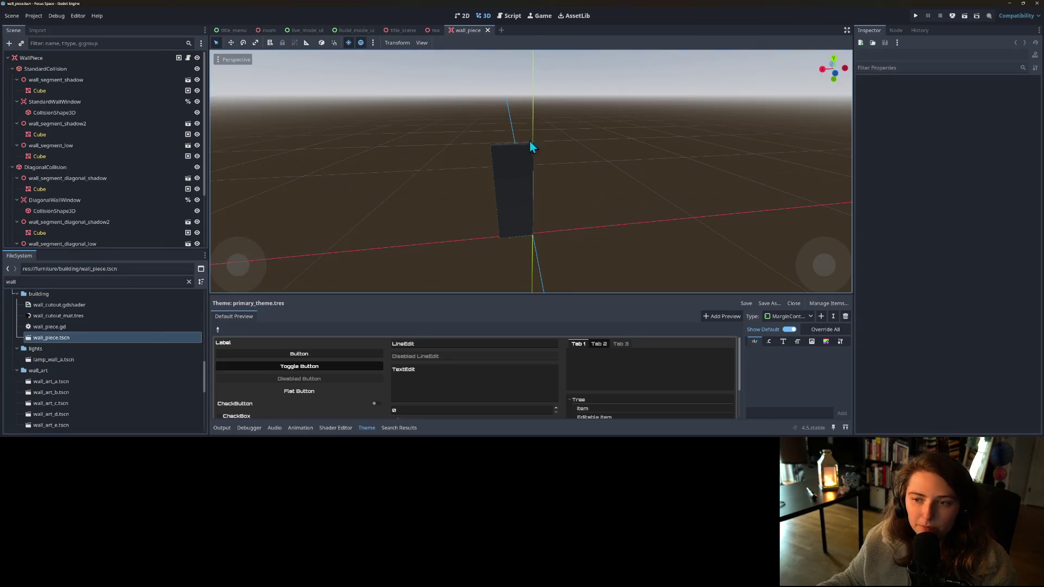
- Test-drop wall_segment.fbx into wall_piece (undone), then add an SM_Prop_Wall_Panel_Small_01 instance
mouse_move(490, 229)
left_mouse_down()
mouse_move(606, 220)
mouse_move(644, 231)
mouse_move(459, 238)
mouse_move(427, 250)
mouse_move(408, 233)
left_mouse_up()
scroll(644, 231, "up", 3)
scroll(426, 250, "down", 3)
scroll(408, 235, "up", 4)
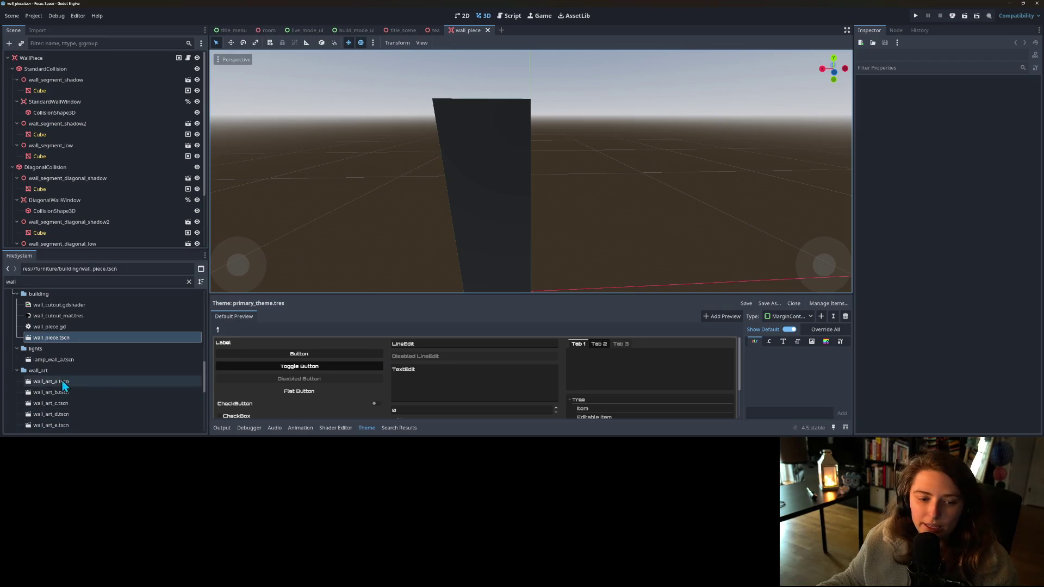
scroll(76, 381, "up", 5)
scroll(80, 383, "up", 4)
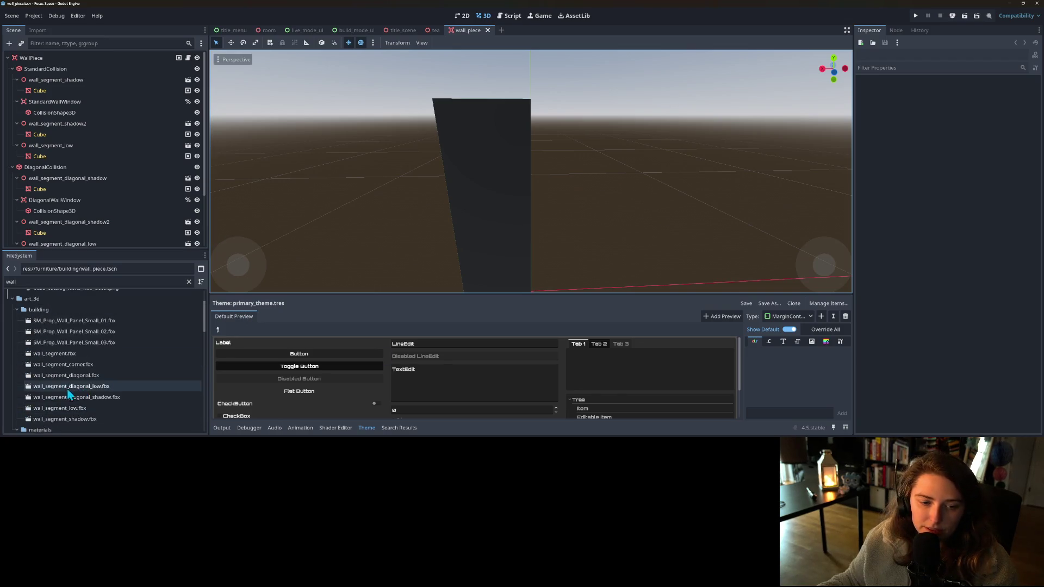
mouse_move(78, 354)
left_mouse_down()
mouse_move(443, 270)
mouse_move(624, 293)
left_mouse_up()
key("ctrl+z")
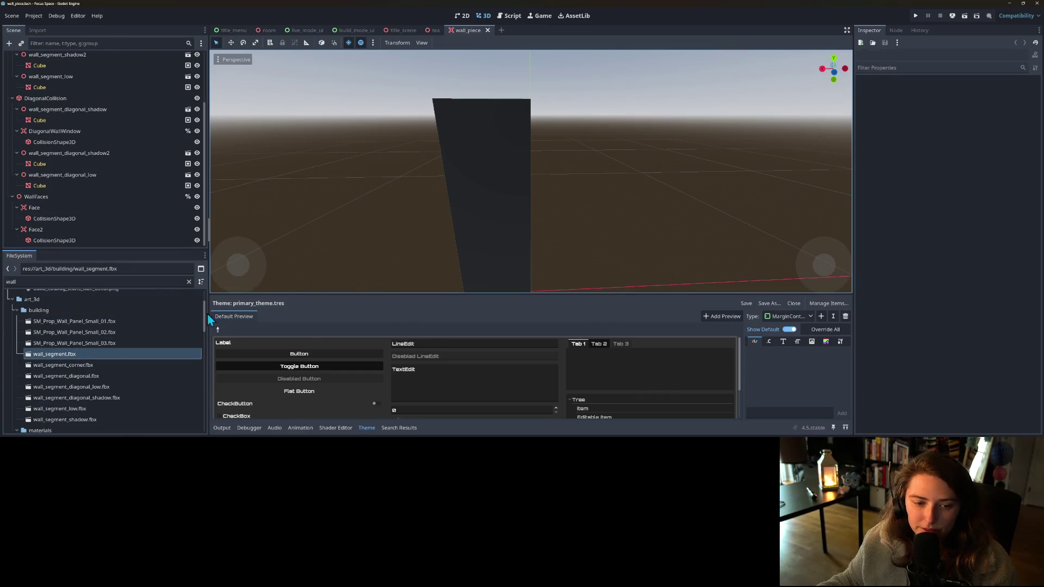
mouse_move(65, 321)
left_mouse_down()
mouse_move(594, 269)
mouse_move(603, 285)
left_mouse_up()
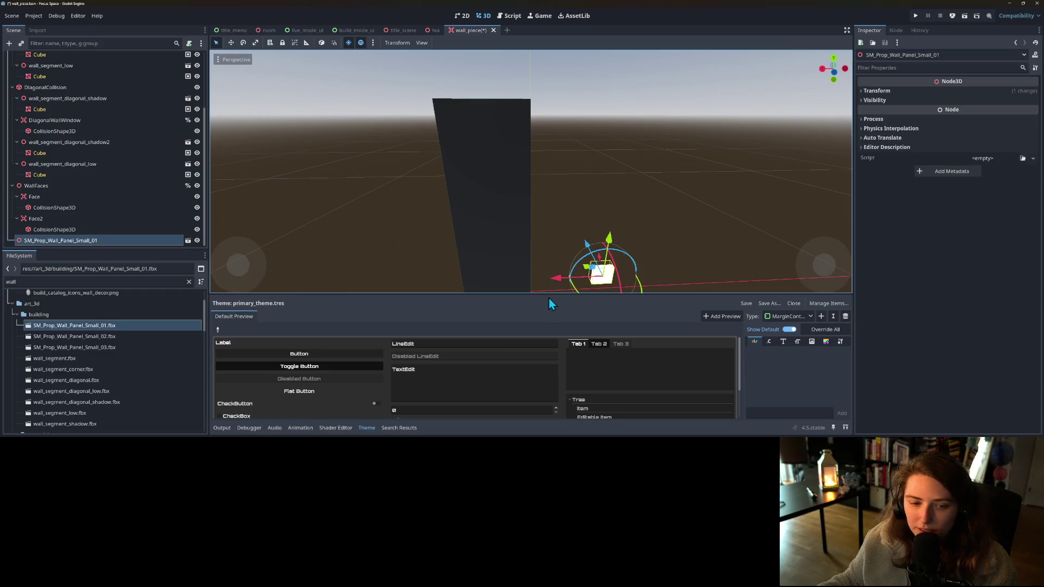
- Try out the Small_01, Small_02 and Small_03 wall panels in the scene, undoing them
key("ctrl+z")
mouse_move(82, 336)
left_mouse_down()
mouse_move(164, 295)
mouse_move(373, 263)
mouse_move(160, 322)
left_mouse_up()
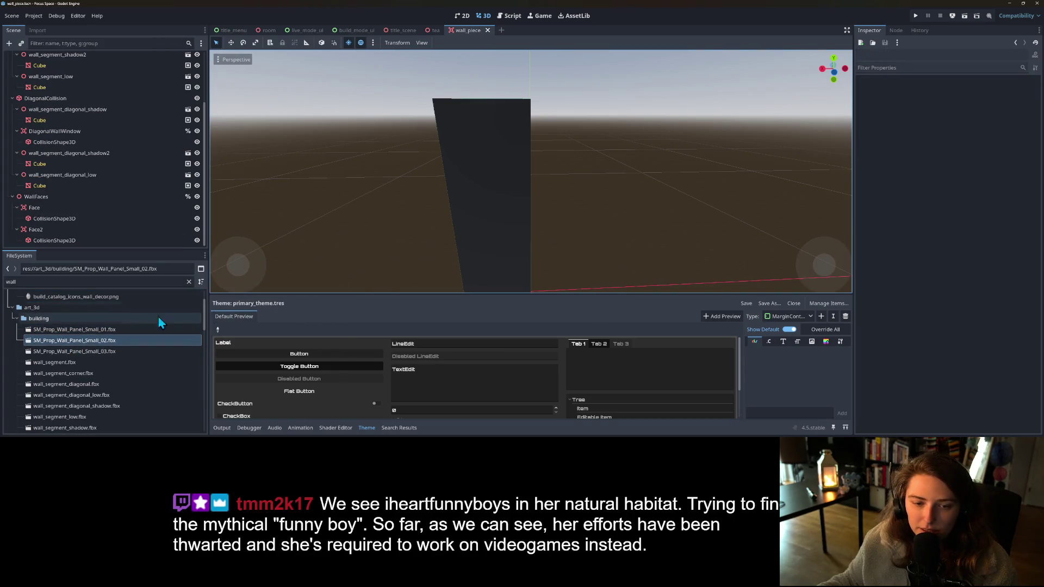
mouse_move(109, 351)
left_mouse_down()
mouse_move(228, 348)
mouse_move(343, 225)
left_mouse_up()
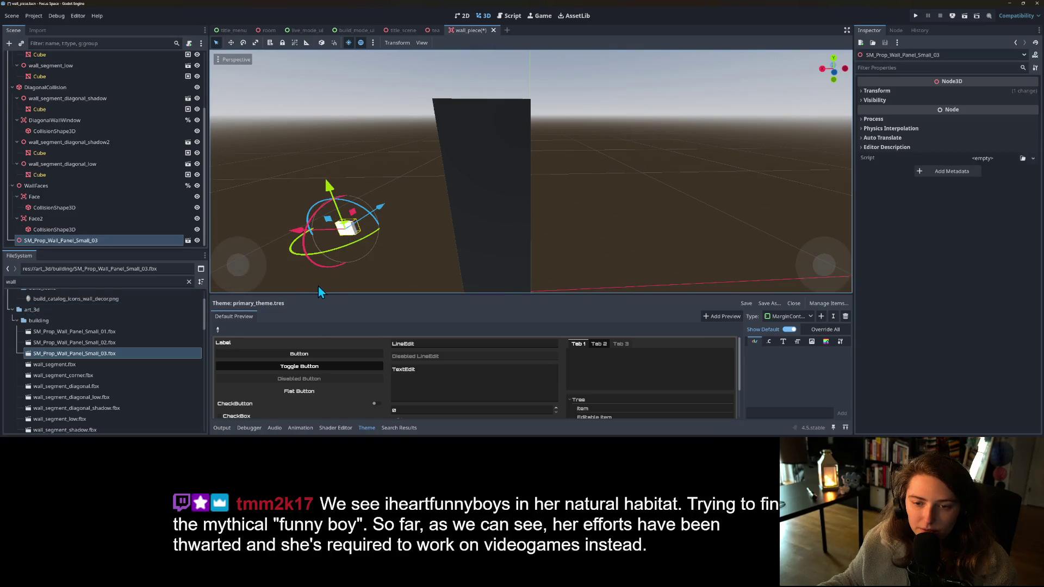
key("ctrl+z")
scroll(341, 267, "down", 3)
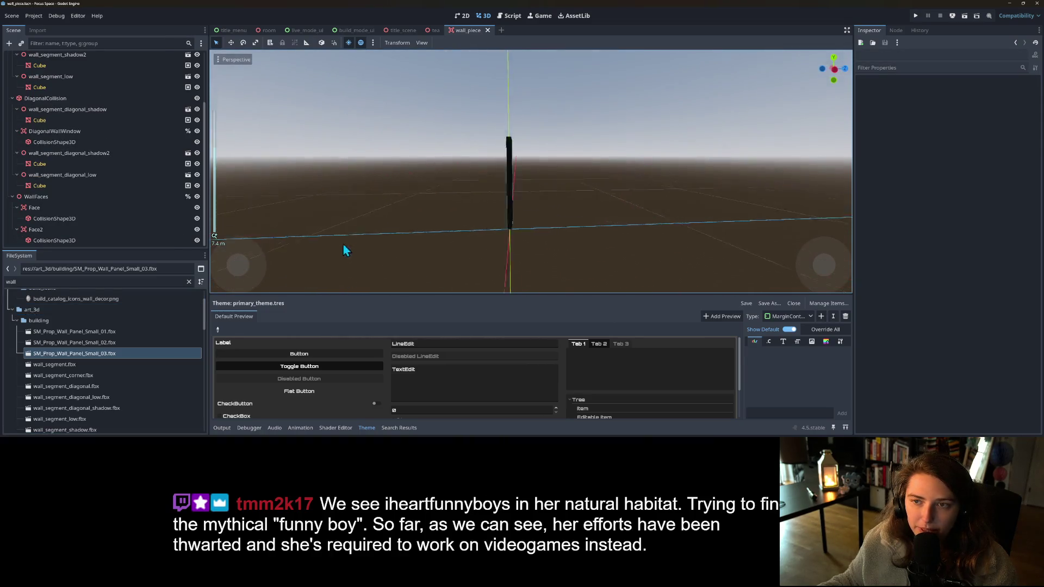
scroll(348, 254, "up", 3)
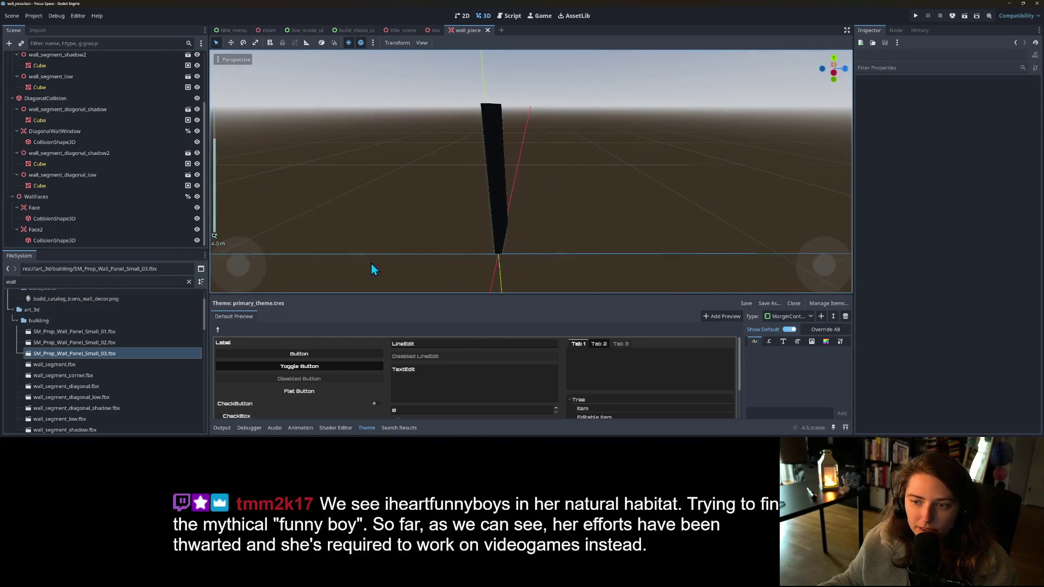
- Remove the three SM_Prop_Wall_Panel_Small .fbx files from the project and switch to GitHub Desktop
left_click(93, 334, "shift")
key("Delete")
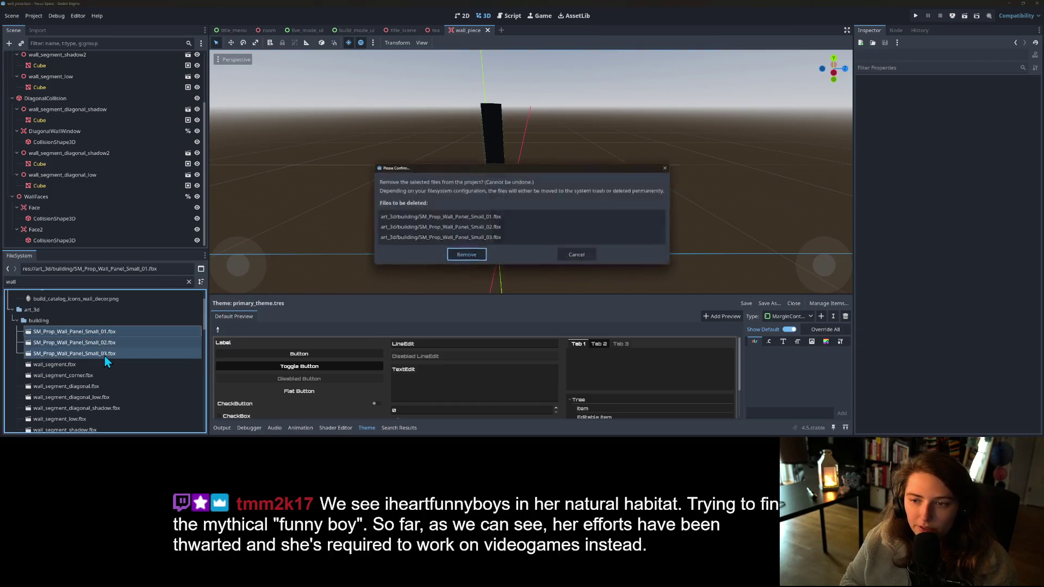
key("Return")
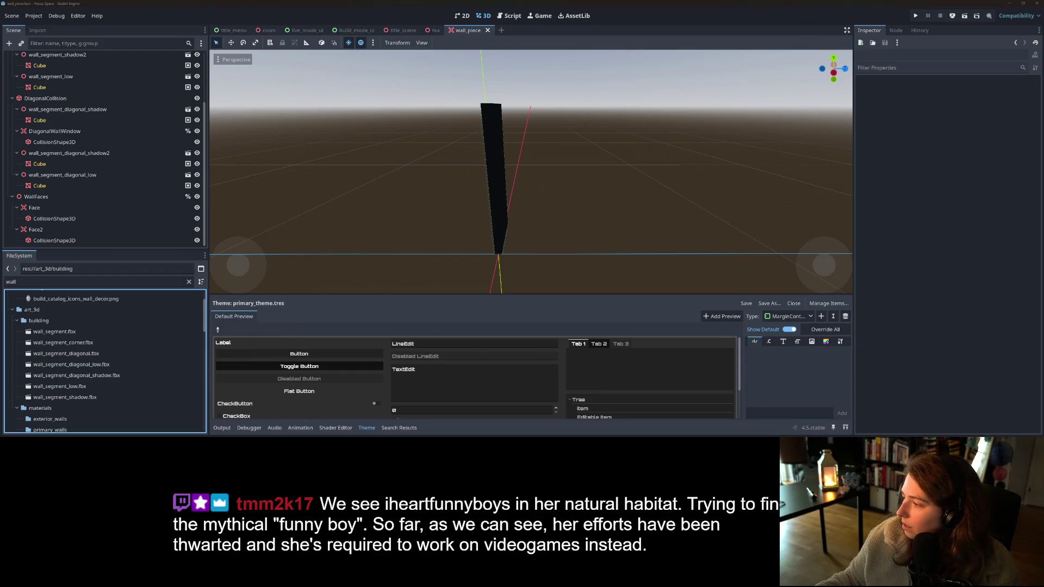
key("alt+Tab")
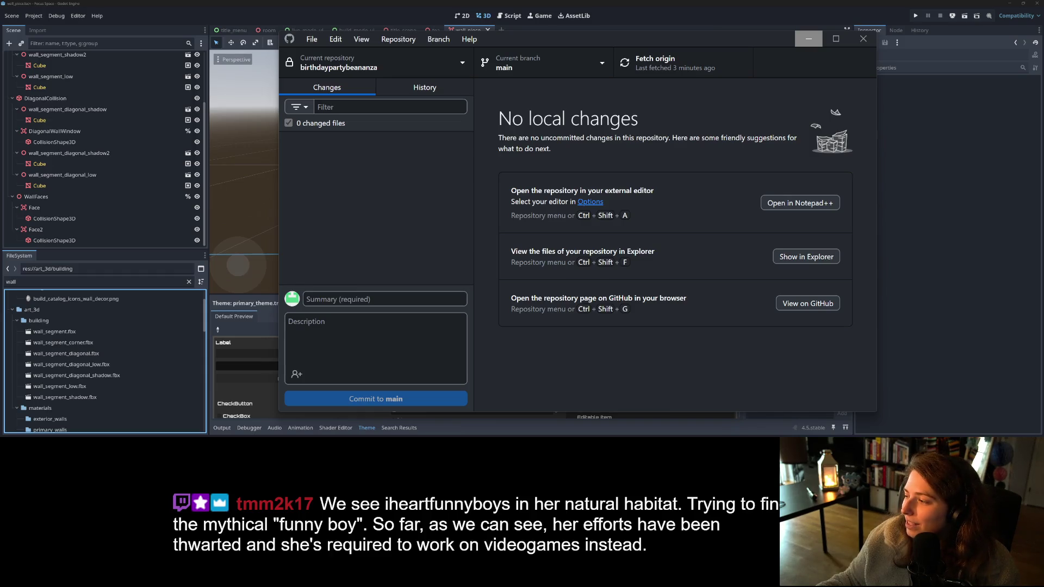
- Minimize GitHub Desktop, which shows no local changes on main
left_click(809, 38)
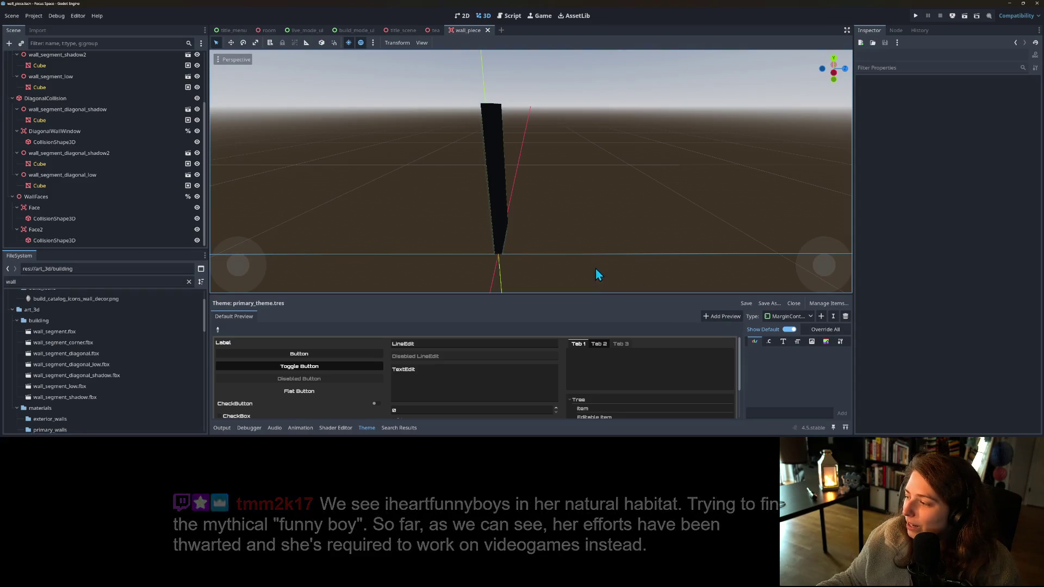
- Orbit around the wall and collapse the bottom Theme panel so the 3D view fills the editor
mouse_move(583, 247)
left_mouse_down()
mouse_move(661, 247)
mouse_move(517, 249)
mouse_move(575, 248)
mouse_move(553, 263)
left_mouse_up()
scroll(575, 247, "down", 2)
scroll(550, 231, "down", 2)
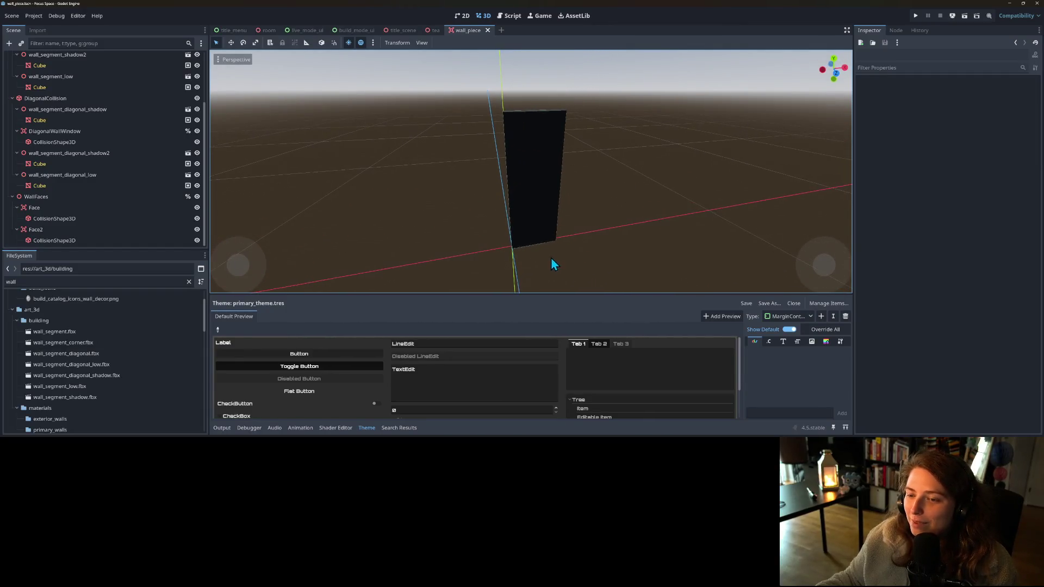
mouse_move(683, 274)
left_mouse_down()
mouse_move(625, 277)
mouse_move(660, 248)
left_mouse_up()
mouse_move(624, 179)
left_mouse_down()
mouse_move(610, 198)
mouse_move(607, 244)
left_mouse_up()
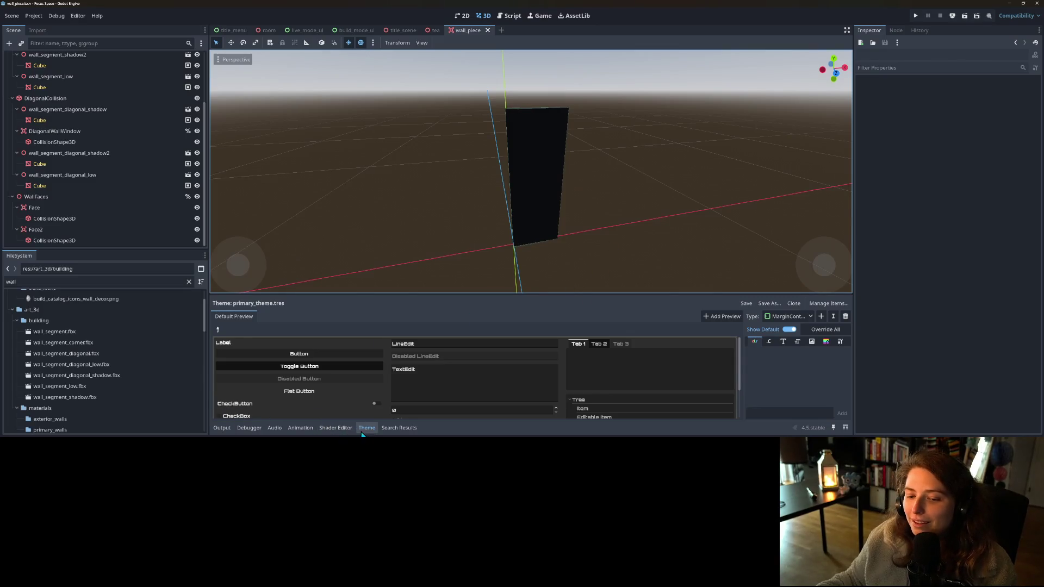
left_click(367, 428)
mouse_move(634, 287)
left_mouse_down()
mouse_move(636, 274)
mouse_move(632, 289)
mouse_move(668, 297)
left_mouse_up()
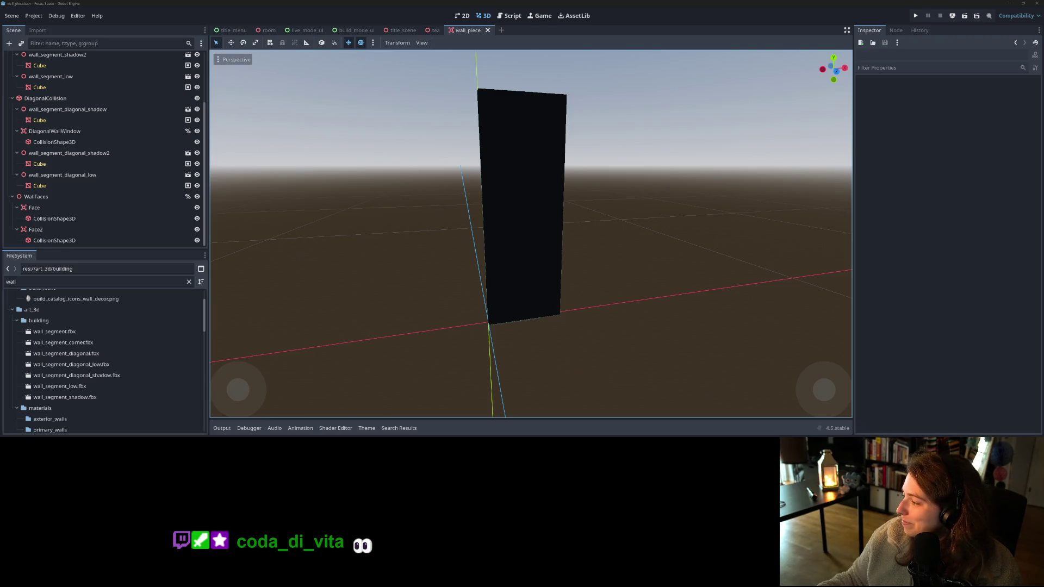
key("alt+Tab")
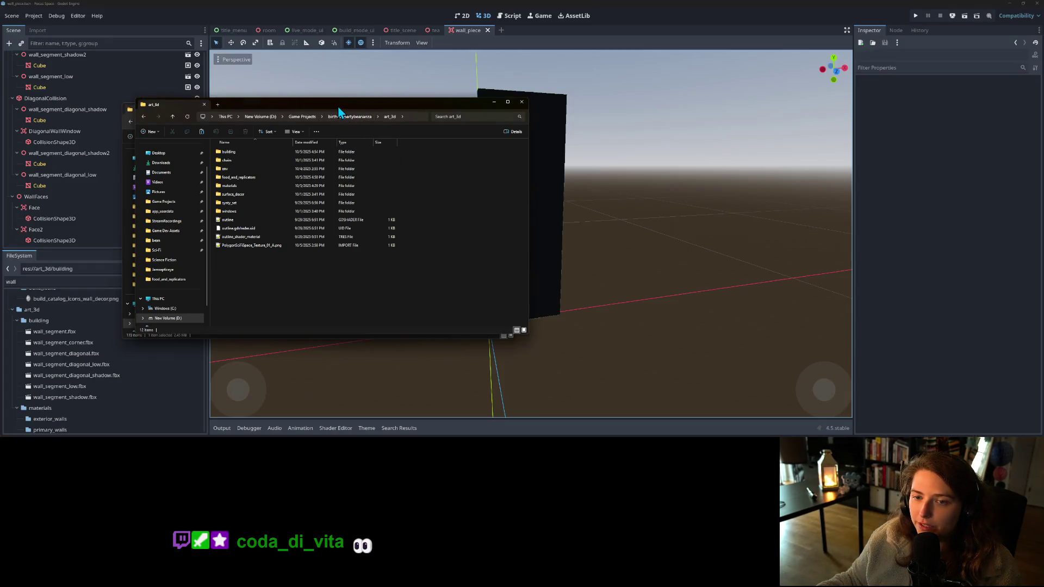
- Rearrange the Explorer windows, moving art_3d to the right and the FBX folder upper left
mouse_move(338, 110)
left_mouse_down()
mouse_move(762, 145)
mouse_move(752, 145)
left_mouse_up()
scroll(491, 247, "down", 1)
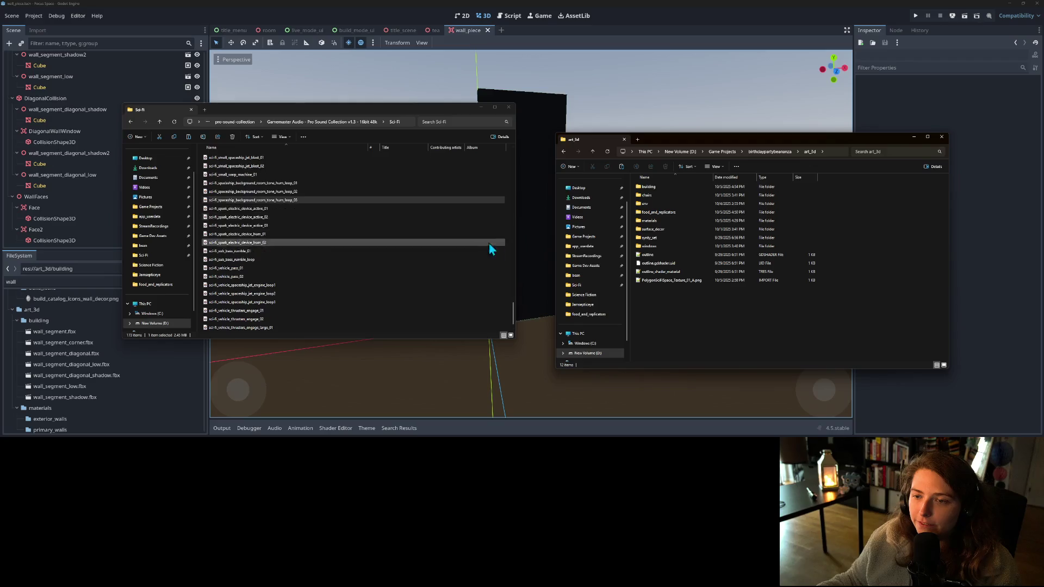
left_click(546, 259)
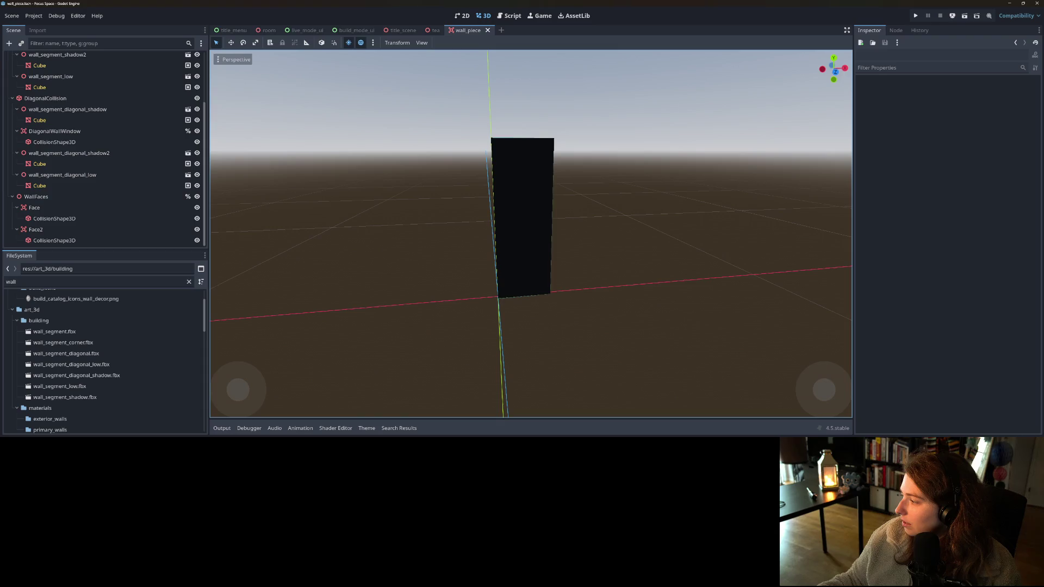
key("alt+Tab")
key("alt+Tab")
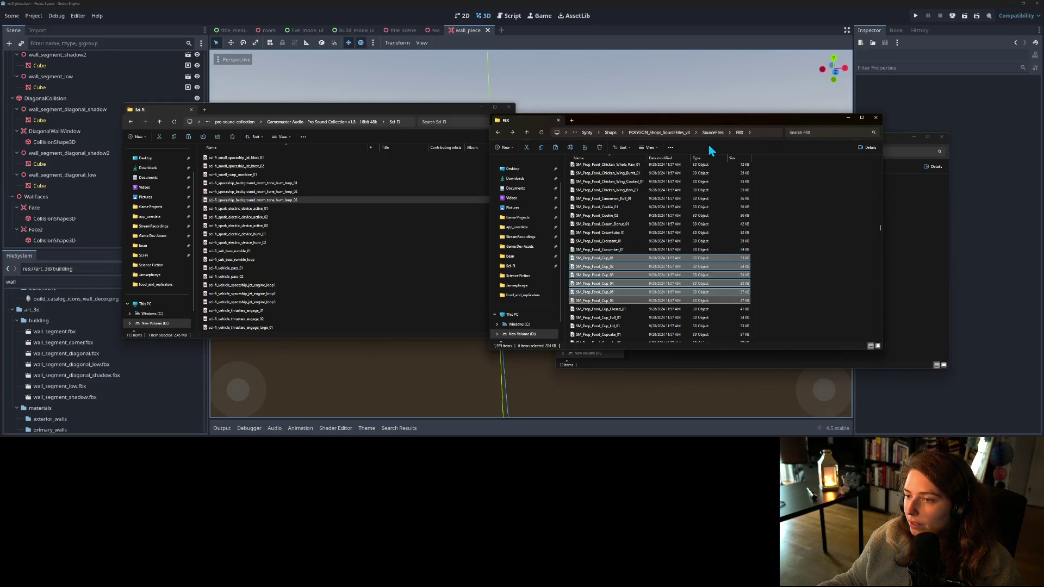
left_click_drag(710, 124, 330, 94)
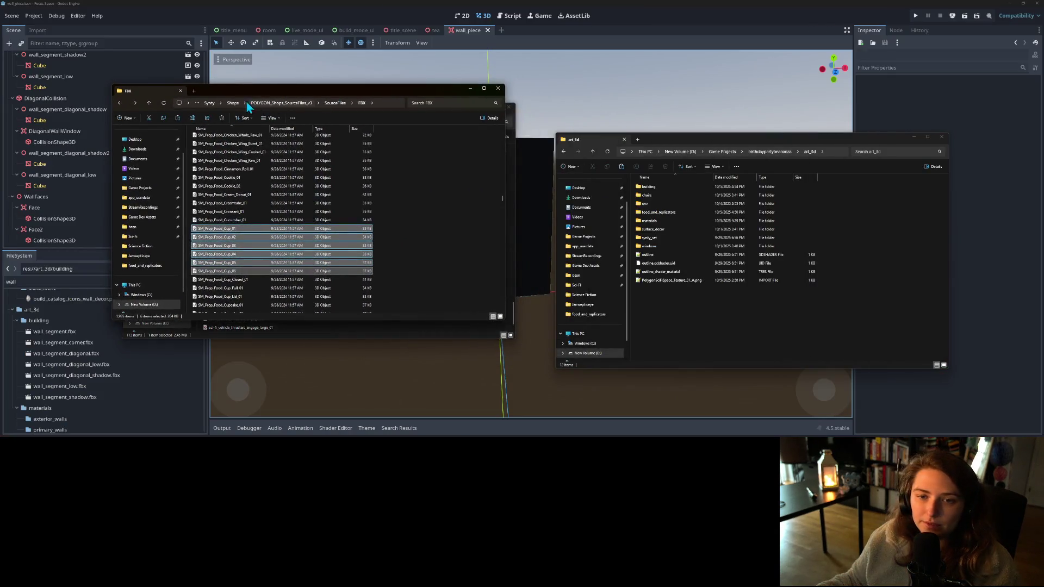
- Navigate Synty > SciFi_Space > POLYGON_SciFi_Space_SourceFiles > SourceFiles > Textures
left_click(210, 103)
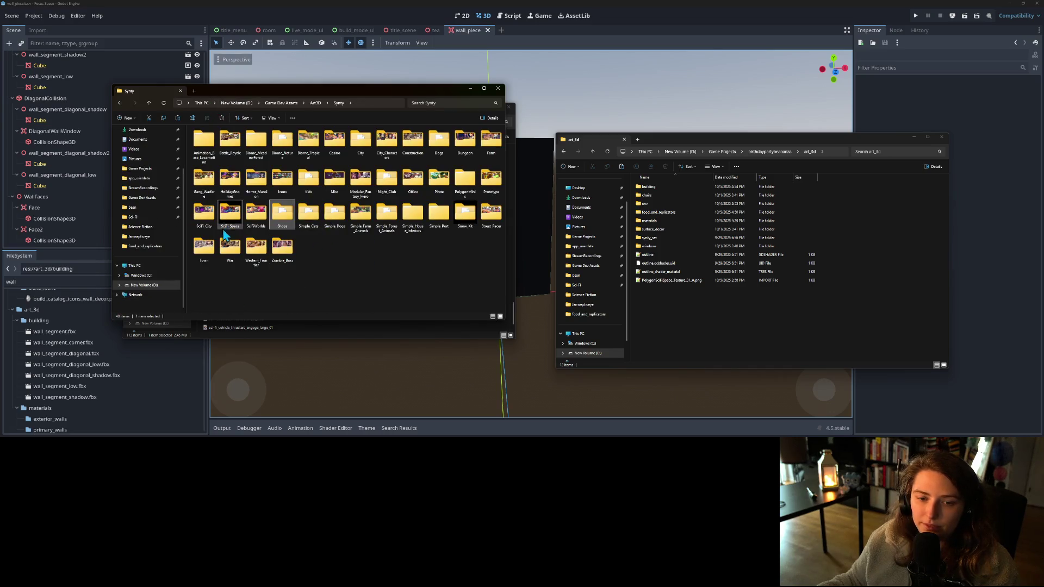
double_click(233, 218)
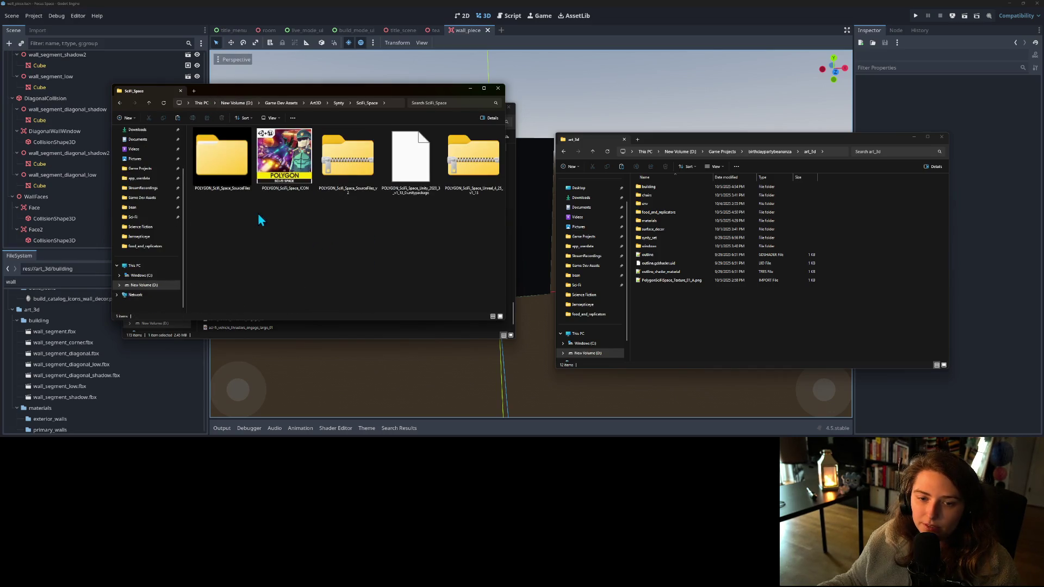
double_click(211, 162)
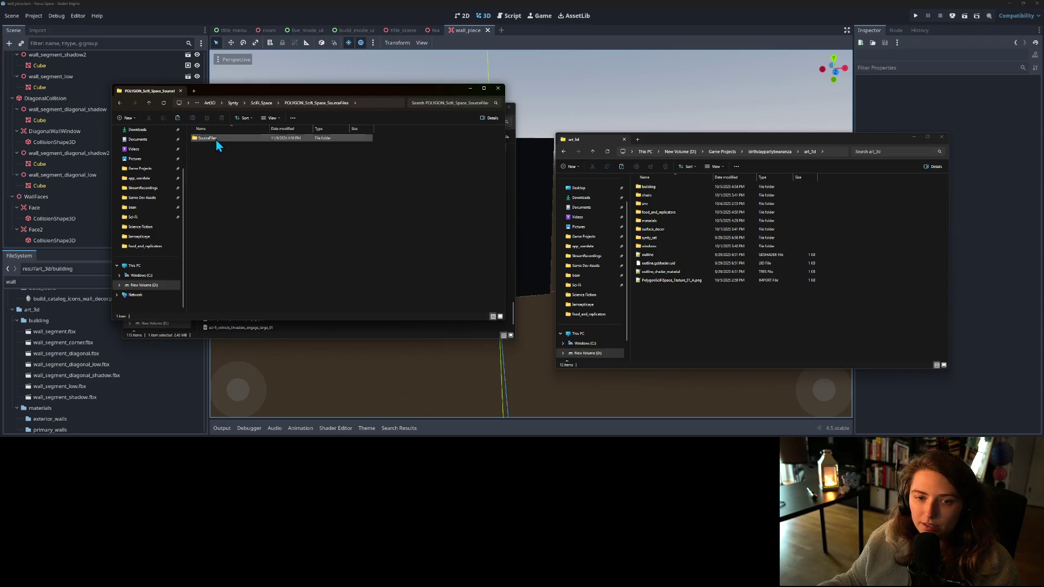
double_click(215, 140)
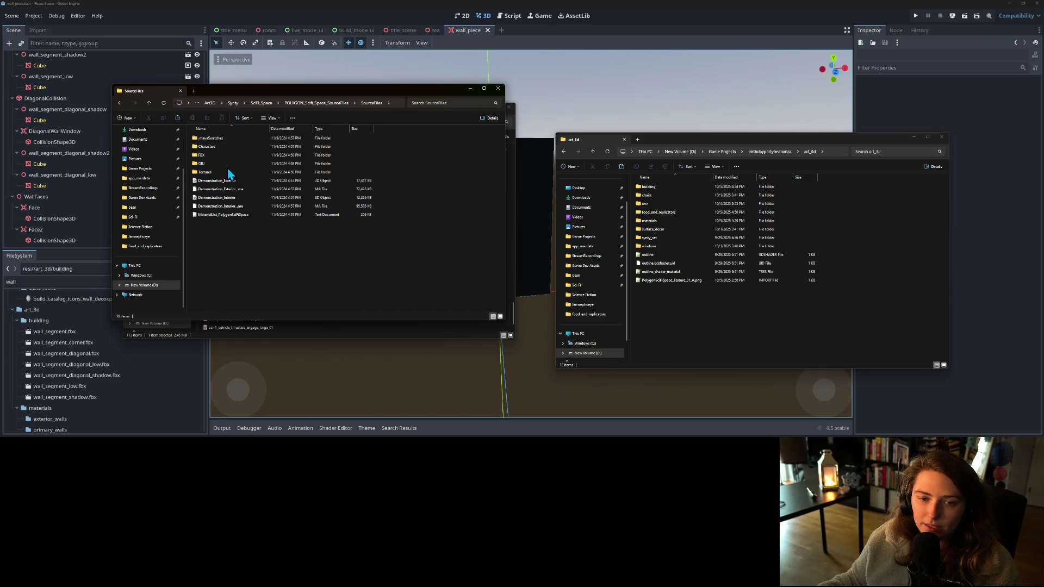
double_click(227, 173)
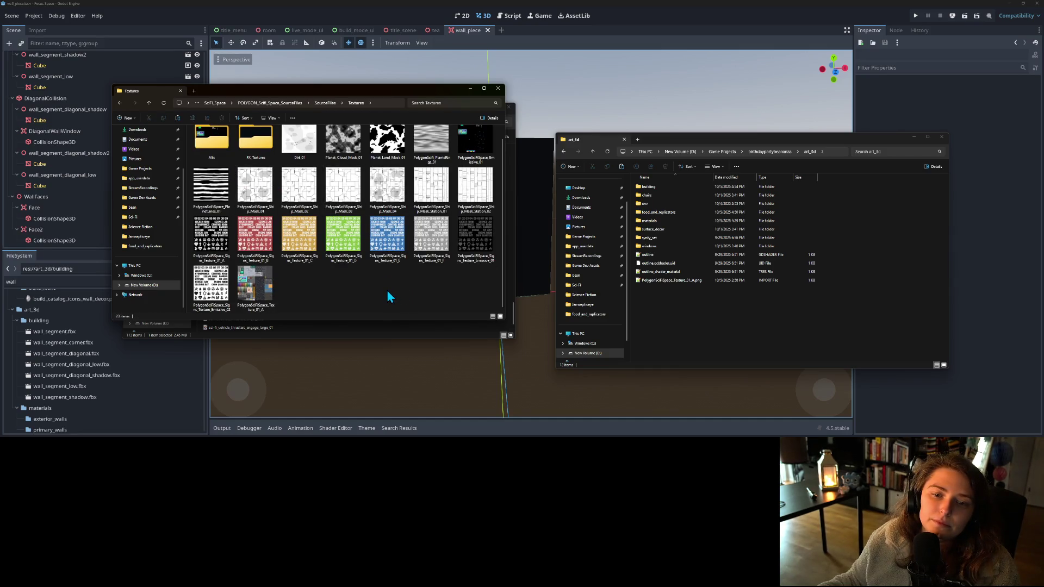
- Browse the Alts and FX_Textures subfolders, then pick the Ship_Mask_Station_02 texture in Textures
double_click(221, 157)
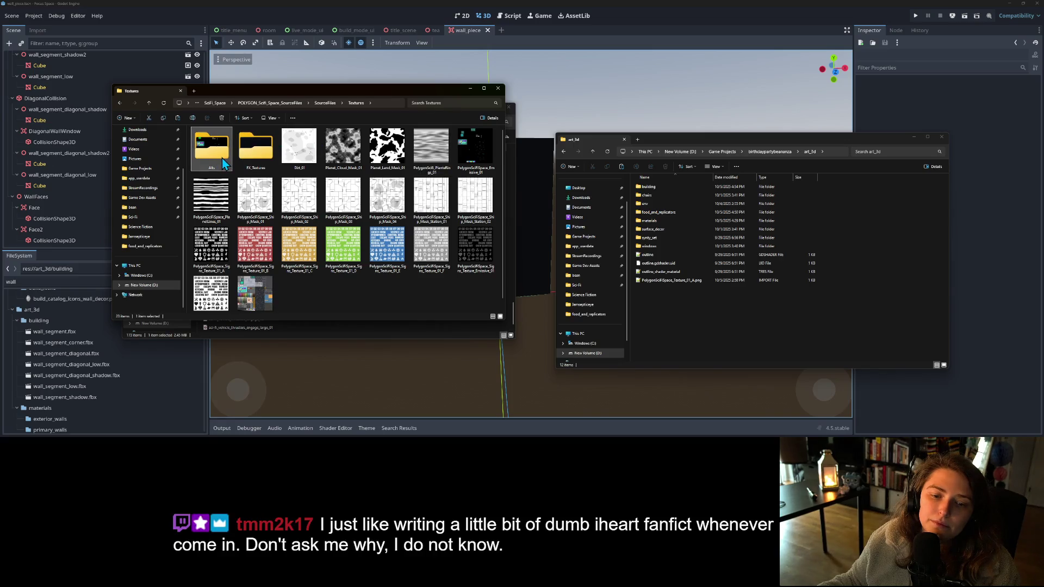
left_click(358, 103)
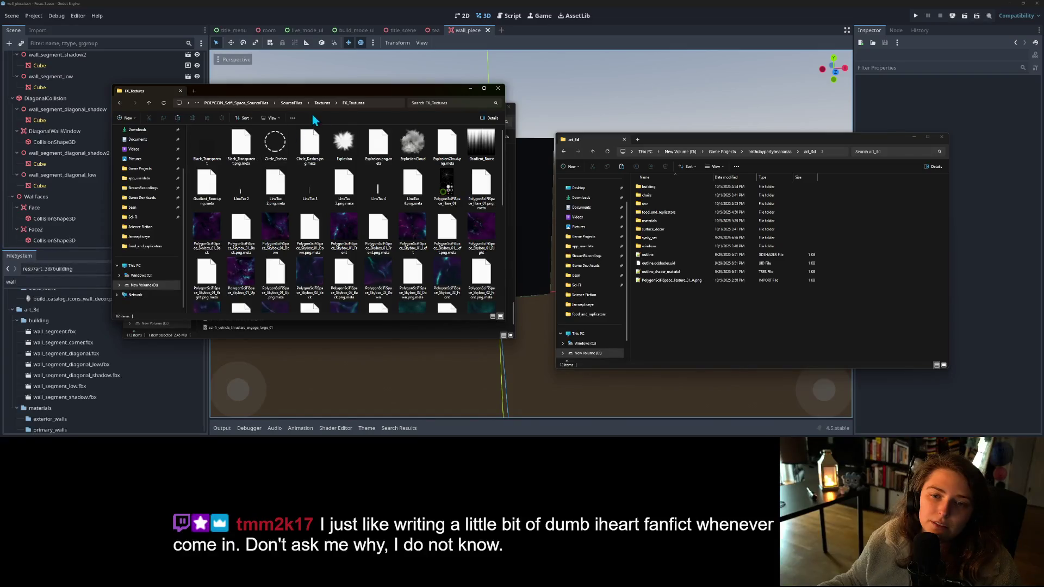
scroll(305, 218, "down", 5)
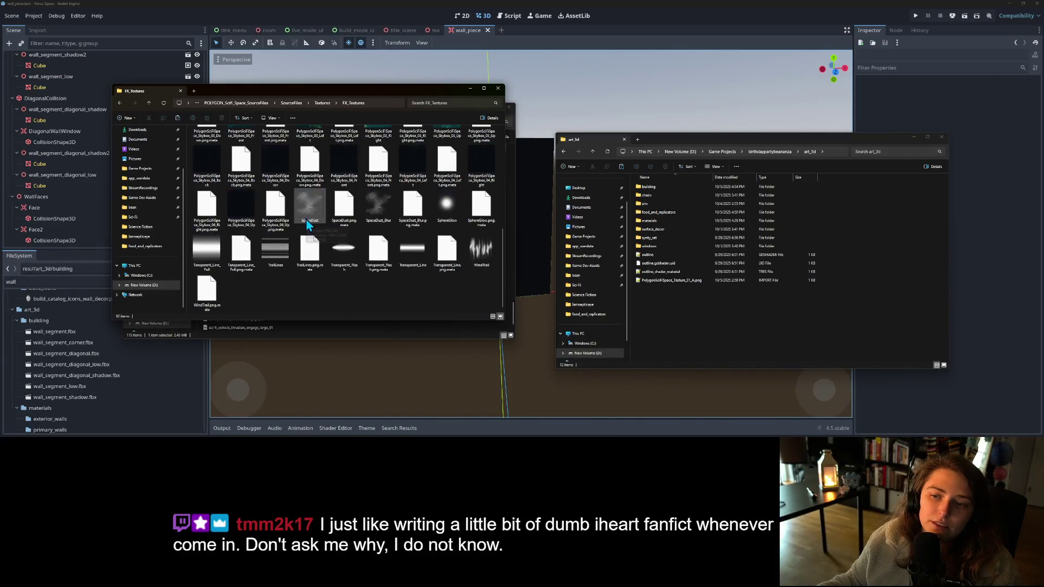
left_click(322, 103)
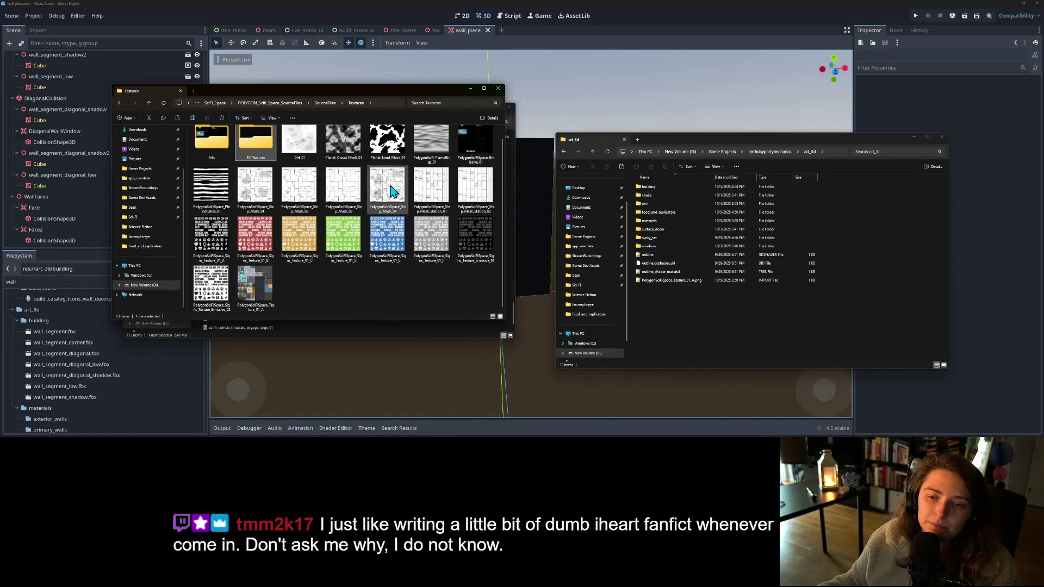
left_click(337, 190)
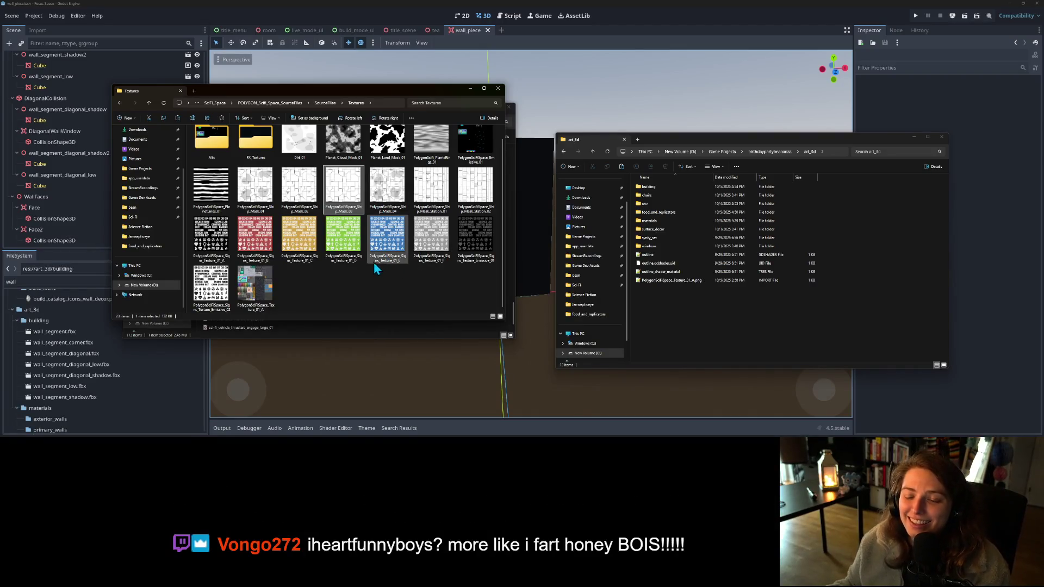
left_click(478, 187)
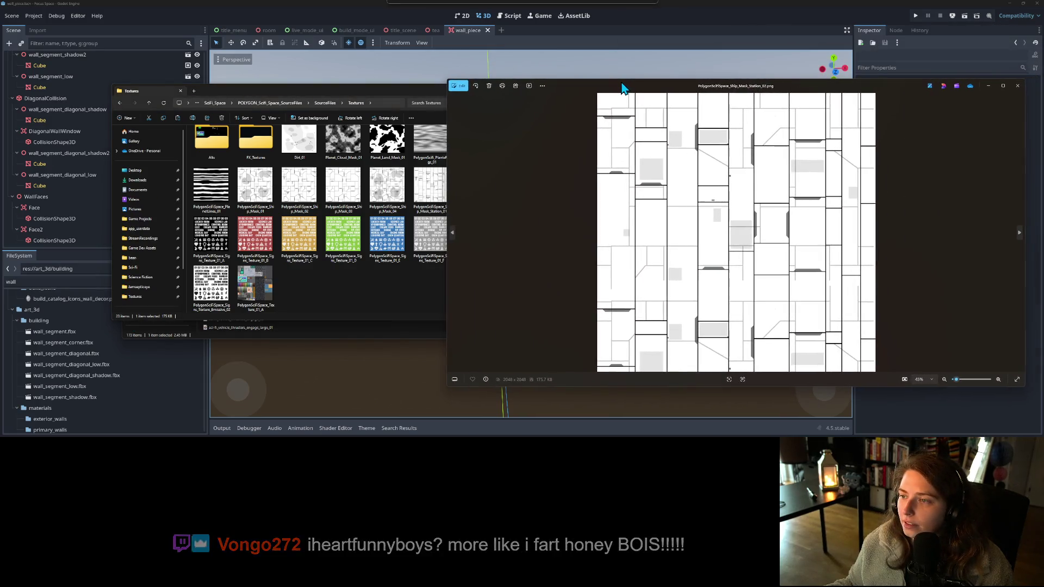
- Close the image viewer and view Ship_Mask_Station_01 at full size
mouse_move(623, 87)
left_mouse_down()
mouse_move(736, 72)
mouse_move(635, 73)
left_mouse_up()
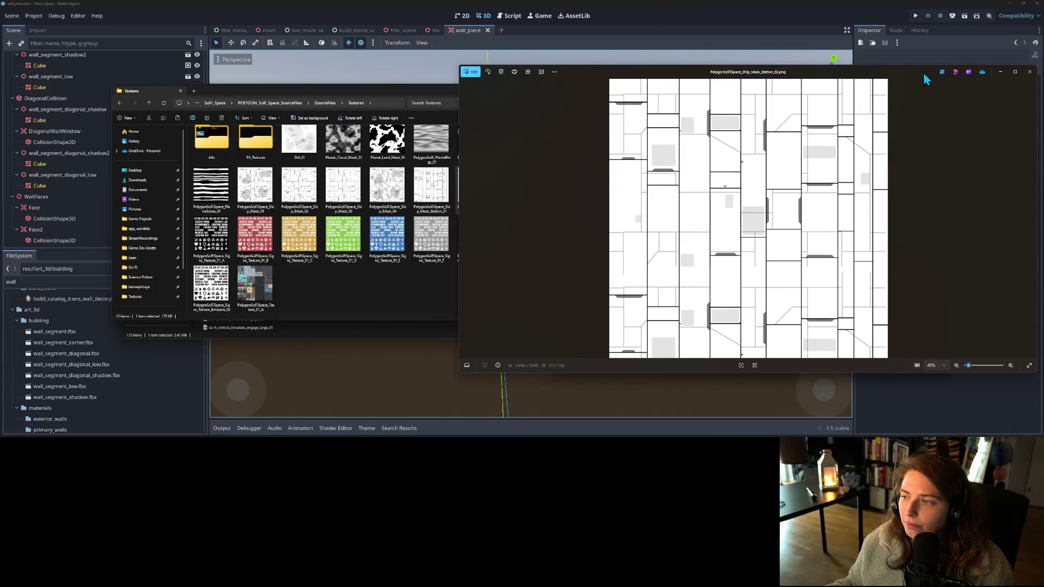
left_click_drag(914, 73, 857, 74)
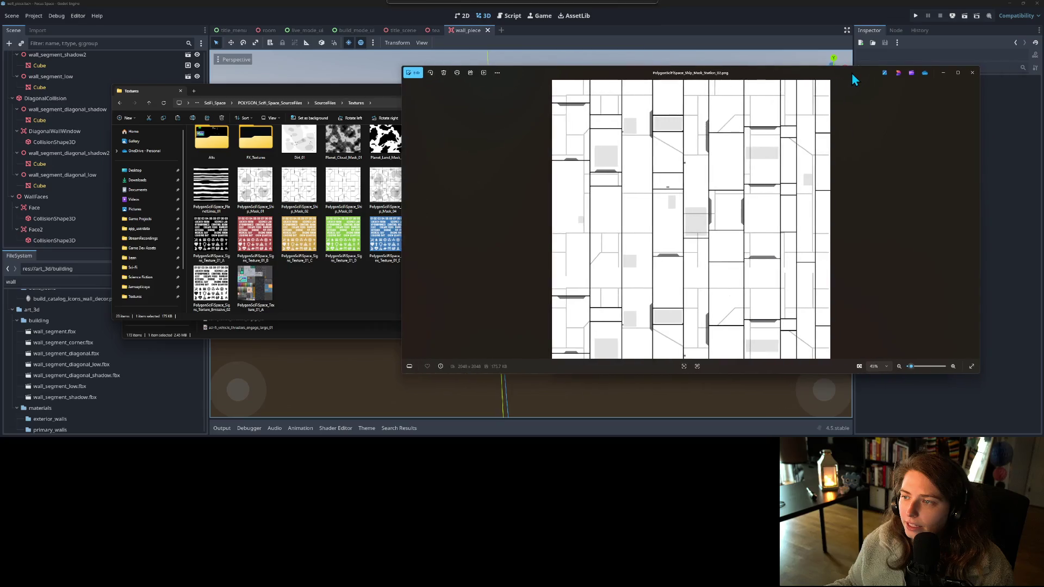
left_click(972, 73)
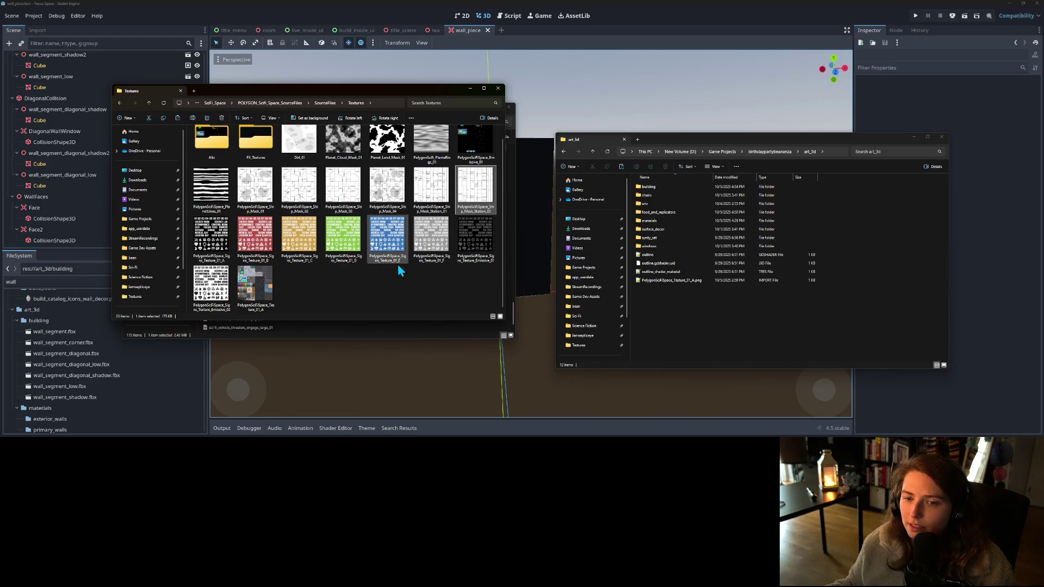
scroll(399, 267, "up", 1)
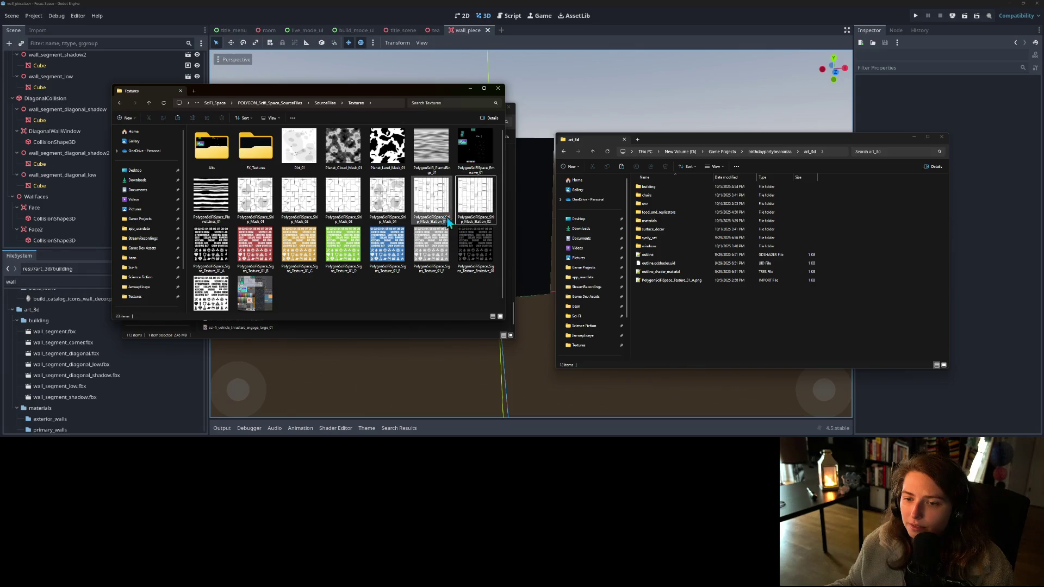
left_click(432, 205)
double_click(433, 205)
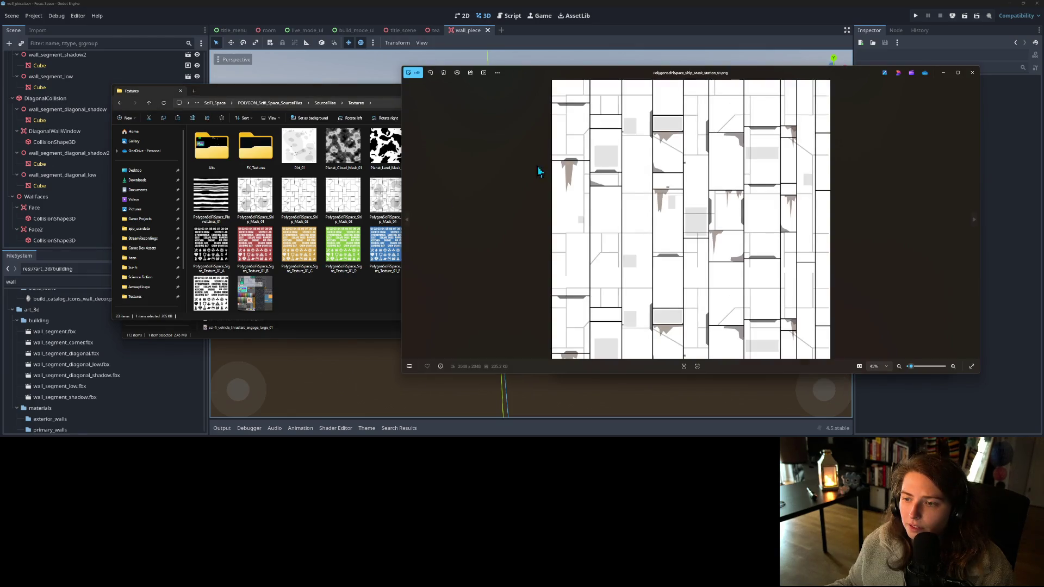
- Paste the selected station and ship mask textures into the project's art_3d materials folder
left_click(969, 76)
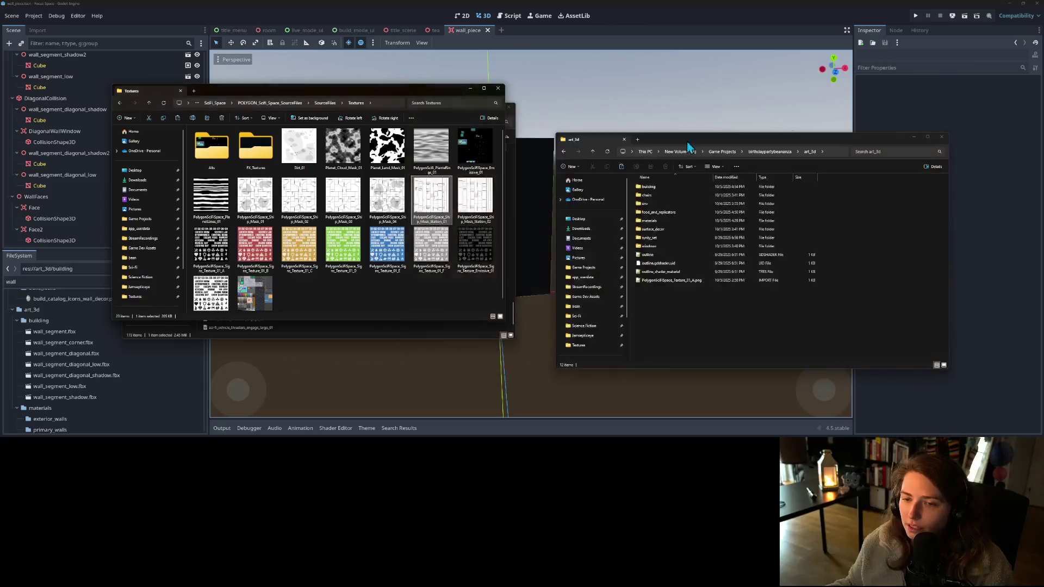
left_click(475, 218)
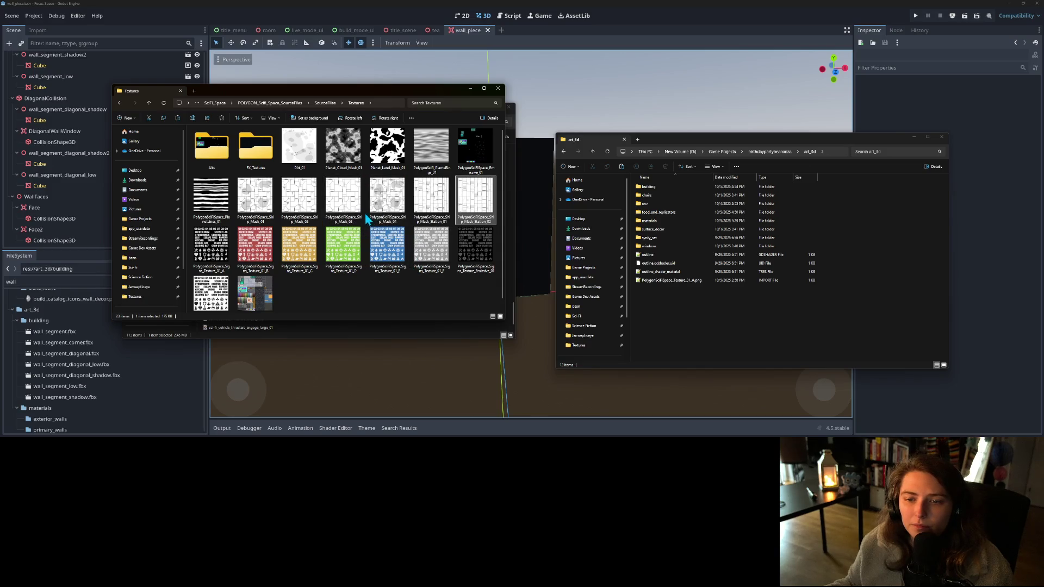
left_click(343, 196, "ctrl")
left_click(695, 326)
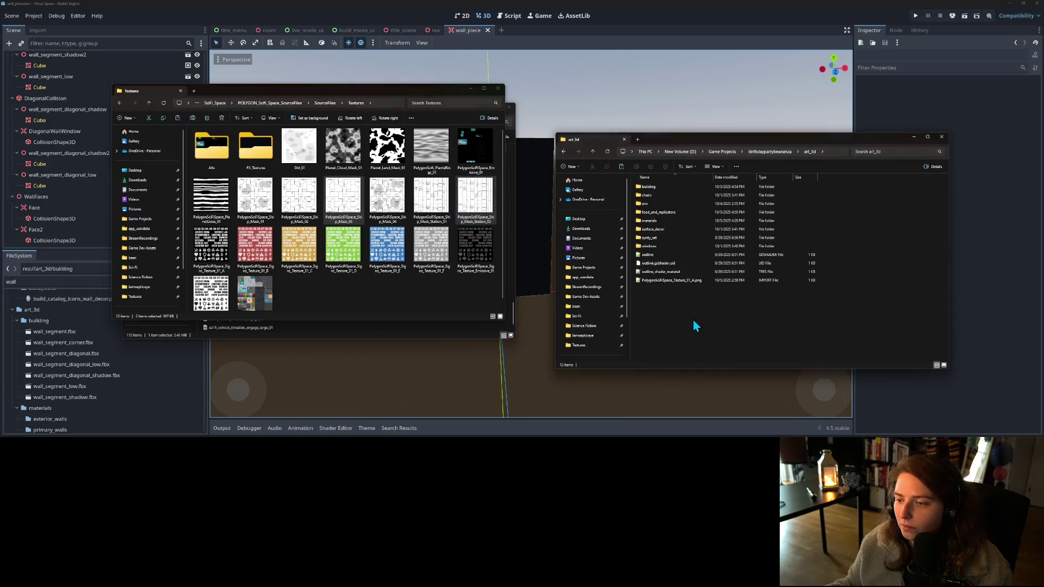
double_click(650, 220)
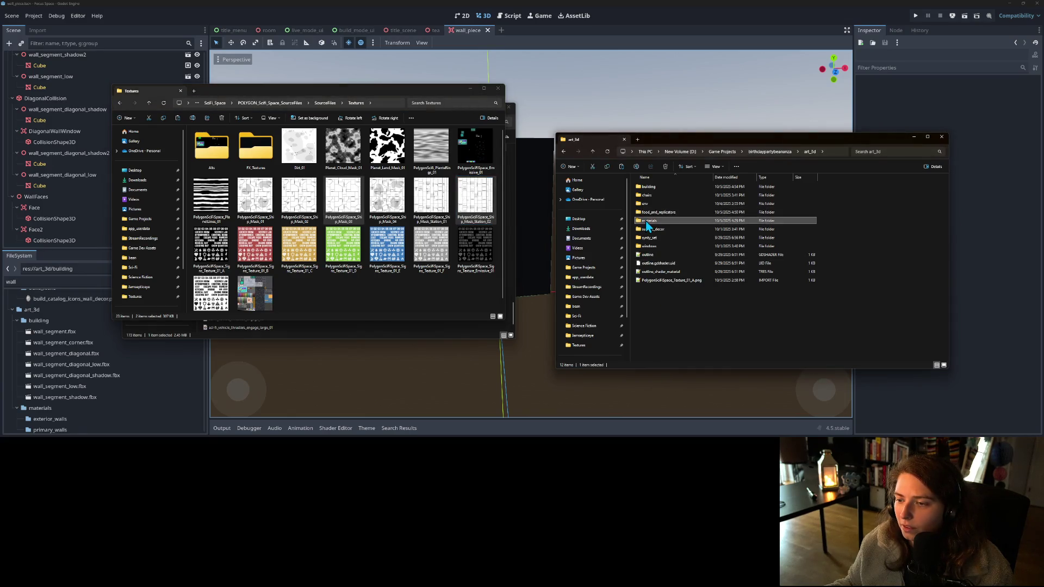
key("ctrl+v")
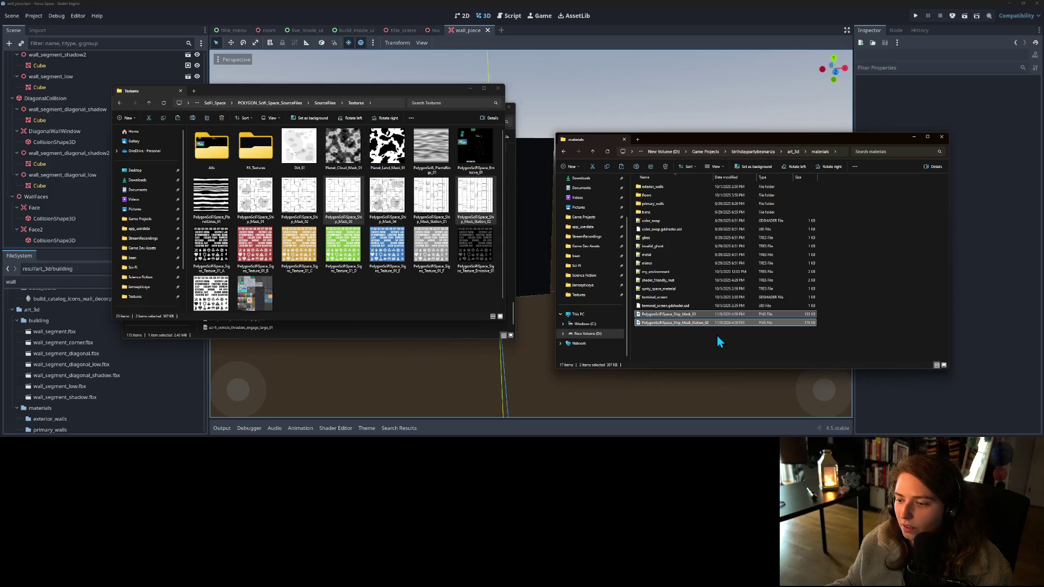
left_click(618, 7)
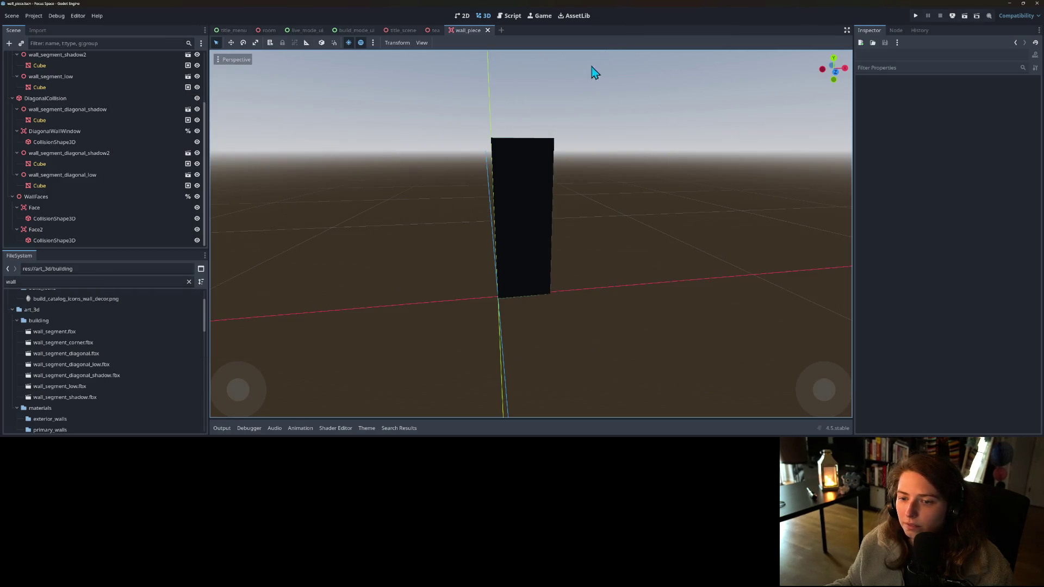
- Select the wall Cube and set its shader parameter Color 1 to light grey e0e0e0
left_click(509, 245)
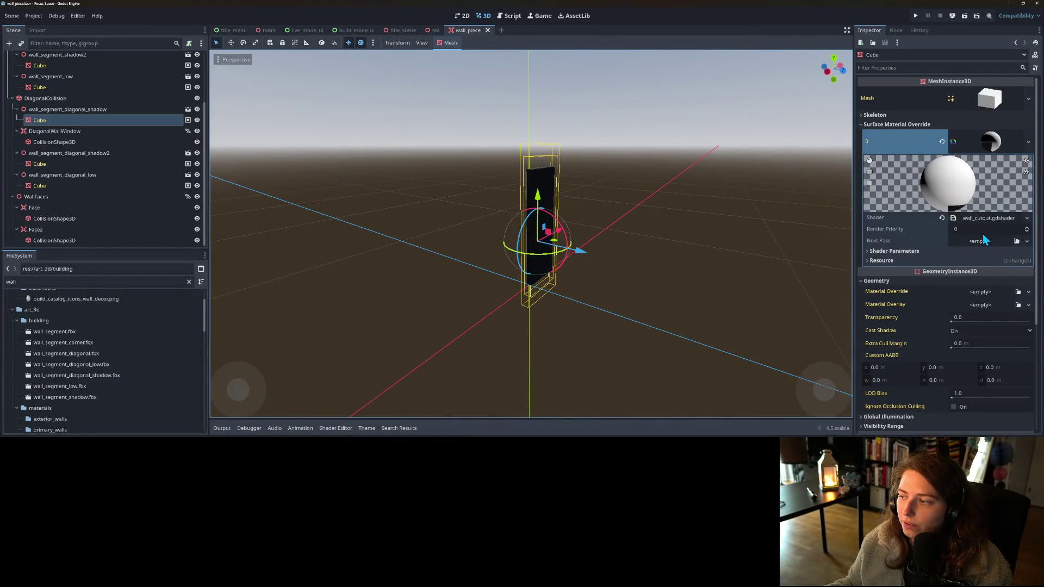
left_click(919, 252)
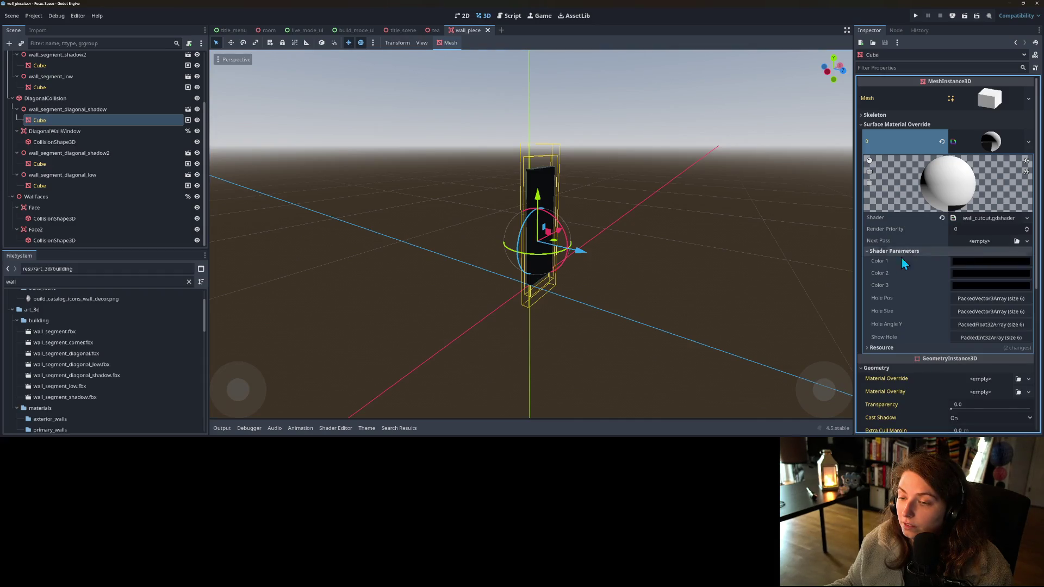
mouse_move(848, 262)
left_mouse_down()
mouse_move(582, 263)
mouse_move(647, 271)
mouse_move(641, 278)
left_mouse_up()
scroll(602, 271, "up", 5)
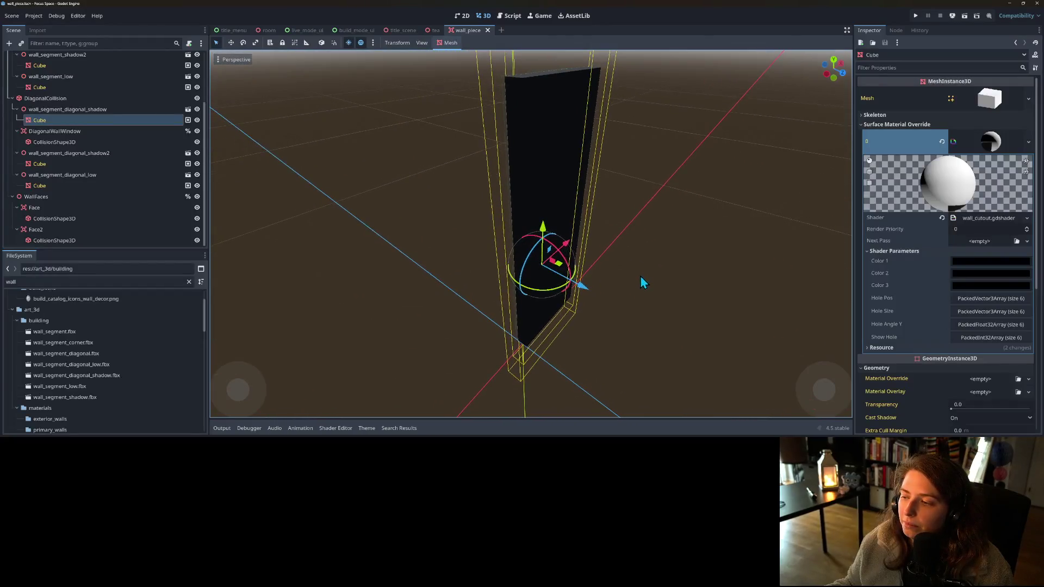
left_click(970, 263)
left_click_drag(1039, 81, 1041, 46)
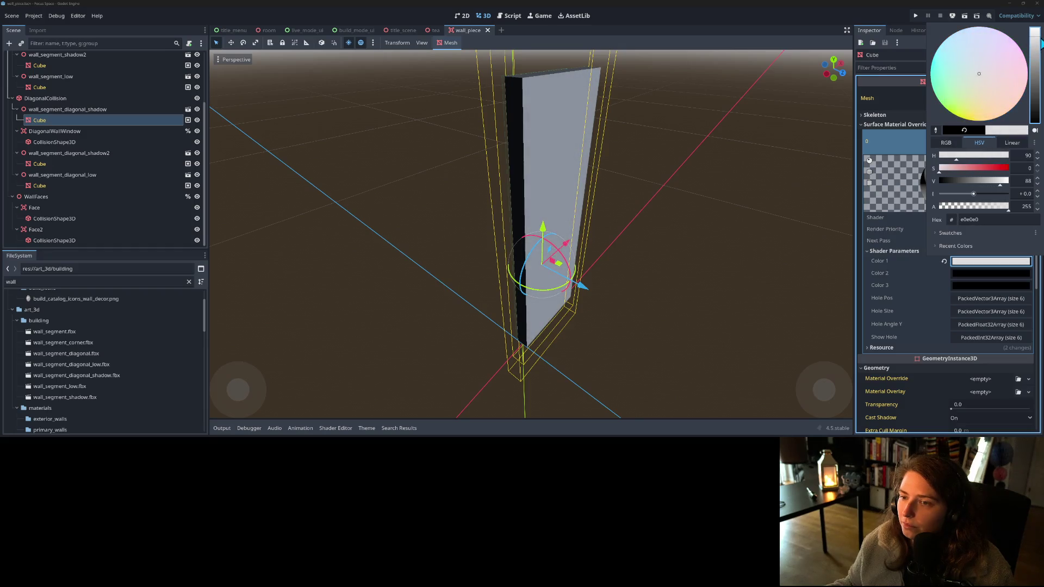
left_click(892, 228)
- Open the wall_cutout.gdshader code from the Cube's material
scroll(903, 267, "down", 2)
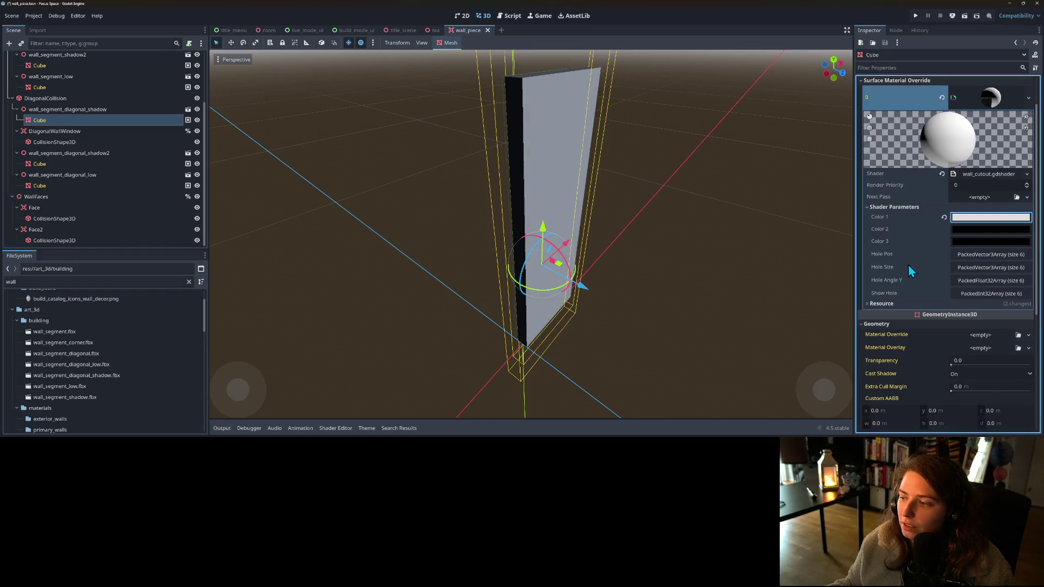
scroll(909, 264, "up", 2)
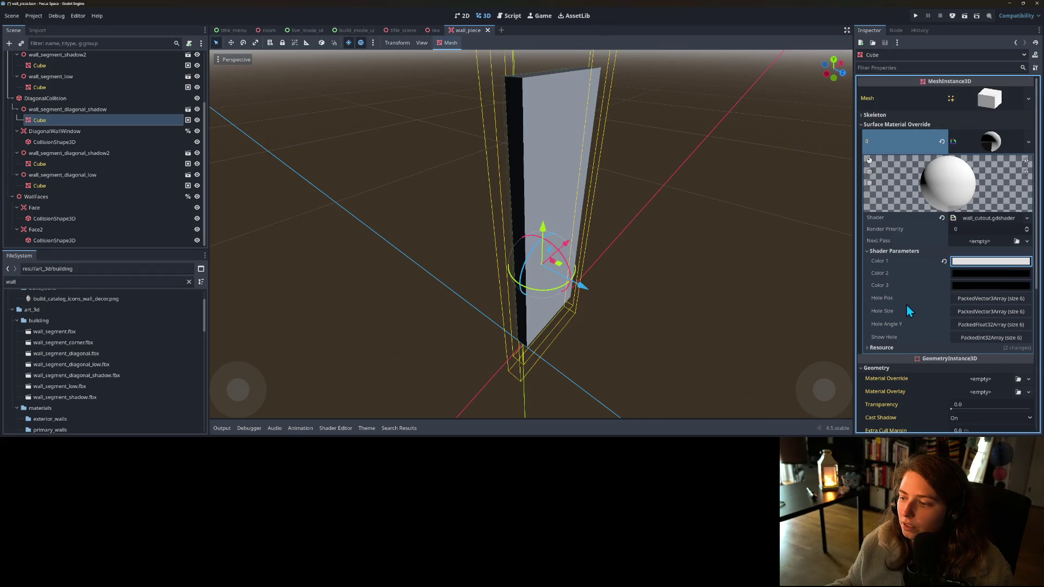
left_click(970, 217)
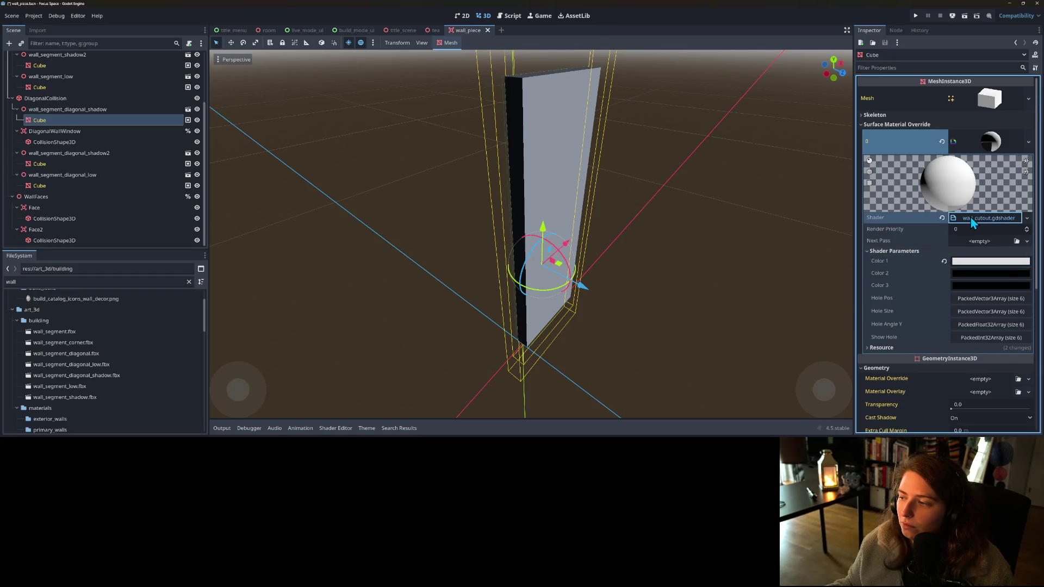
scroll(462, 371, "down", 2)
scroll(473, 384, "down", 6)
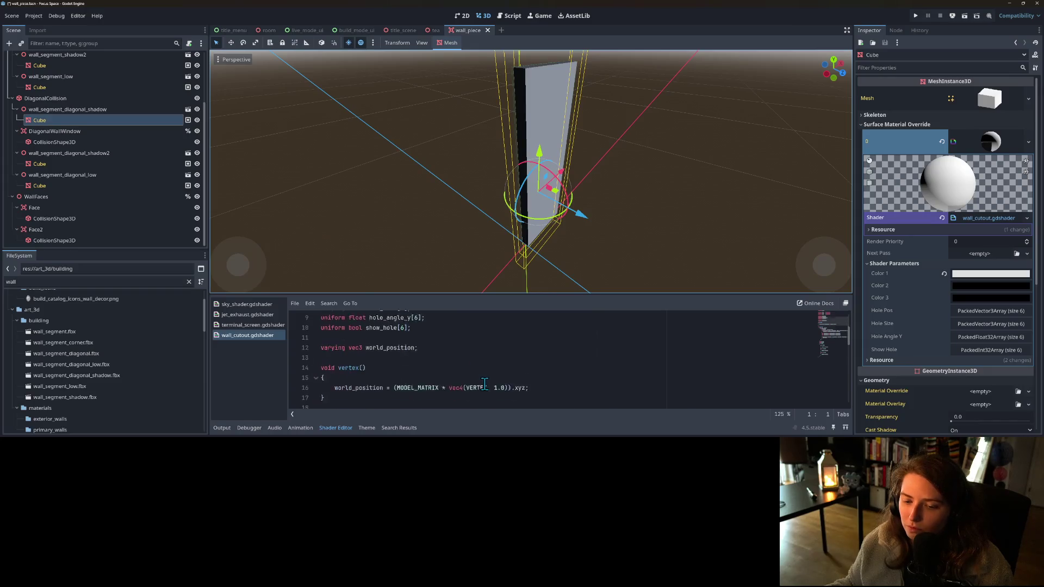
- Declare 'uniform sampler2D my_material;' on line 6 of wall_cutout.gdshader and save it
scroll(479, 384, "up", 7)
scroll(487, 384, "down", 3)
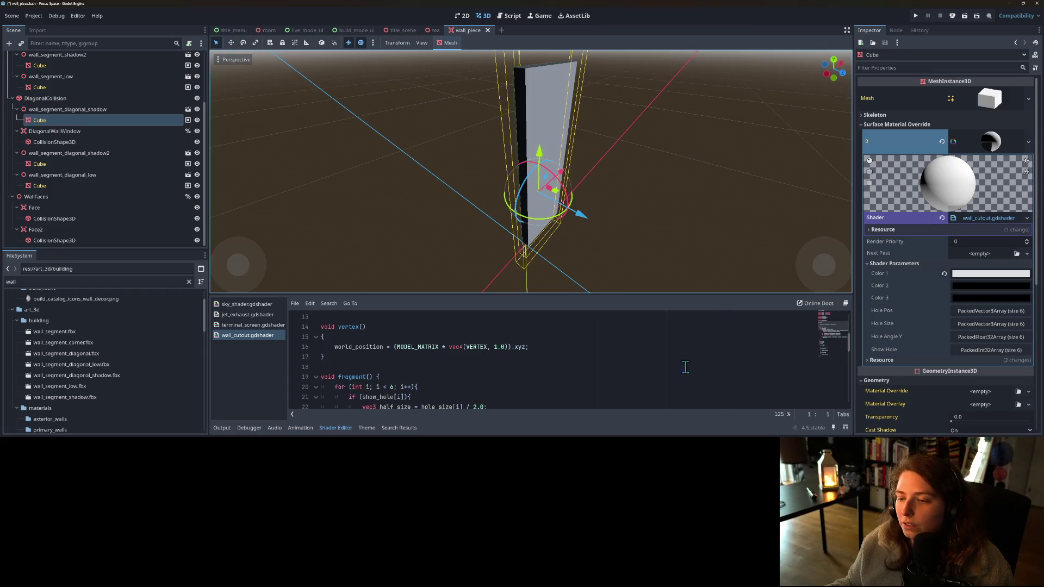
scroll(628, 366, "down", 3)
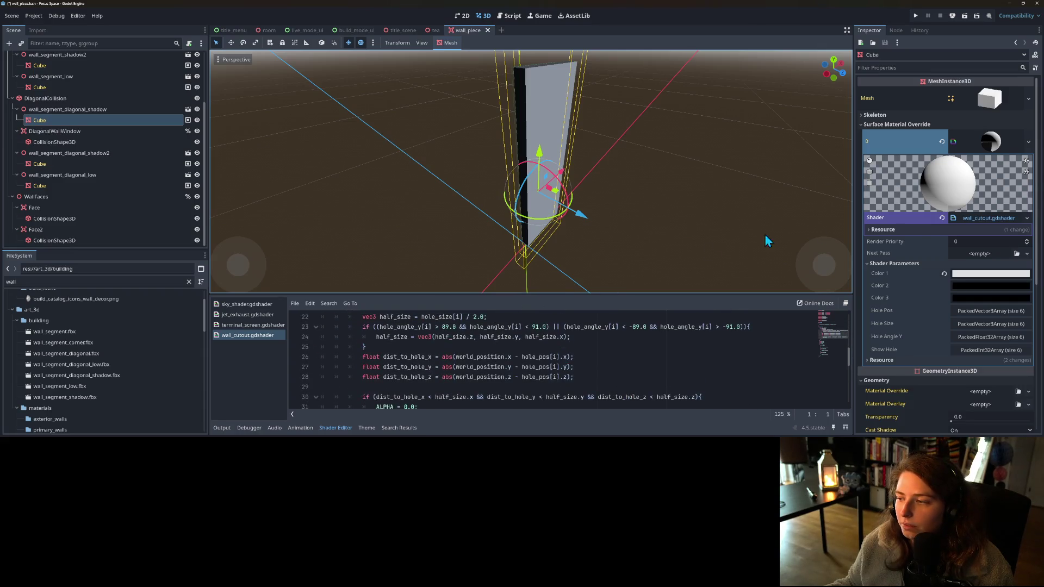
scroll(430, 368, "up", 7)
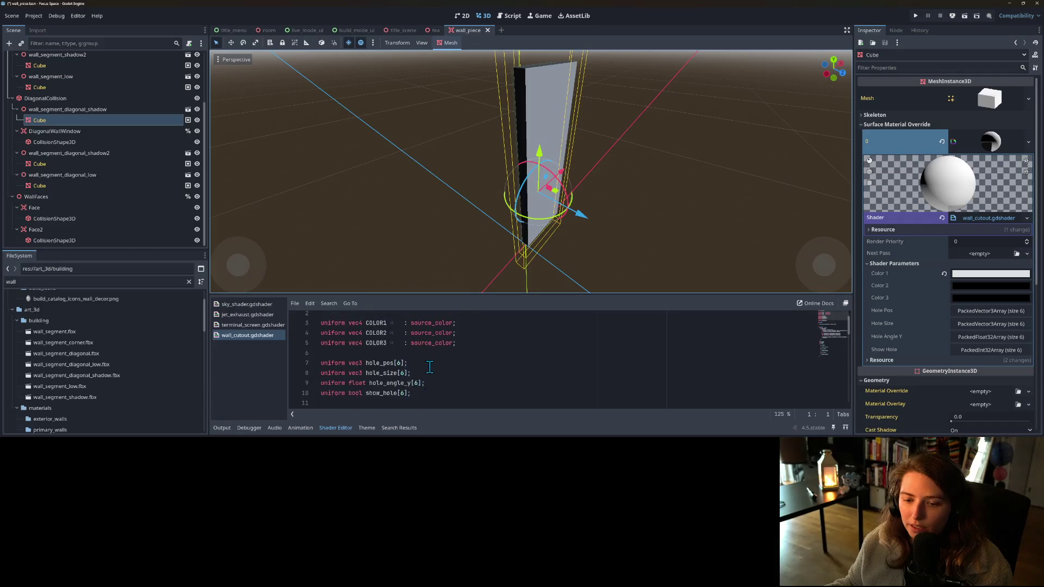
left_click(465, 370)
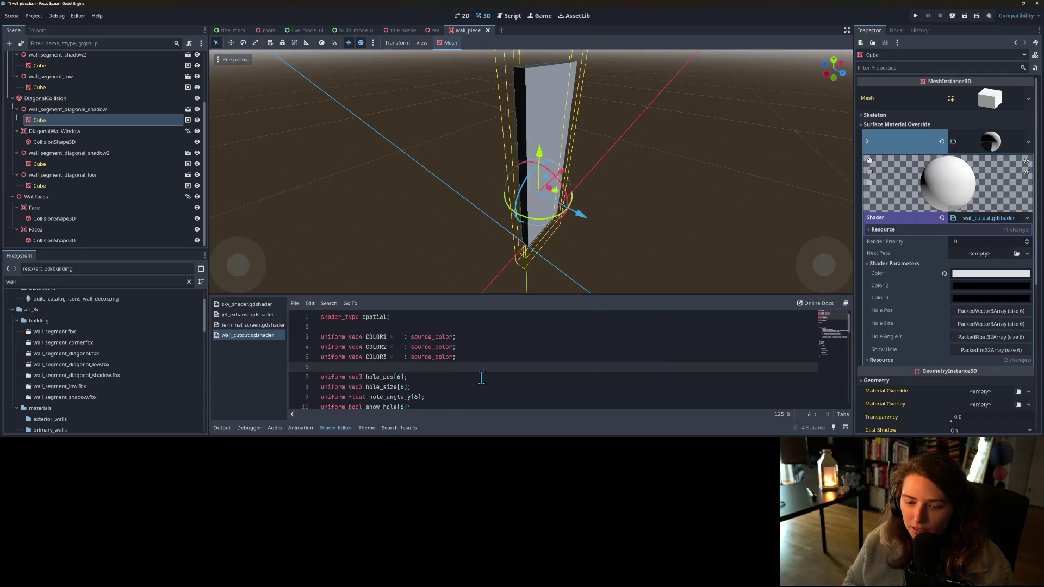
key("Return")
key("Up")
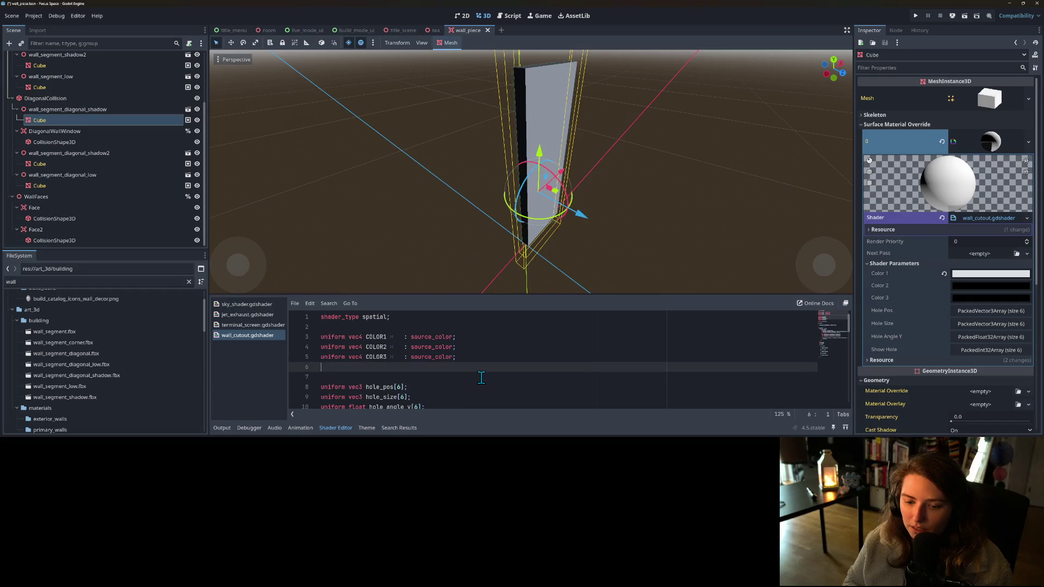
type("unifor")
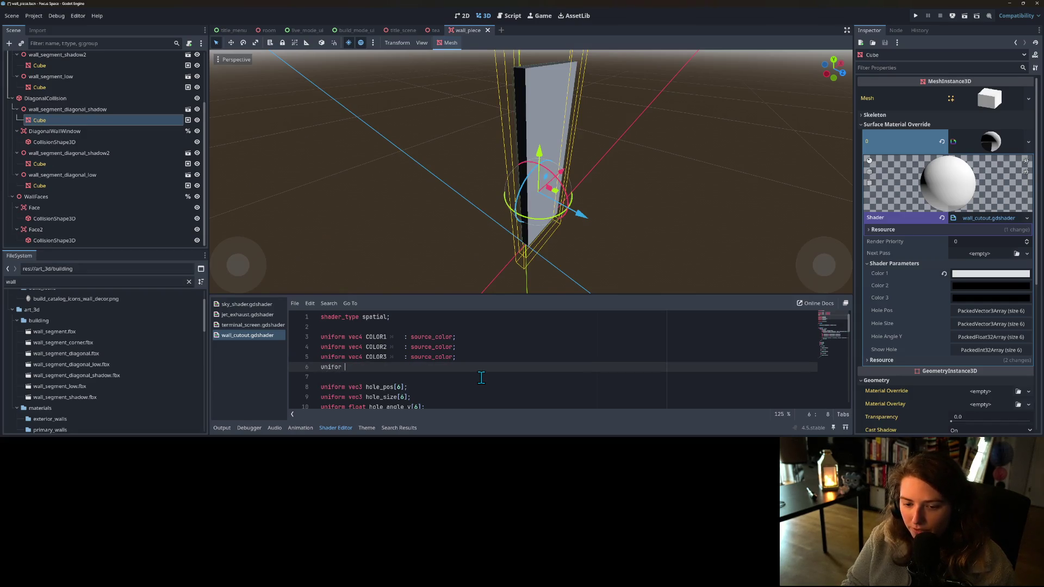
type("m samp")
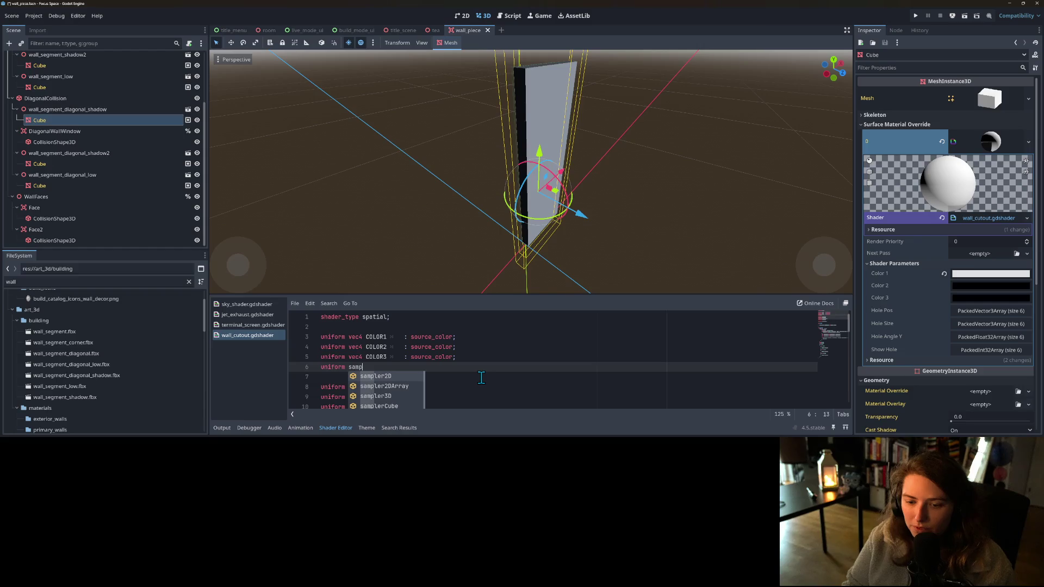
key("Return")
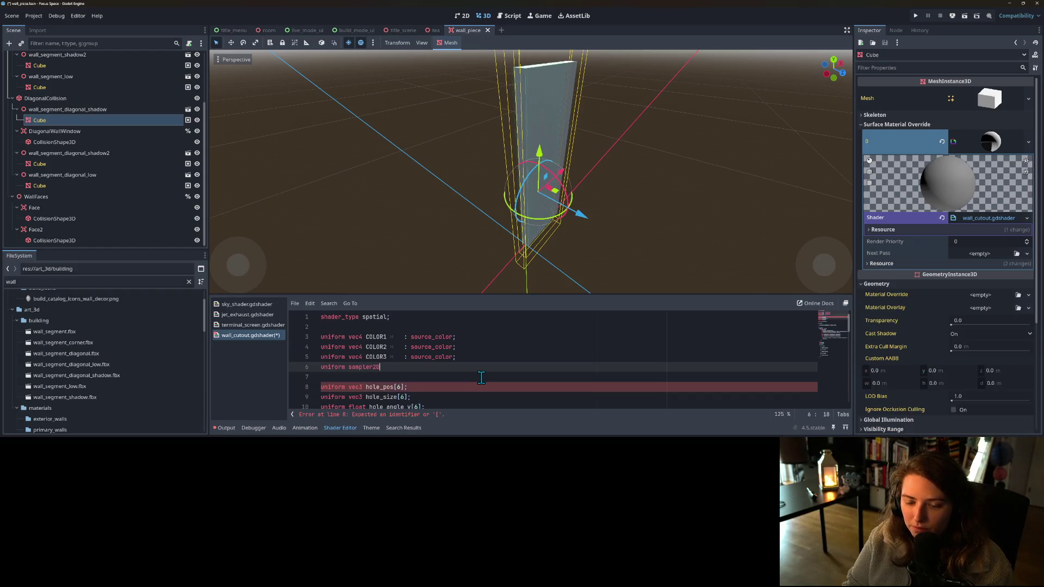
type(" my")
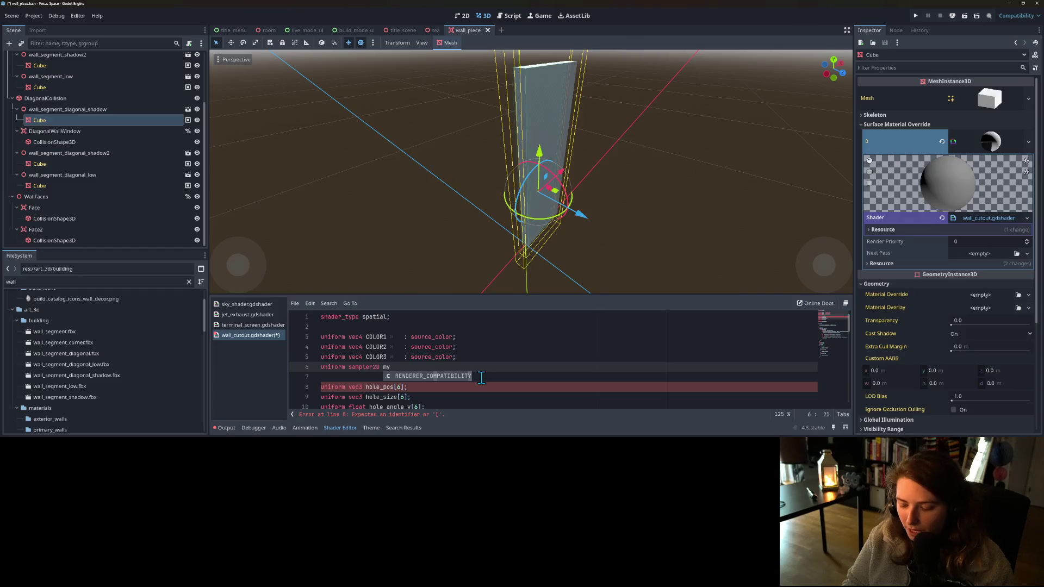
type("_material;")
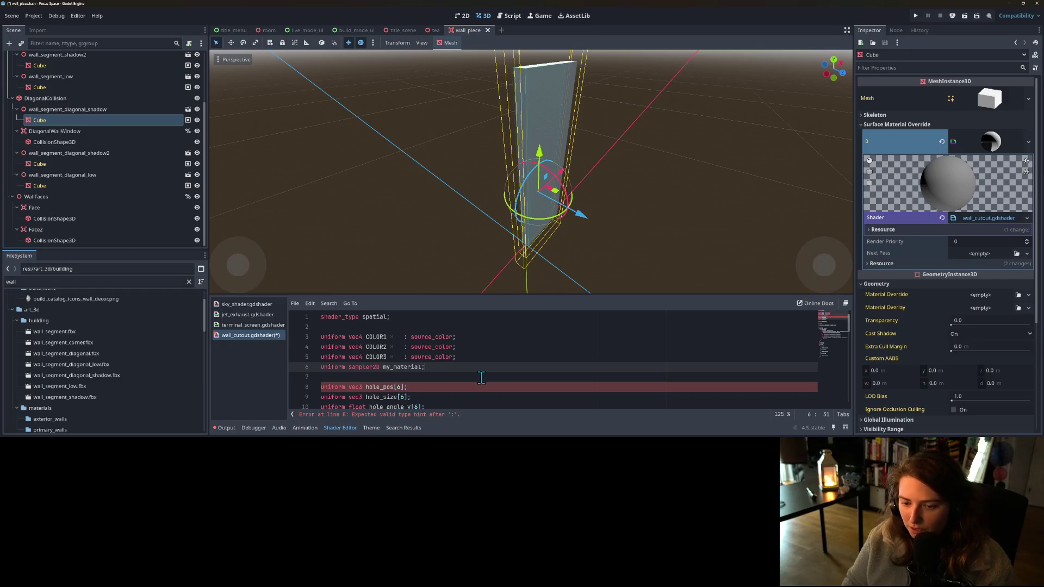
key("ctrl+s")
scroll(447, 372, "down", 1)
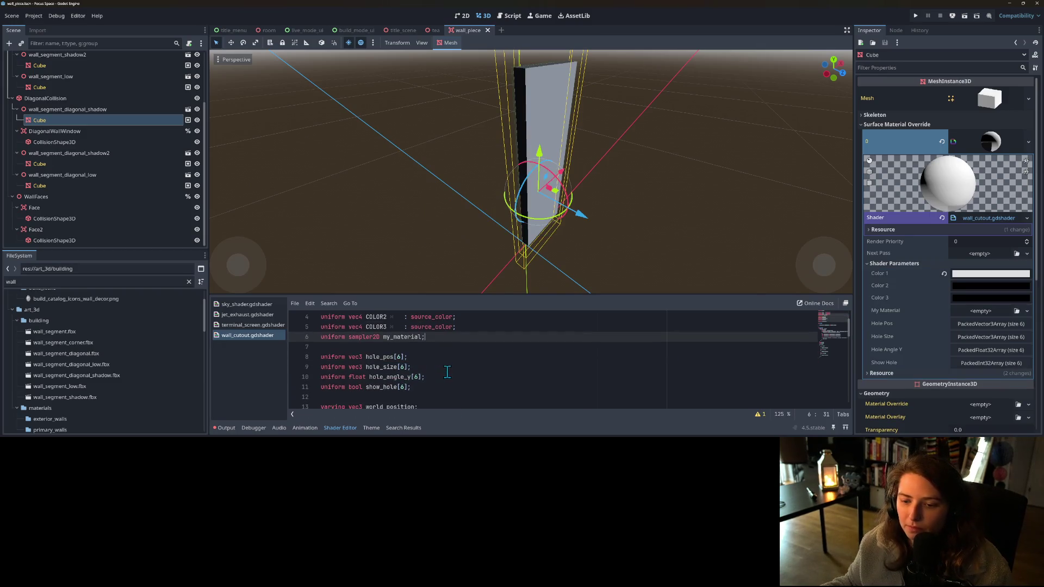
- Assign the mask texture to the Cube's My Material shader parameter
left_click(1017, 311)
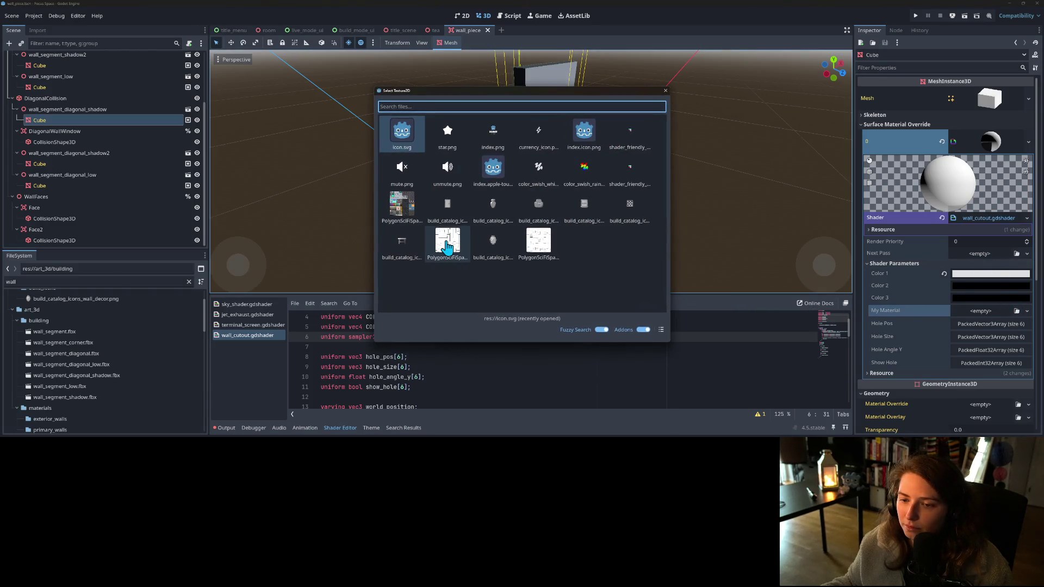
double_click(447, 246)
mouse_move(452, 237)
left_mouse_down()
mouse_move(495, 268)
mouse_move(483, 247)
mouse_move(468, 261)
left_mouse_up()
scroll(424, 377, "down", 1)
scroll(425, 377, "up", 1)
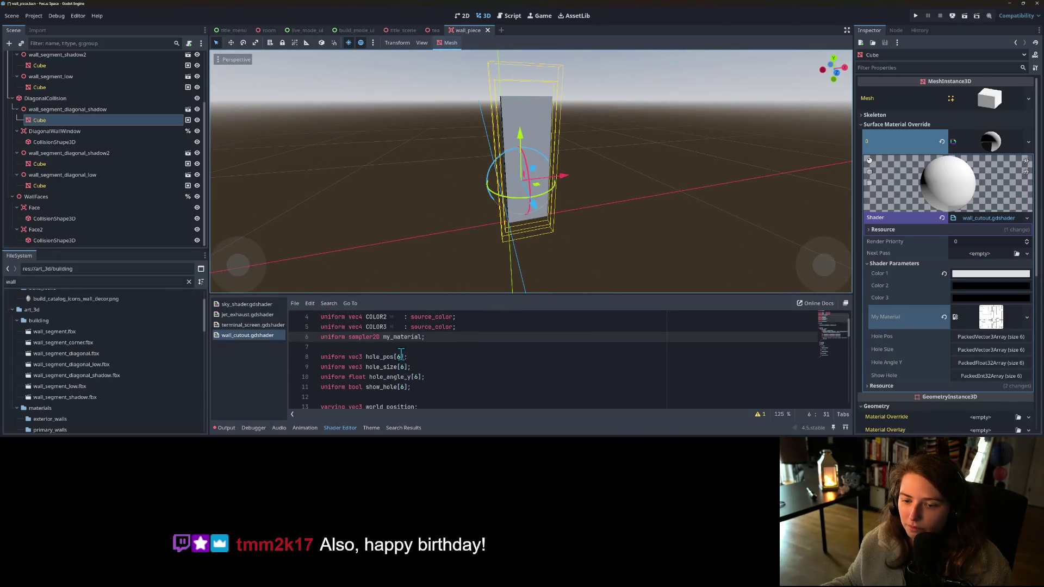
- Rename the my_material uniform to my_texture in the shader and save
double_click(405, 337)
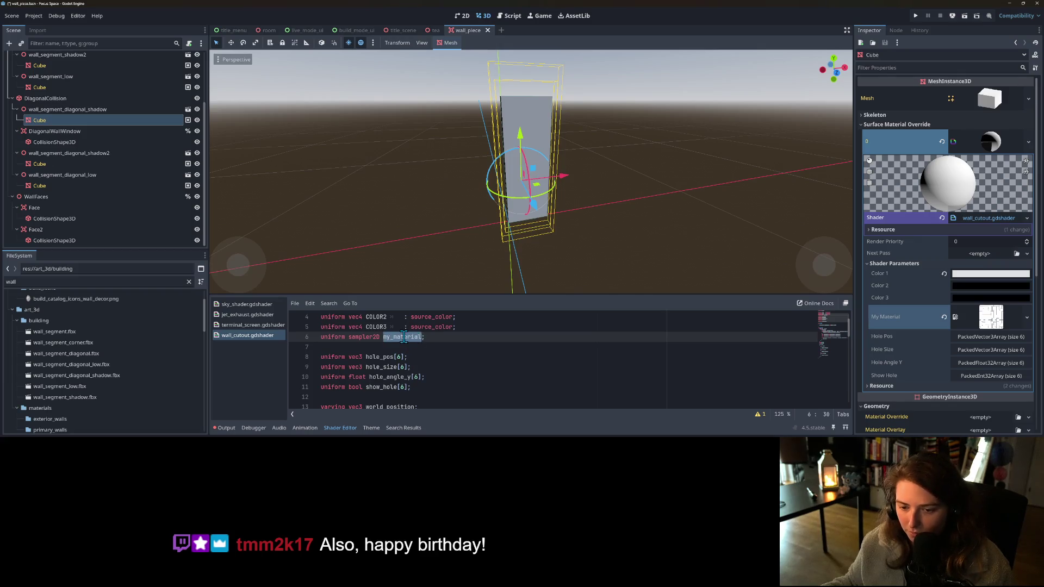
type("my_textu")
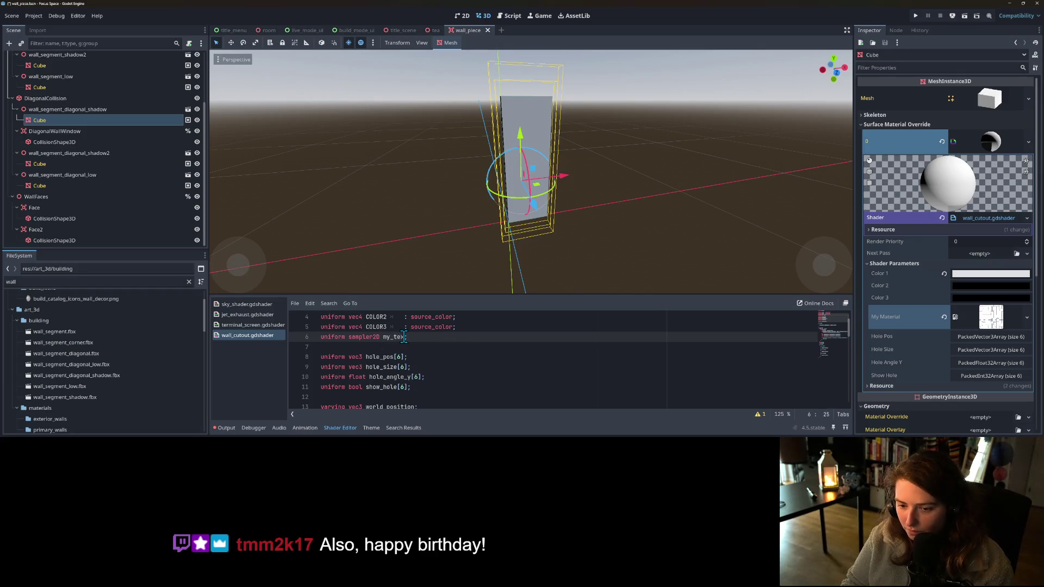
type("re")
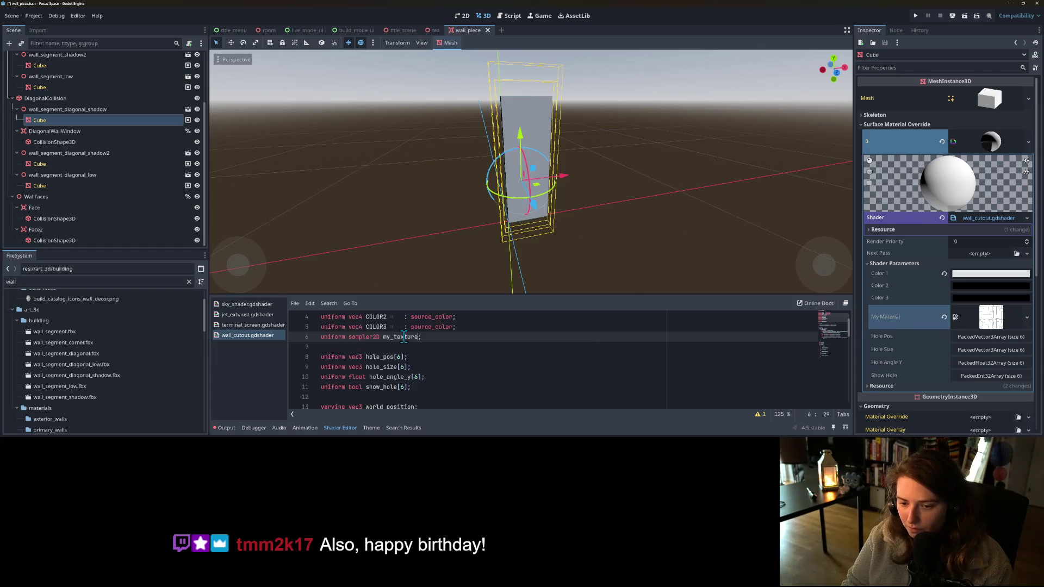
key("ctrl+s")
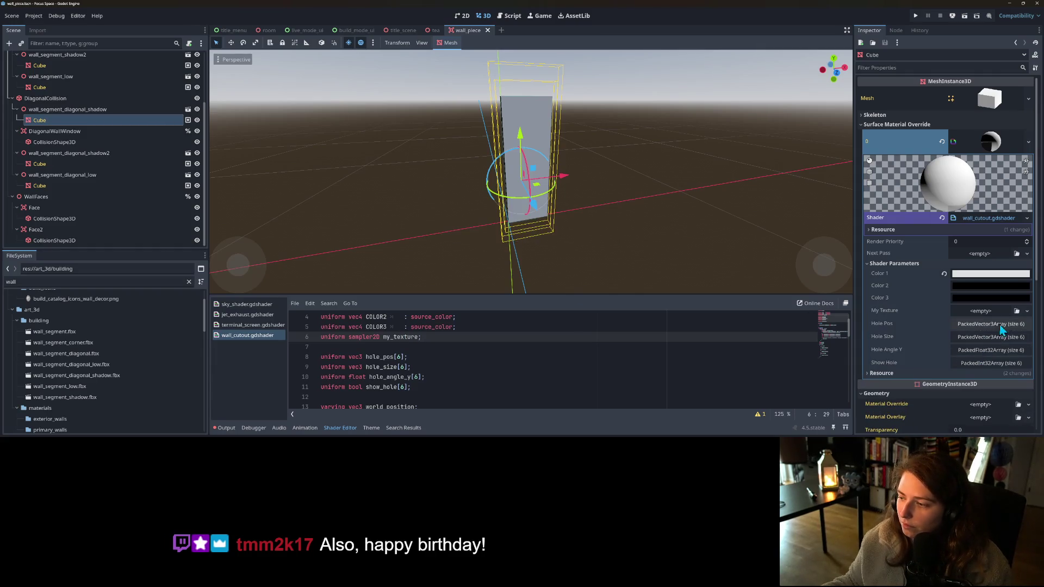
- Assign a PolygonSciFi texture to My Texture and enlarge the shader editor
left_click(1016, 311)
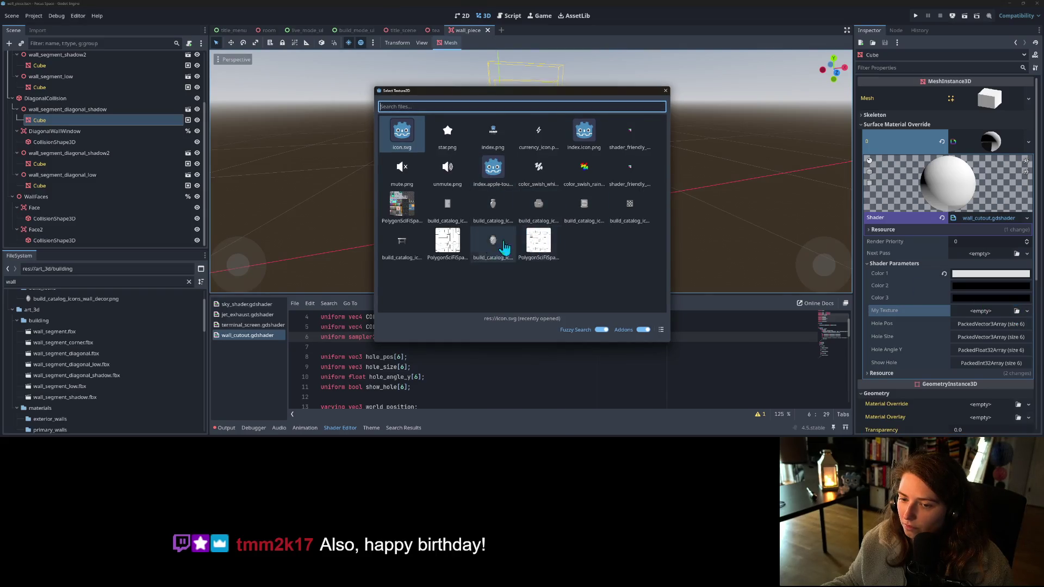
left_click(453, 242)
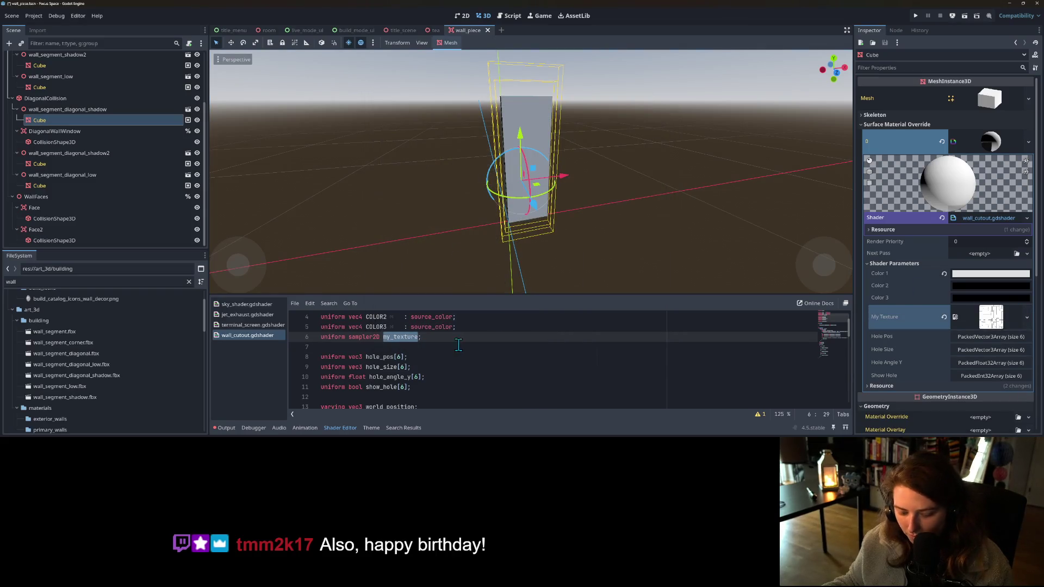
scroll(458, 345, "down", 6)
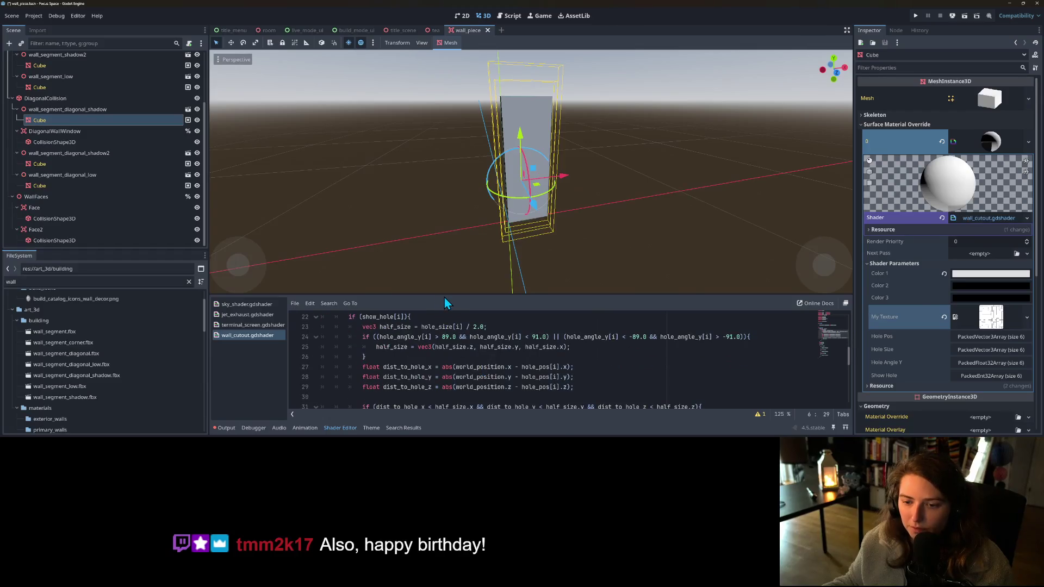
left_click_drag(444, 296, 457, 184)
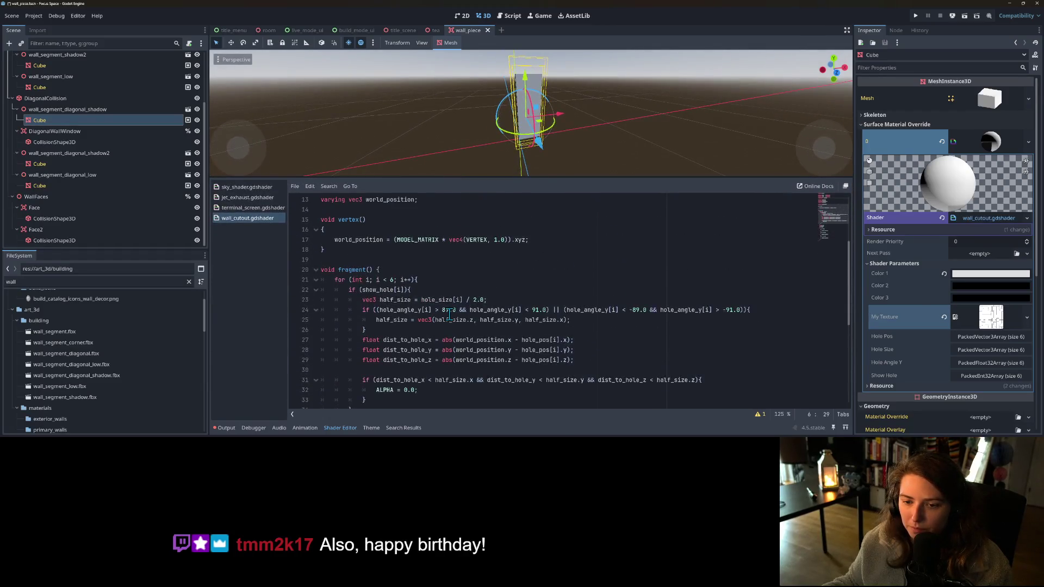
- Browse the shader code, placing the caret on lines 50 and 41
scroll(449, 314, "down", 4)
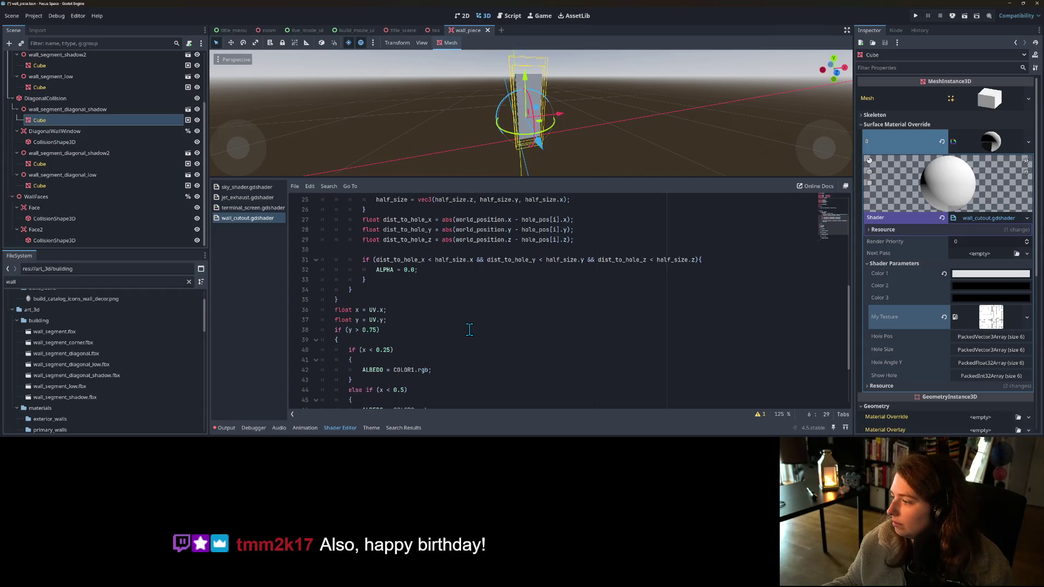
scroll(388, 354, "down", 1)
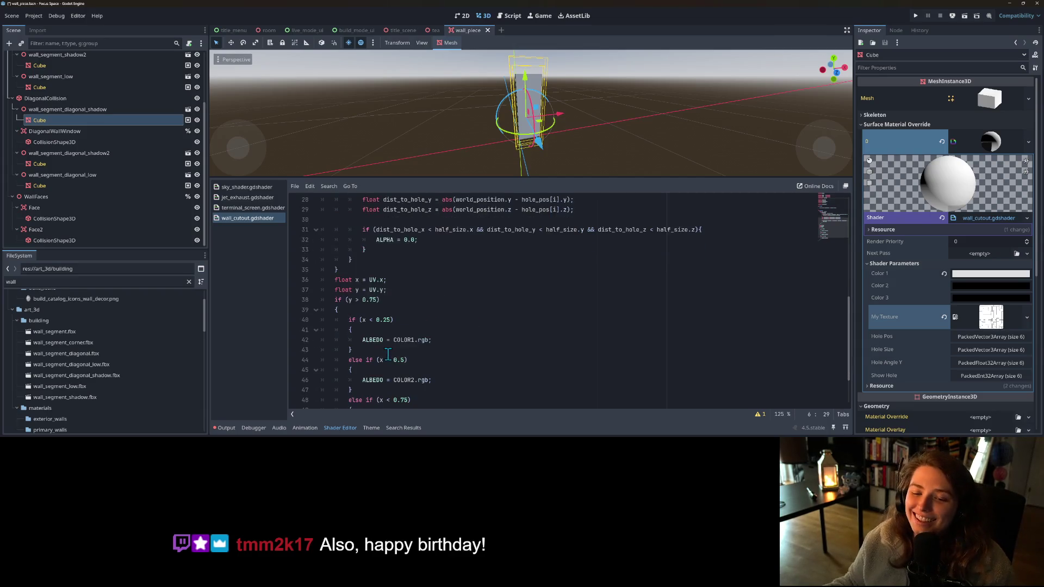
scroll(388, 354, "down", 2)
left_click(433, 358)
scroll(415, 328, "down", 1)
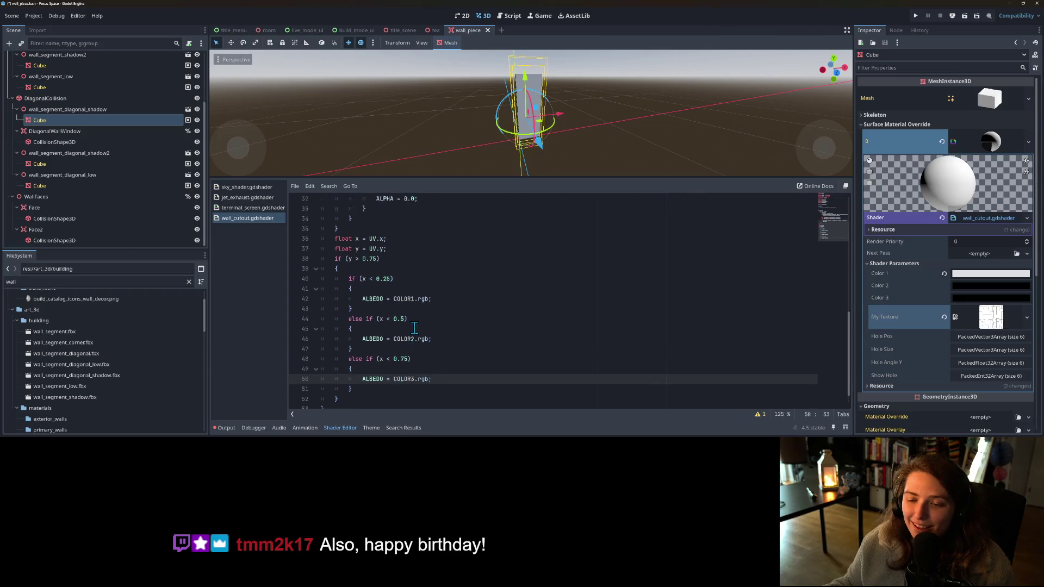
scroll(415, 328, "up", 1)
left_click(414, 330)
scroll(405, 337, "up", 5)
scroll(400, 345, "down", 4)
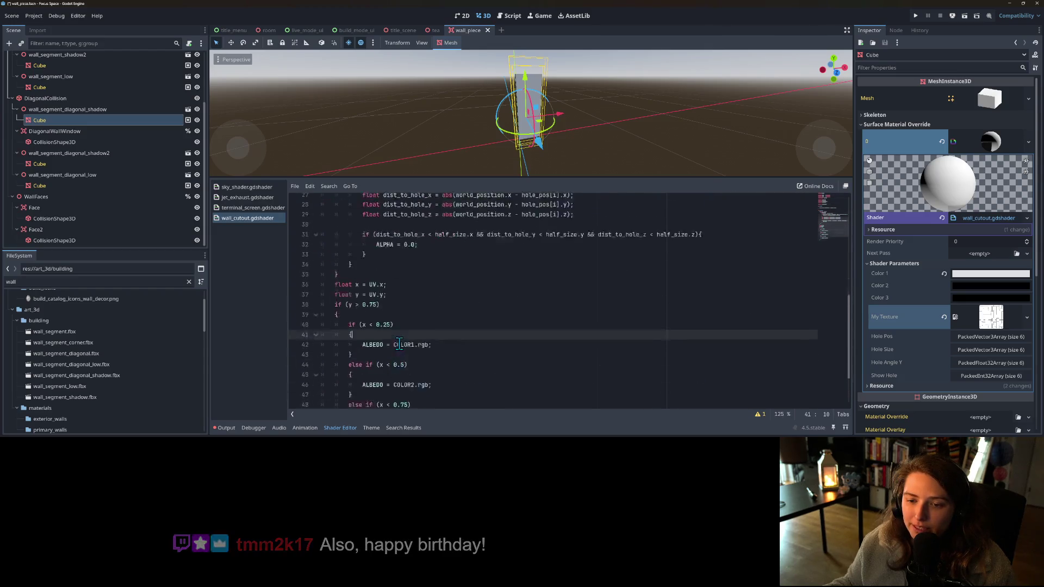
- Insert a new line 38 after float y = UV.y; starting with vec3
scroll(398, 344, "down", 1)
left_click(427, 306)
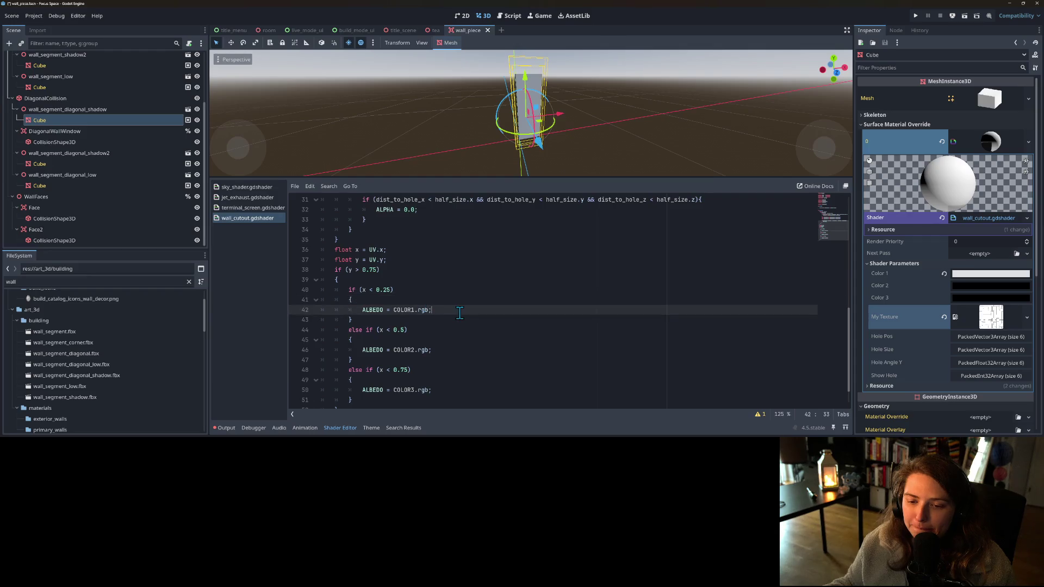
left_click(414, 297)
left_click(357, 279)
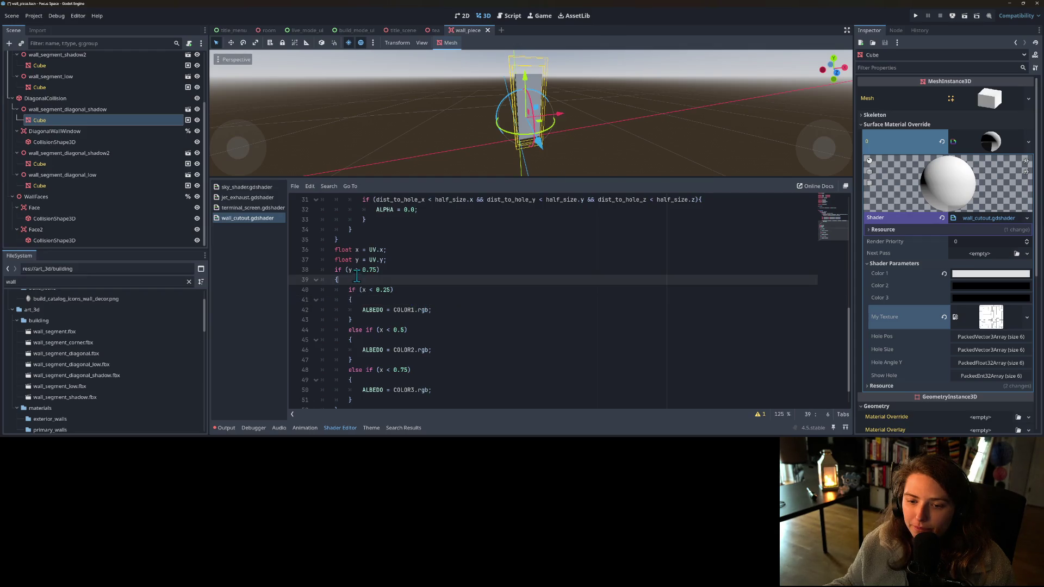
left_click(390, 259)
key("Return")
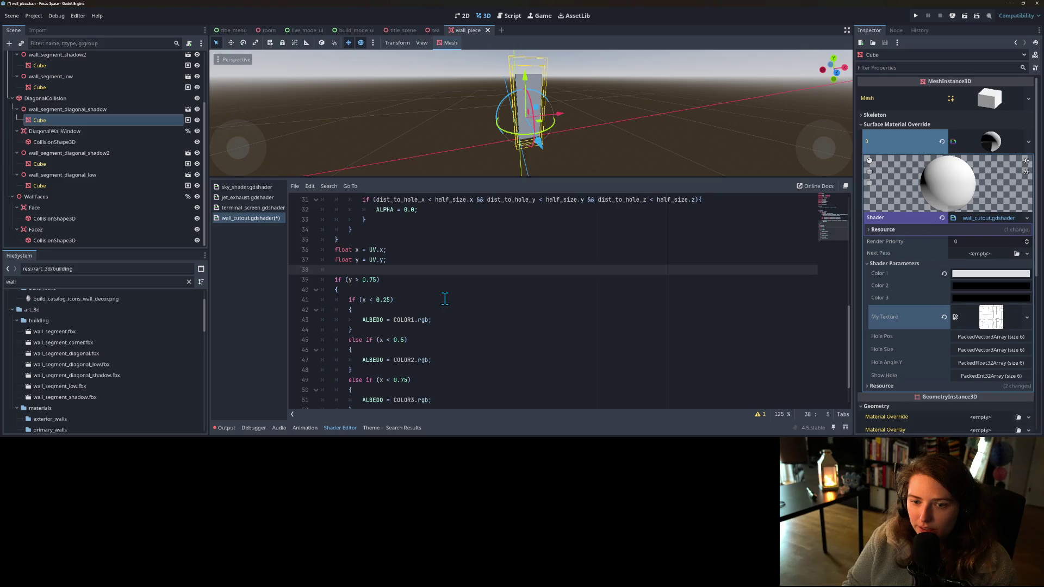
type("c")
key("BackSpace")
key("BackSpace")
type("ve")
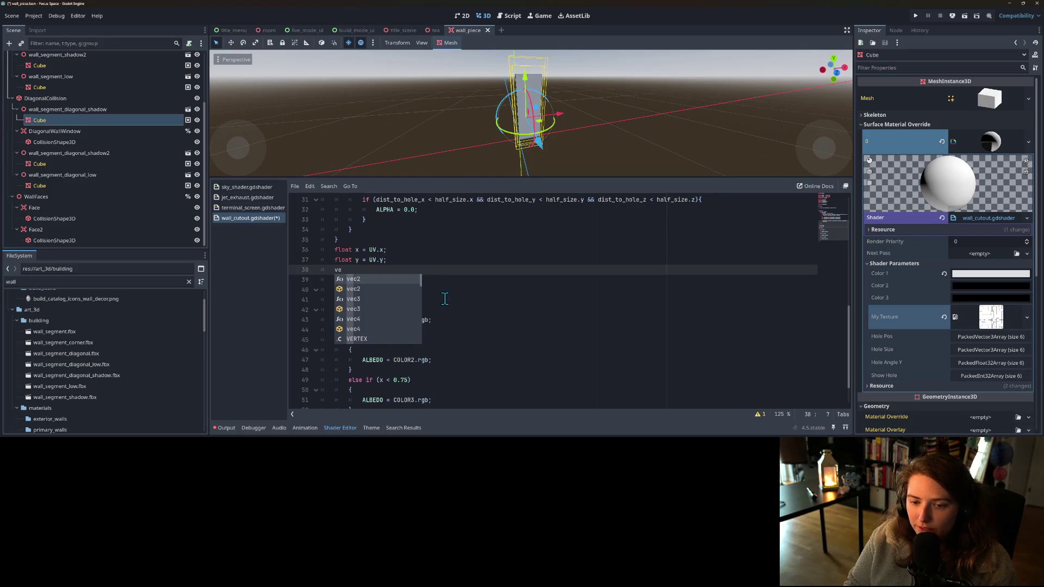
key("Down")
key("Down")
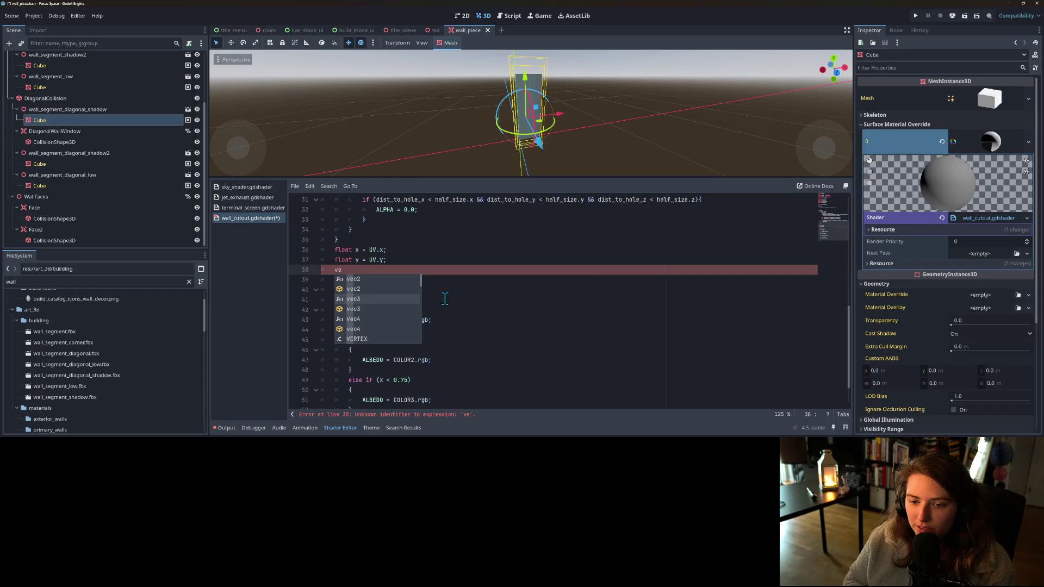
key("Down")
key("Return")
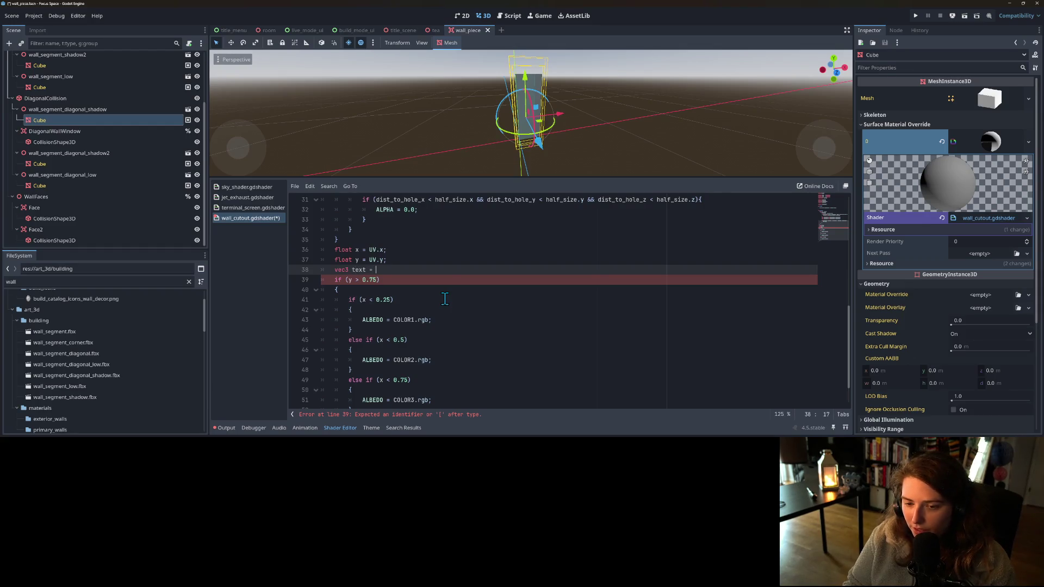
- Complete the line as a texture(my_texture, UV) sample and save the shader
type("textu")
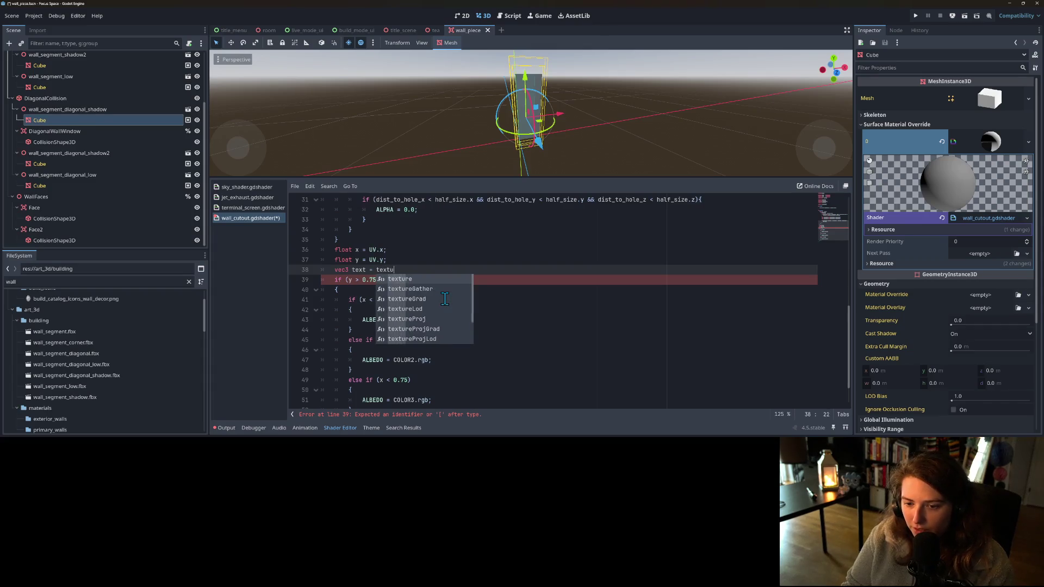
type("re(my_texture.")
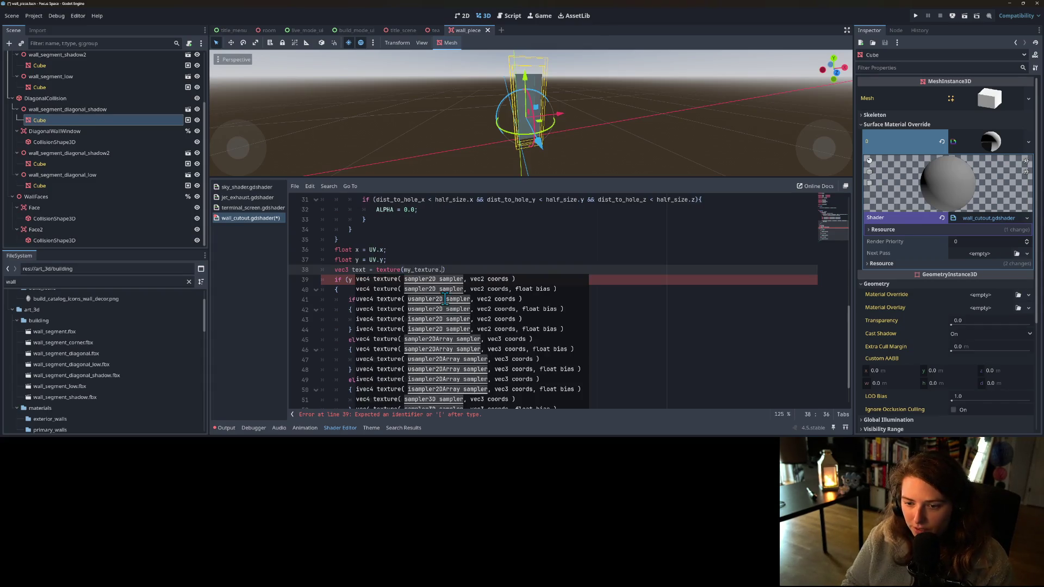
key("BackSpace")
type(", u")
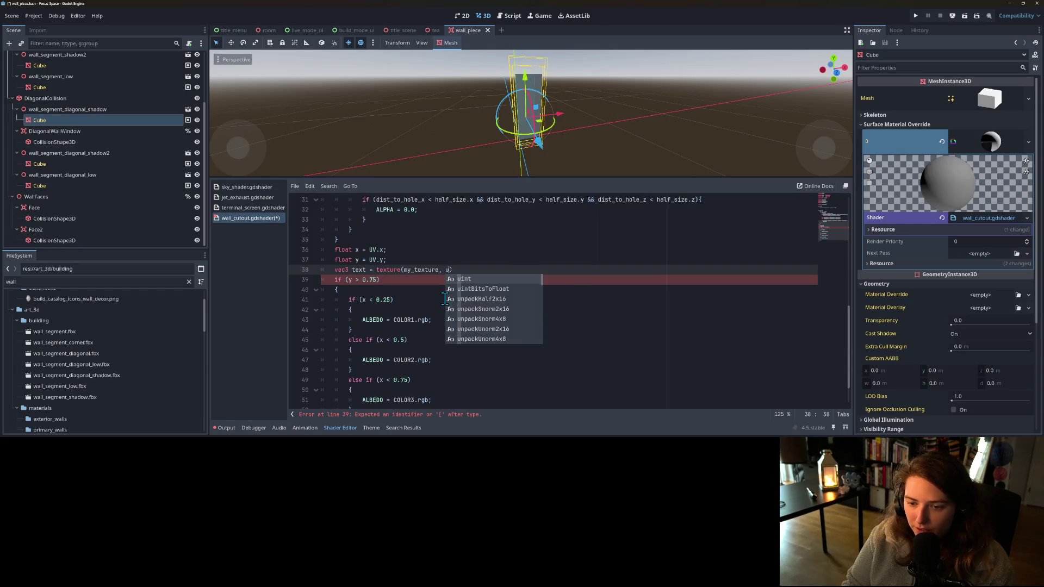
key("BackSpace")
type("UV")
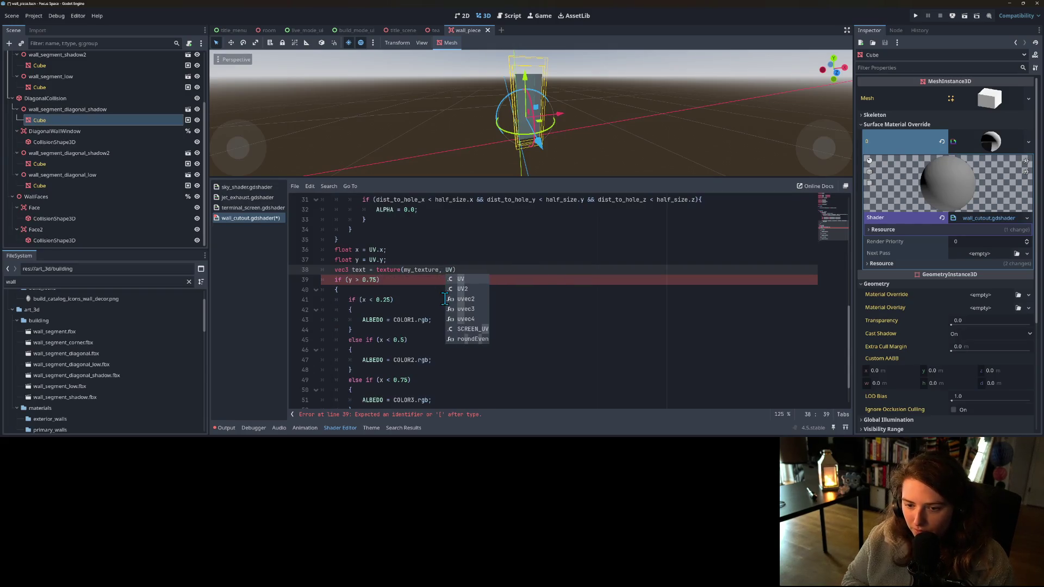
type(")")
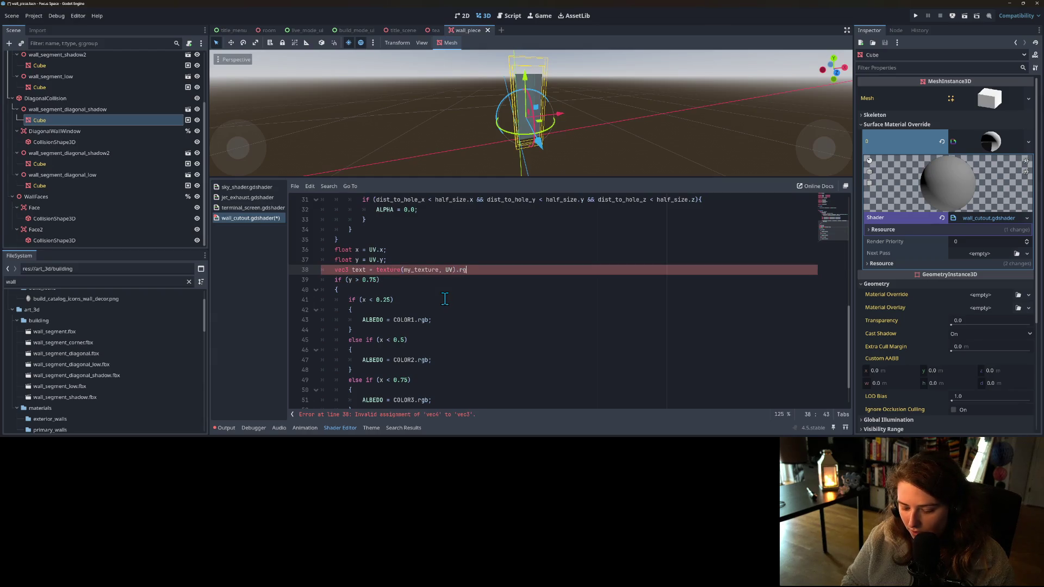
key("ctrl+s")
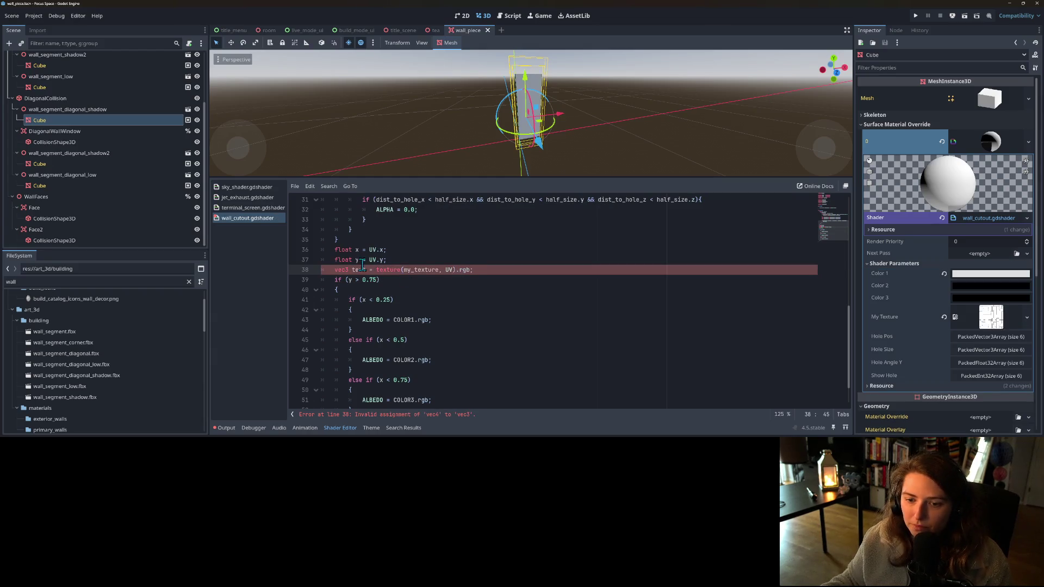
- Shorten the variable name to tex and begin a mix( call on the COLOR1 albedo line
double_click(359, 270)
left_click(366, 269)
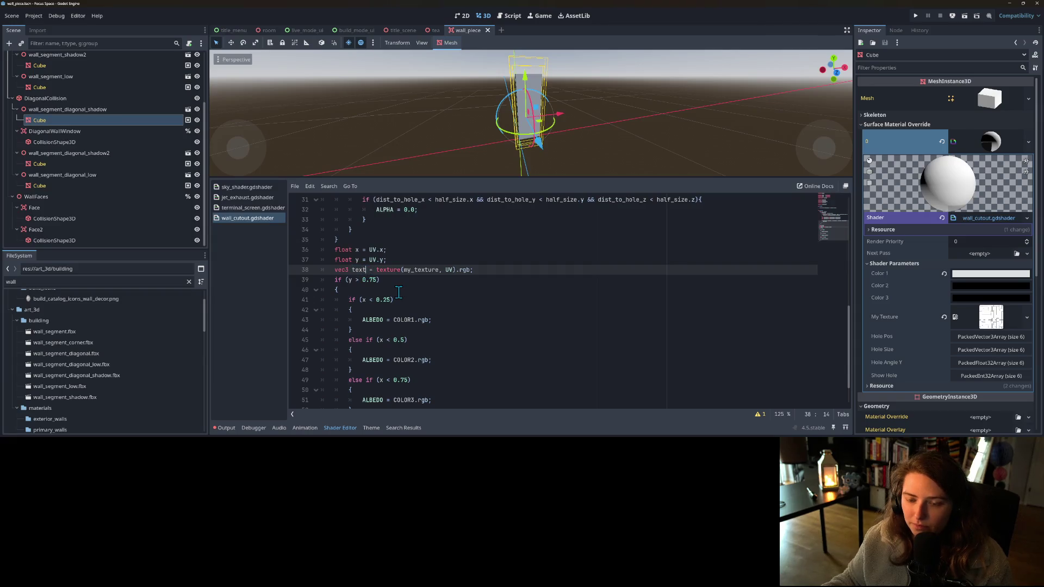
key("BackSpace")
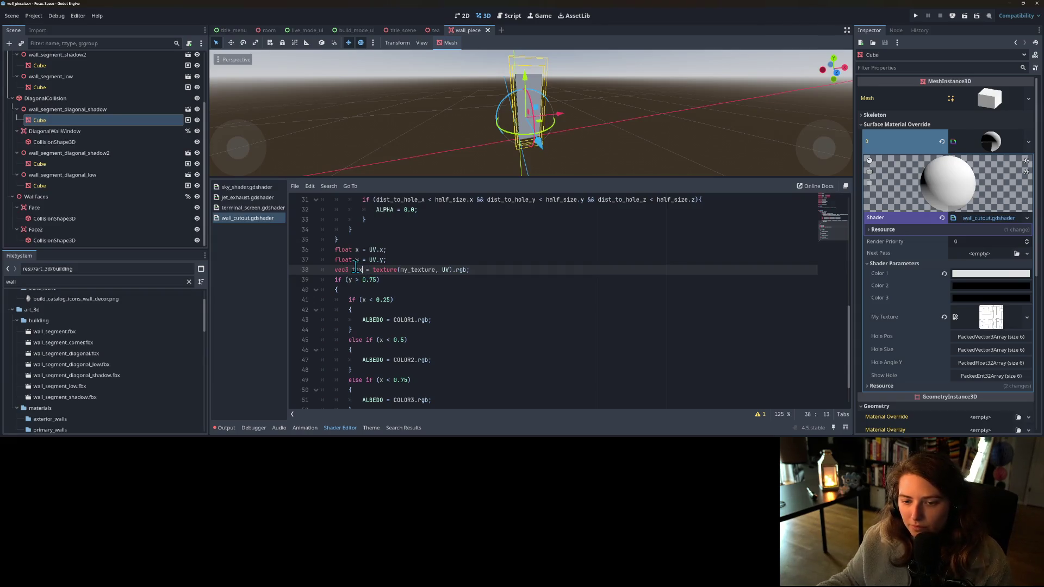
scroll(381, 288, "down", 1)
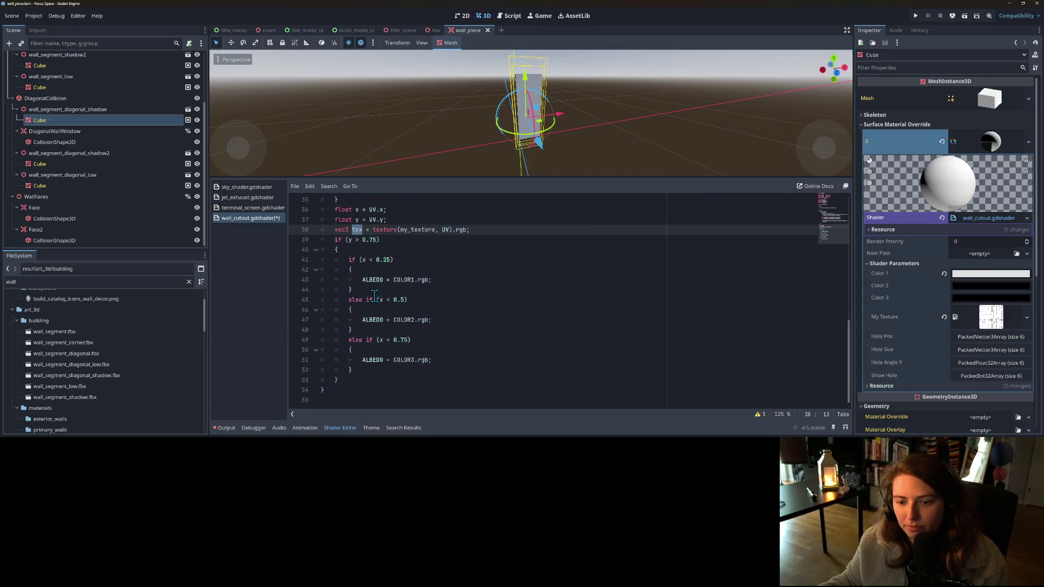
left_click(430, 280)
type(";")
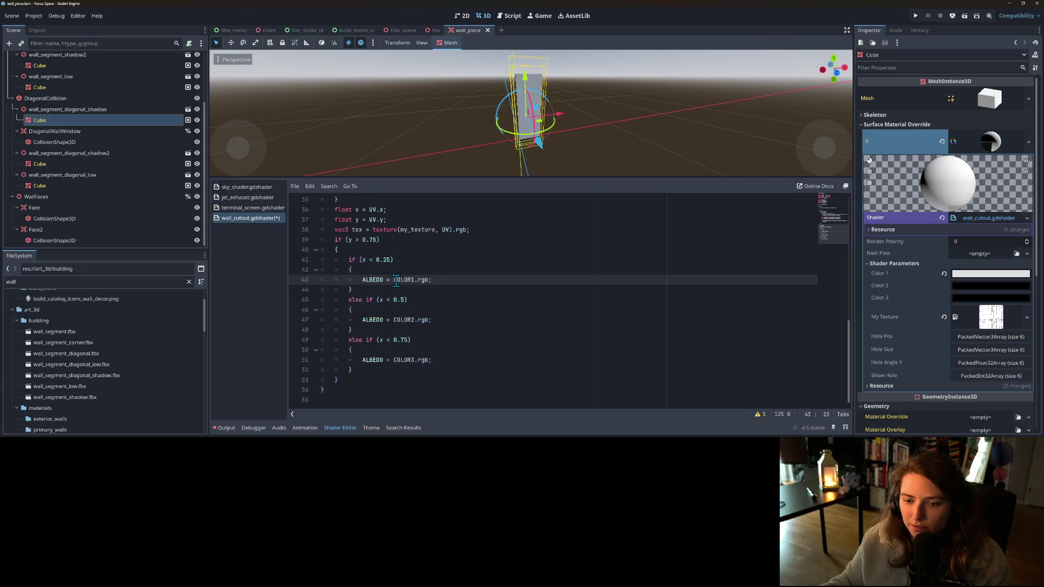
type("mix(")
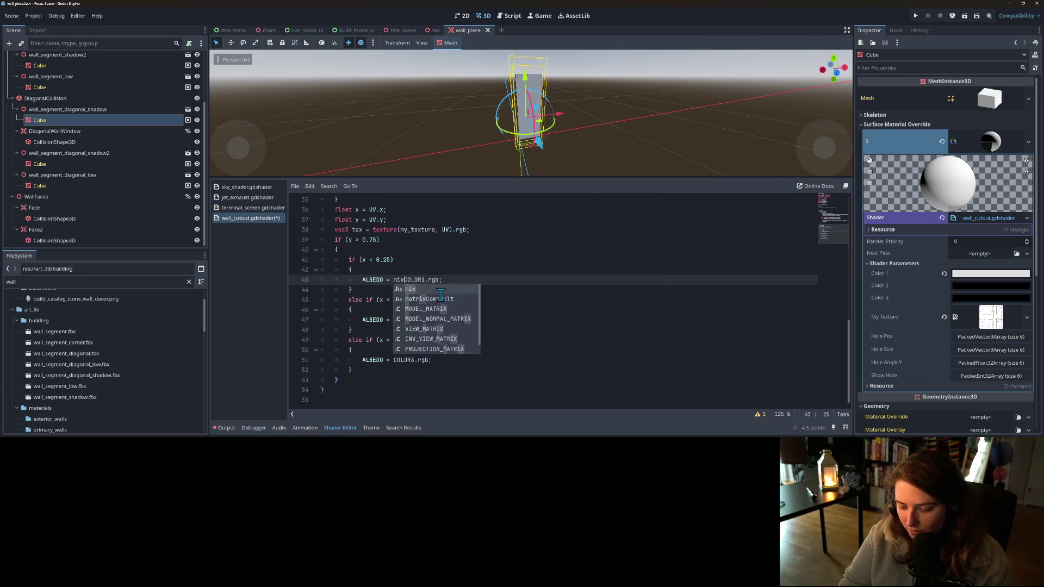
- Complete line 43 as ALBEDO = mix(COLOR1.rgb, tex, 0.5); and view the wall from above
left_click(441, 280)
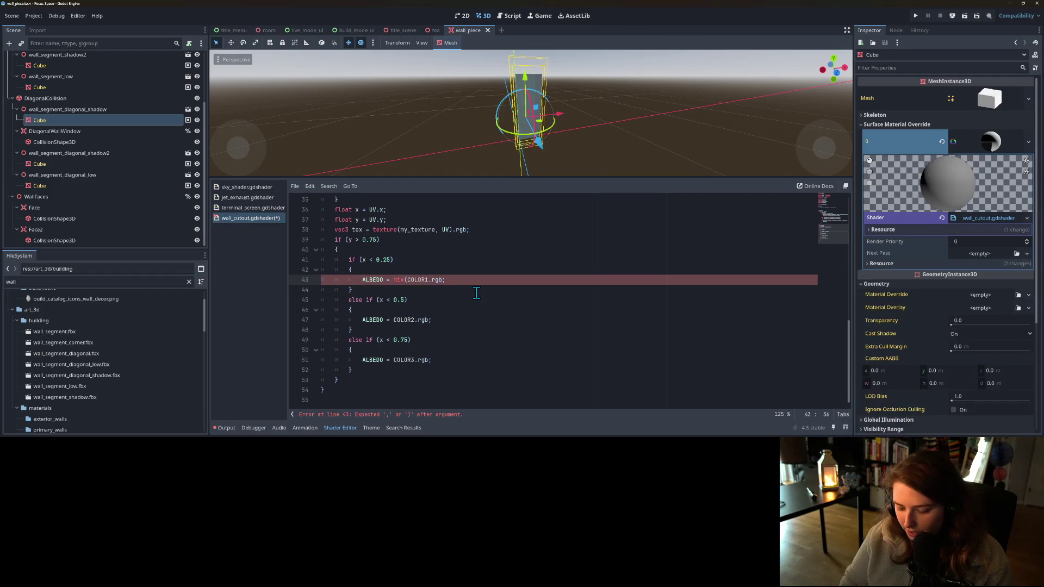
type(", tex)")
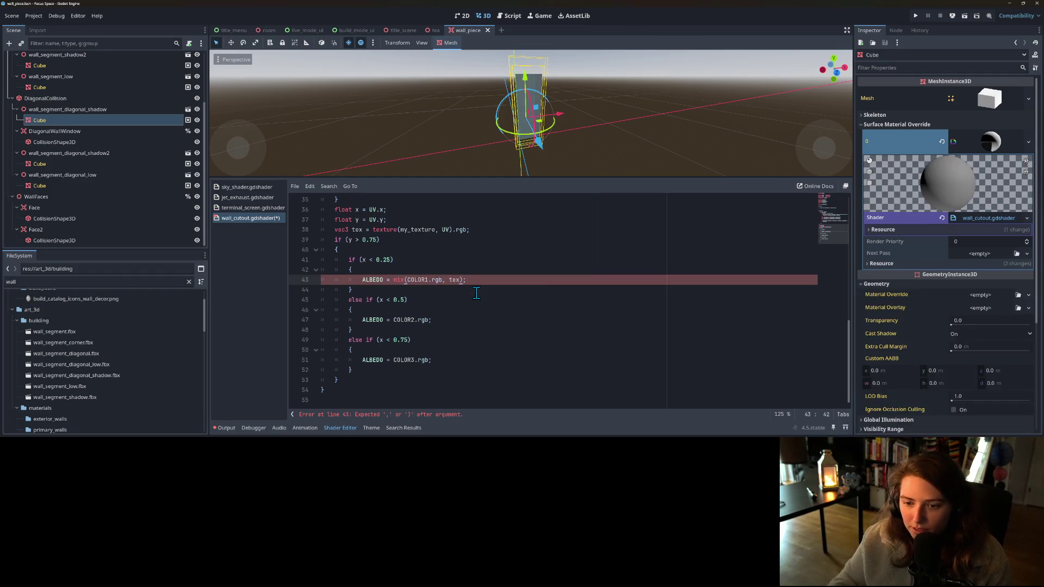
left_click(429, 279)
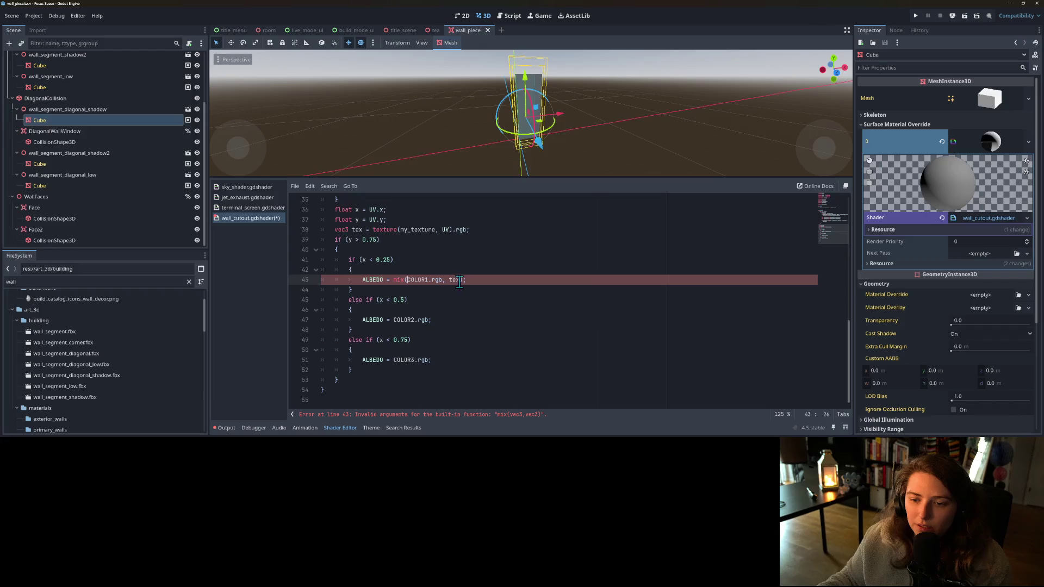
left_click_drag(462, 281, 442, 281)
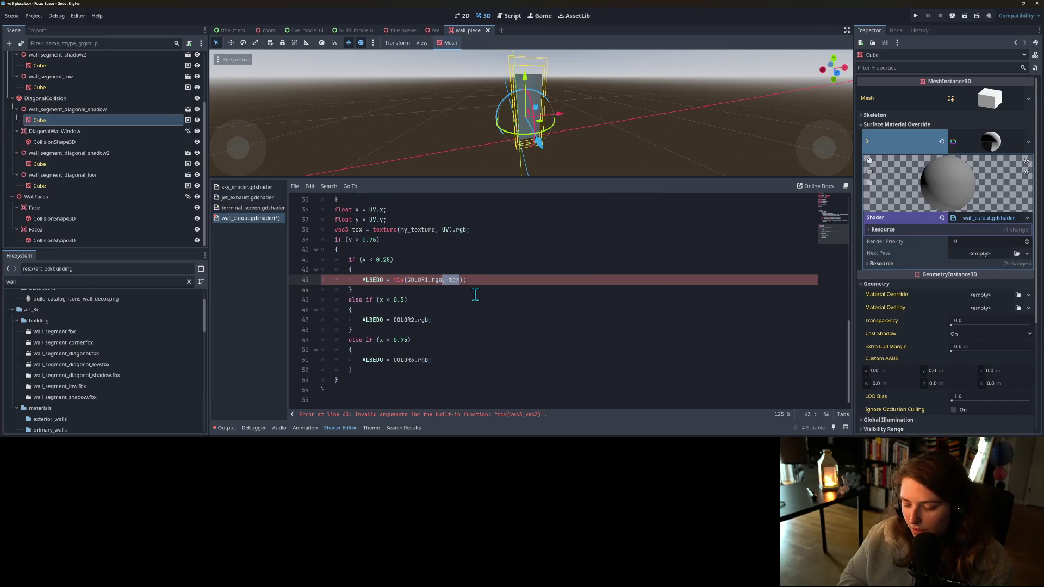
key("Right")
type(", ")
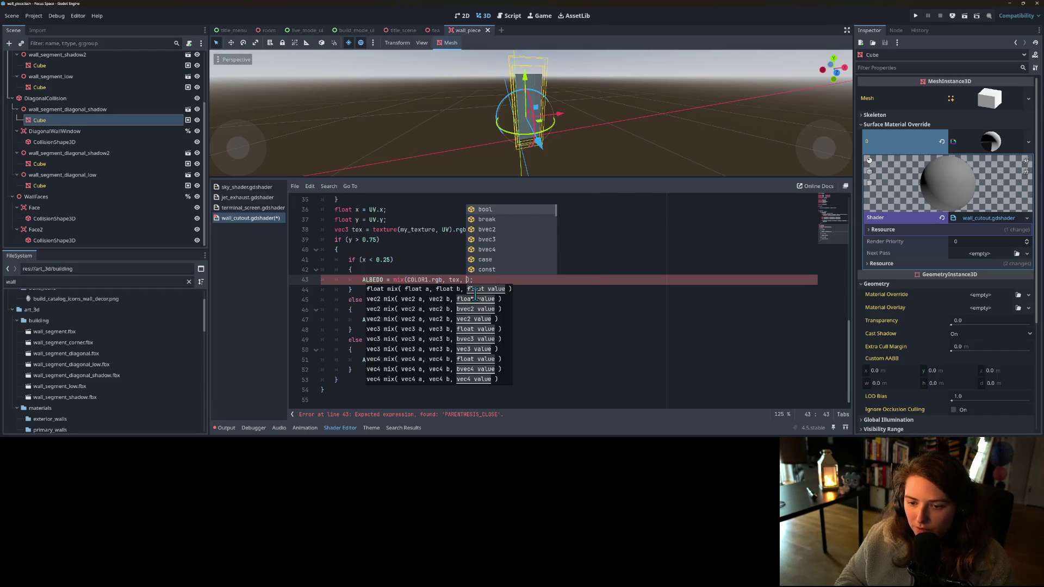
type("0.5")
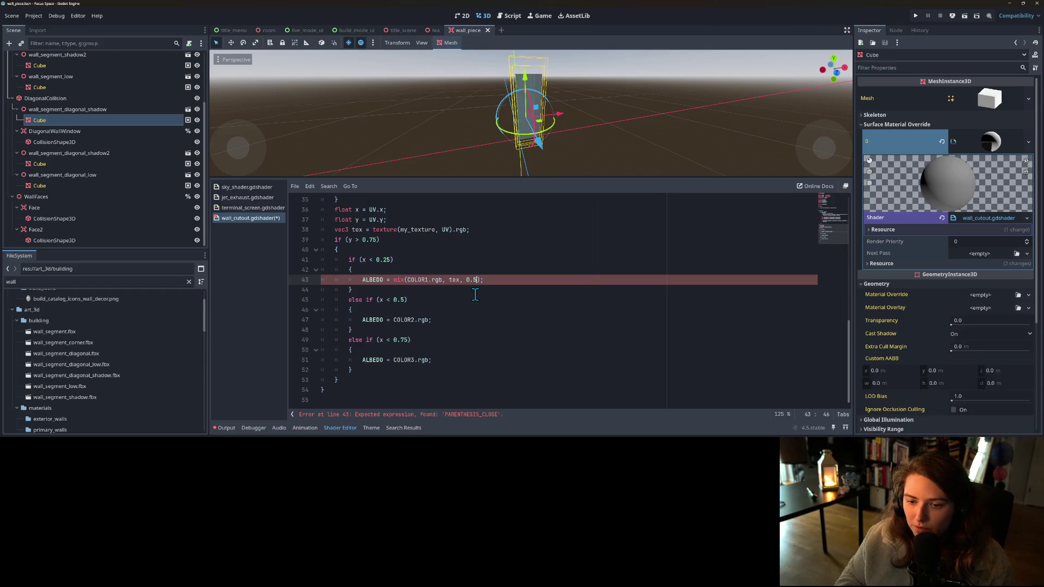
key("ctrl+s")
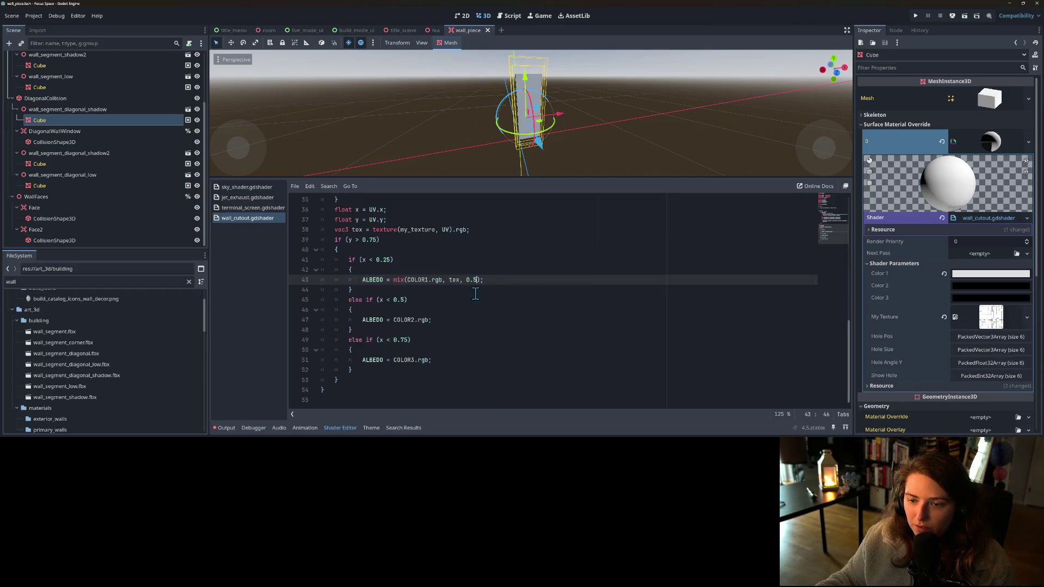
scroll(542, 125, "up", 5)
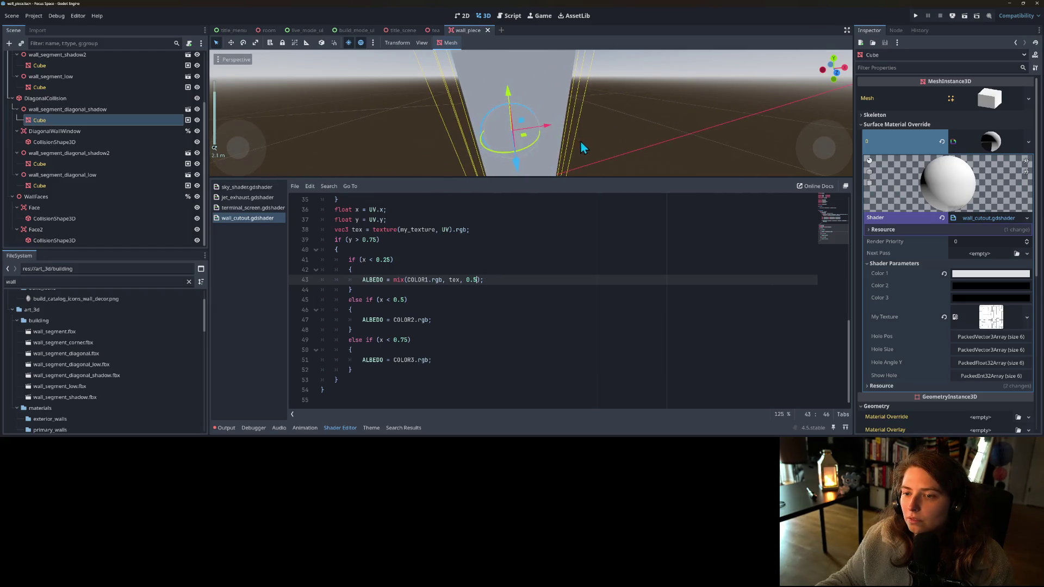
scroll(580, 142, "down", 5)
mouse_move(576, 144)
left_mouse_down()
mouse_move(492, 165)
mouse_move(536, 168)
mouse_move(559, 165)
mouse_move(473, 154)
mouse_move(649, 146)
mouse_move(576, 156)
left_mouse_up()
scroll(648, 147, "up", 3)
scroll(577, 156, "down", 1)
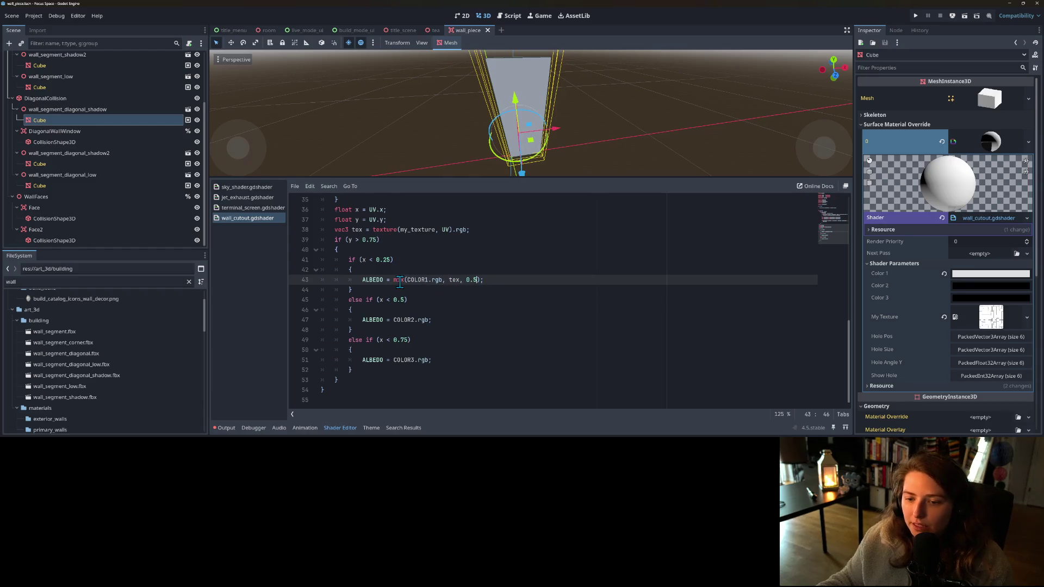
- Rewrite line 43 as ALBEDO = COLOR1.rgb * tex; and save
left_click_drag(392, 280, 448, 279)
key("BackSpace")
left_click(465, 280)
key("BackSpace")
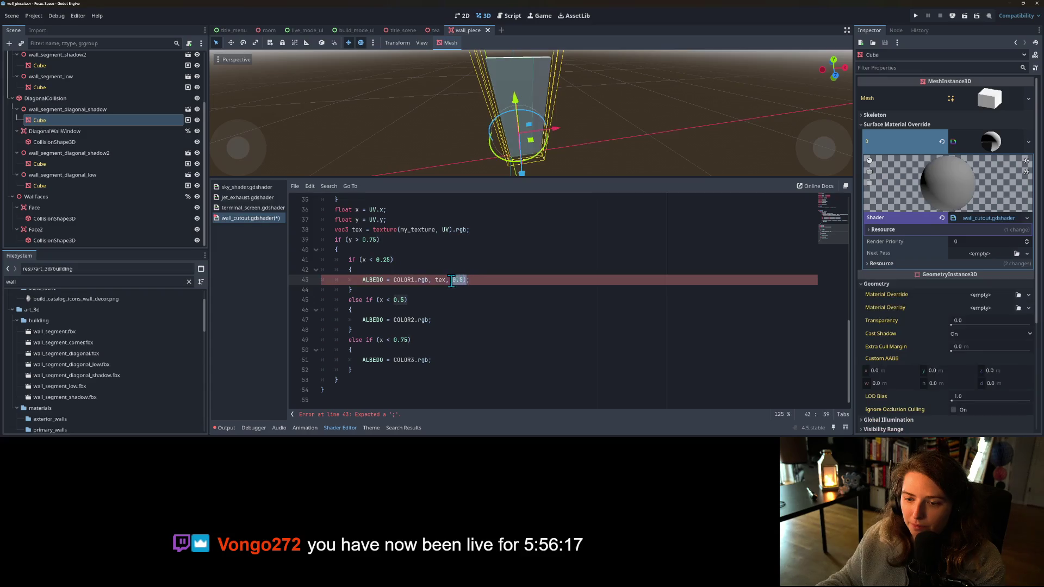
key("BackSpace")
type(";")
key("Left")
key("Left")
key("Left")
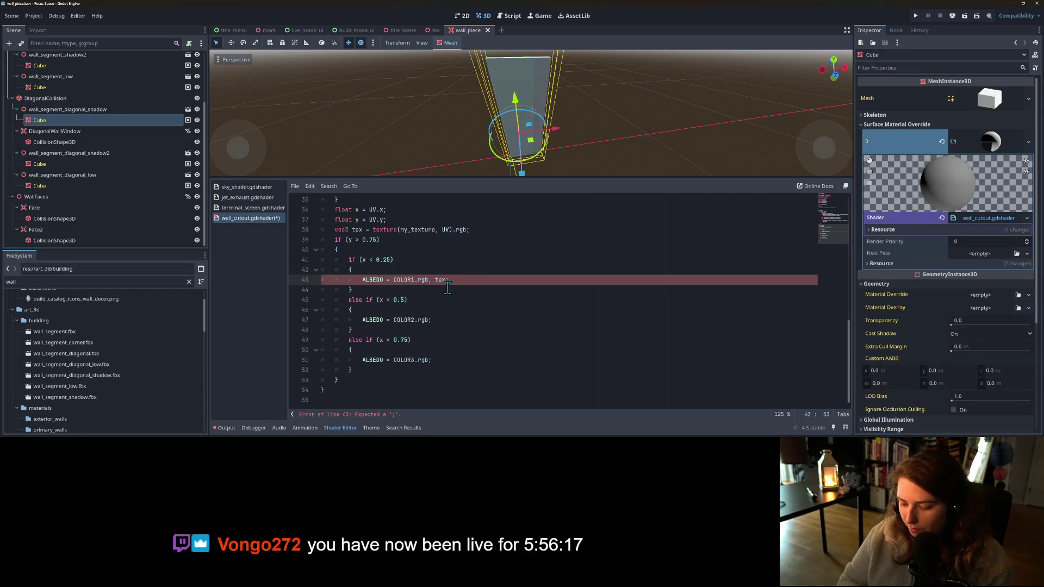
key("BackSpace")
type("*")
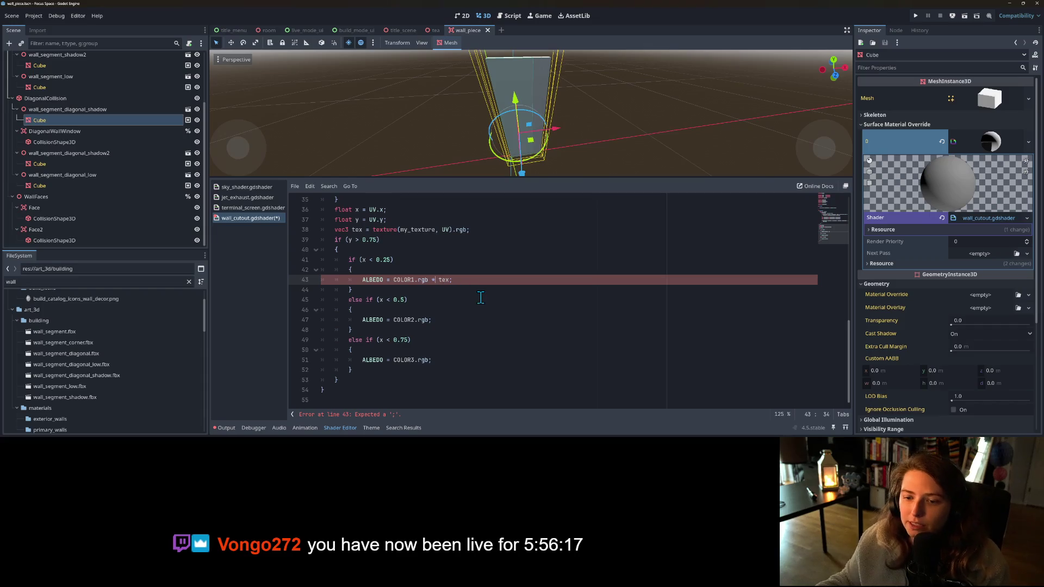
key("ctrl+s")
- Darken Color 1 to grey 666666, save the scene, and restore the * operator on line 43
scroll(540, 158, "down", 2)
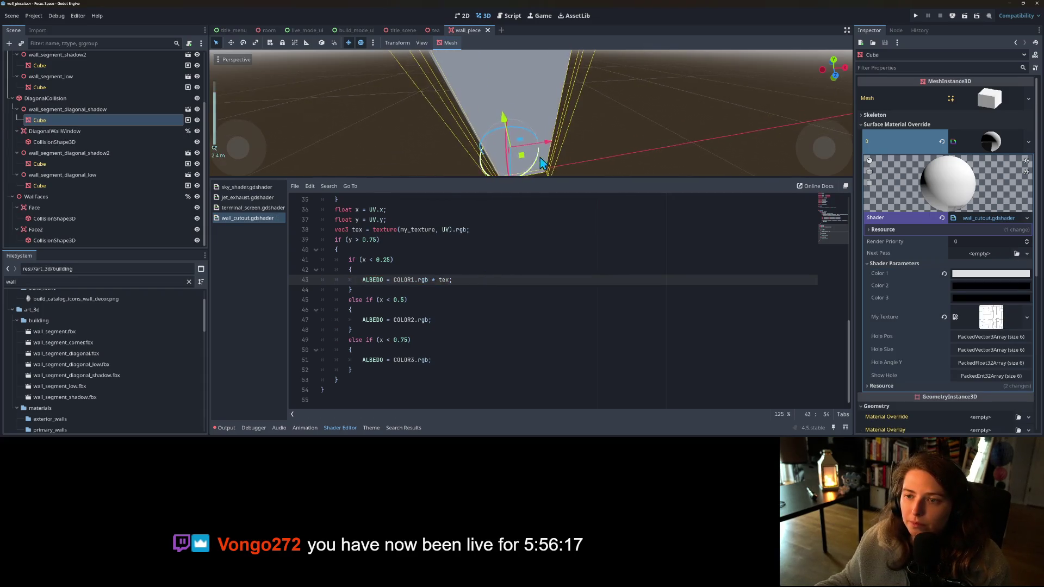
mouse_move(564, 153)
left_mouse_down()
mouse_move(533, 133)
mouse_move(576, 151)
mouse_move(679, 126)
mouse_move(584, 141)
left_mouse_up()
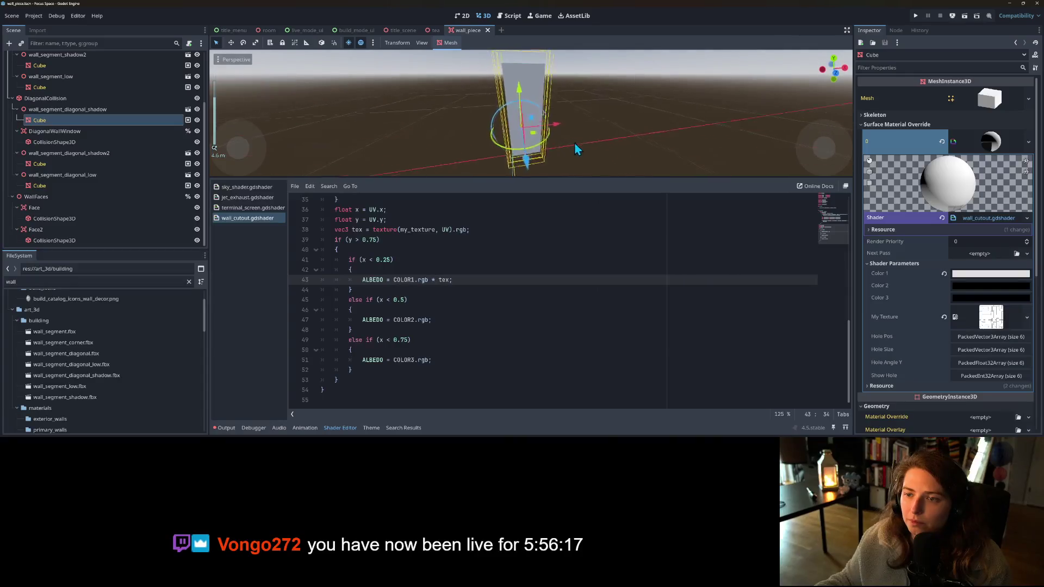
scroll(590, 147, "up", 2)
left_click(972, 276)
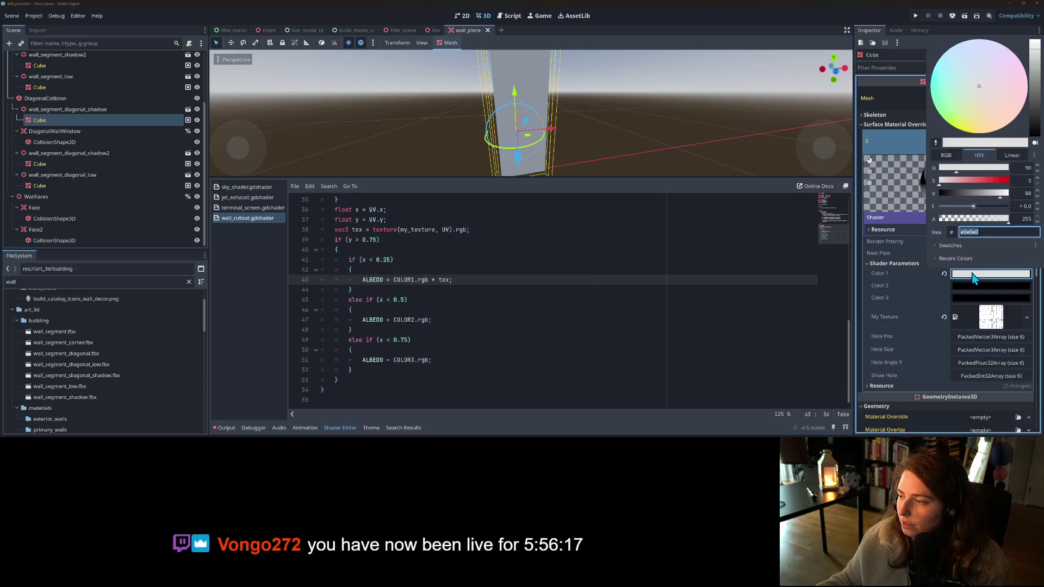
left_click(1037, 100)
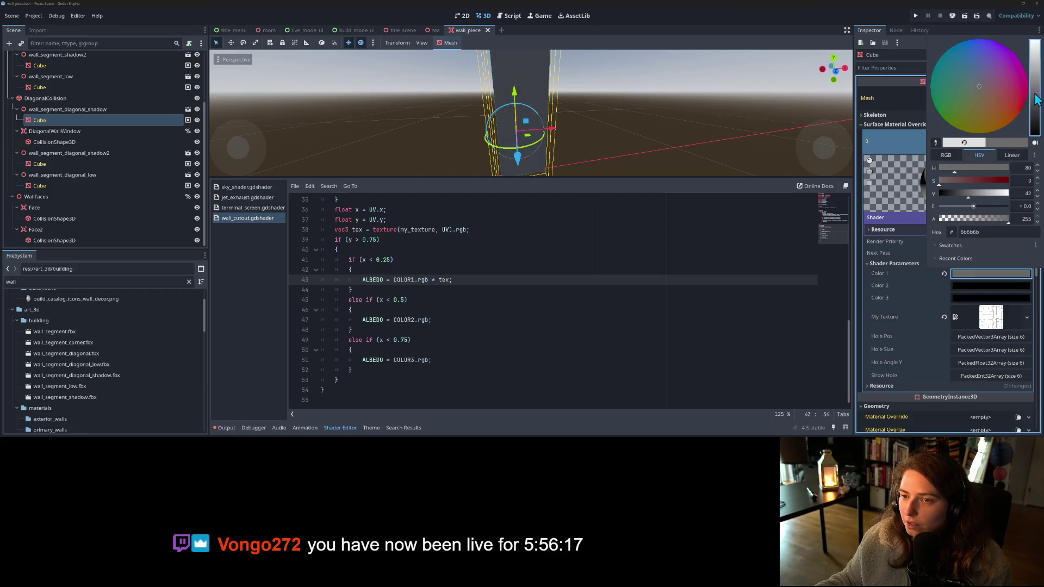
left_click(423, 281)
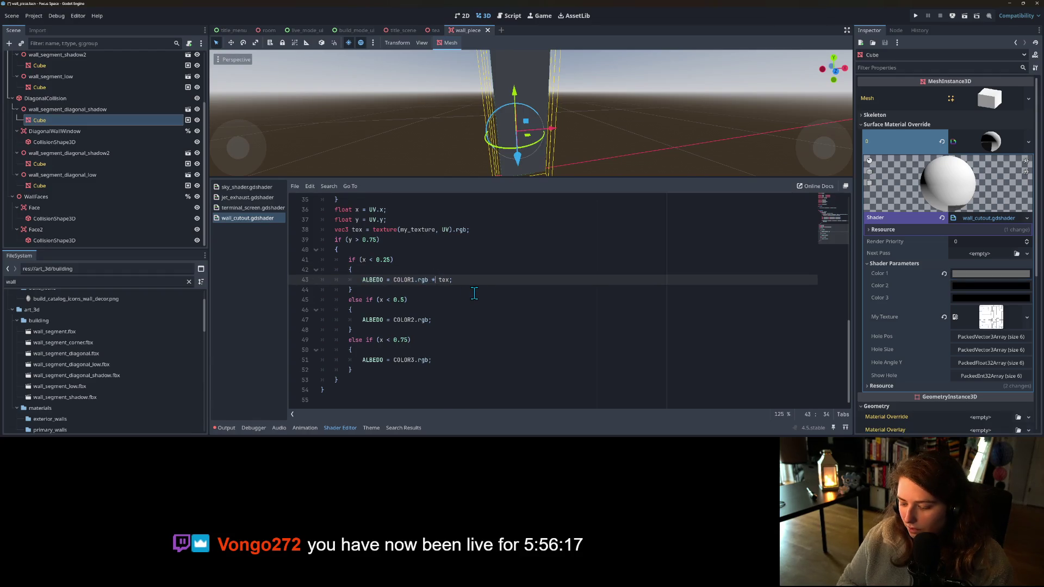
key("ctrl+s")
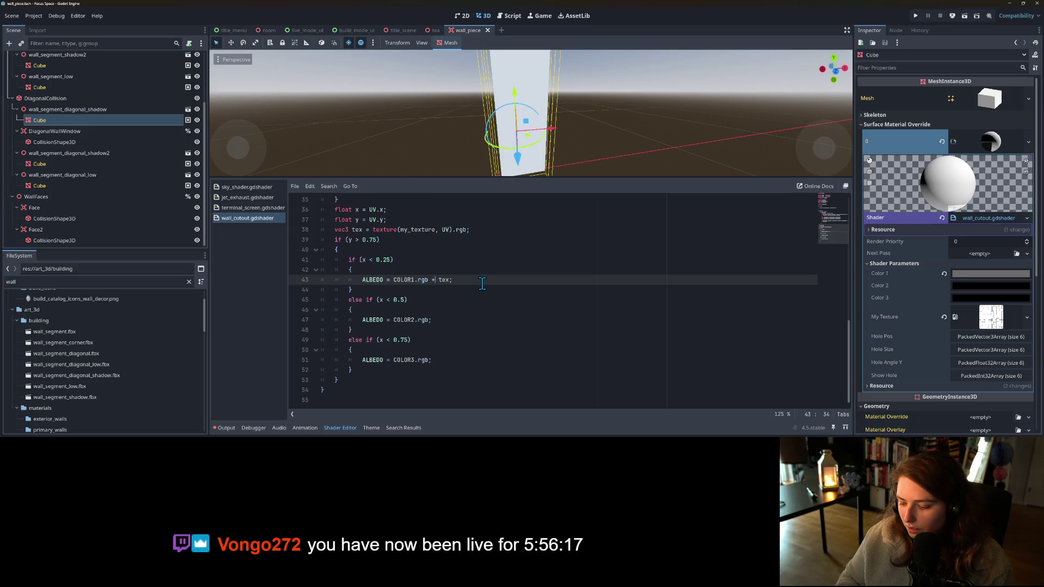
key("BackSpace")
type("*")
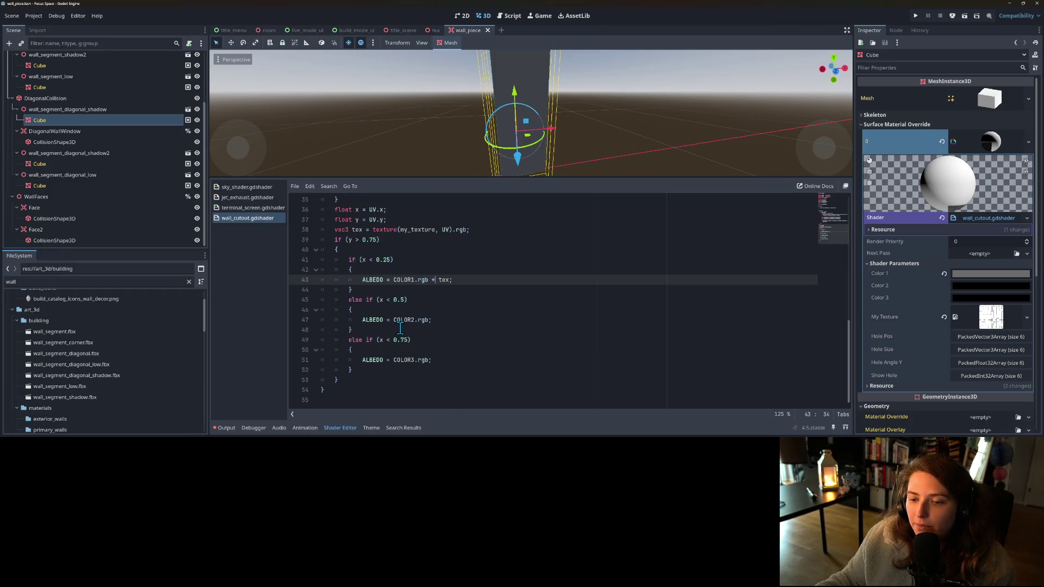
scroll(400, 328, "up", 2)
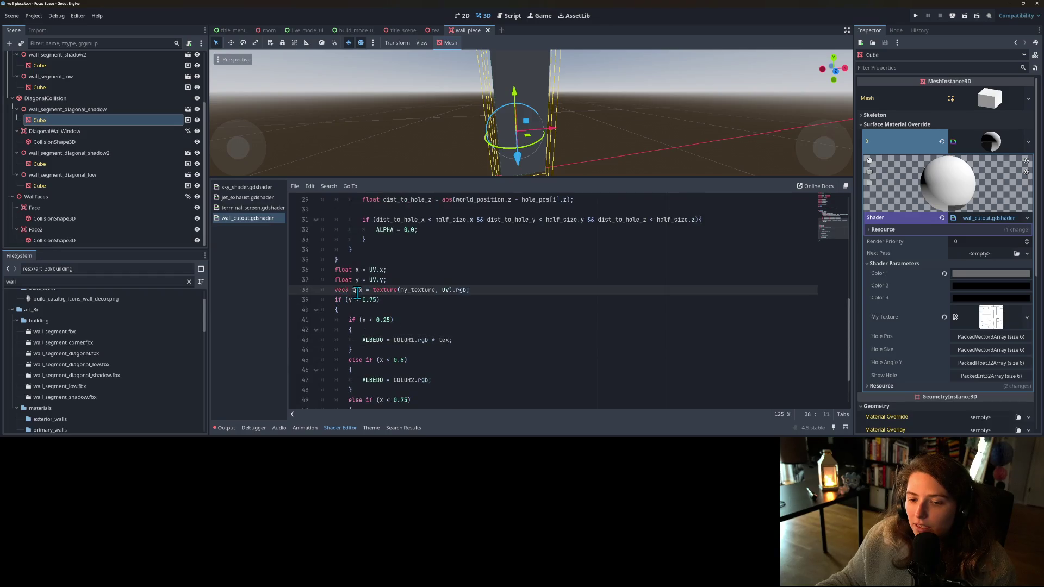
double_click(356, 290)
scroll(581, 67, "down", 2)
mouse_move(573, 97)
left_mouse_down()
mouse_move(548, 115)
mouse_move(569, 101)
mouse_move(589, 139)
mouse_move(690, 113)
mouse_move(549, 136)
left_mouse_up()
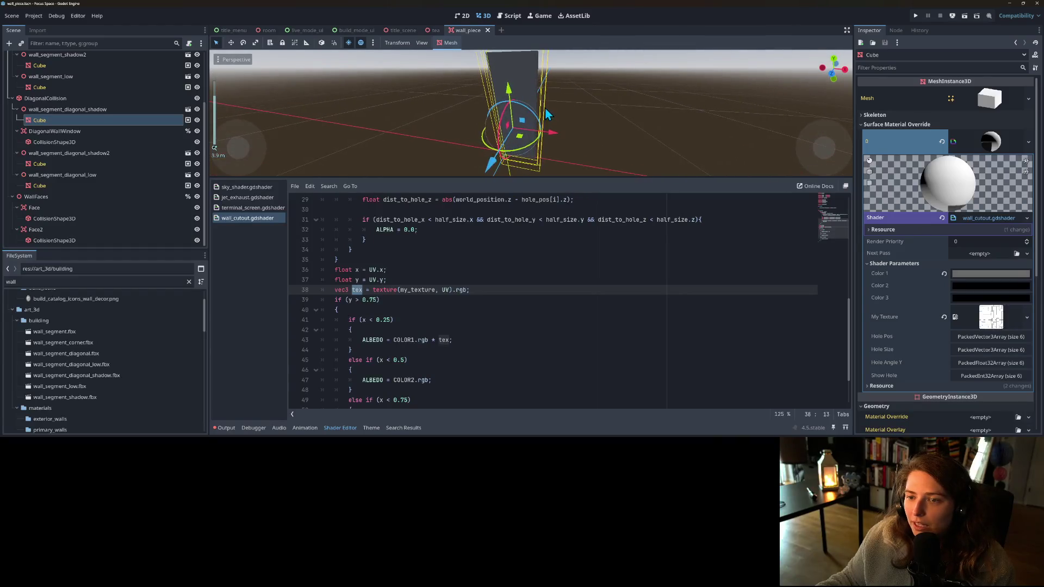
scroll(430, 348, "up", 1)
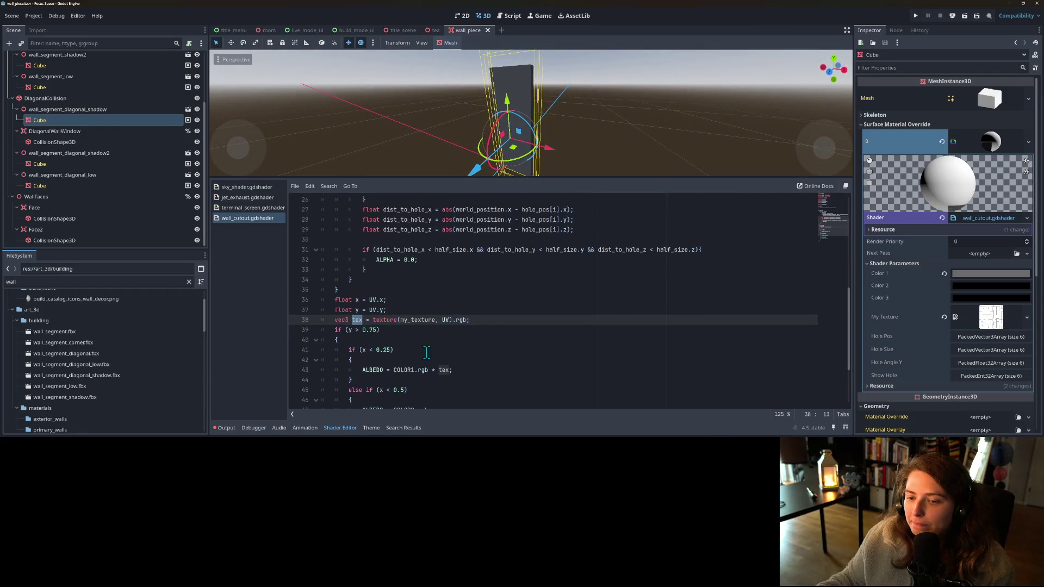
left_click(451, 321)
scroll(448, 347, "down", 2)
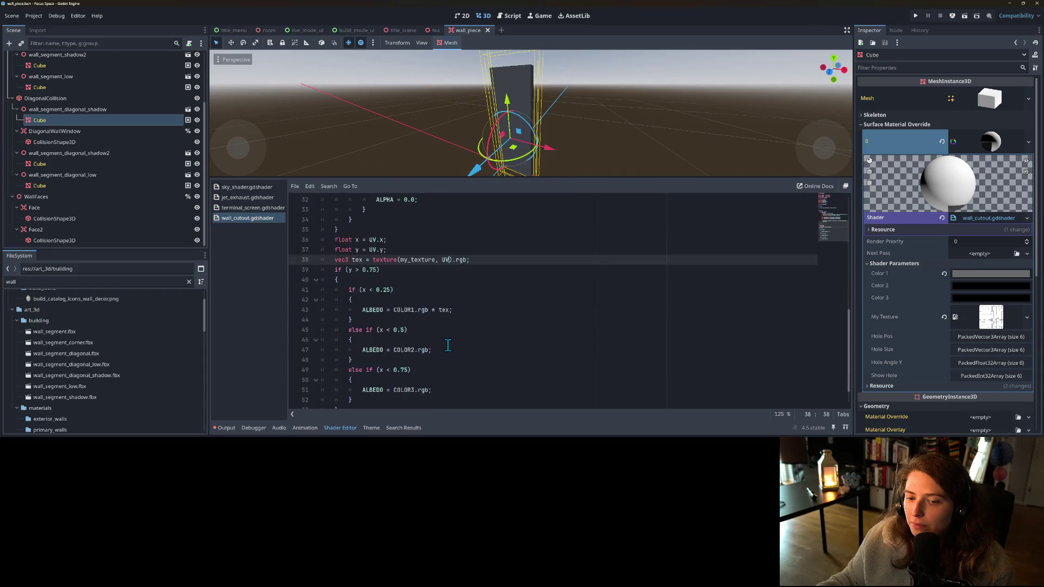
scroll(414, 338, "down", 1)
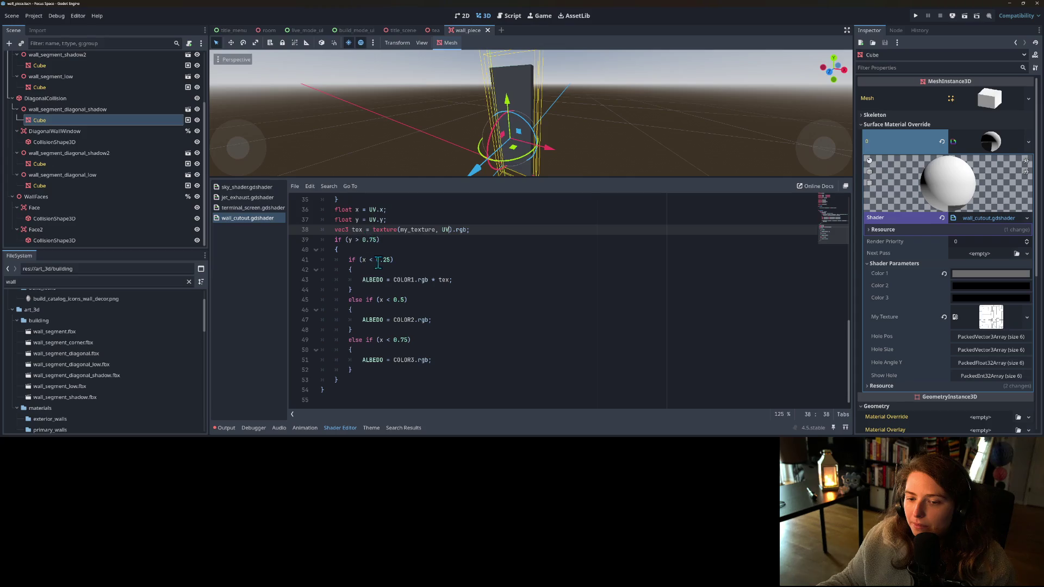
scroll(418, 327, "up", 9)
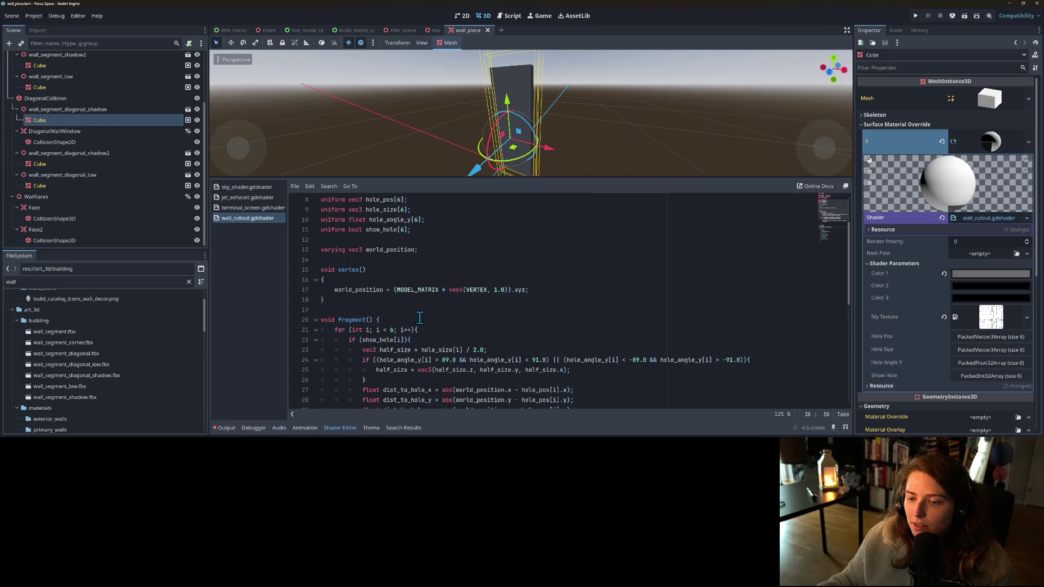
scroll(420, 318, "down", 1)
scroll(420, 318, "down", 6)
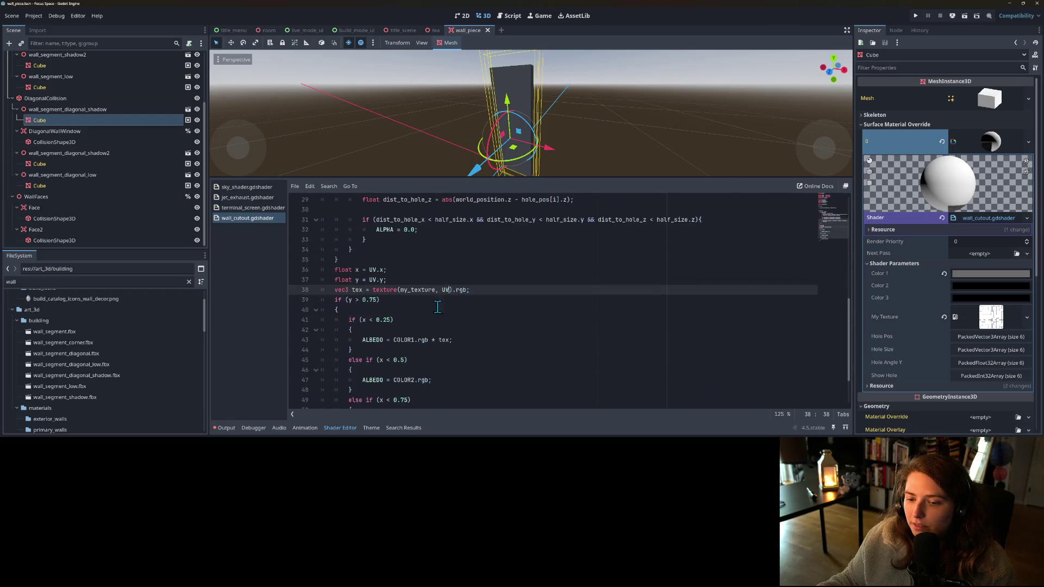
type("* 4")
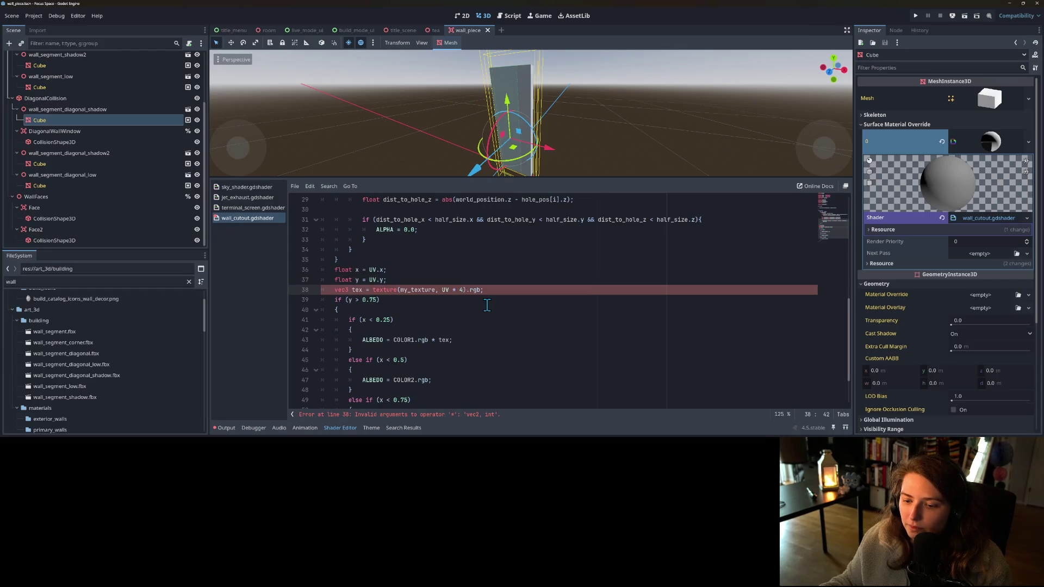
- Finish the line 38 sample as texture(my_texture, UV * 4.0) and check the tiled wall
type(".0")
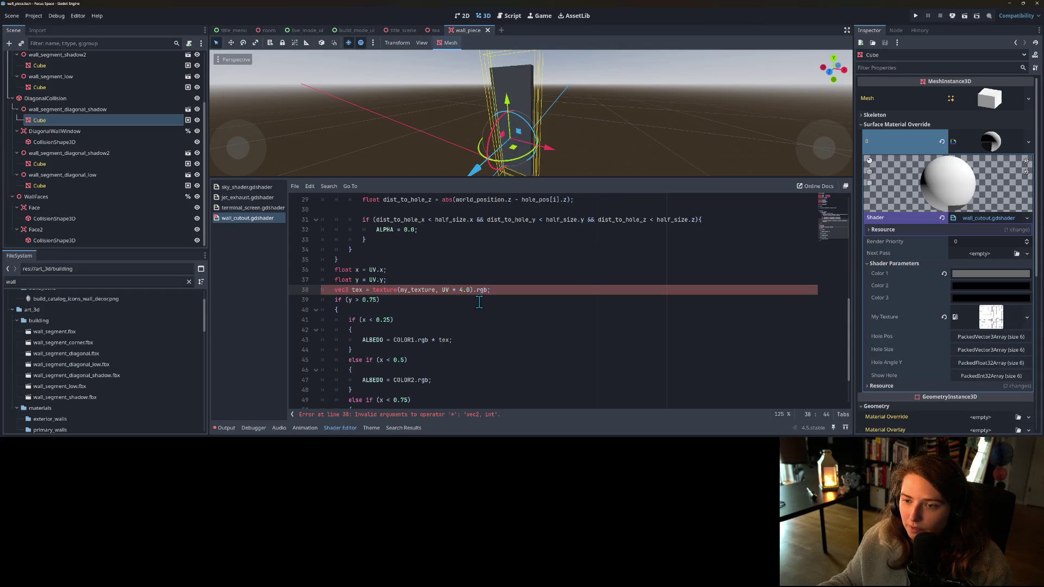
left_click(457, 299)
mouse_move(497, 139)
left_mouse_down()
mouse_move(642, 139)
mouse_move(521, 125)
left_mouse_up()
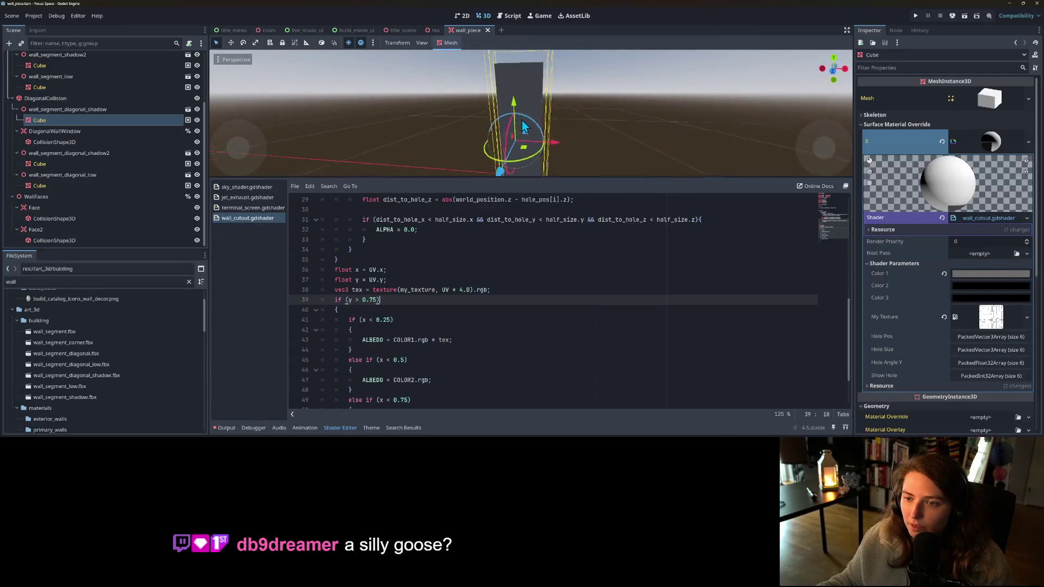